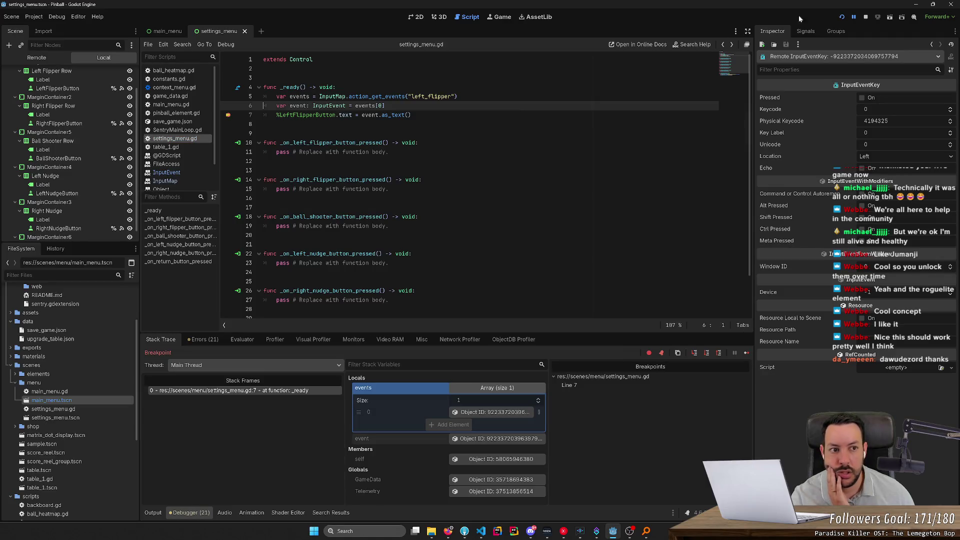
- Declare the event as InputEventKey on line 6 and run the game to its settings menu
left_click(864, 17)
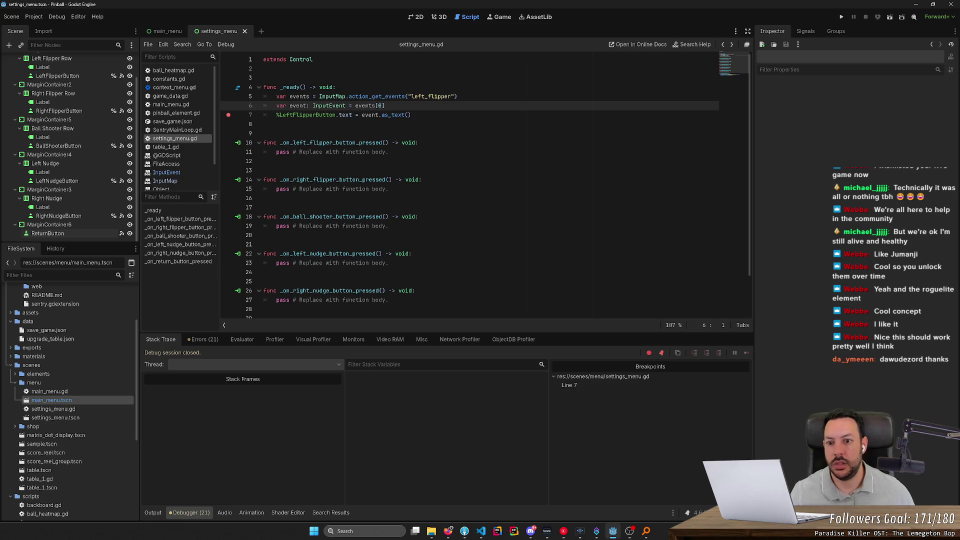
type("Key")
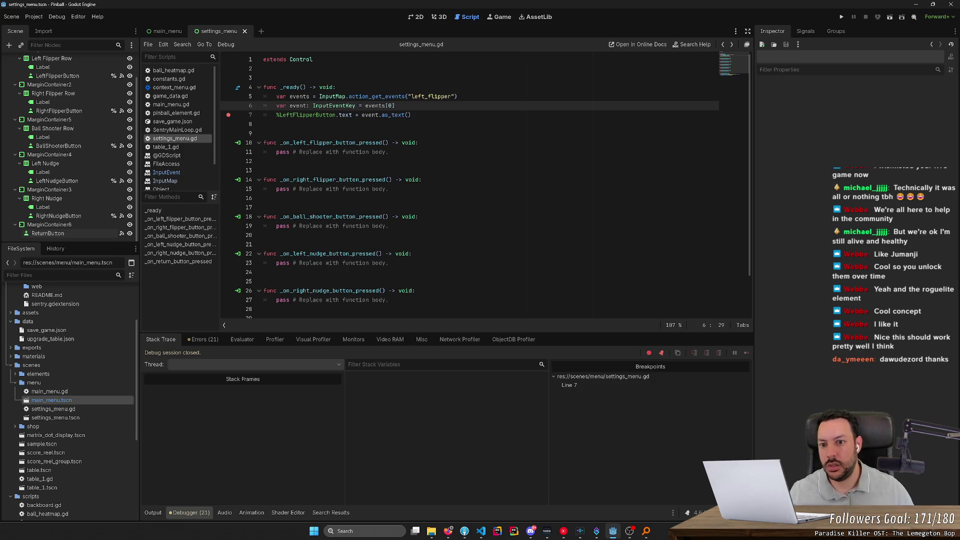
left_click(841, 17)
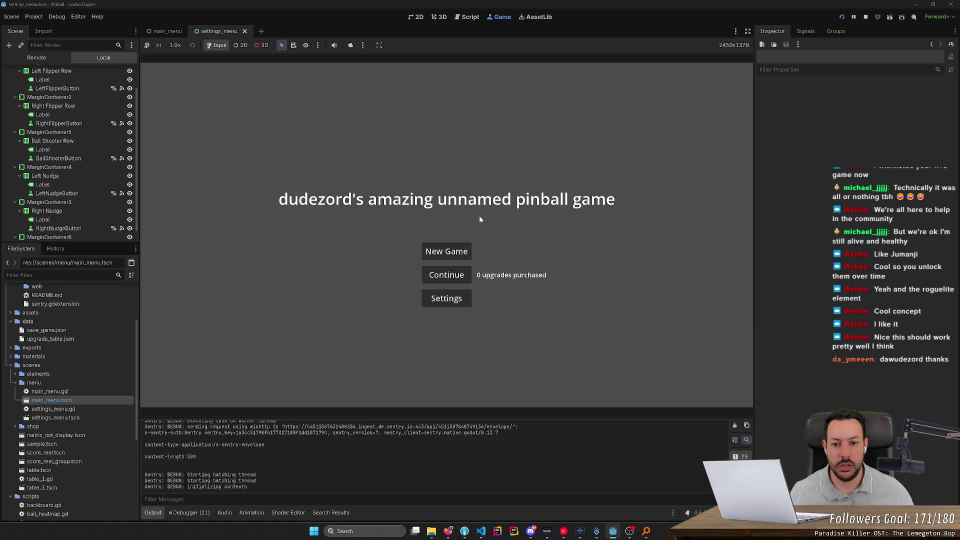
left_click(454, 298)
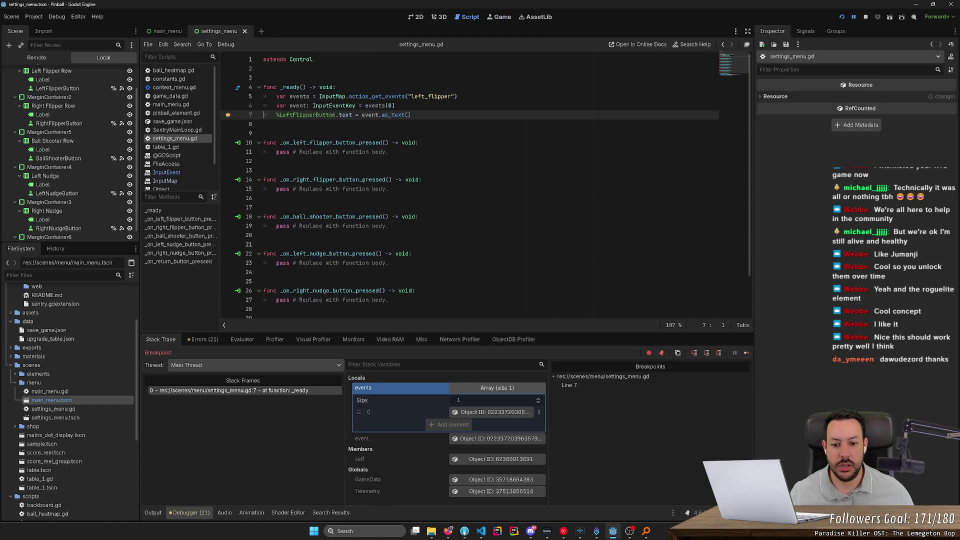
left_click(470, 437)
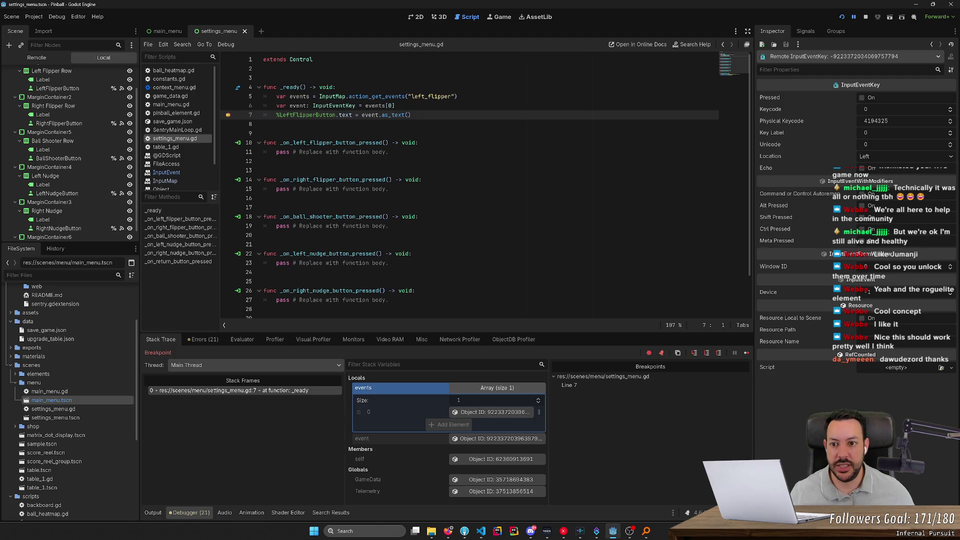
- Find the as_text_key_label method in the InputEventKey docs and copy its name
left_click(332, 105, "ctrl")
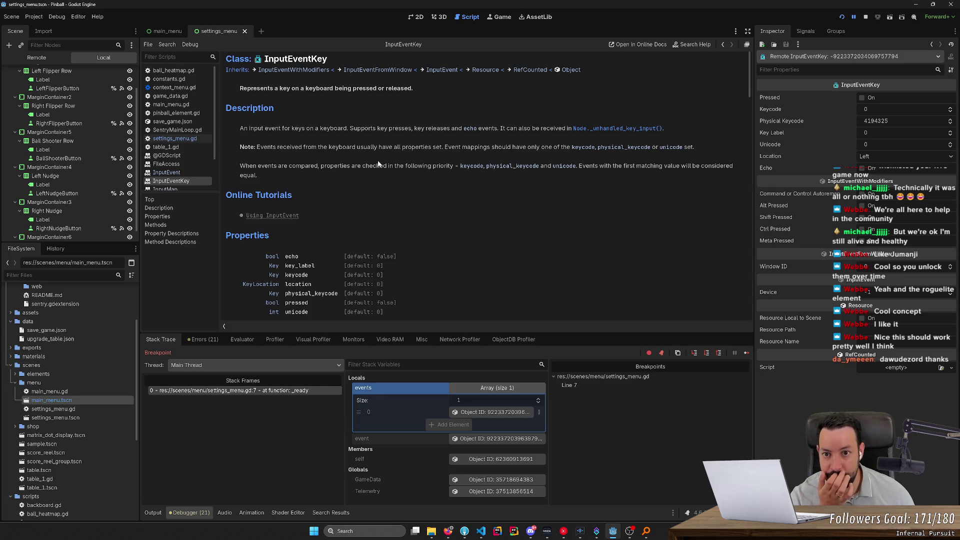
scroll(378, 164, "down", 5)
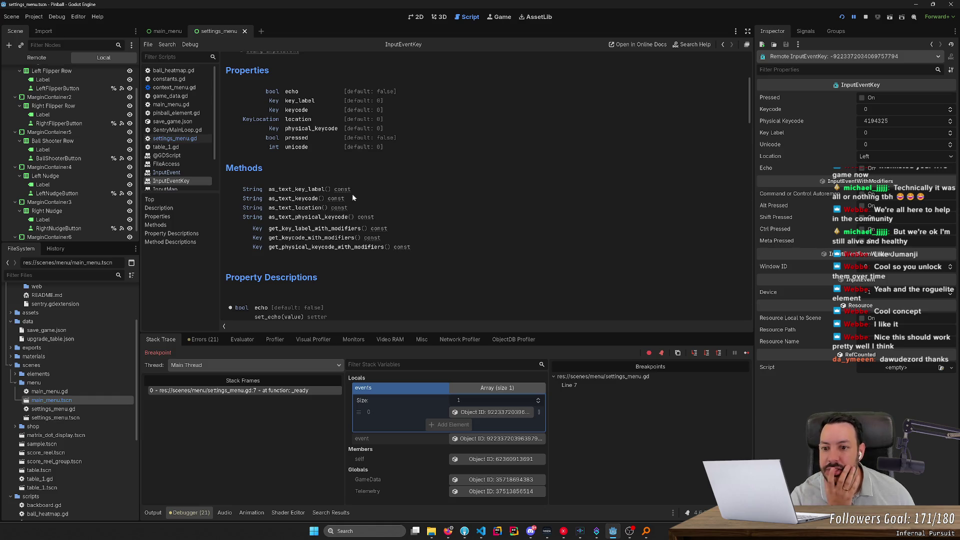
left_click(312, 190)
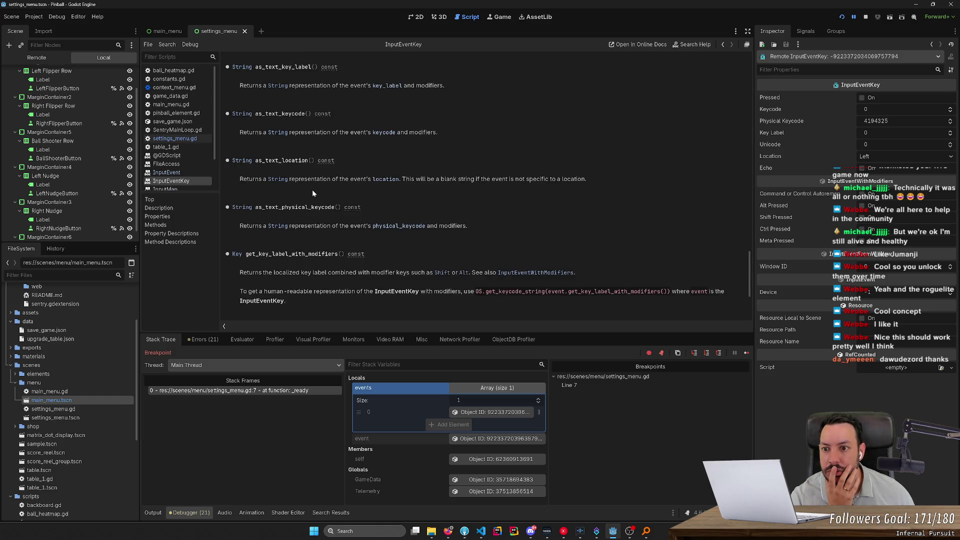
double_click(283, 67)
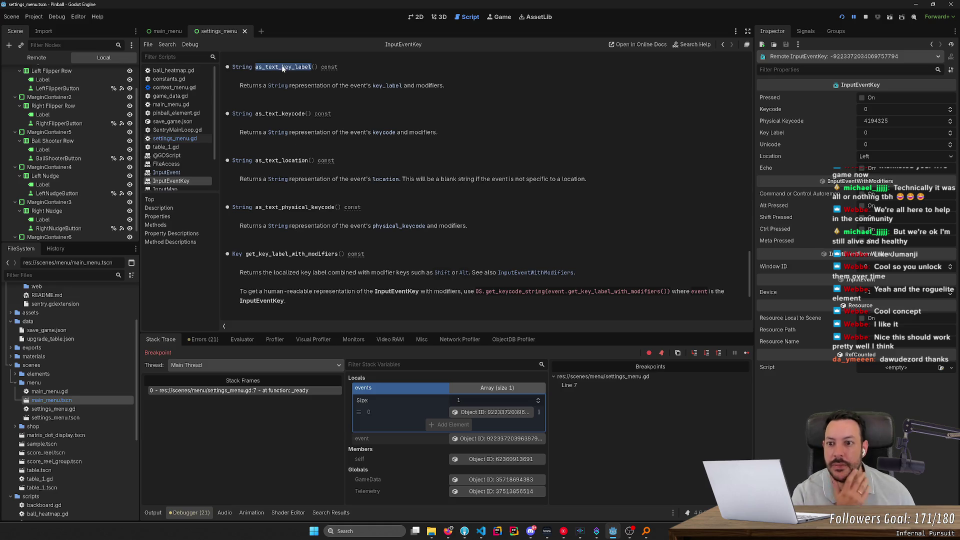
- Replace as_text on line 7 with as_text_key_label and test it; Left Flipper shows (unset)
left_click(865, 16)
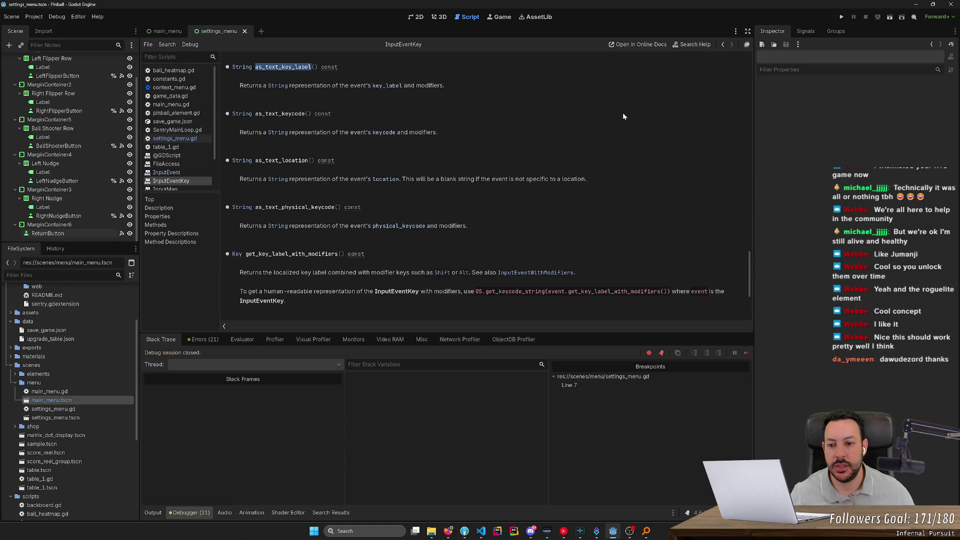
double_click(393, 115)
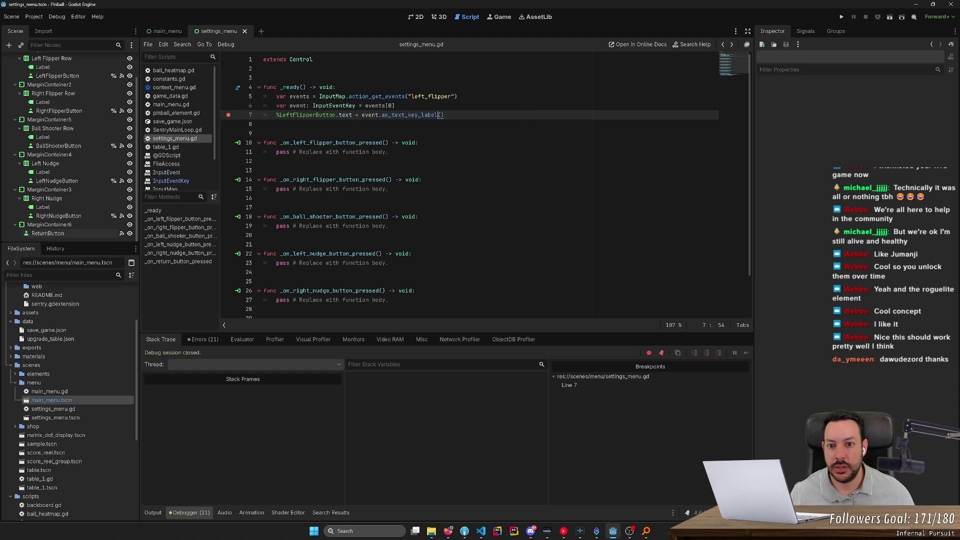
left_click(840, 17)
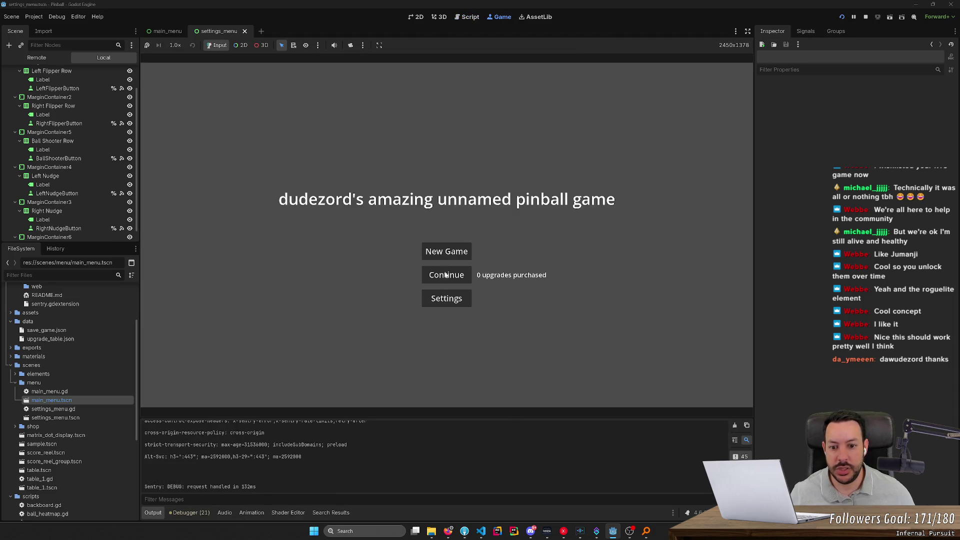
left_click(447, 299)
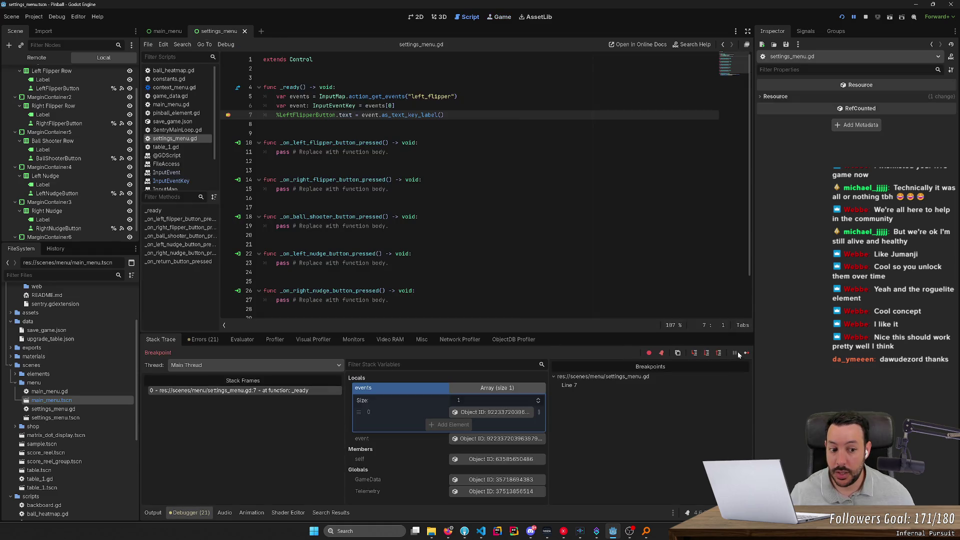
left_click(743, 352)
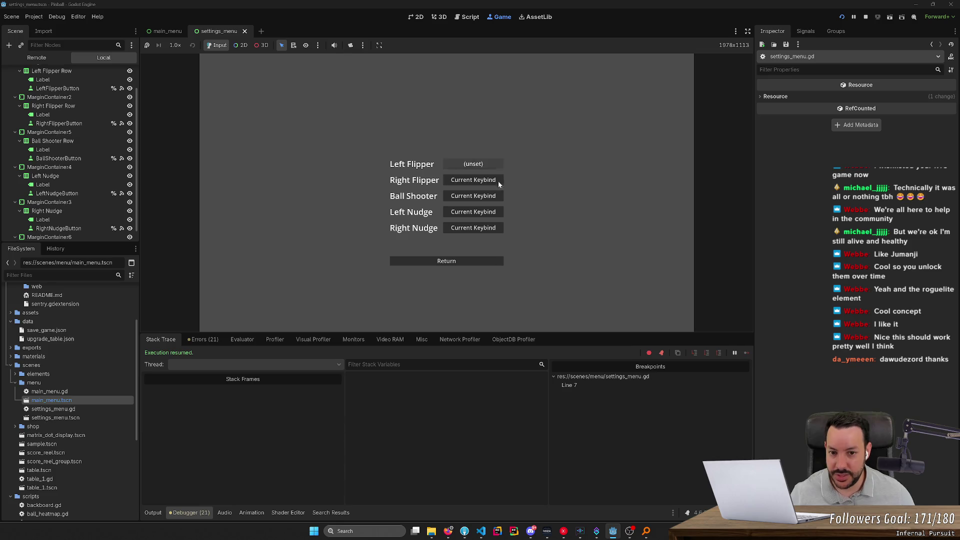
left_click(866, 16)
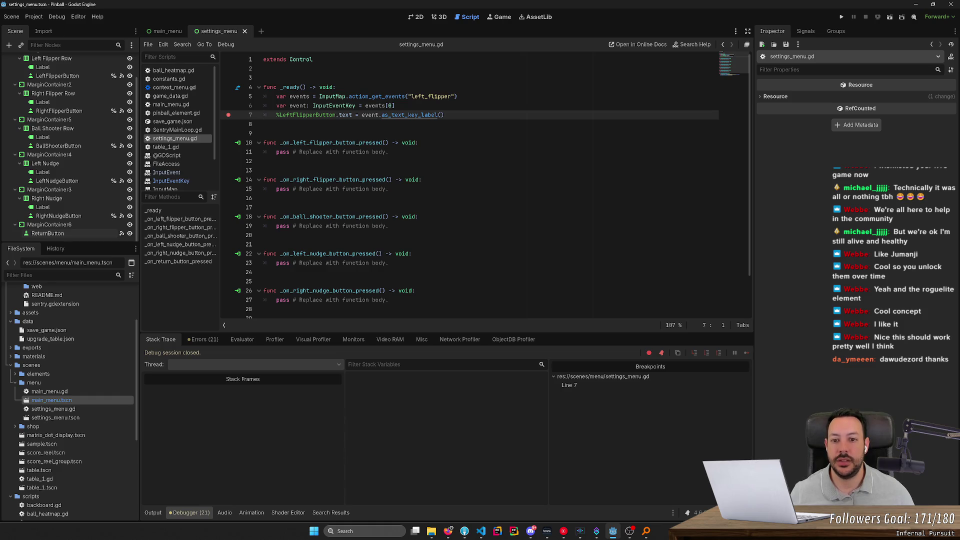
left_click(421, 115, "ctrl")
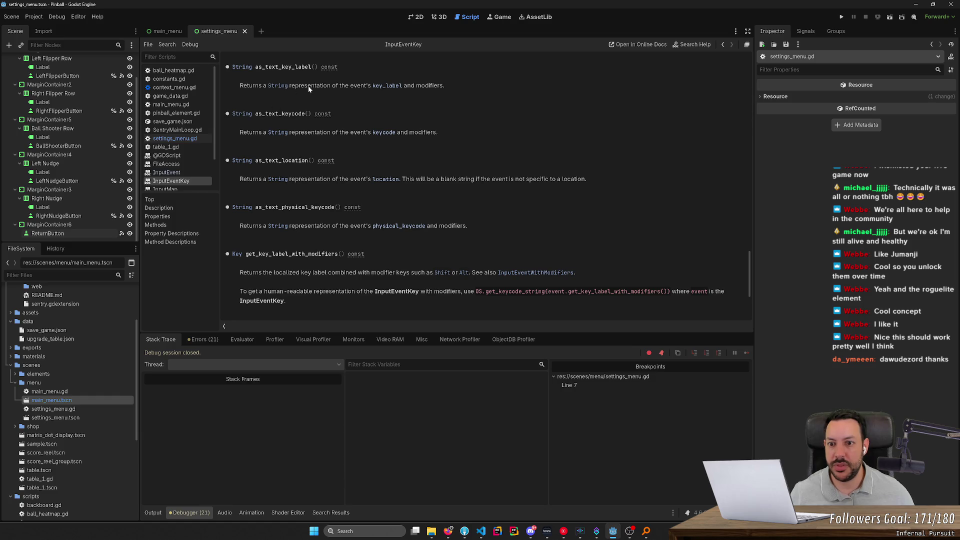
- Read the key_label property docs and revert line 7 to event.as_text()
left_click(392, 88)
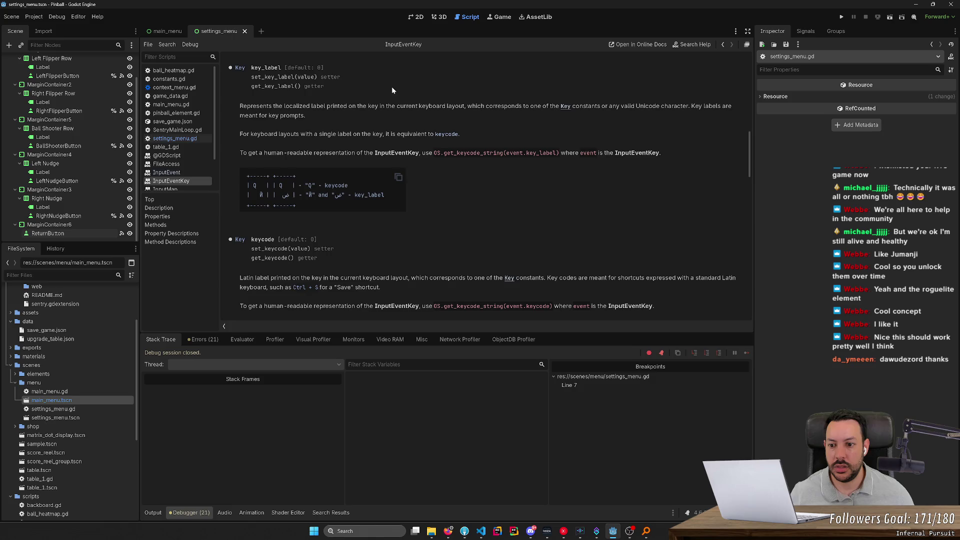
key("alt+Left")
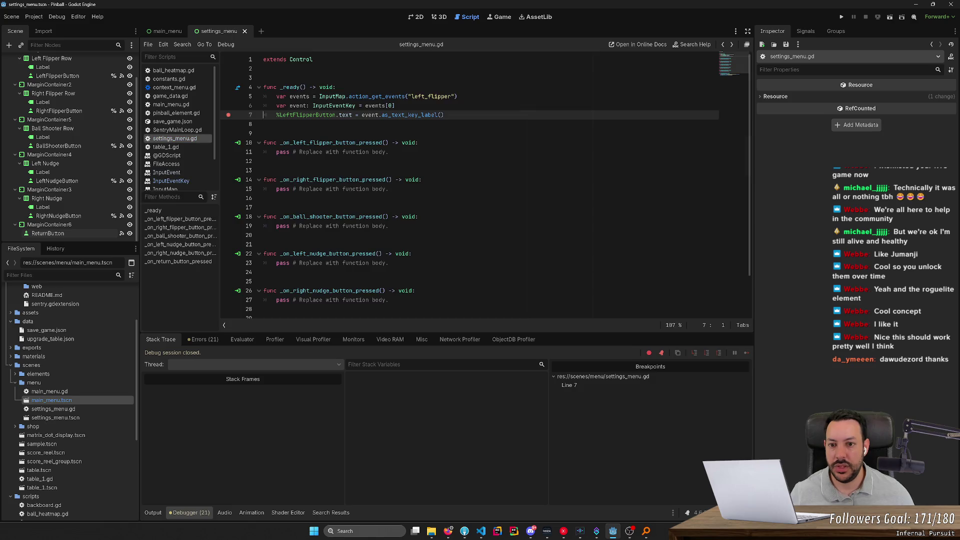
key("End")
key("shift+Left")
key("shift+Left")
key("shift+Left")
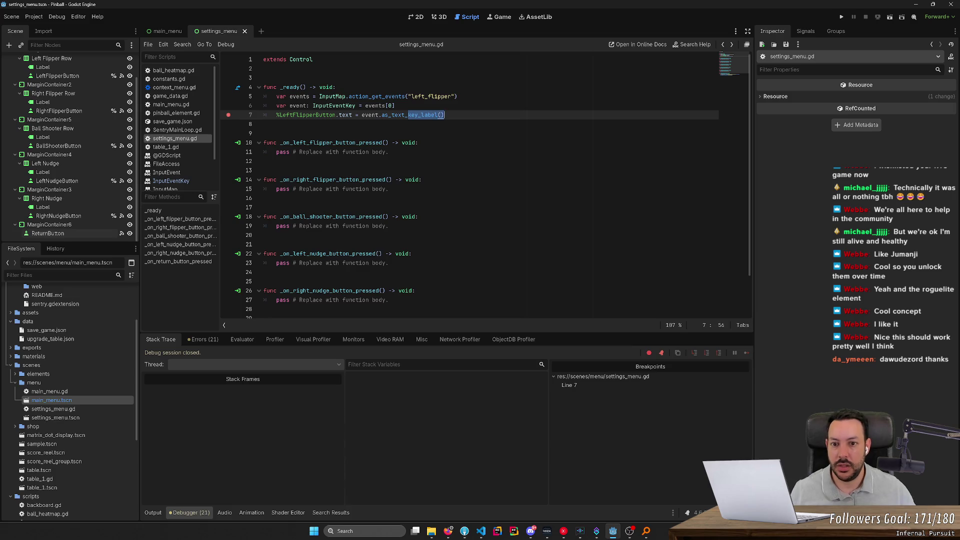
key("BackSpace")
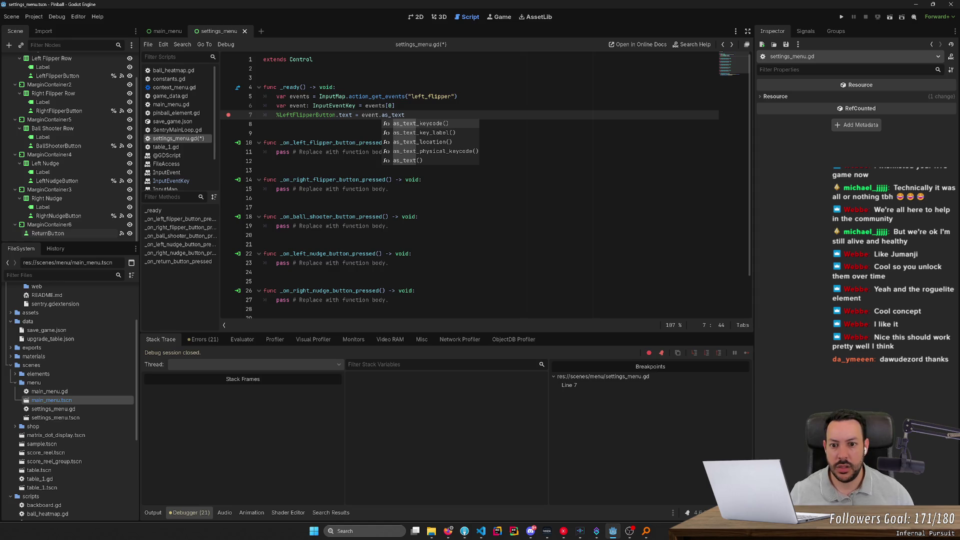
key("Down")
key("Down")
key("Down")
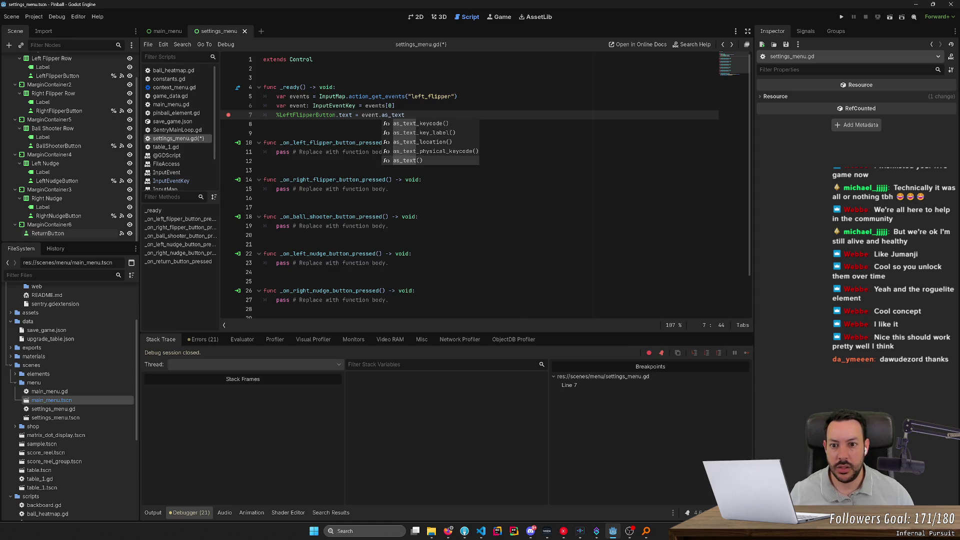
key("Return")
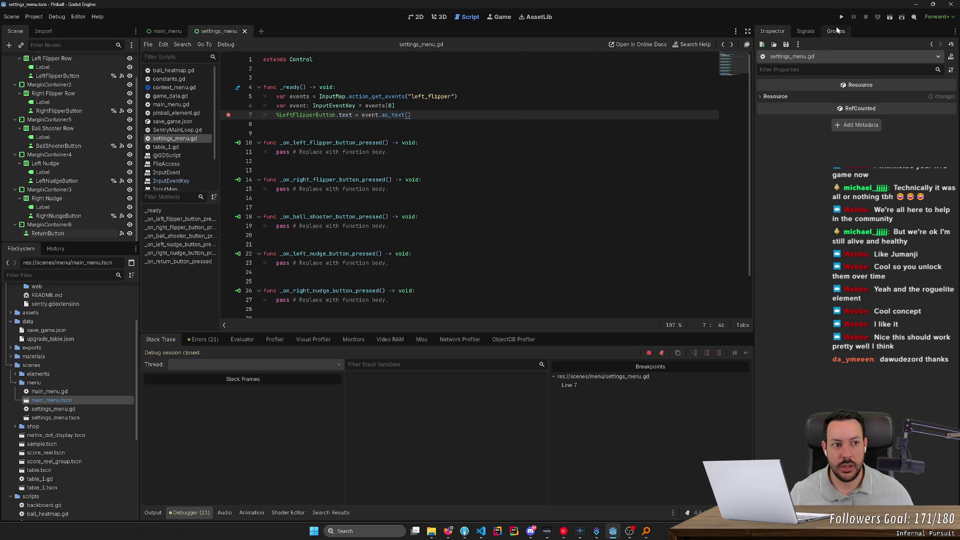
- Run the game to the settings menu and remove the breakpoint on line 7
left_click(841, 17)
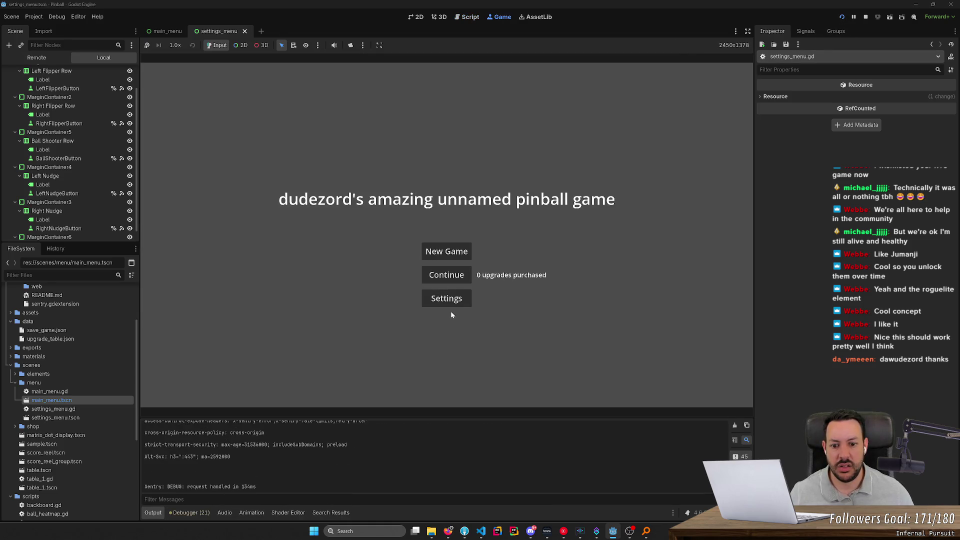
left_click(450, 300)
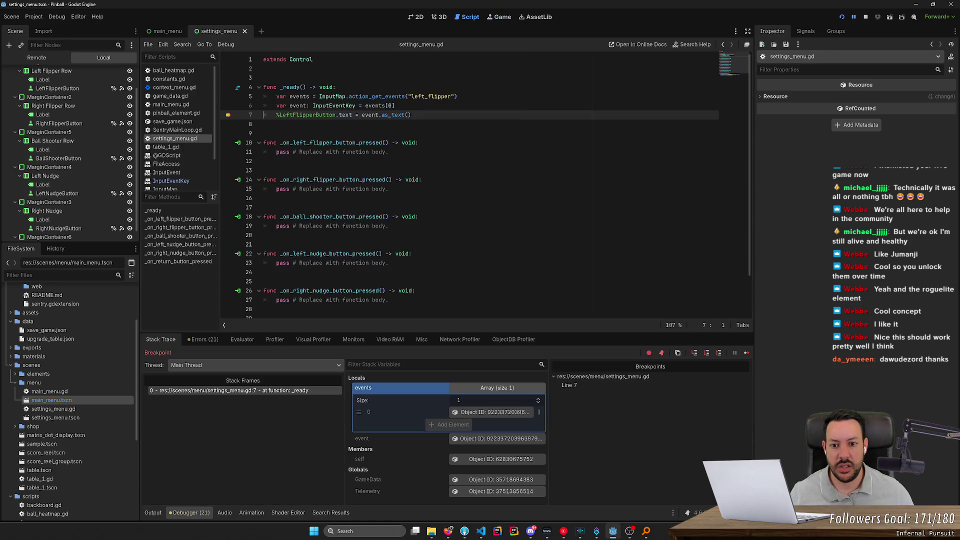
left_click(228, 115)
left_click(748, 352)
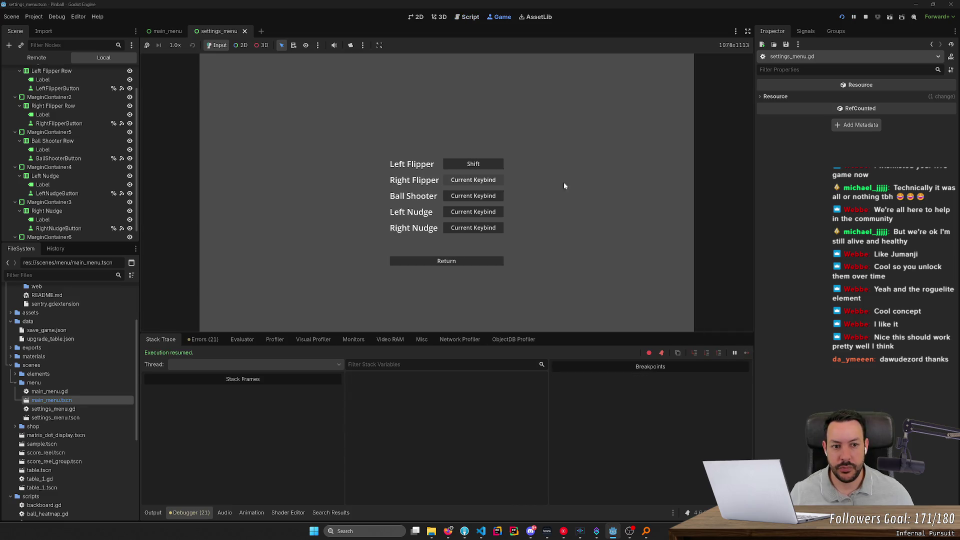
left_click(865, 17)
- Switch line 7 to as_text_physical_keycode(), test it showing Shift, and duplicate the line
left_click_drag(382, 115, 411, 115)
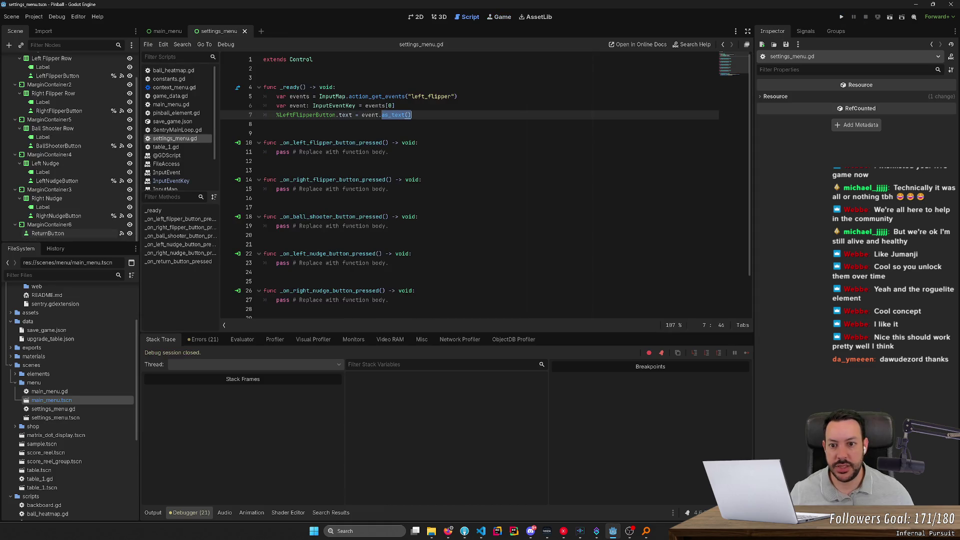
type("text")
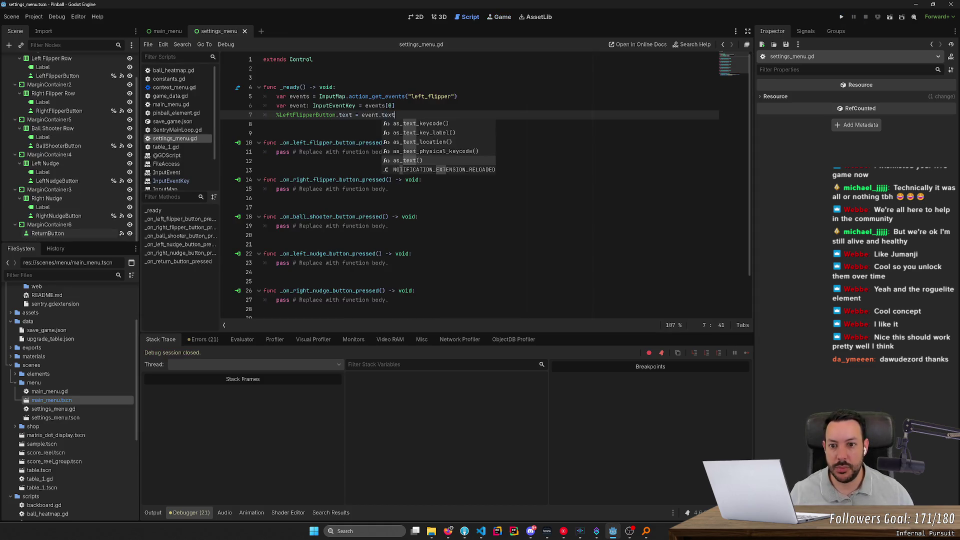
key("Up")
key("Return")
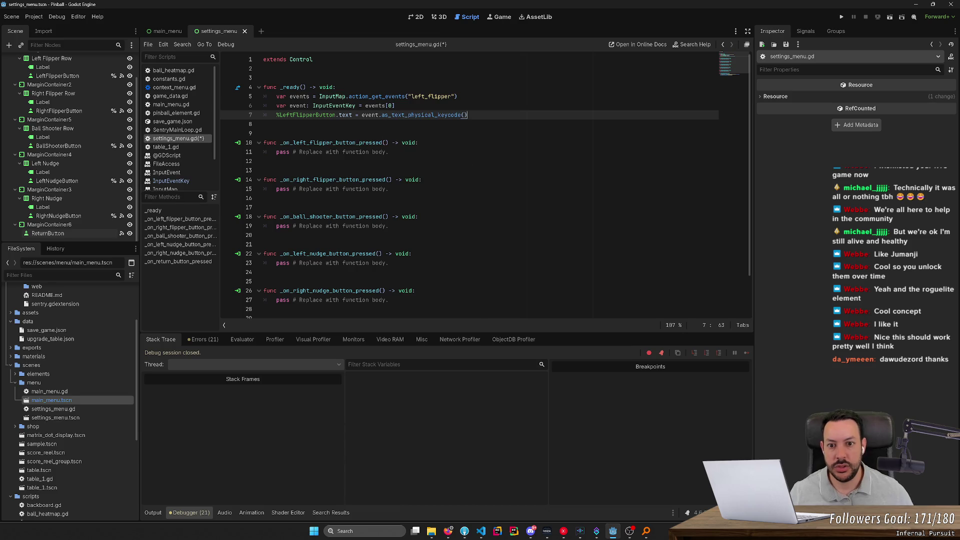
left_click(841, 17)
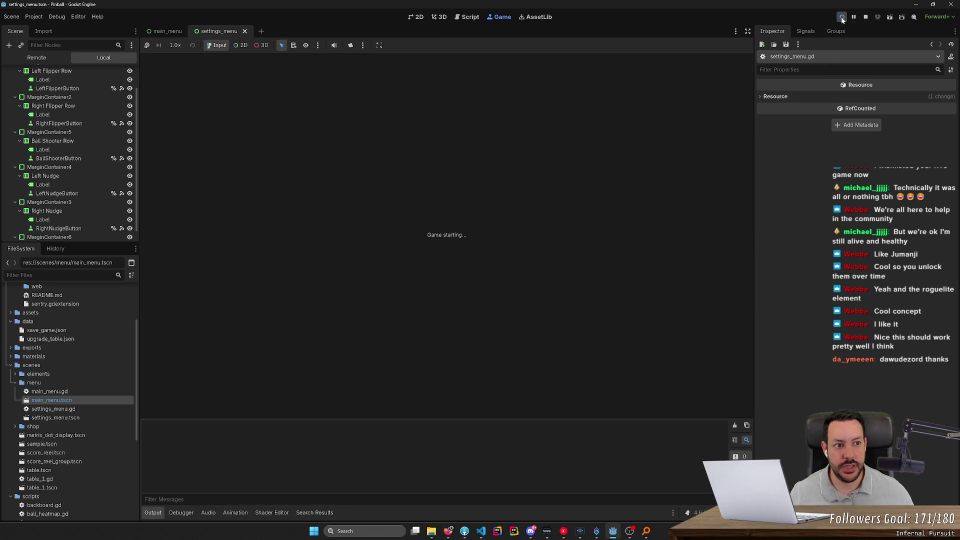
left_click(452, 300)
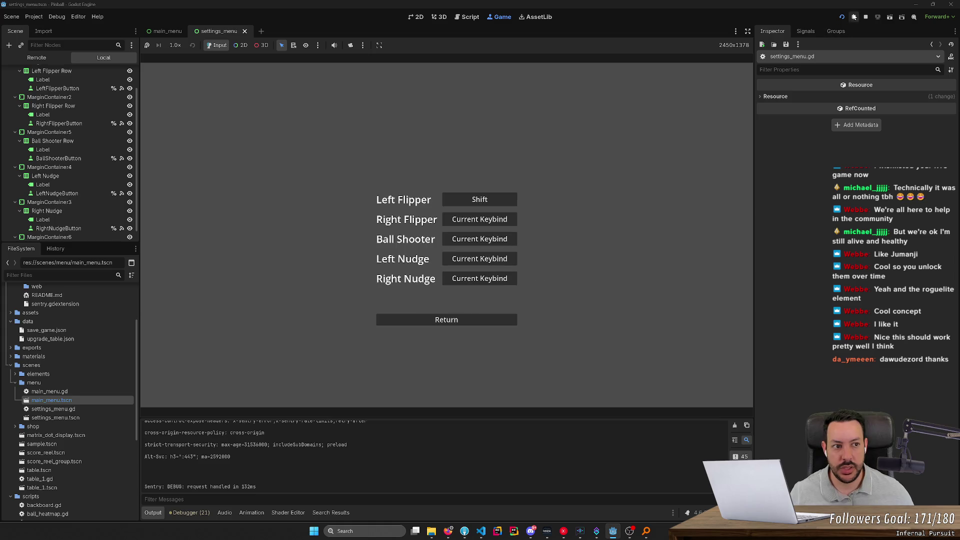
left_click(865, 17)
key("ctrl+d")
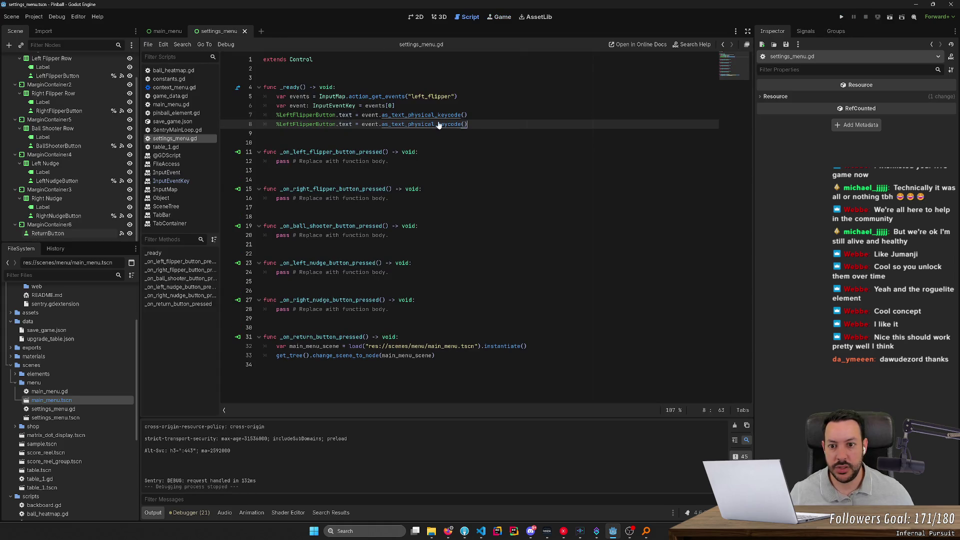
- Change the copied line 8 to as_text_keycode() and test the settings menu
left_click_drag(382, 124, 467, 124)
key("BackSpace")
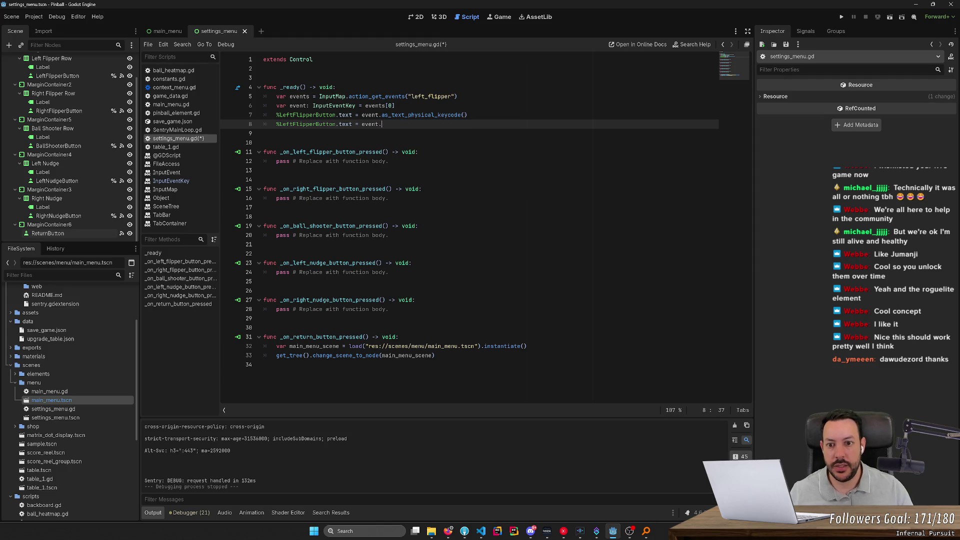
type("as")
key("Up")
key("Up")
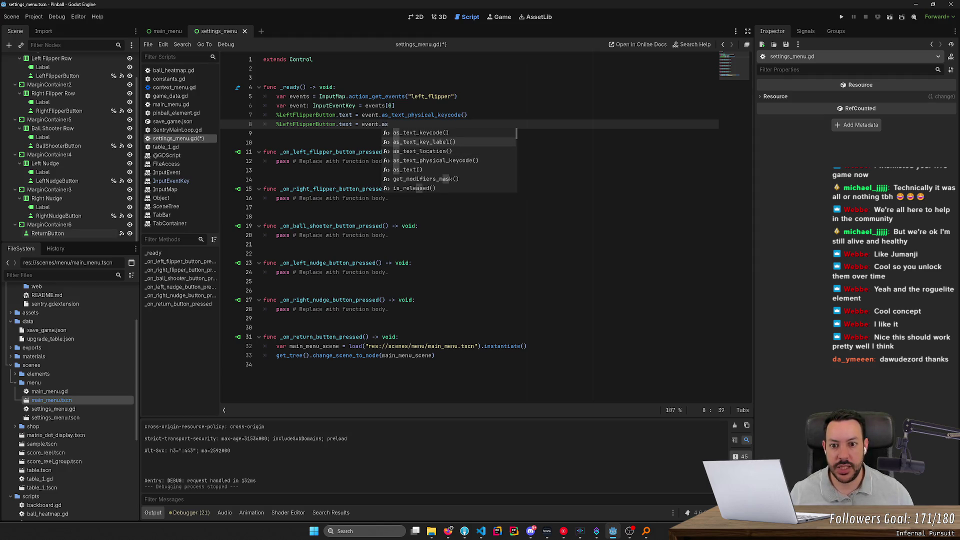
key("Up")
key("Return")
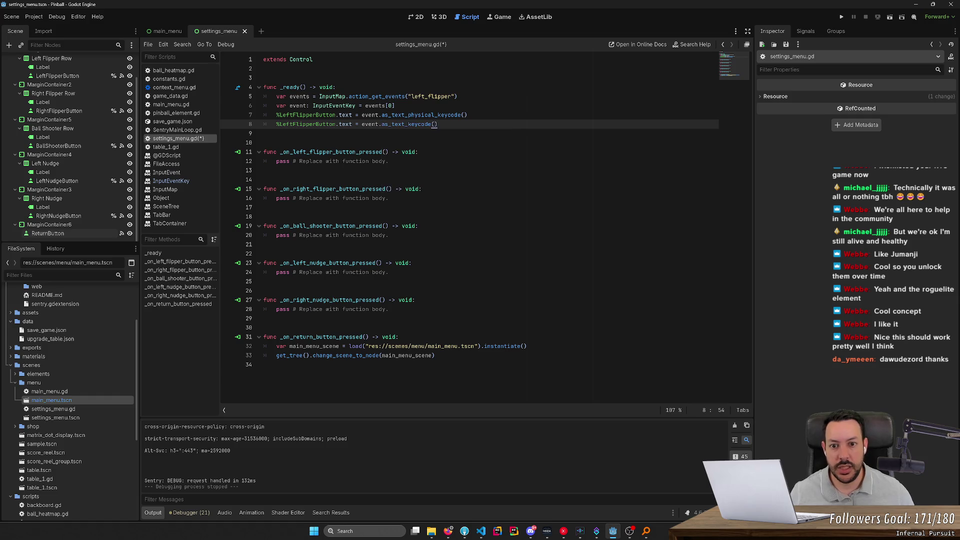
left_click(842, 17)
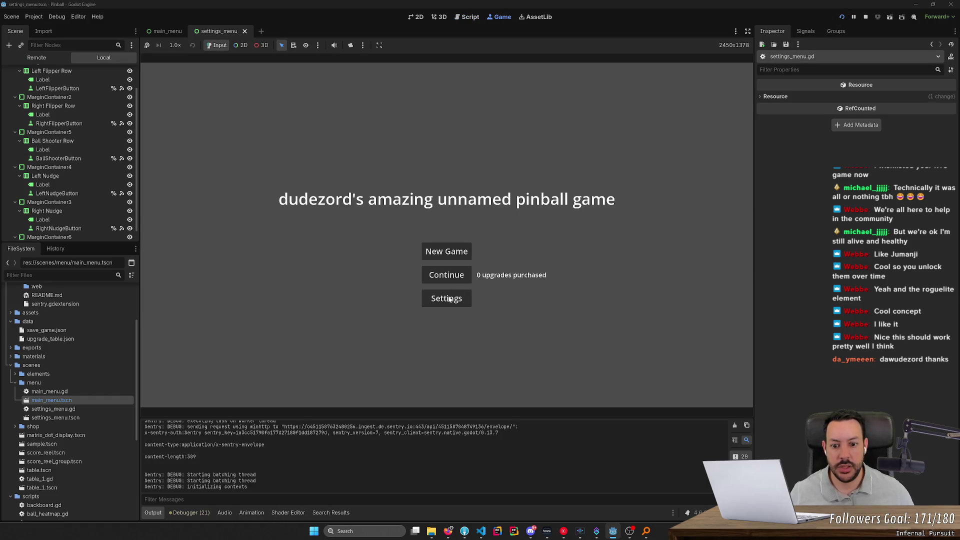
left_click(450, 299)
left_click(866, 17)
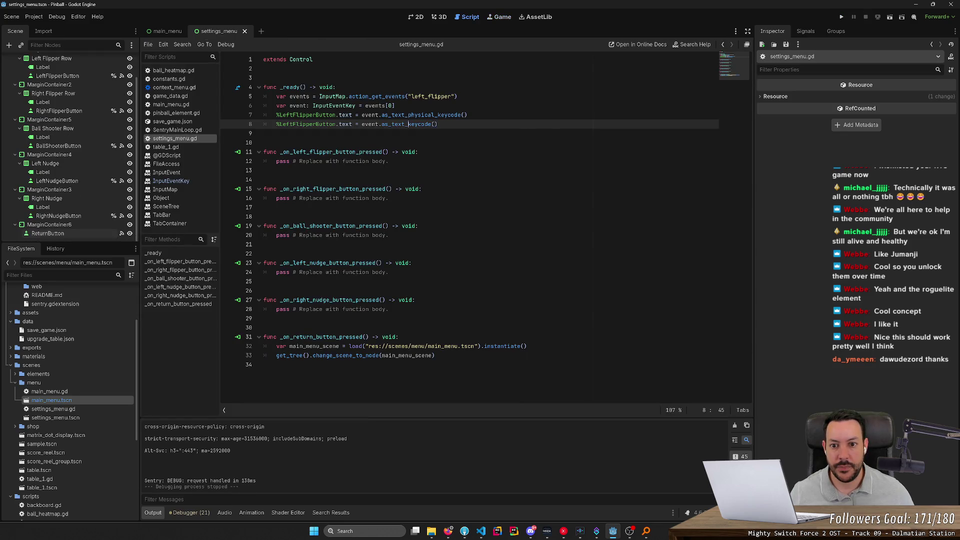
- Add line 9 using as_text_key_label() and test the settings menu again
key("ctrl+shift+d")
key("shift+End")
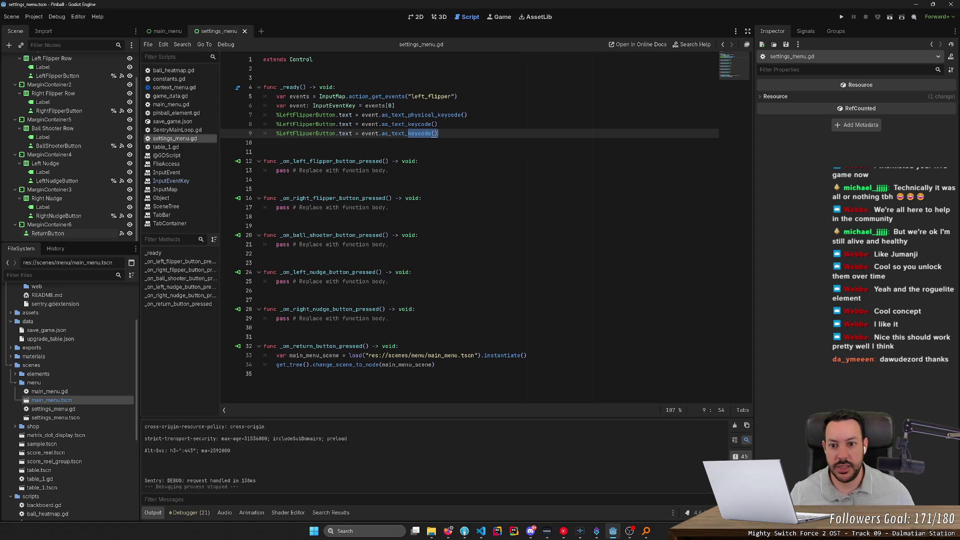
key("Delete")
key("ctrl+space")
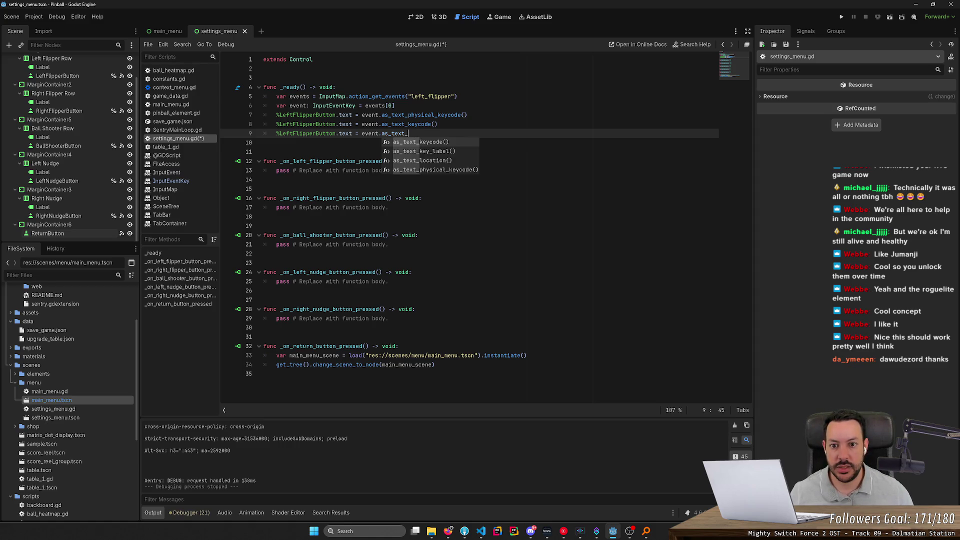
key("Down")
key("Return")
left_click(842, 16)
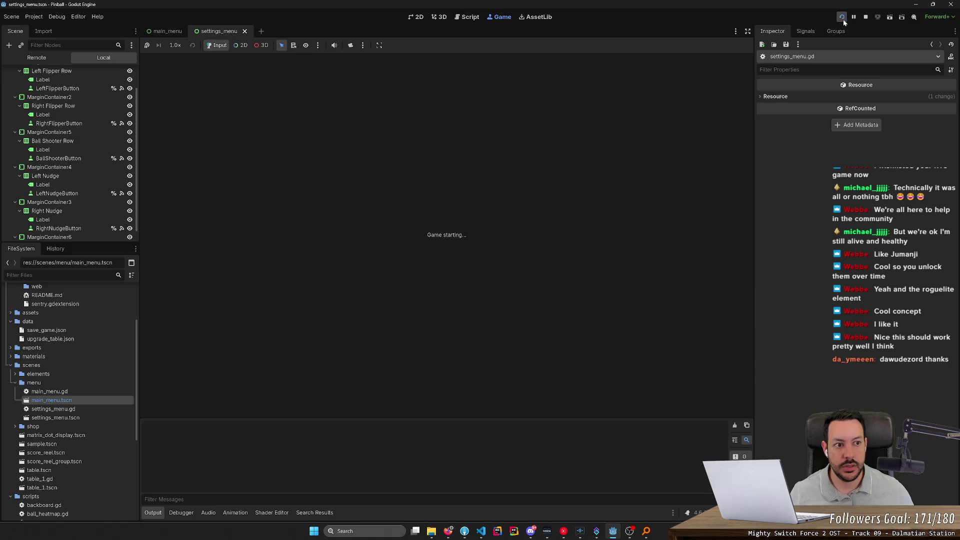
left_click(443, 306)
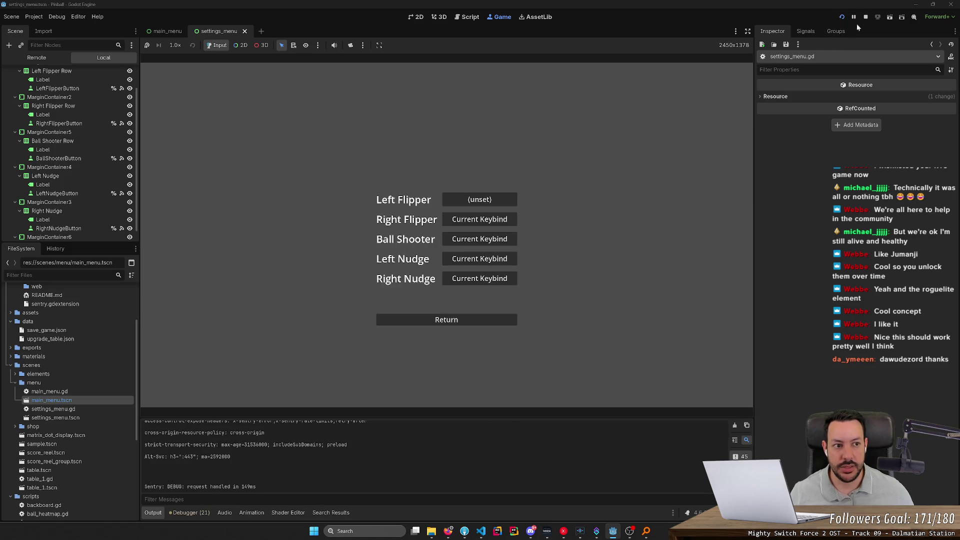
left_click(864, 17)
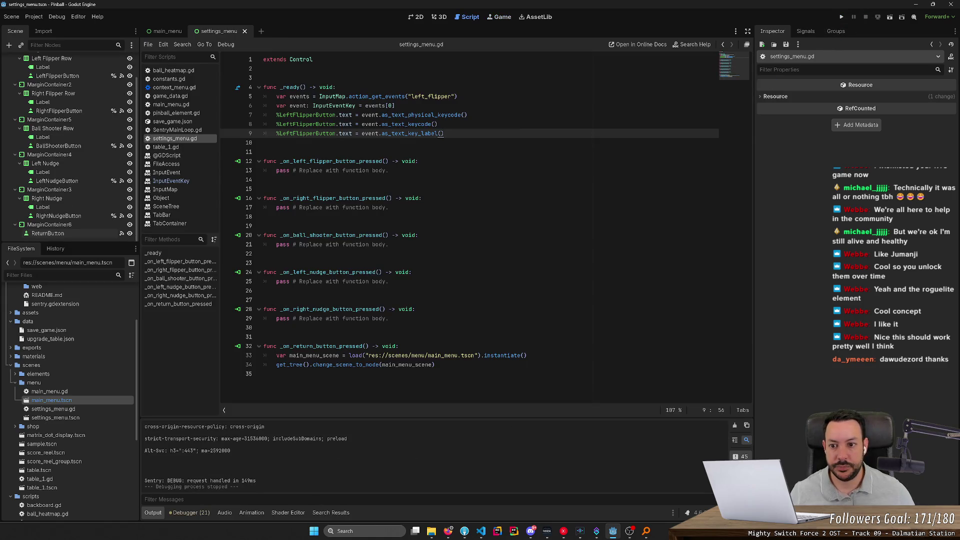
- Paste a copy onto line 10 and change its method to as_text_location()
key("Return")
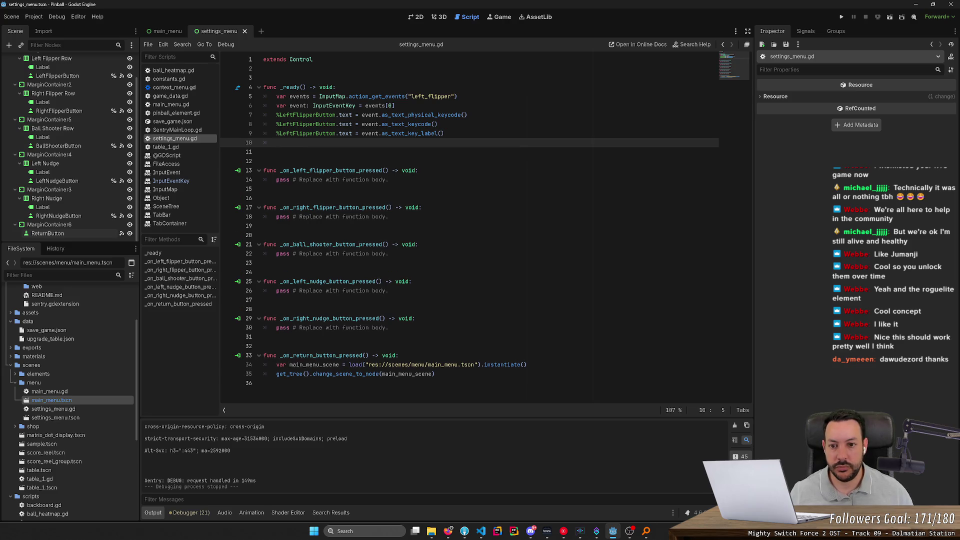
type("%LeftFlipperButton.text = event.as_text_key_label()")
double_click(409, 143)
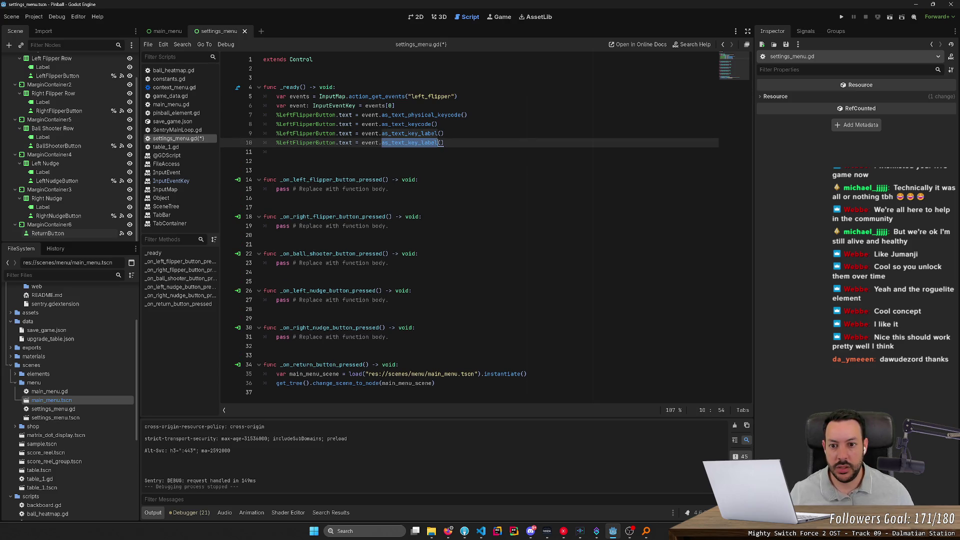
key("Delete")
key("Delete")
key("Delete")
type("as_te")
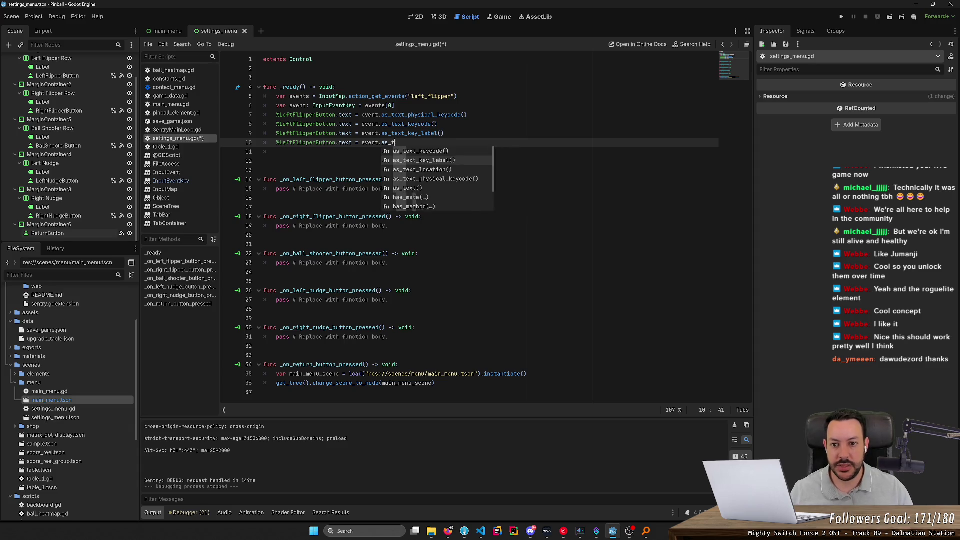
key("Down")
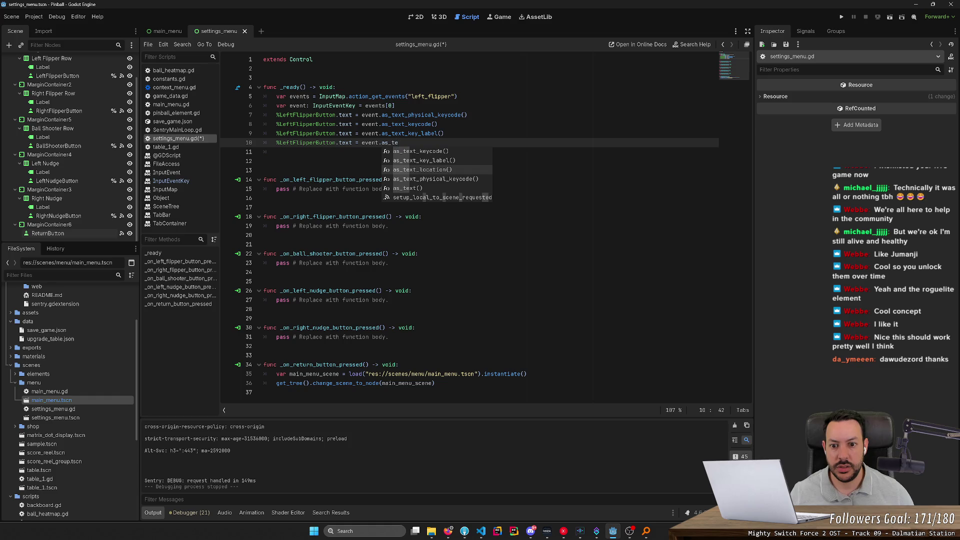
key("Return")
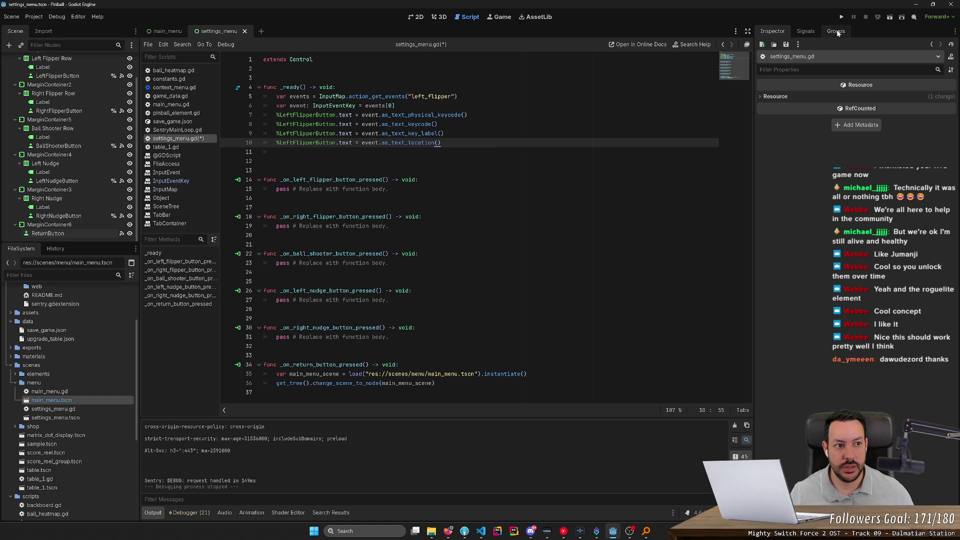
left_click(842, 18)
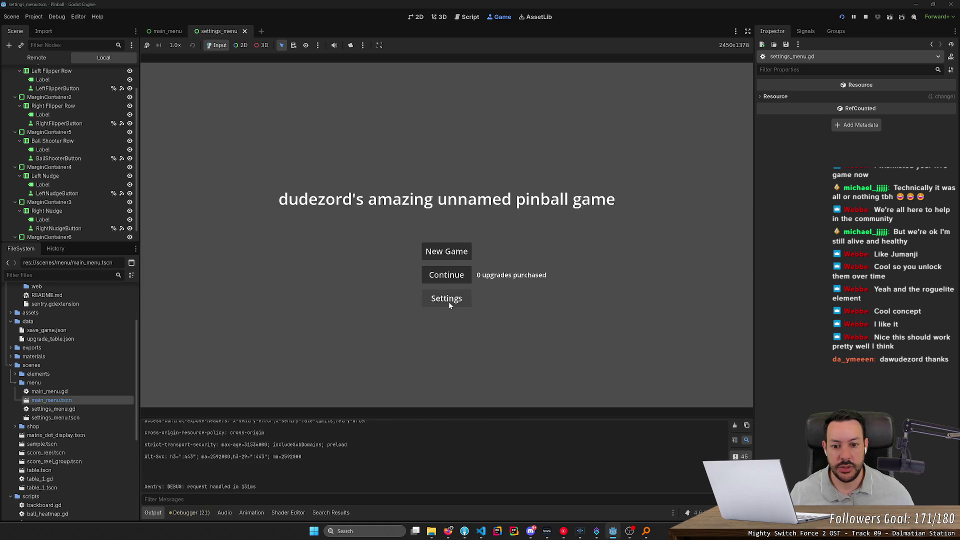
left_click(448, 300)
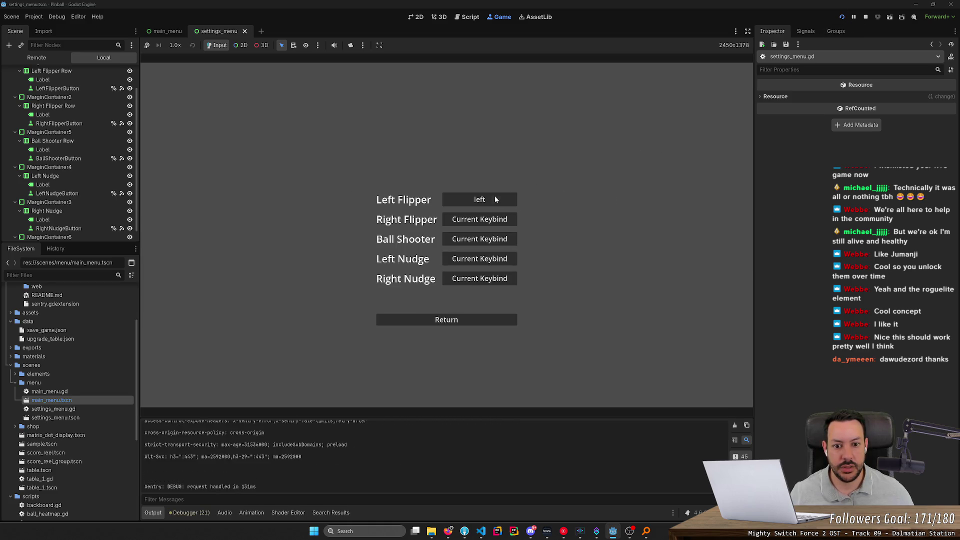
left_click(866, 18)
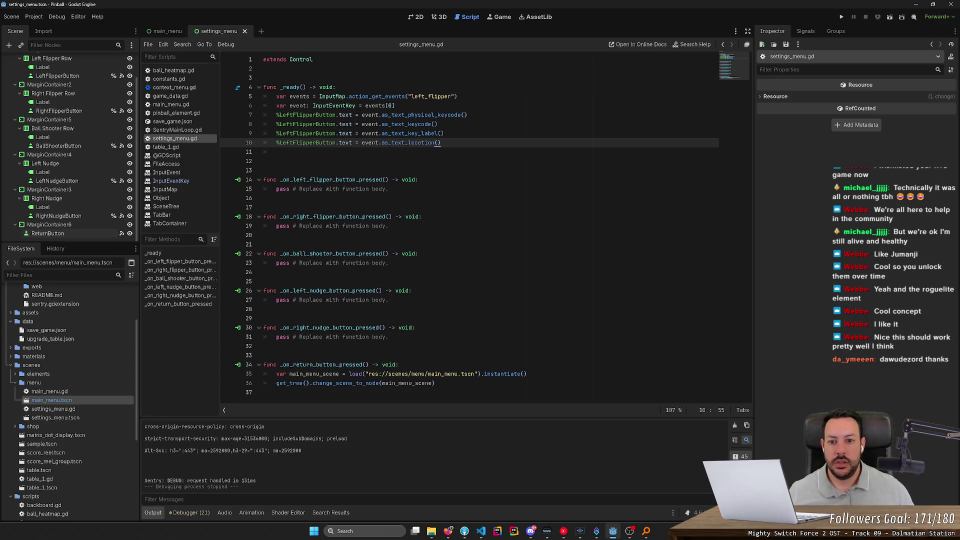
- Move the as_text_location line up to line 8 and clean up the blank line 12
key("shift+alt+Up")
key("shift+alt+Up")
key("shift+alt+Up")
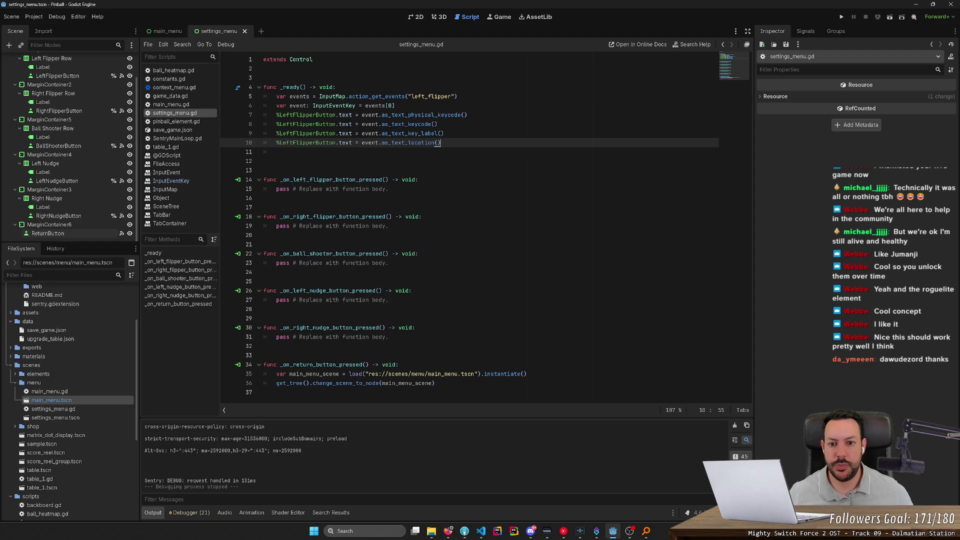
key("Down")
key("Down")
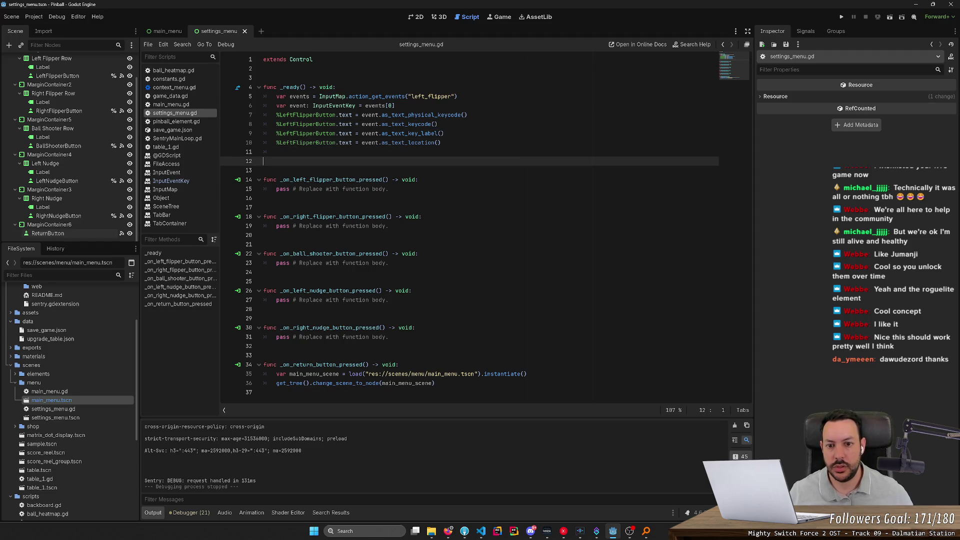
key("Up")
key("Up")
key("alt+Up")
key("alt+Up")
key("Return")
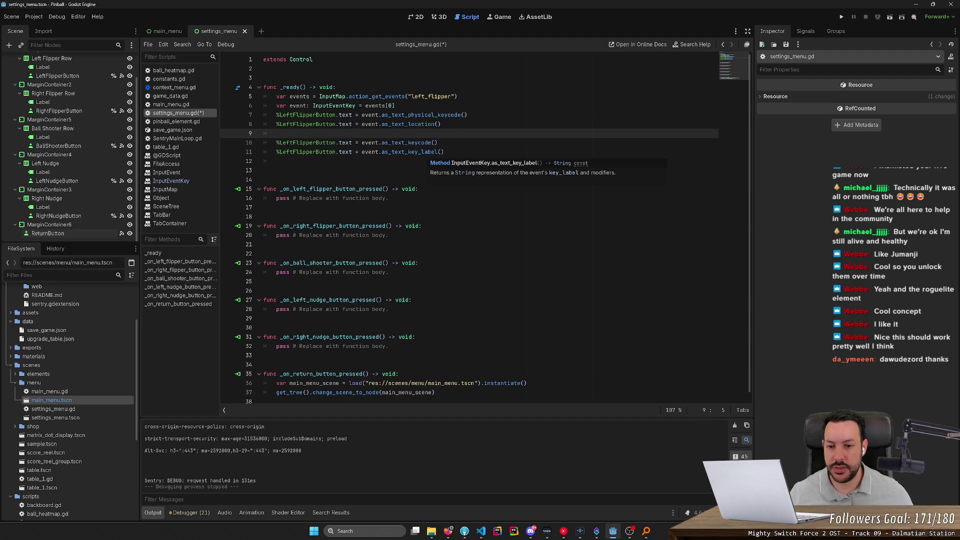
left_click(276, 161)
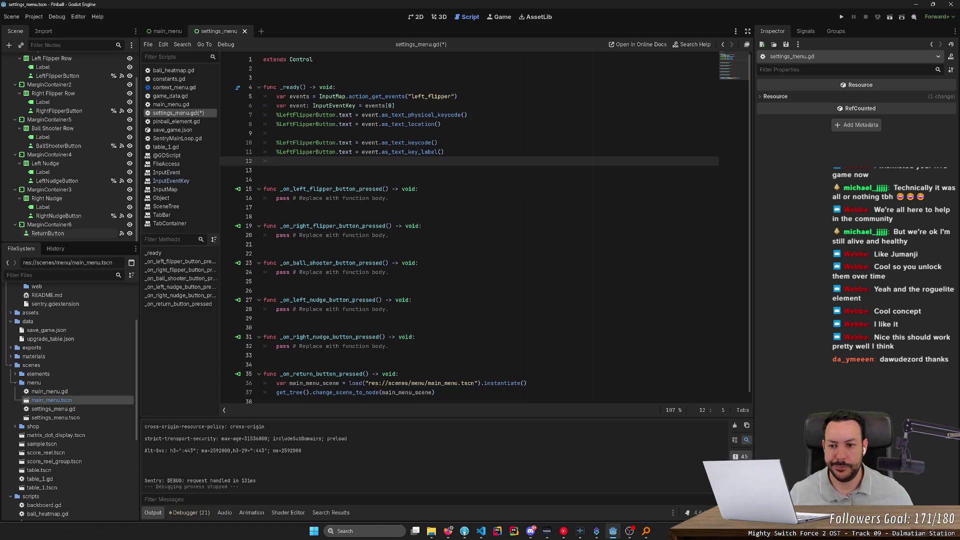
type("%")
key("BackSpace")
- Duplicate the key_label line, swap in another as_text method, and run the game
left_click(444, 151)
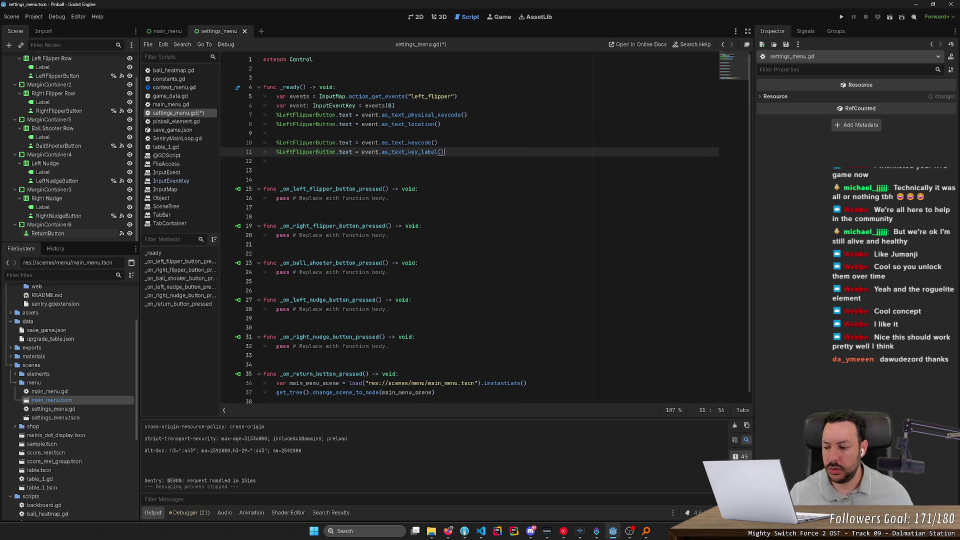
key("ctrl+shift+d")
key("ctrl+BackSpace")
key("ctrl+BackSpace")
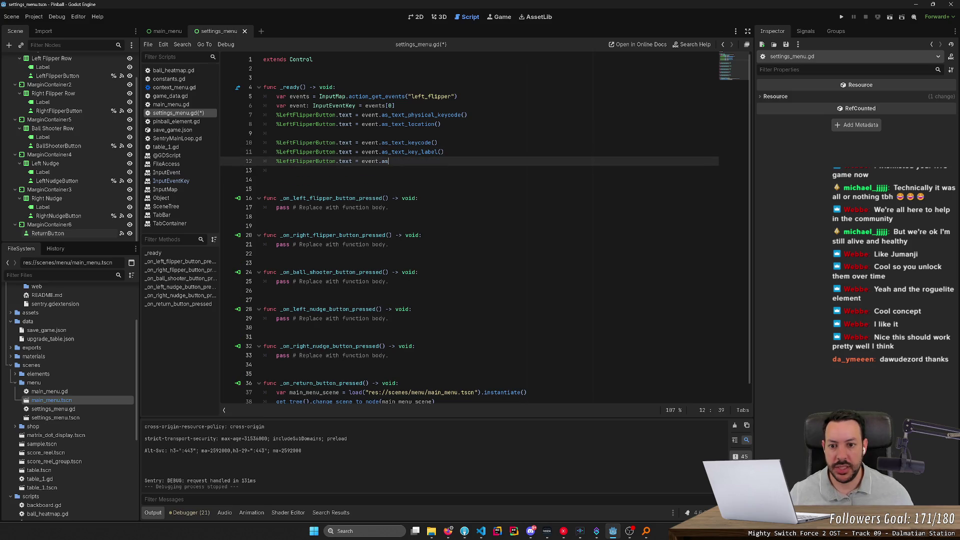
type("as_te")
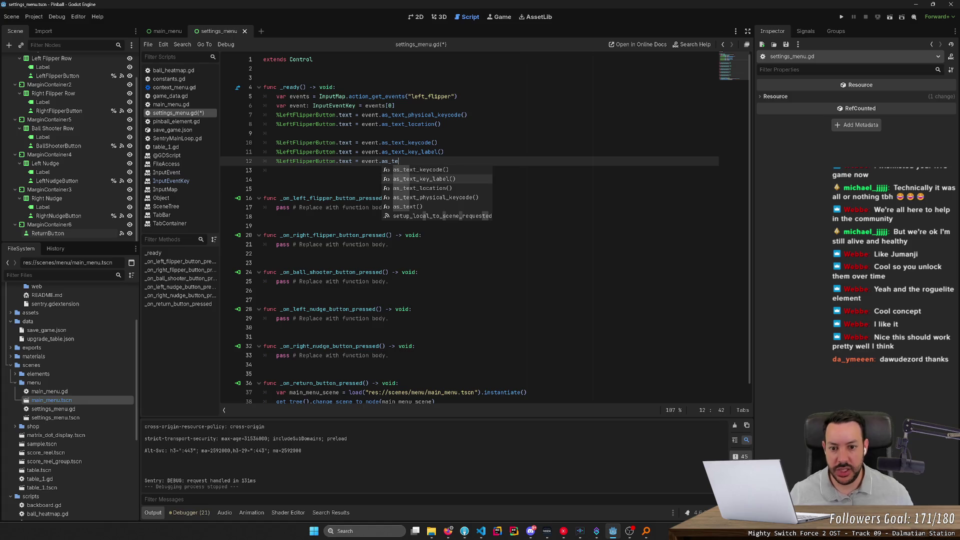
key("Escape")
left_click(841, 17)
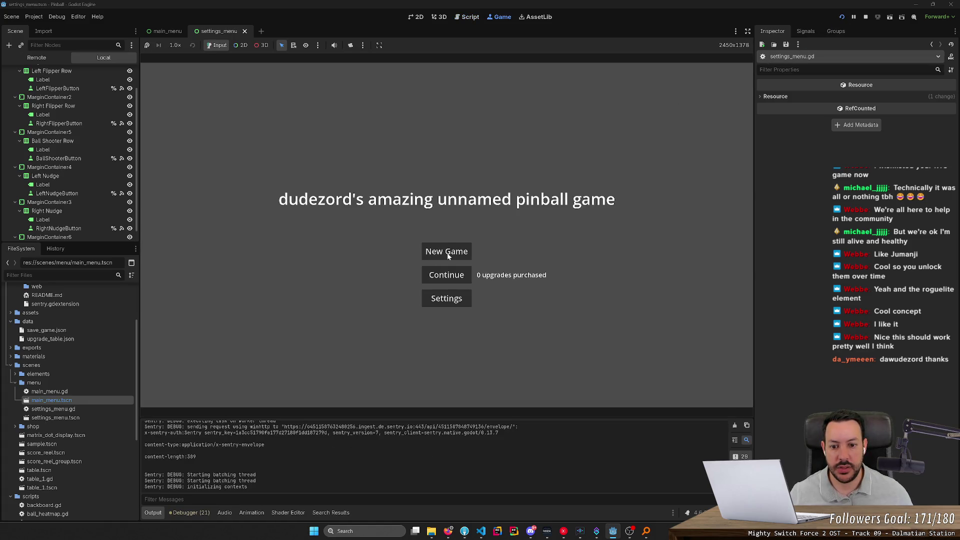
- Relaunch the game and open Settings to confirm Left Flipper reads Shift, then stop it
left_click(448, 256)
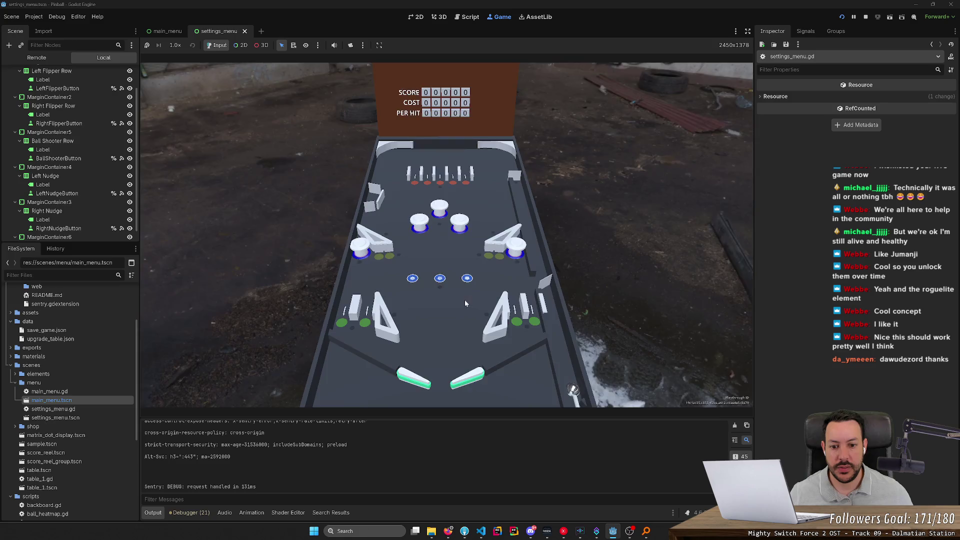
left_click(841, 20)
left_click(841, 19)
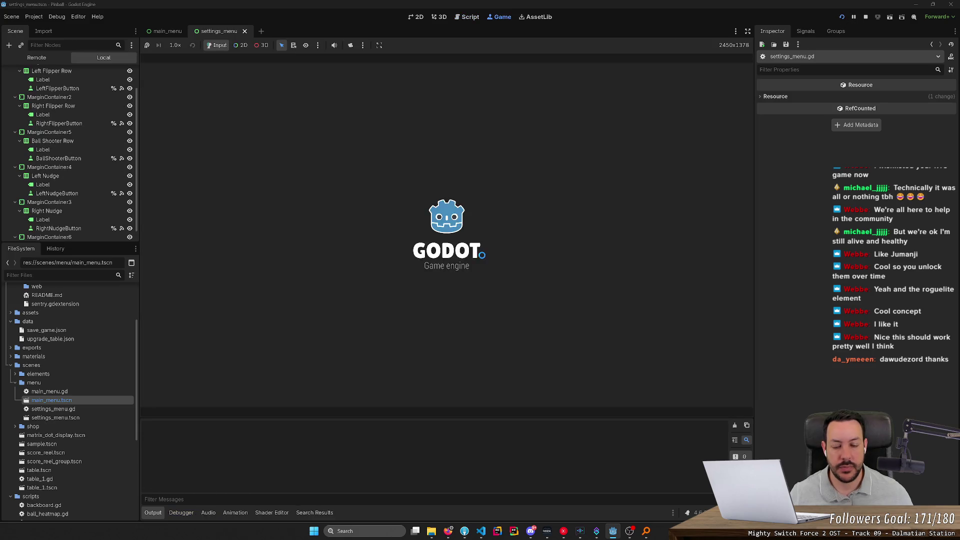
left_click(447, 298)
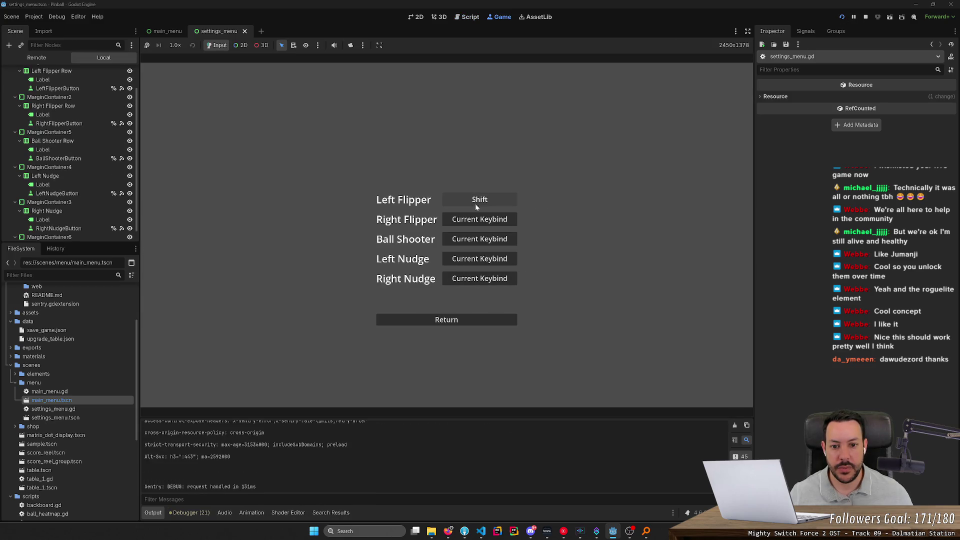
left_click(862, 18)
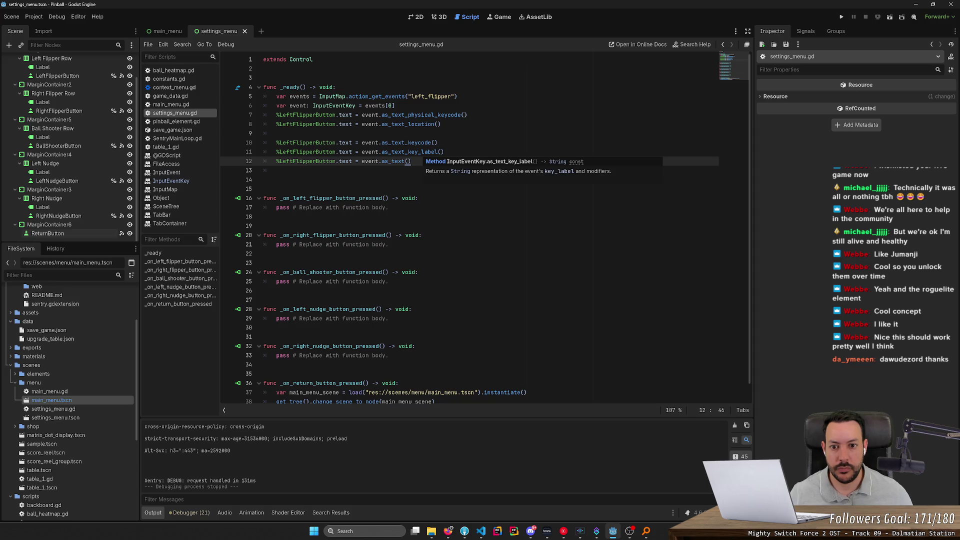
- Change line 7 to event.as_text() and delete the three alternative text lines
key("shift+Up")
key("shift+Up")
key("shift+Up")
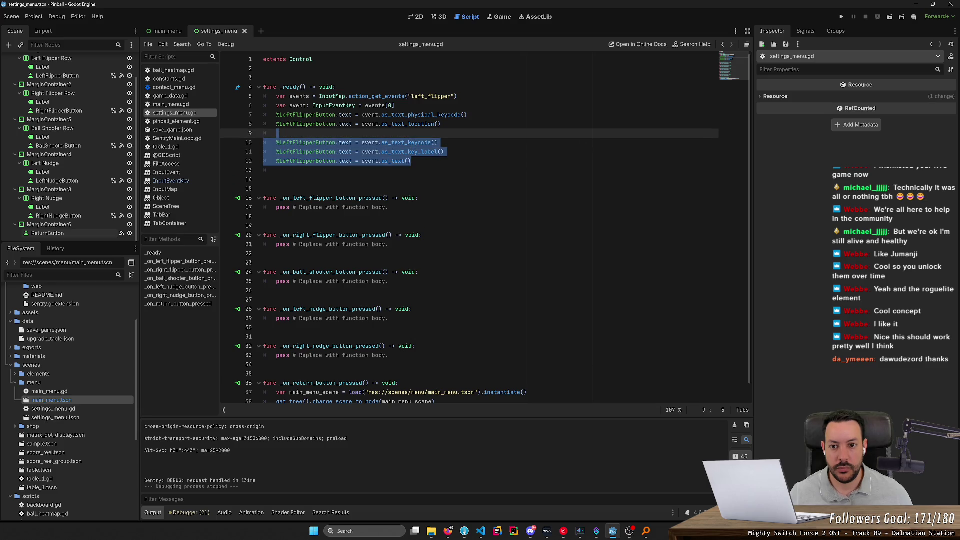
left_click(461, 115)
key("BackSpace")
key("BackSpace")
key("BackSpace")
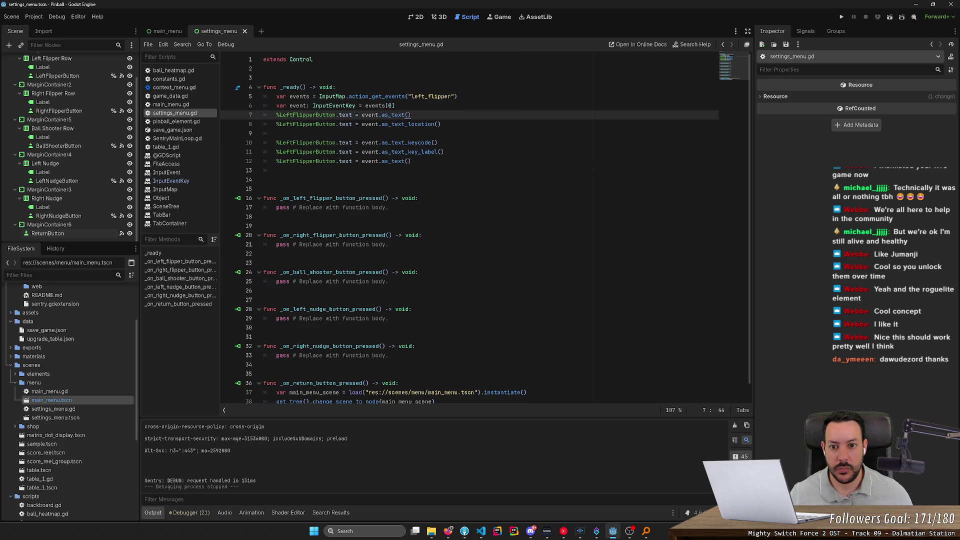
left_click_drag(411, 161, 409, 131)
key("BackSpace")
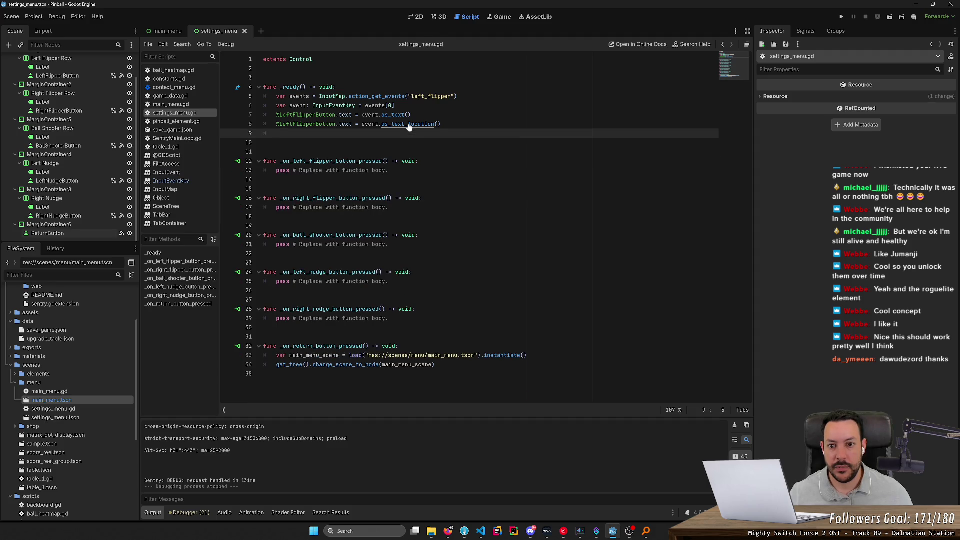
- Check the as_text_location and KeyLocation enum docs, then return to settings_menu.gd
left_click(408, 125, "ctrl")
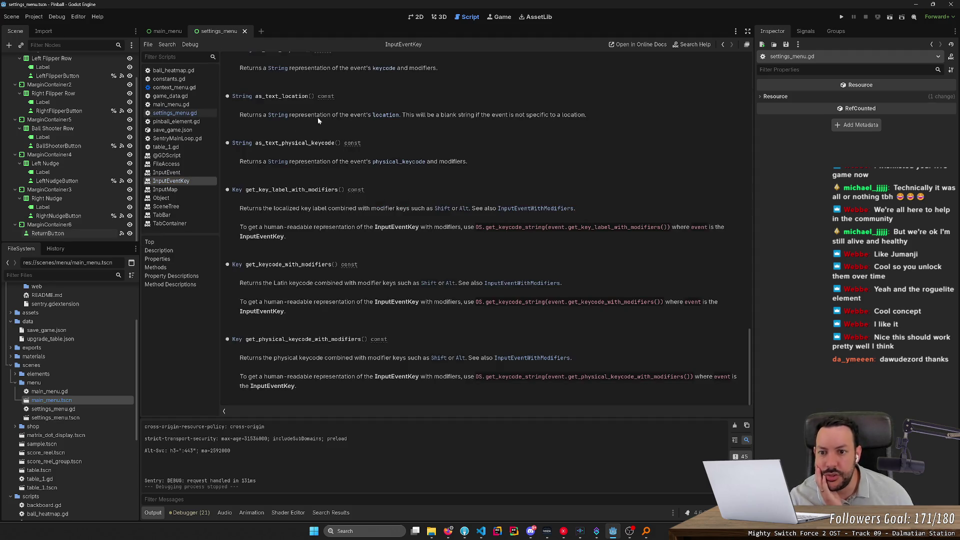
scroll(383, 113, "up", 10)
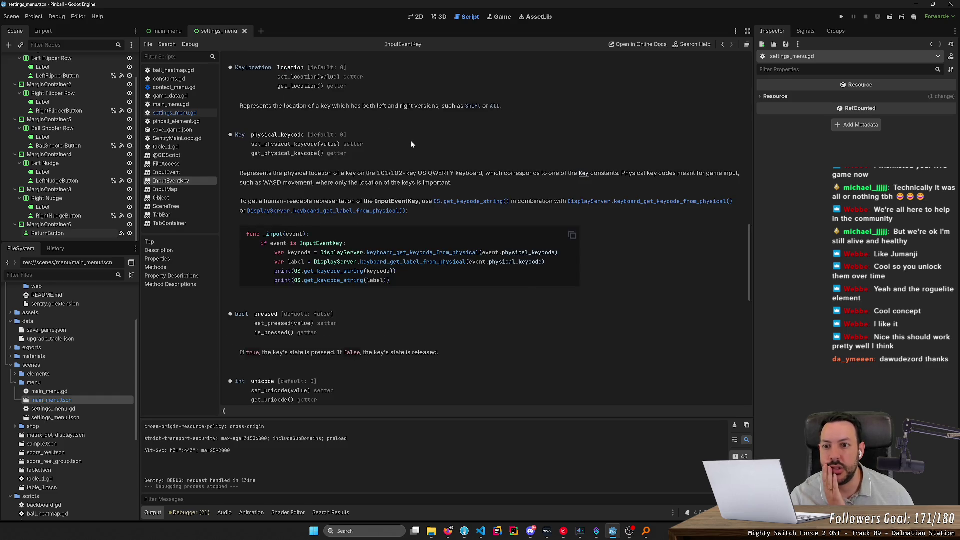
left_click(248, 68)
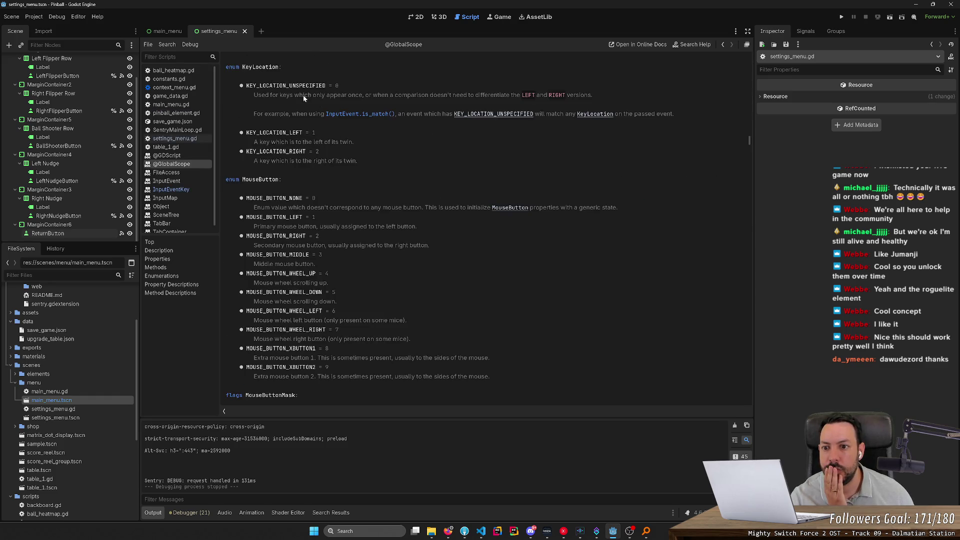
key("alt+Left")
key("alt+Left")
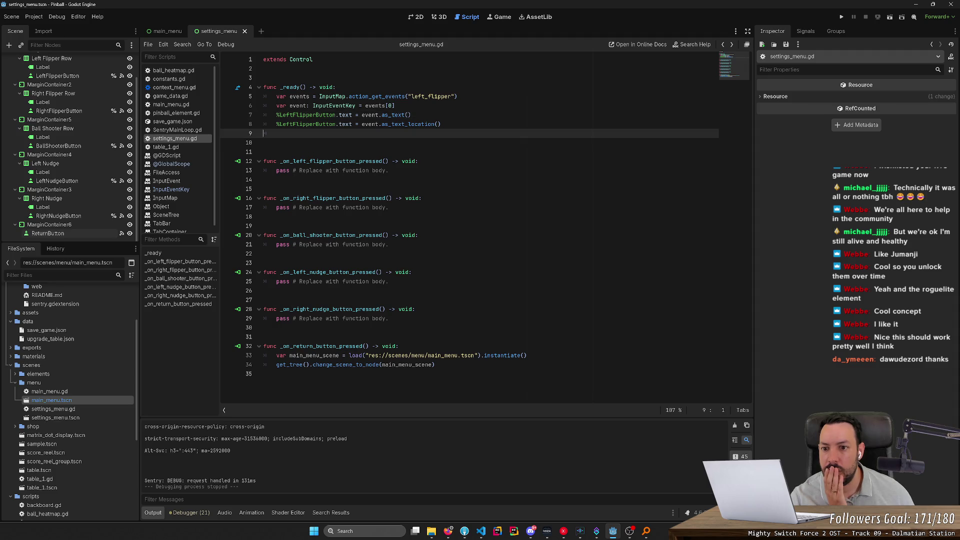
- Review the button text assignments and open the InputEvent documentation for as_text()
left_click(264, 327)
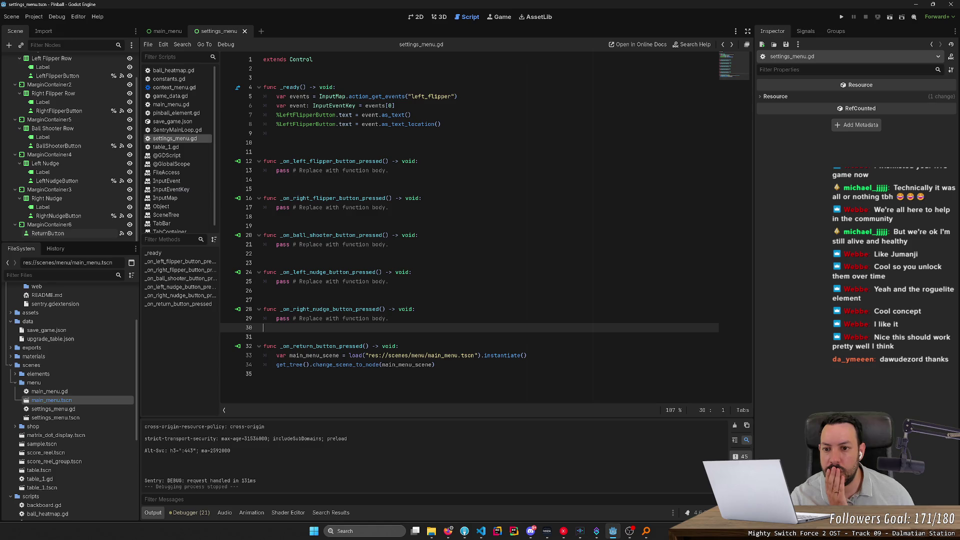
left_click(264, 142)
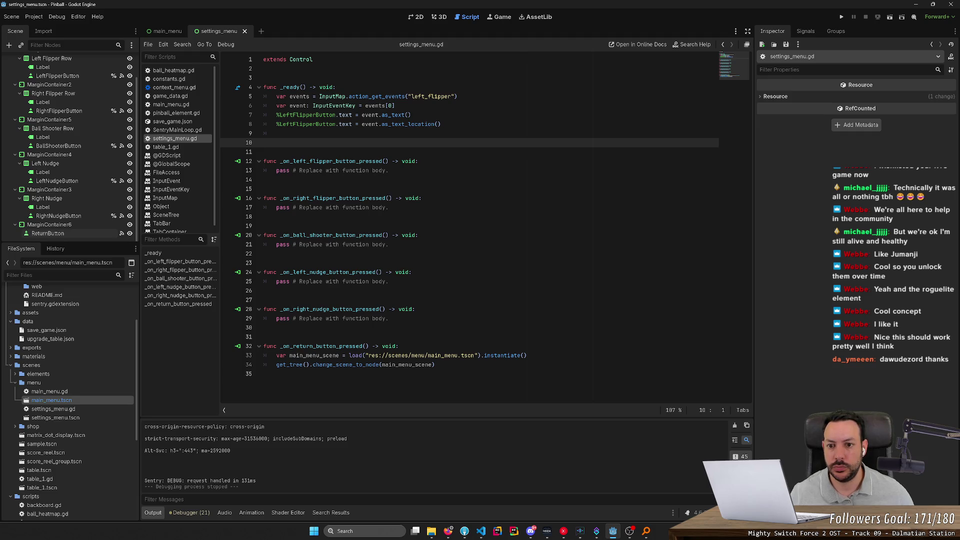
mouse_move(371, 124)
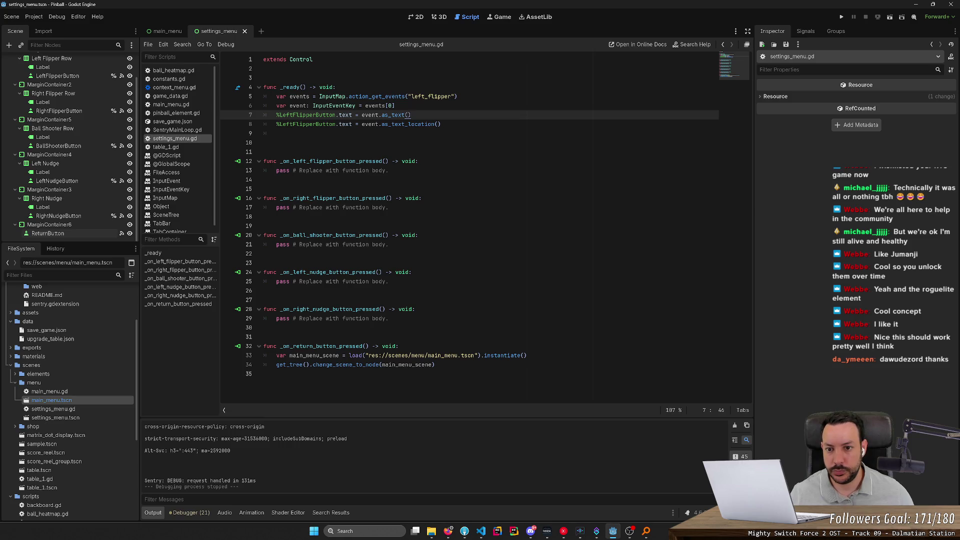
left_click_drag(361, 124, 276, 124)
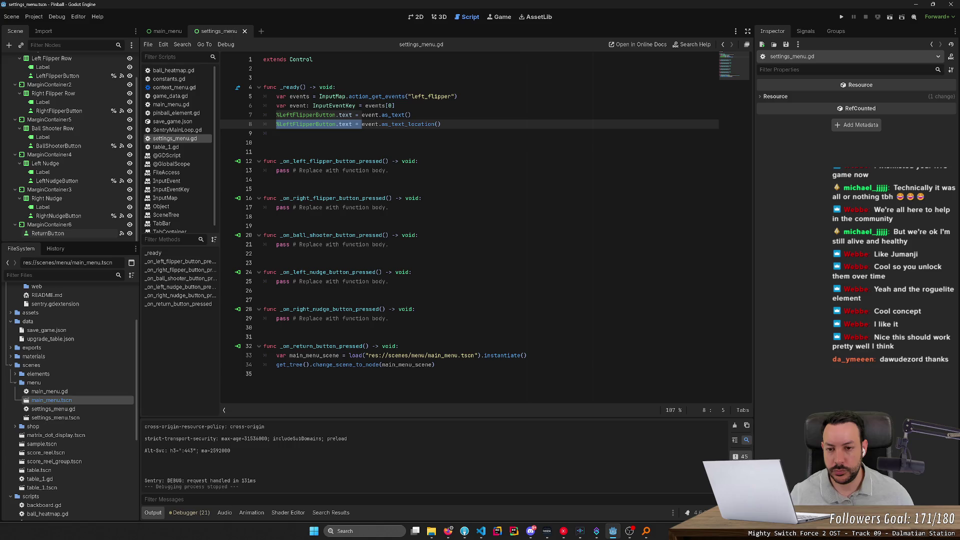
left_click(276, 133)
mouse_move(393, 125)
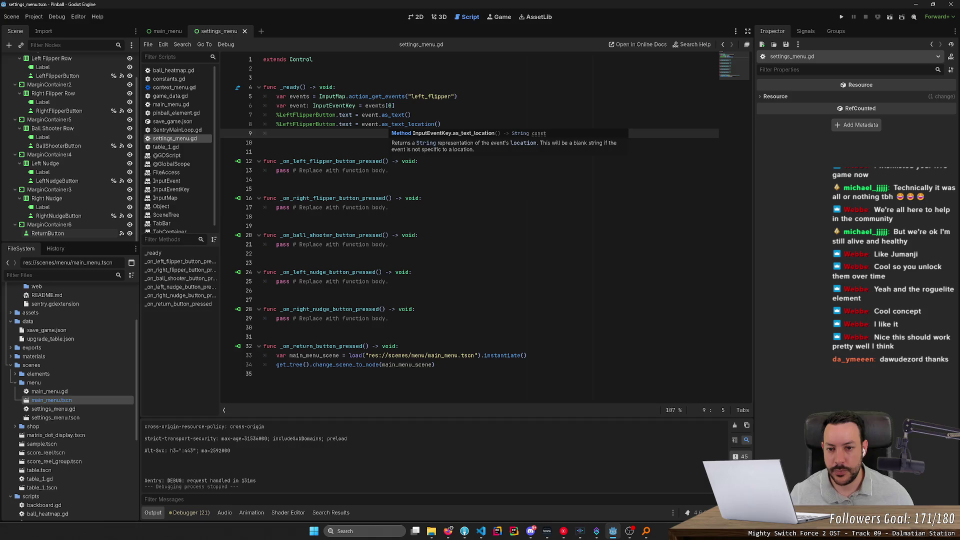
left_click(393, 115, "ctrl")
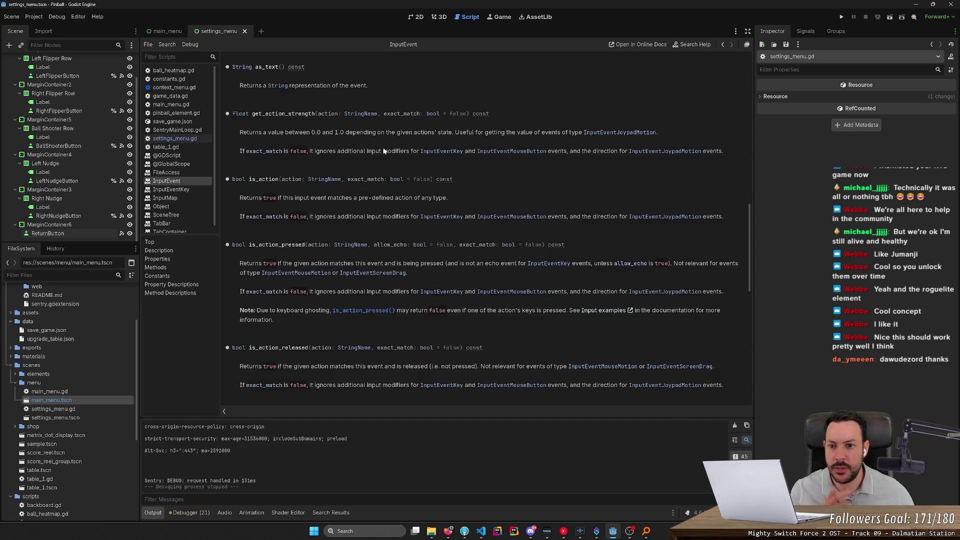
- Scroll through the InputEvent class reference to read its methods
scroll(409, 192, "down", 5)
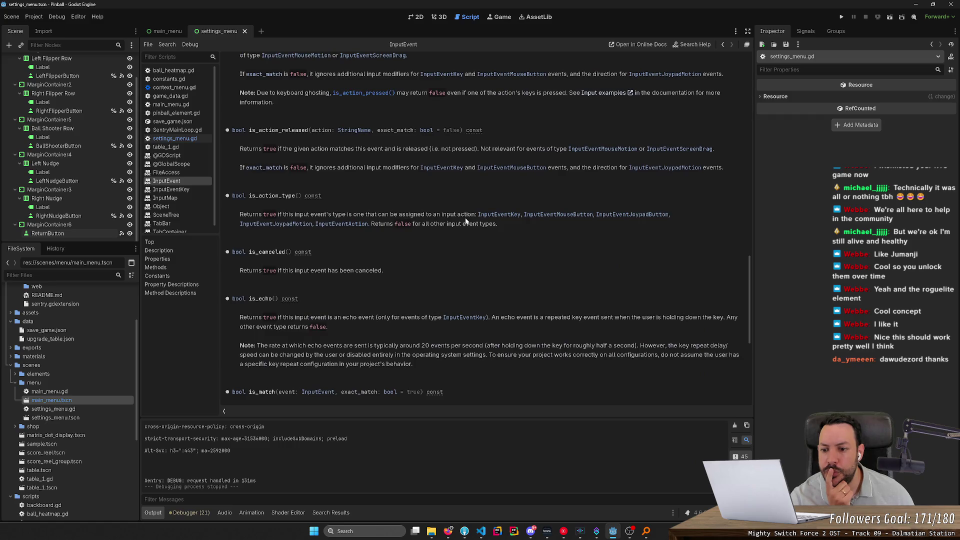
scroll(466, 221, "down", 5)
scroll(465, 221, "down", 1)
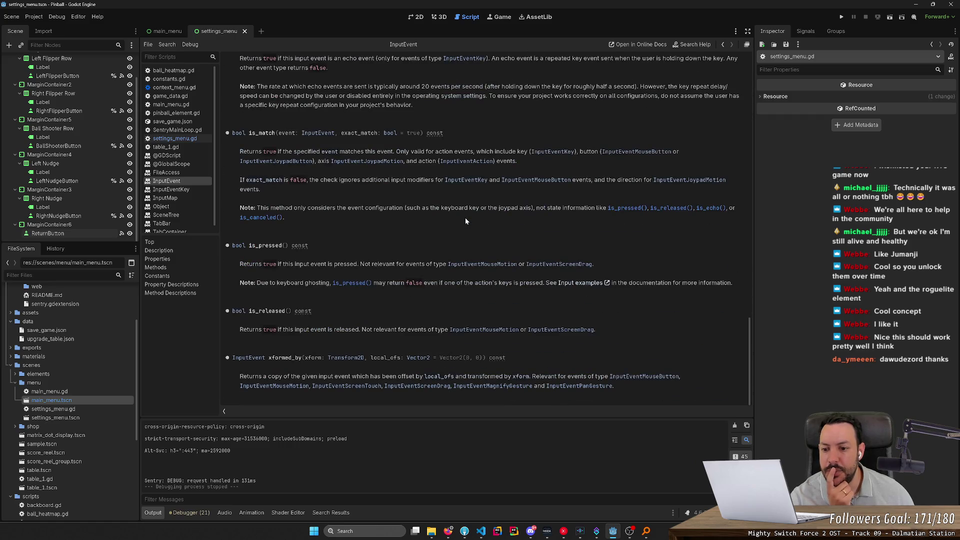
scroll(433, 235, "up", 10)
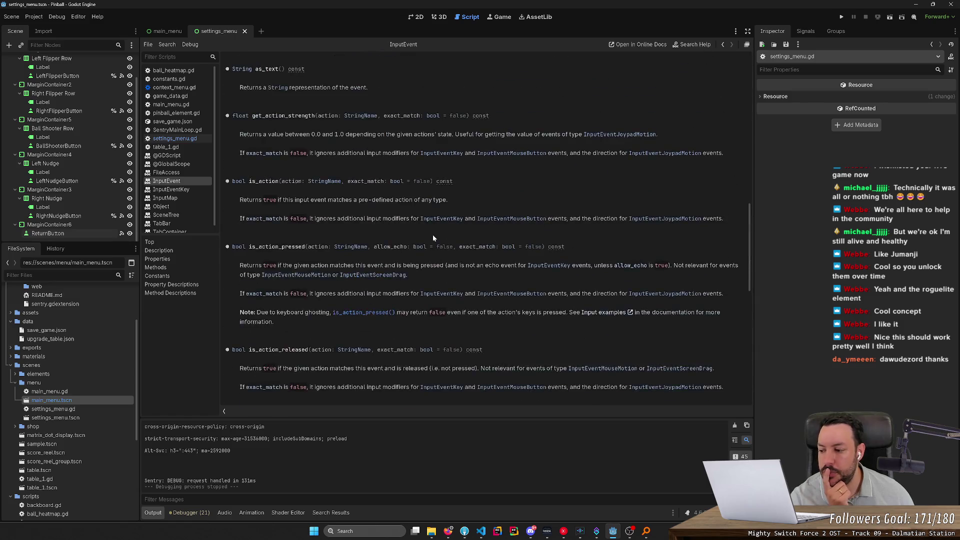
scroll(433, 235, "up", 10)
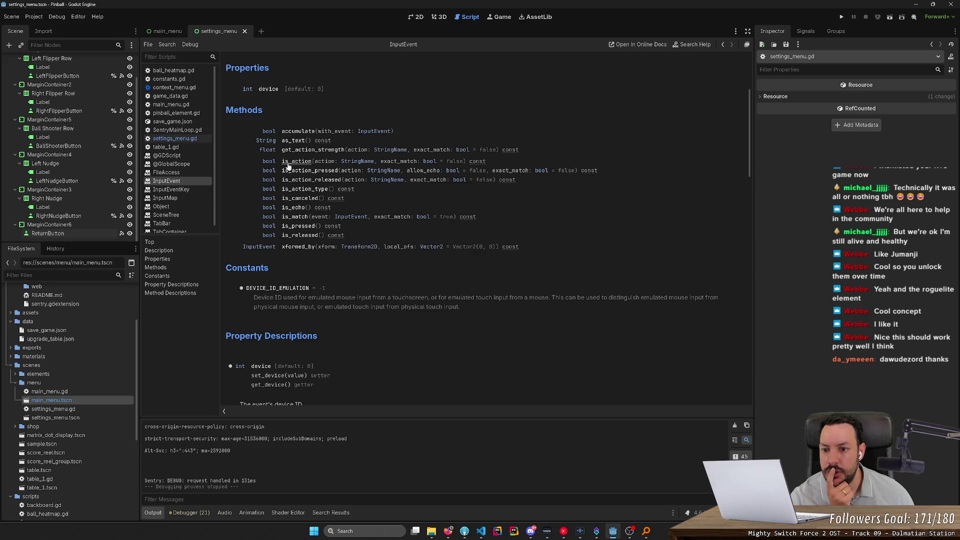
scroll(285, 190, "up", 3)
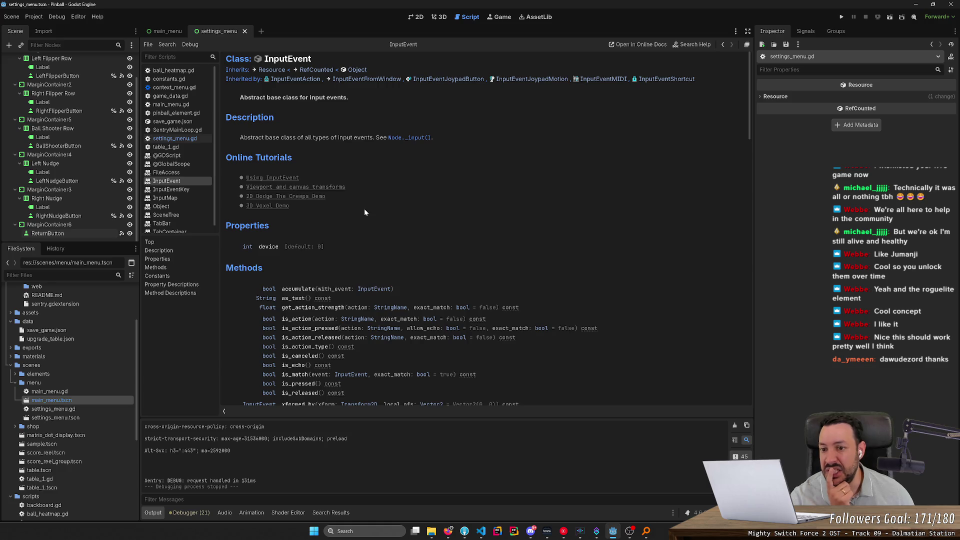
scroll(365, 211, "down", 3)
scroll(365, 210, "down", 5)
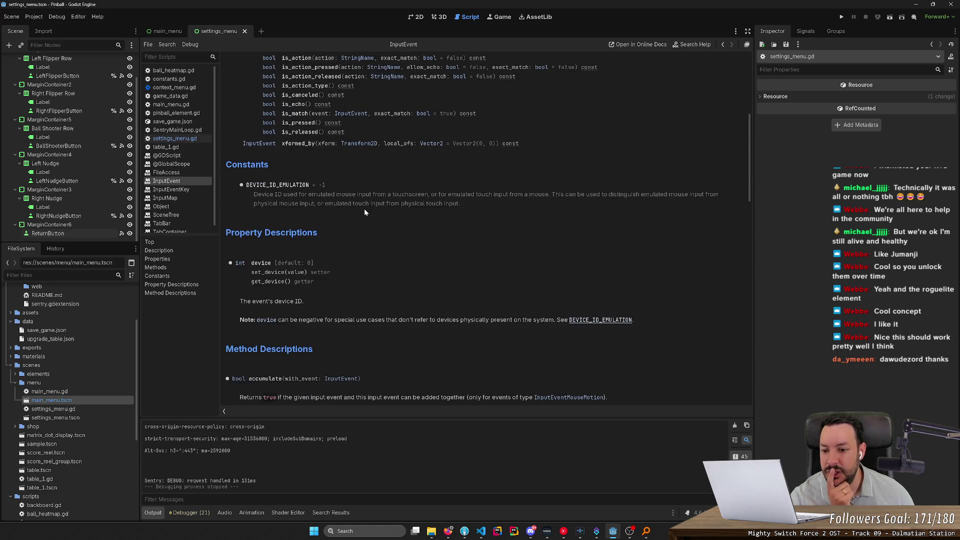
scroll(364, 208, "down", 6)
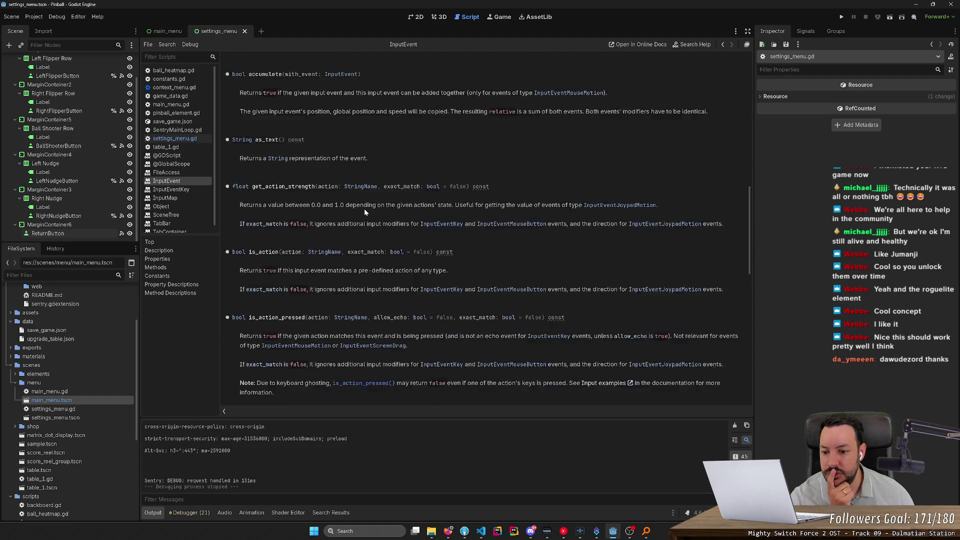
scroll(364, 209, "up", 14)
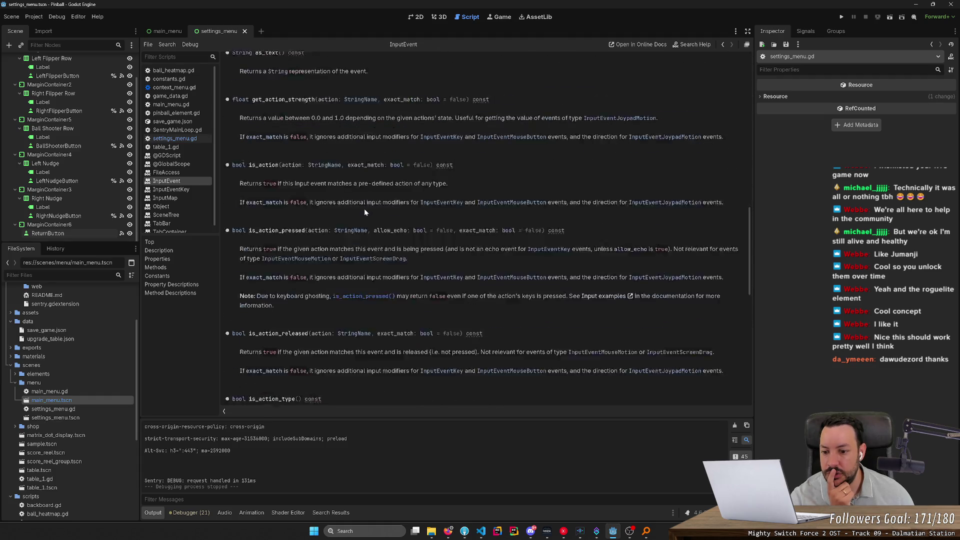
scroll(364, 211, "up", 2)
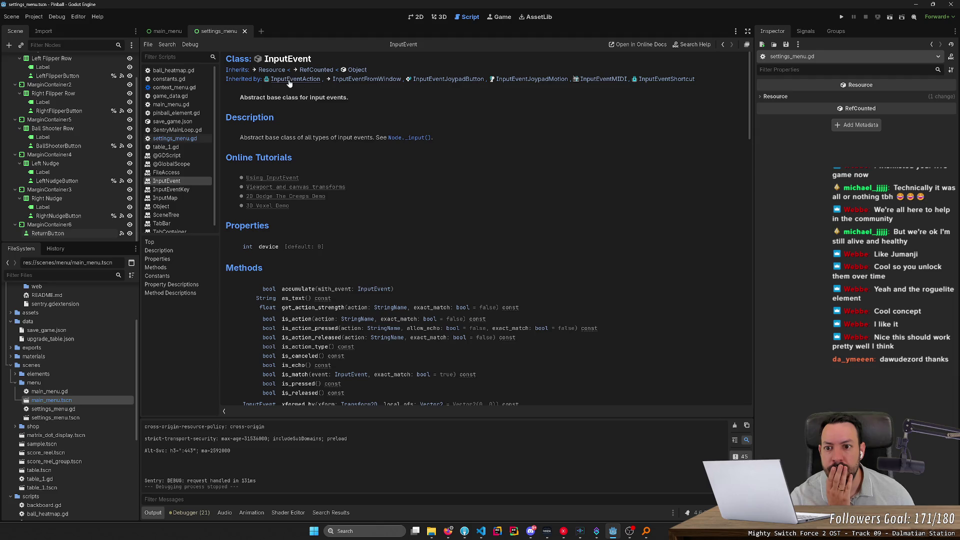
- Read the InputEventKey reference and follow its Using InputEvent tutorial link
left_click(169, 34)
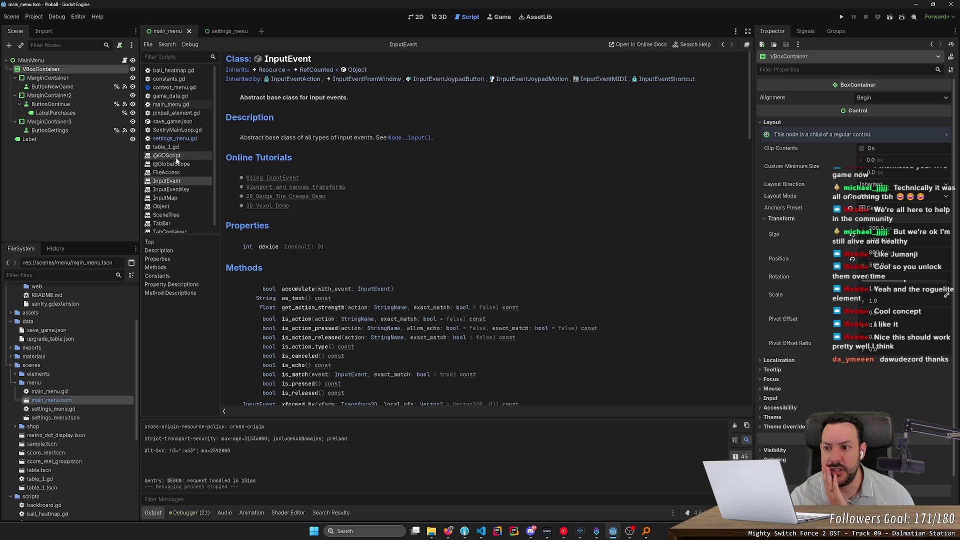
left_click(181, 187)
scroll(334, 167, "up", 15)
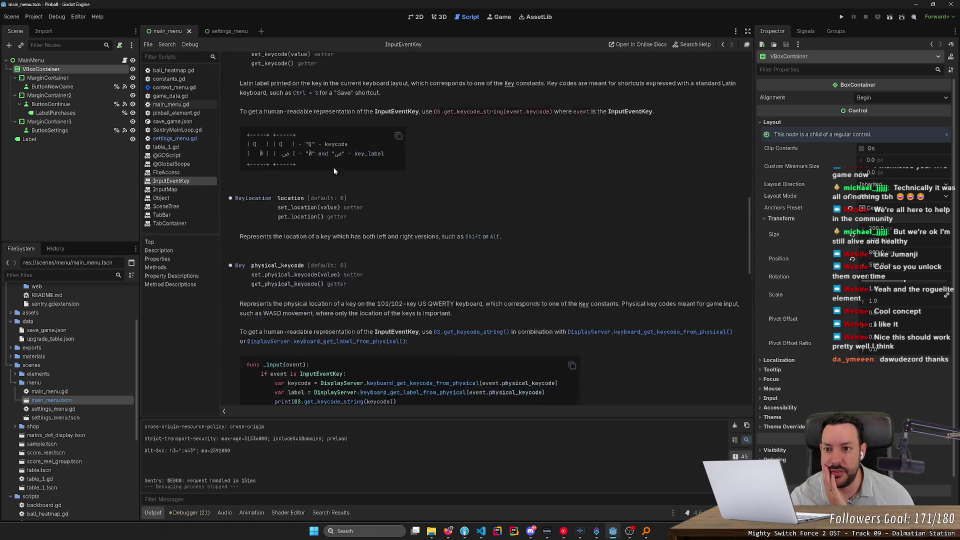
scroll(575, 193, "up", 1)
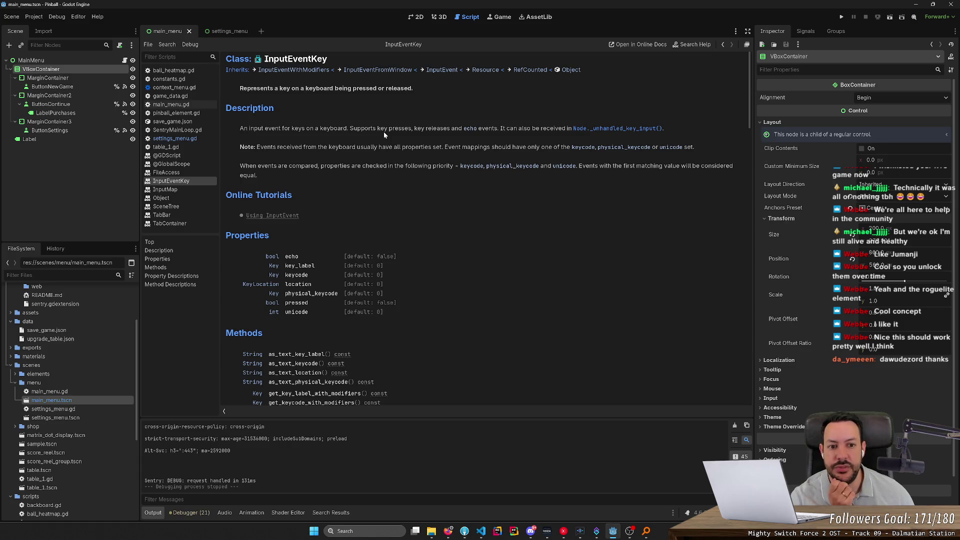
scroll(383, 131, "down", 3)
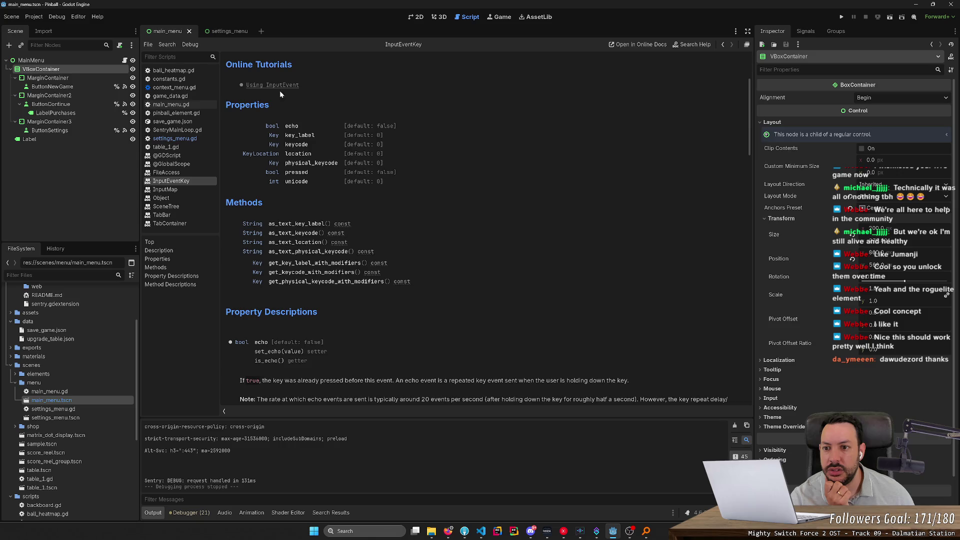
left_click(279, 85)
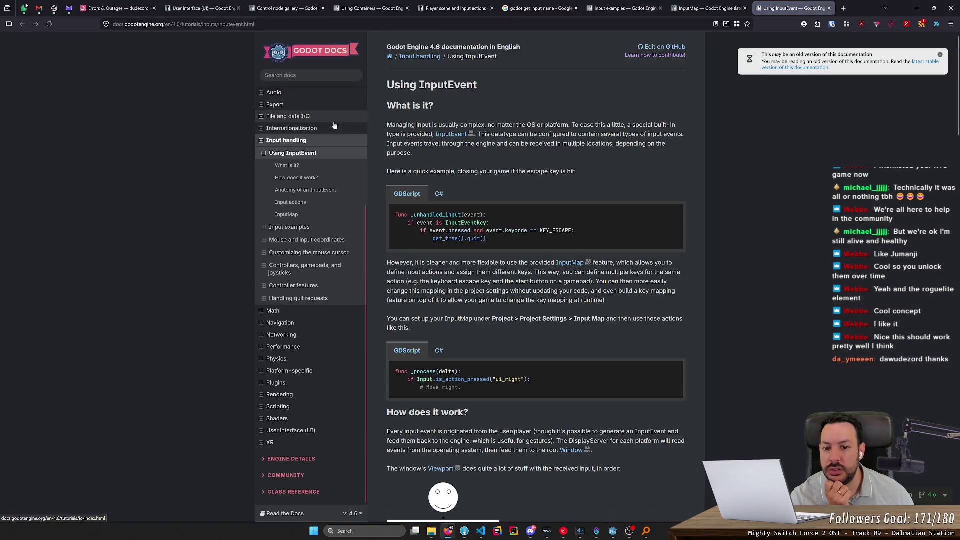
- Scroll through the Using InputEvent tutorial page
scroll(465, 200, "down", 3)
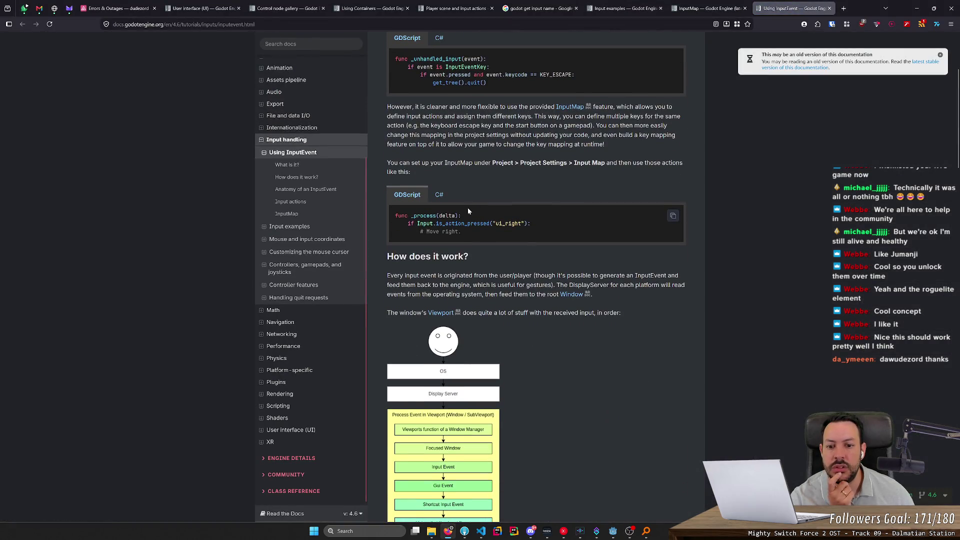
scroll(468, 211, "down", 4)
scroll(468, 211, "down", 5)
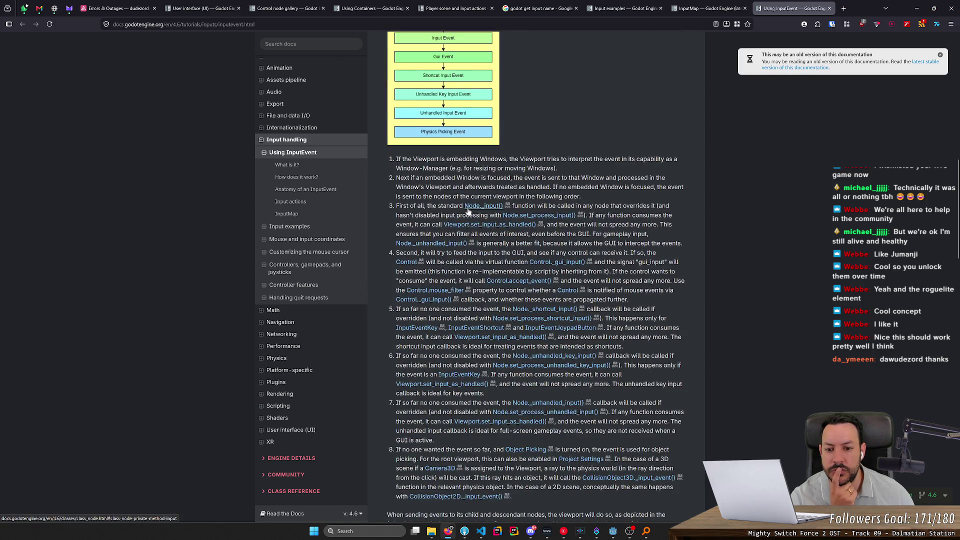
scroll(468, 211, "down", 4)
scroll(467, 211, "down", 5)
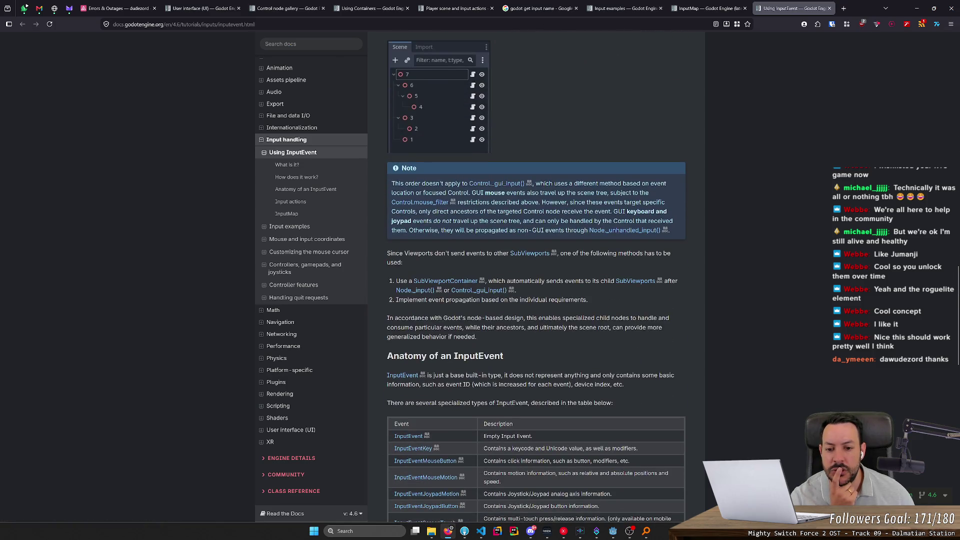
scroll(468, 211, "down", 4)
scroll(468, 210, "down", 7)
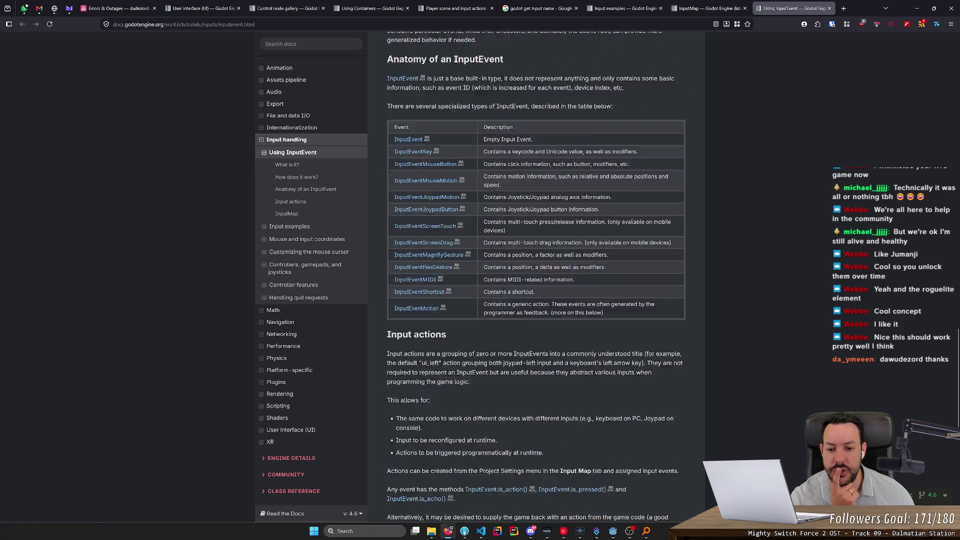
scroll(468, 210, "down", 1)
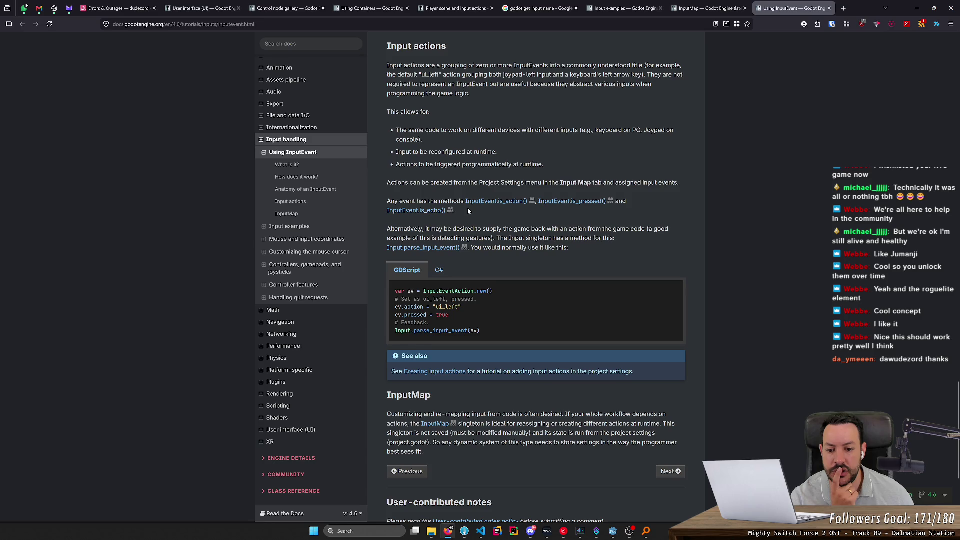
scroll(468, 210, "down", 4)
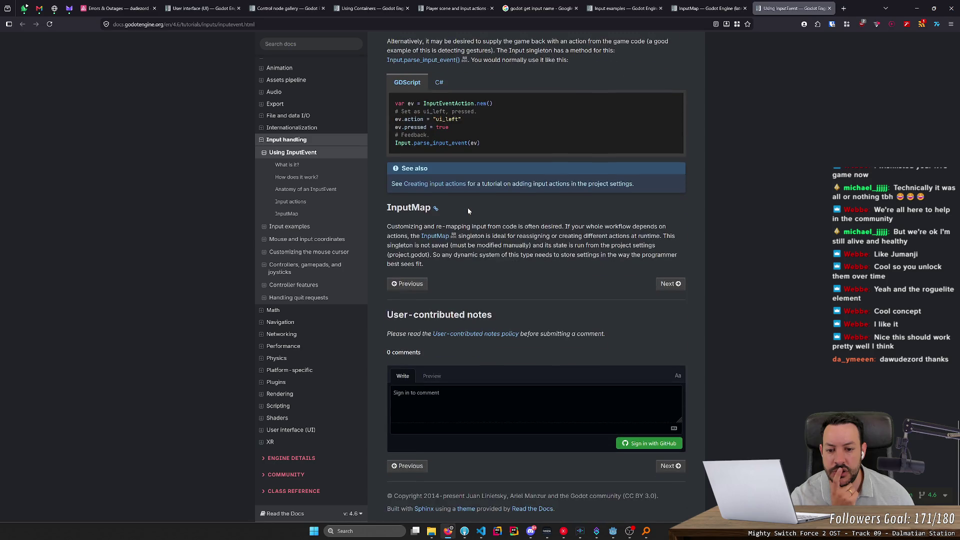
- Read the Input examples page through its InputMap section, then return to Godot
left_click(667, 284)
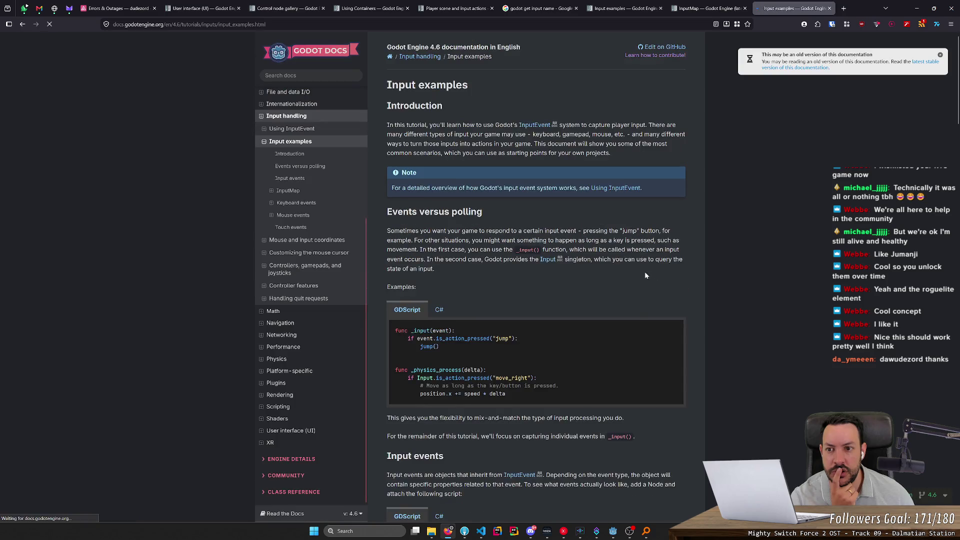
key("alt+Left")
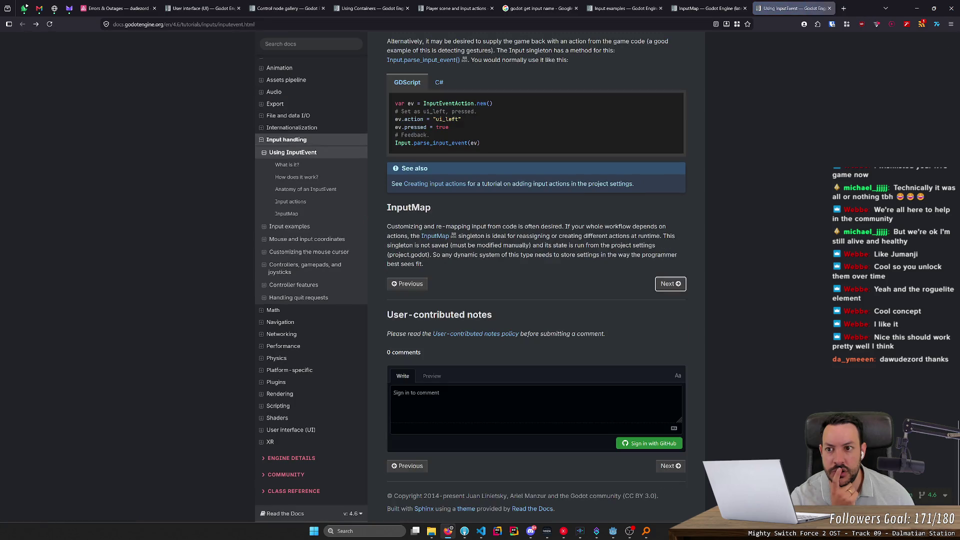
key("alt+Right")
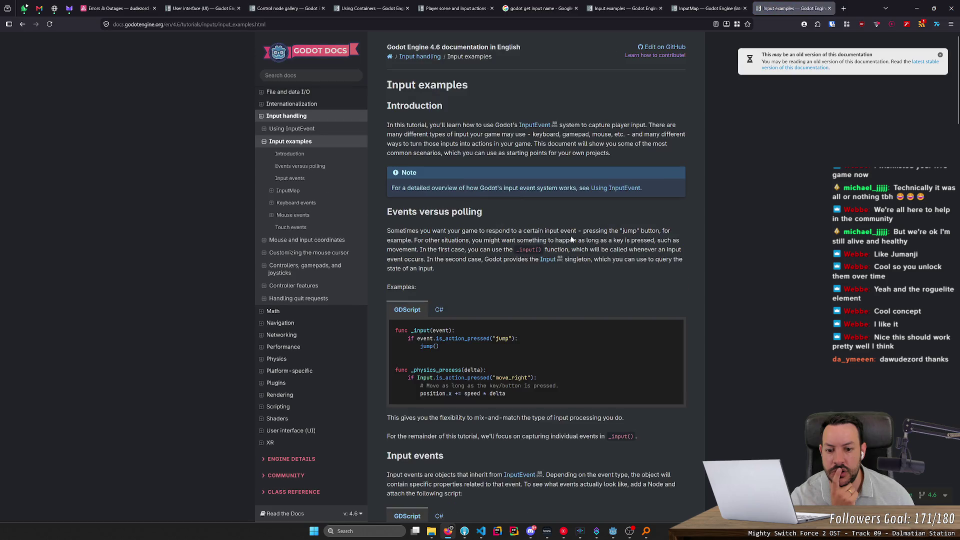
scroll(571, 239, "down", 8)
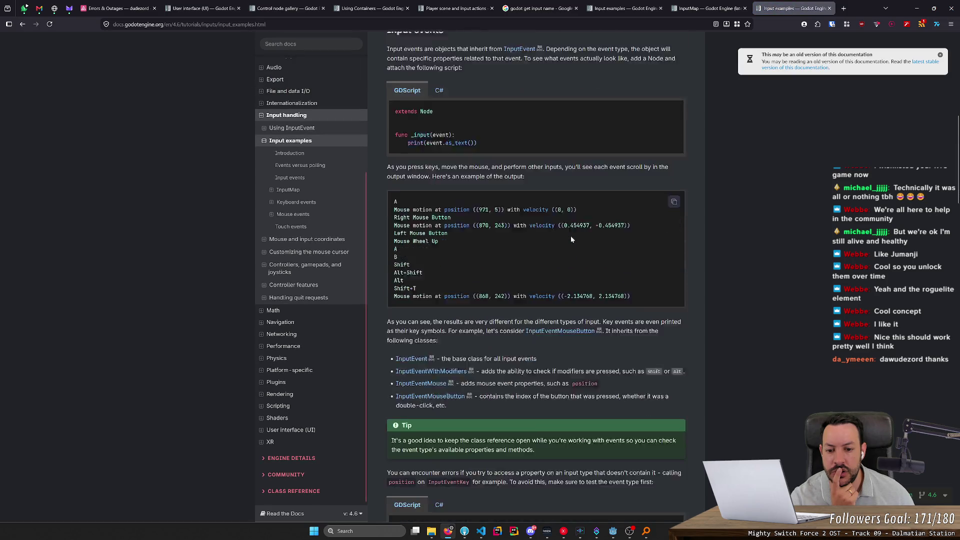
scroll(571, 239, "down", 1)
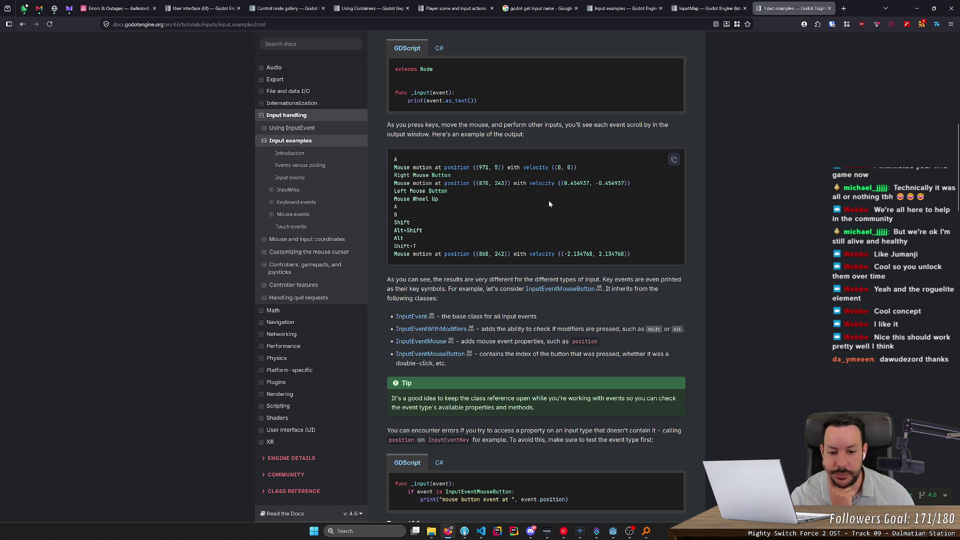
scroll(548, 203, "down", 3)
scroll(540, 195, "down", 4)
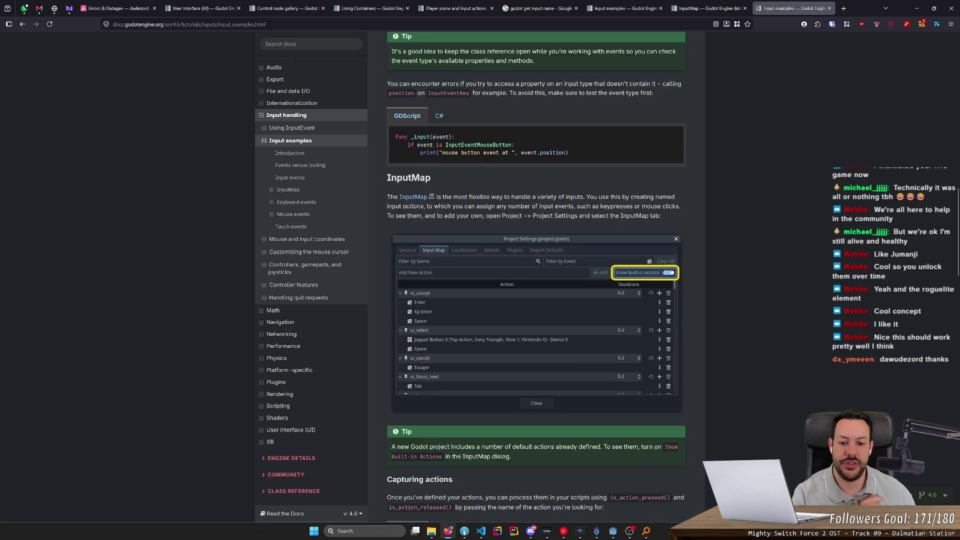
scroll(540, 195, "down", 4)
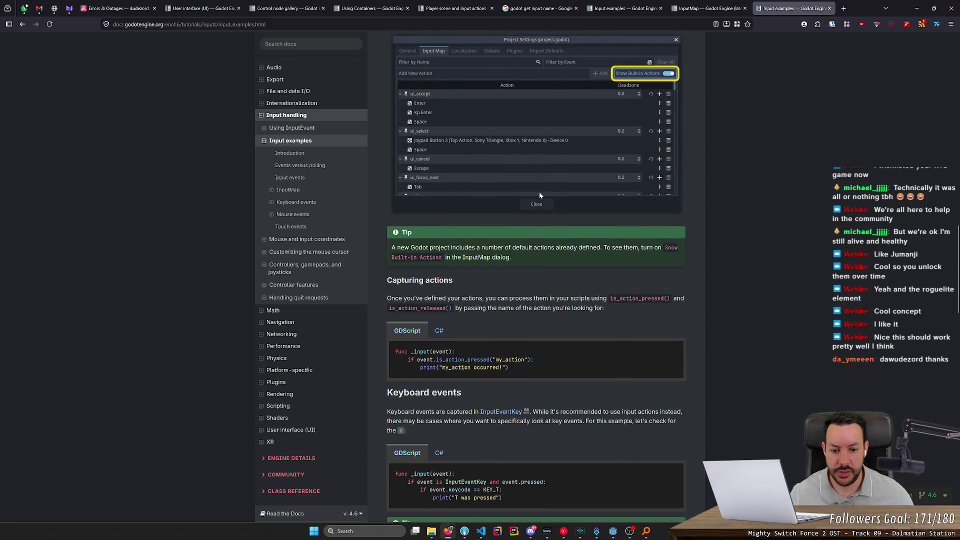
scroll(540, 195, "down", 3)
key("alt+Left")
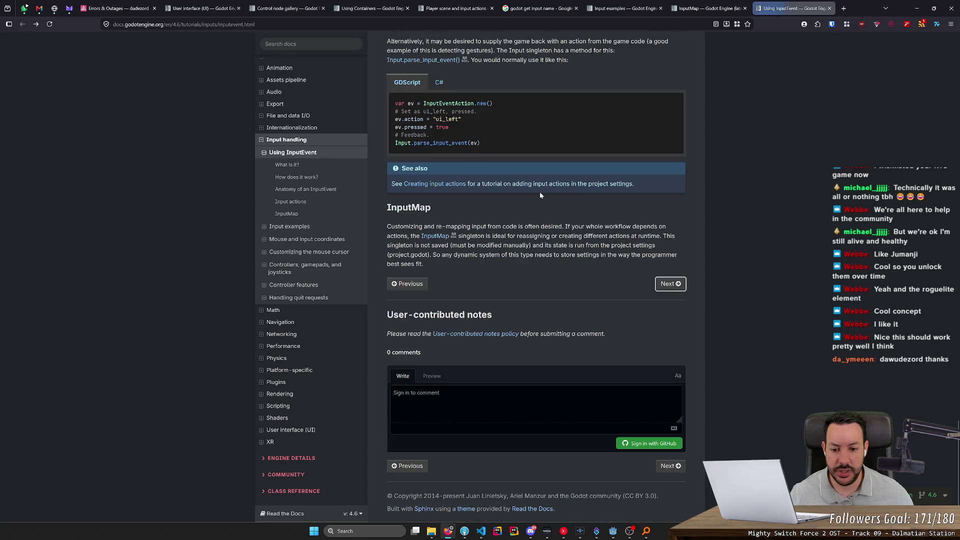
key("alt+Tab")
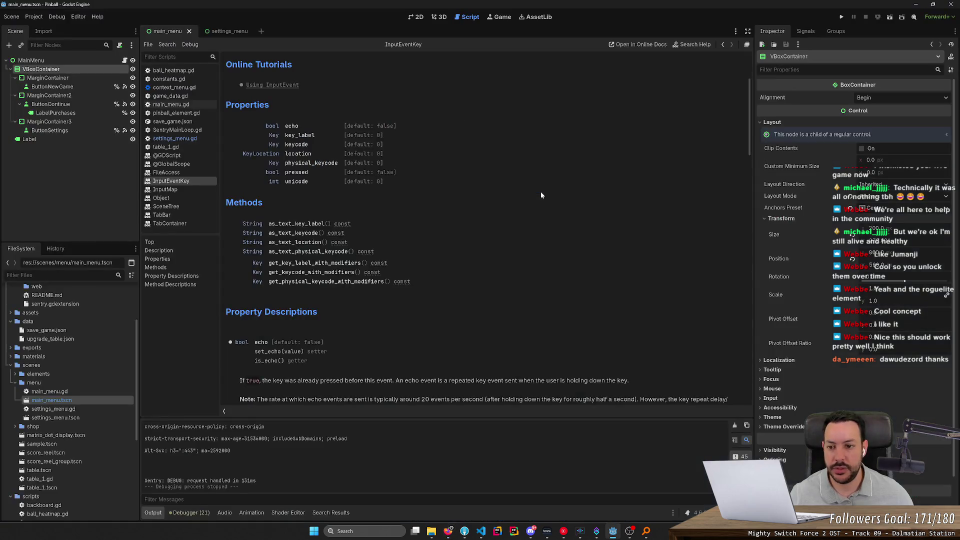
- Back in settings_menu.gd, add 'func _get_keybind_text() -> String:' at the end of the file
key("alt+Tab")
key("alt+Tab")
key("alt+Tab")
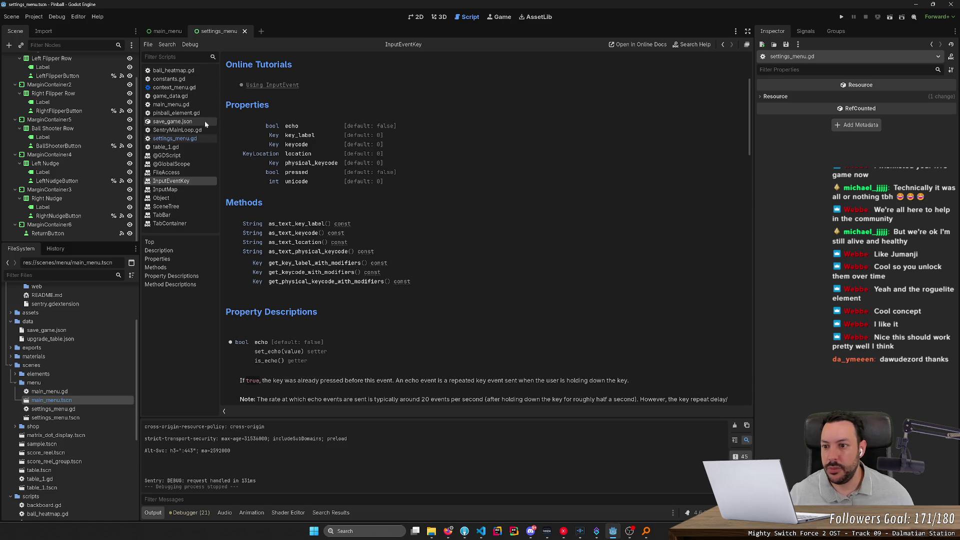
left_click(192, 139)
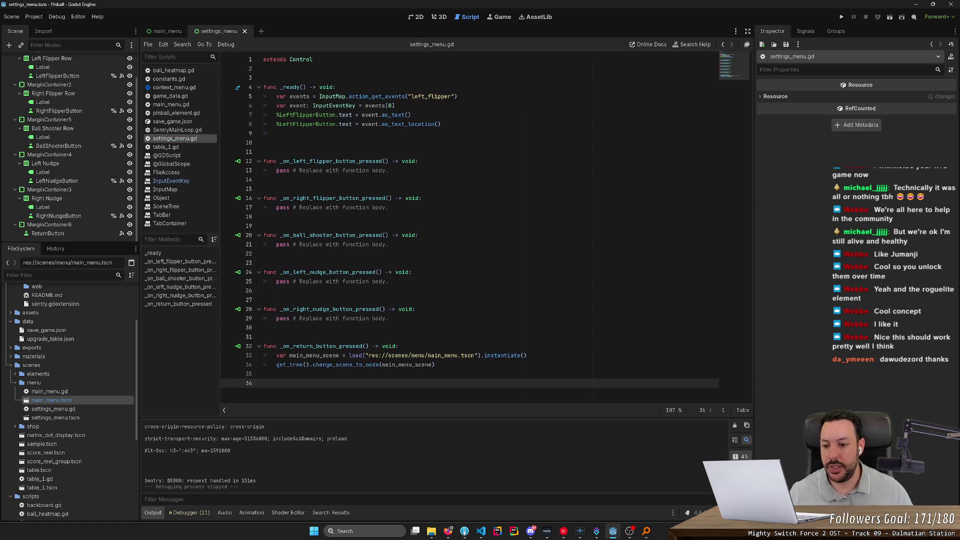
key("Return")
type("func _get_")
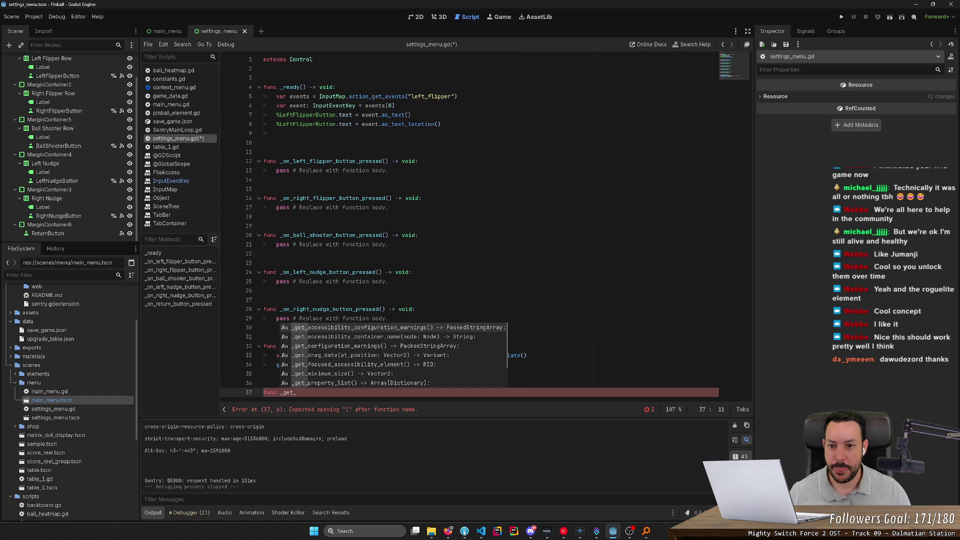
type("k")
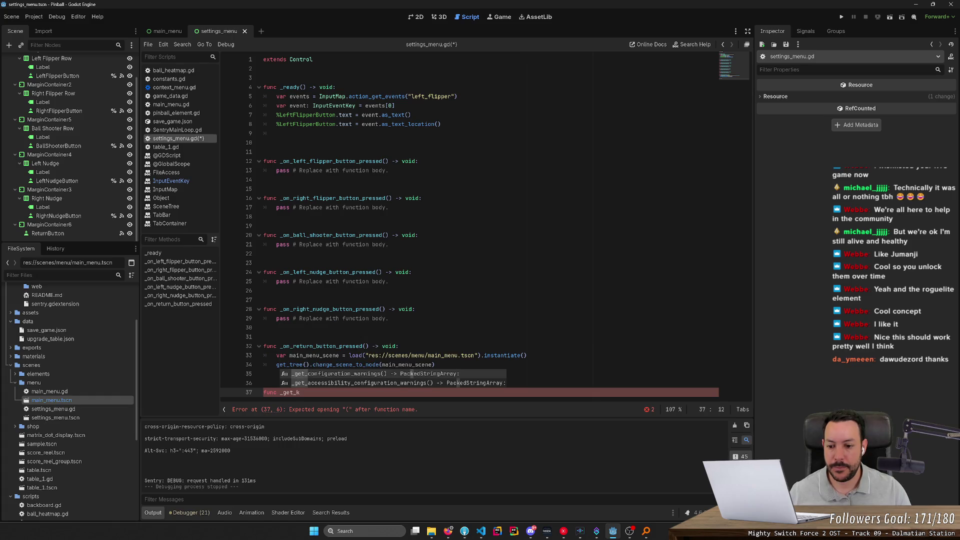
type("eybind_")
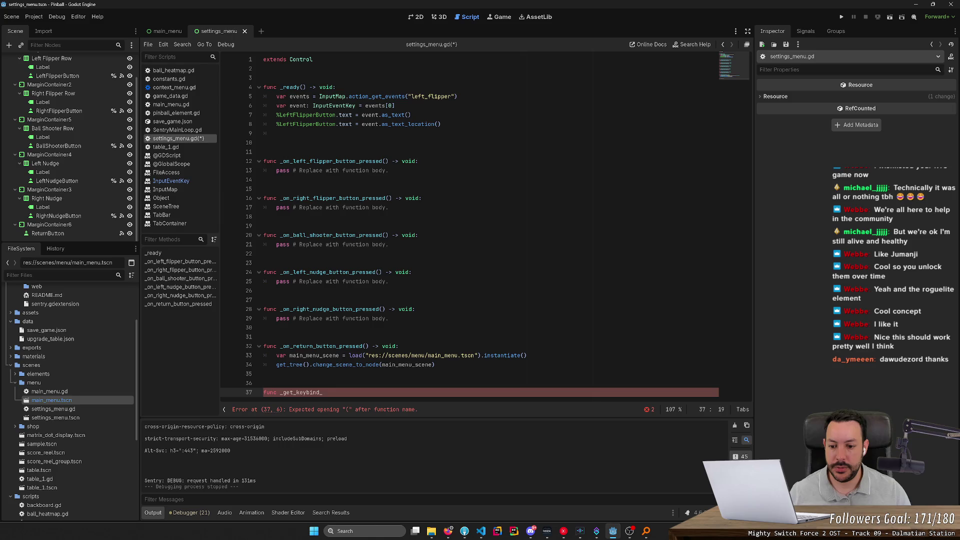
type("text() ")
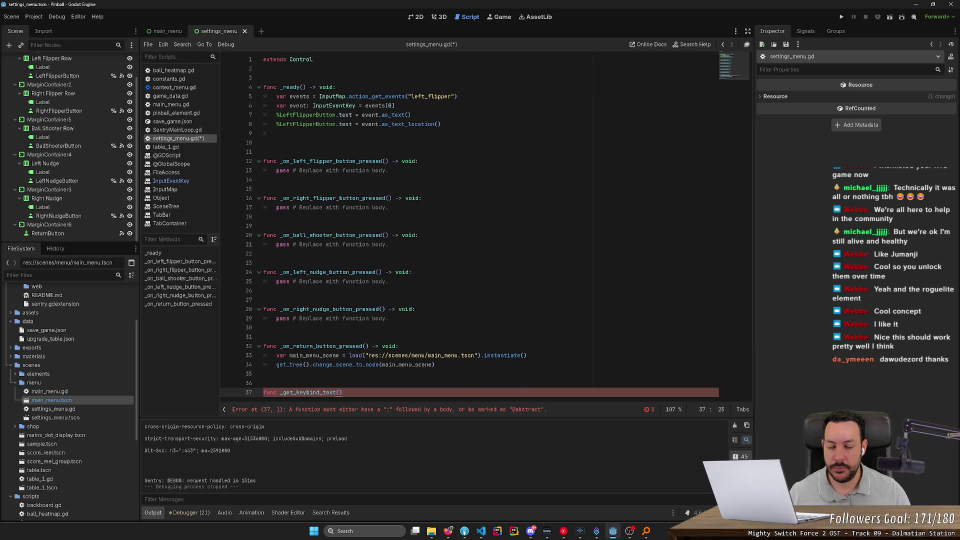
type("-> String:")
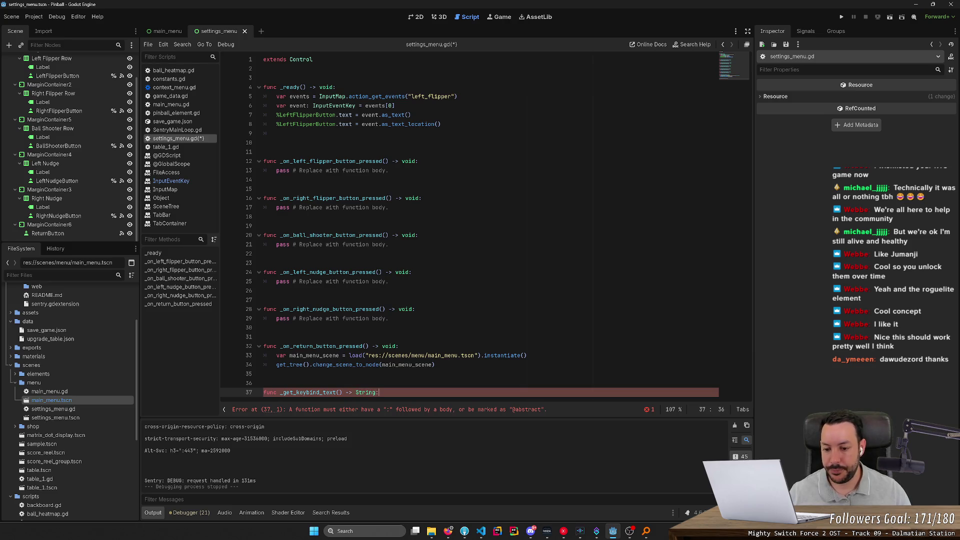
key("Return")
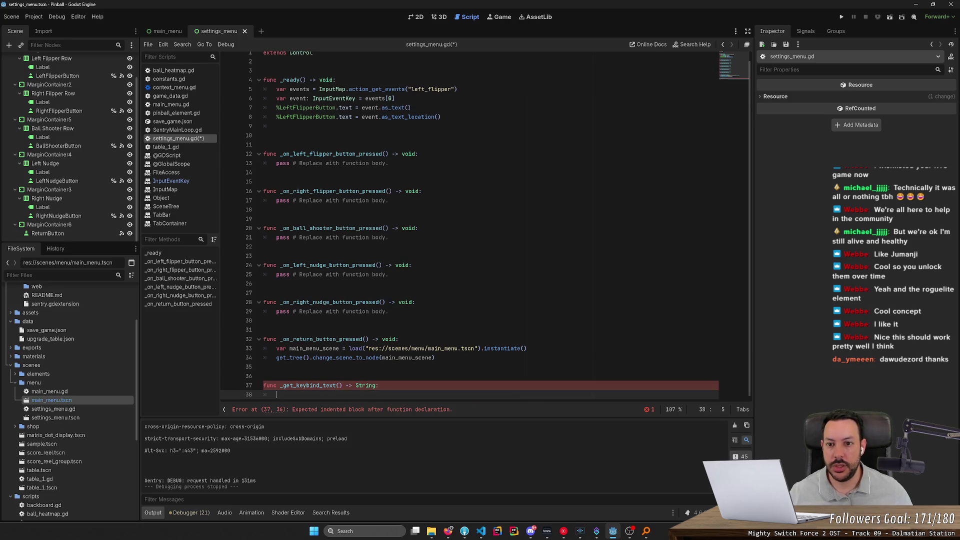
- After checking the _ready code, give _get_keybind_text an 'input: InputEvent' parameter
left_click_drag(441, 117, 264, 107)
left_click_drag(362, 107, 411, 108)
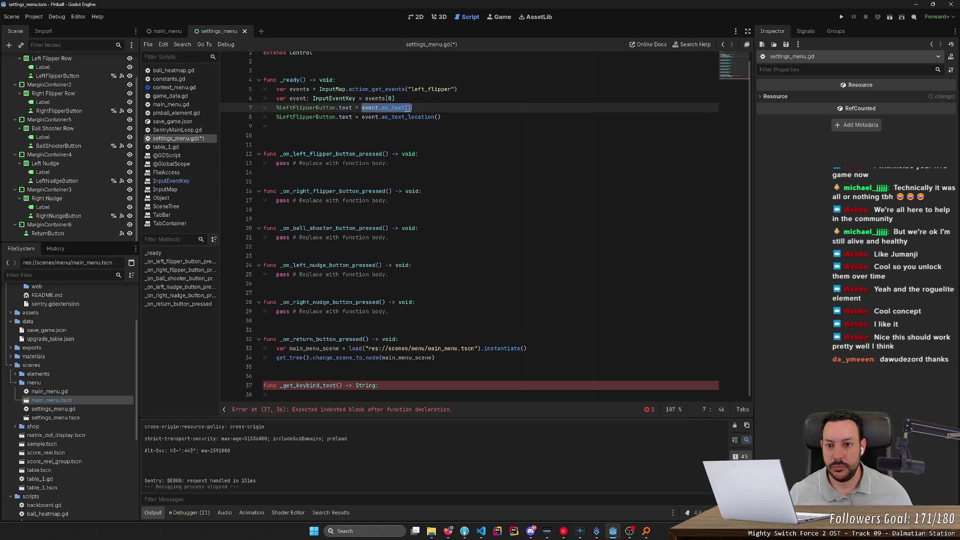
double_click(370, 107)
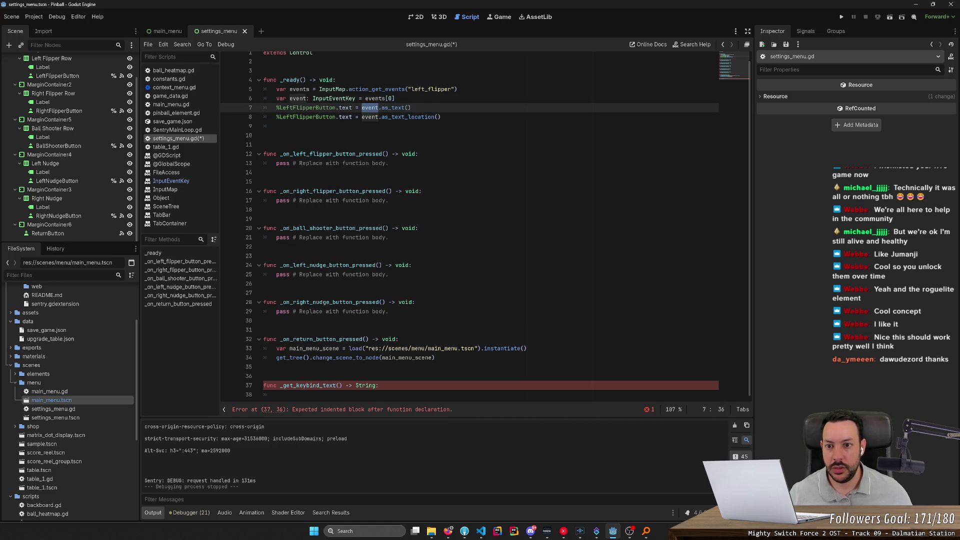
double_click(334, 98)
left_click(339, 385)
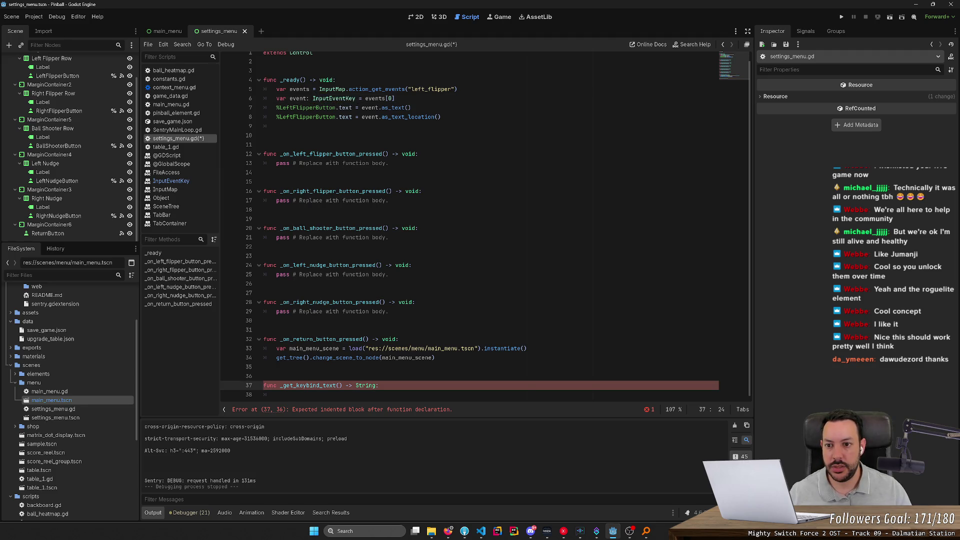
type("event")
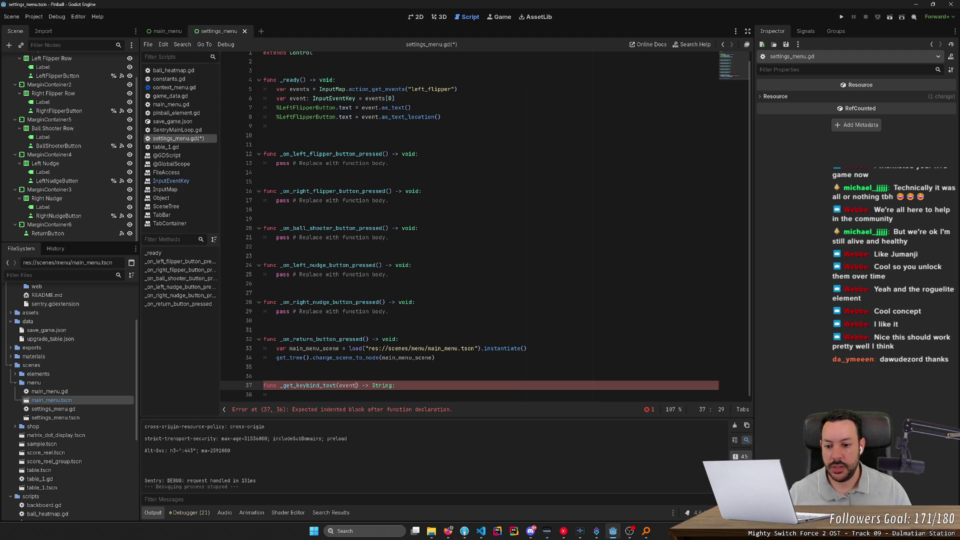
key("BackSpace")
key("BackSpace")
key("BackSpace")
type("input: ")
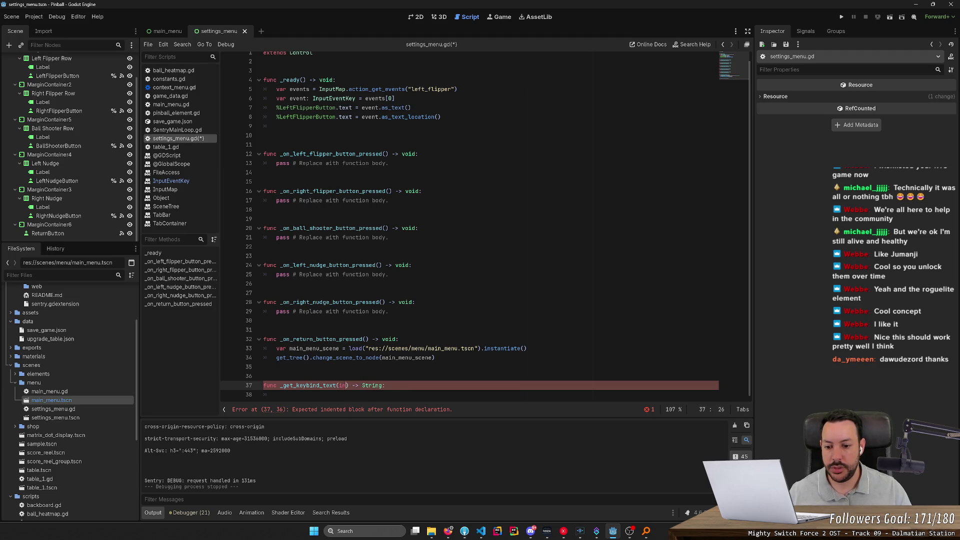
type("Input")
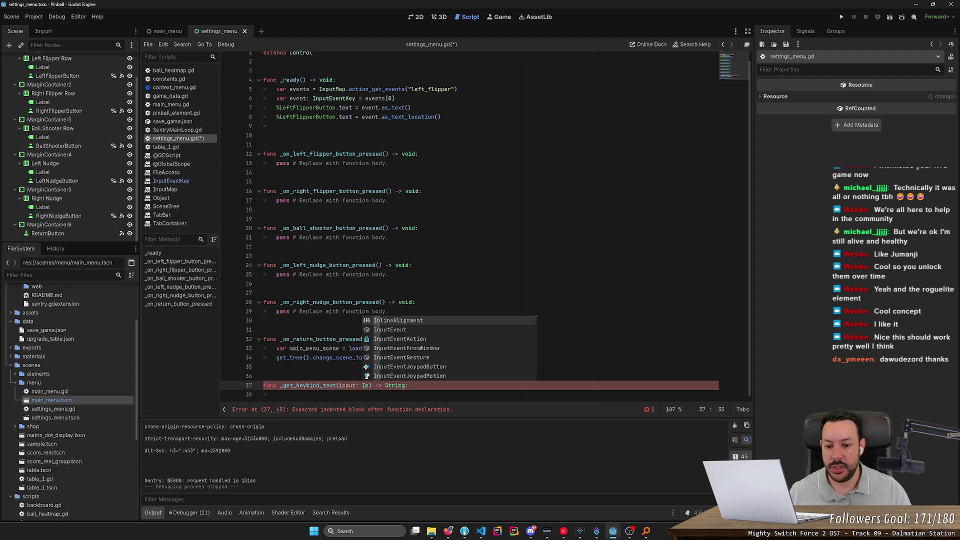
type("Event")
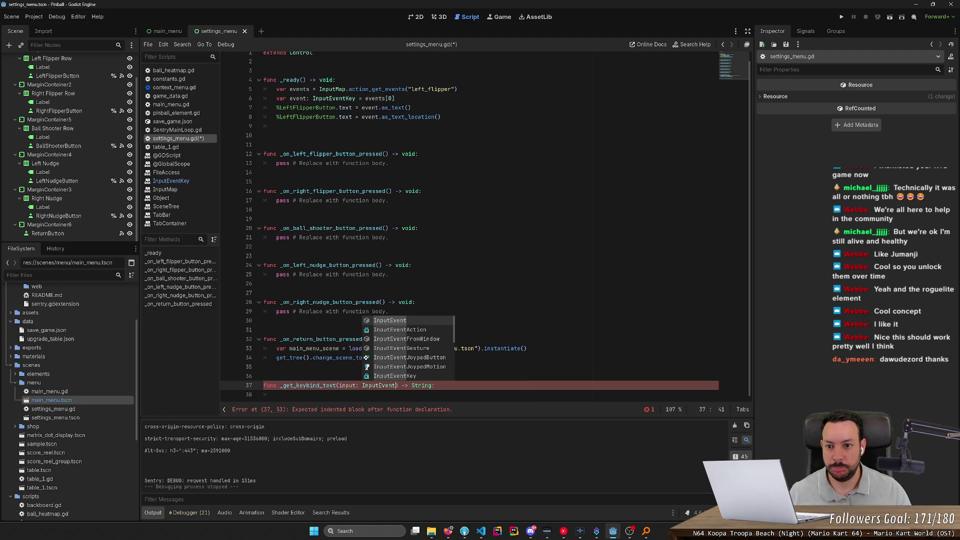
left_click_drag(362, 117, 441, 116)
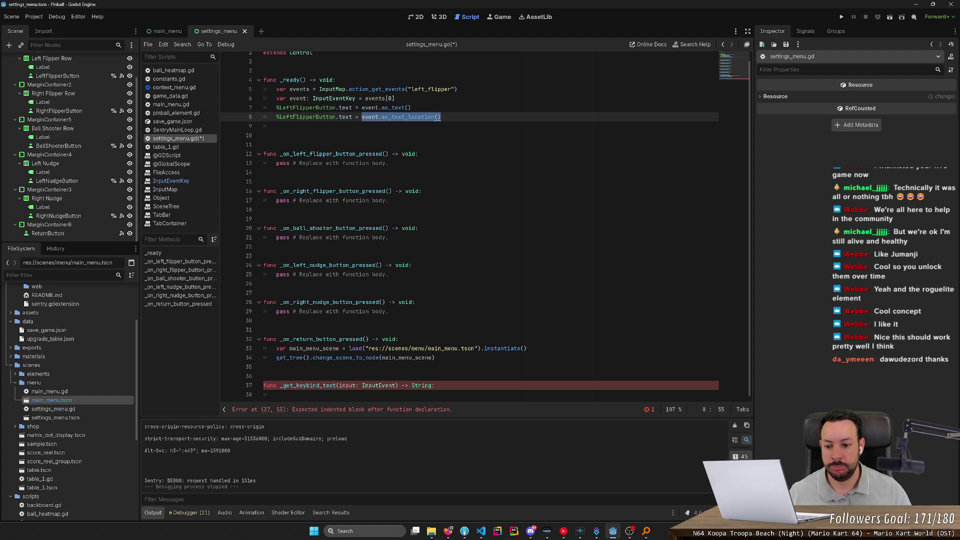
- Set %LeftFlipperButton.text from _get_keybind_text(events[0]) in _ready
type("_get")
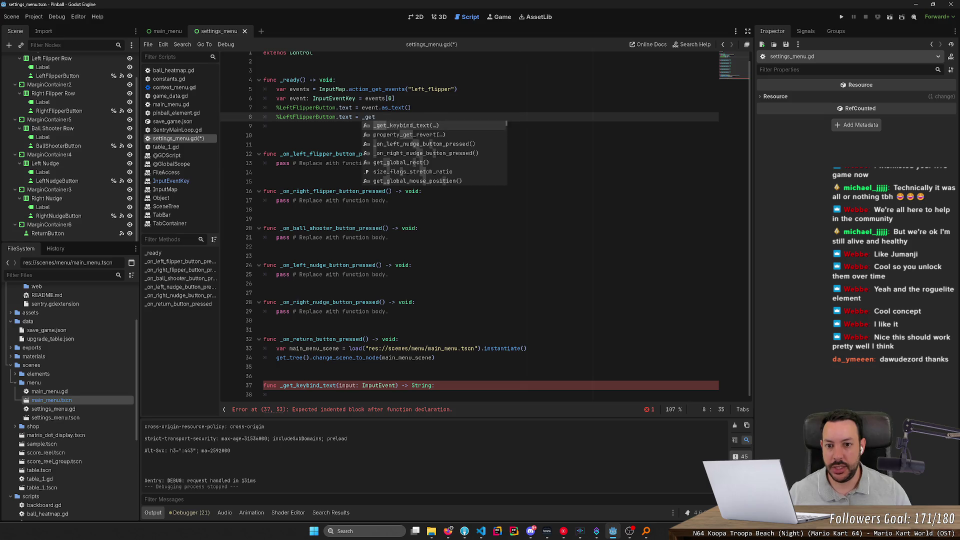
key("Return")
type("event")
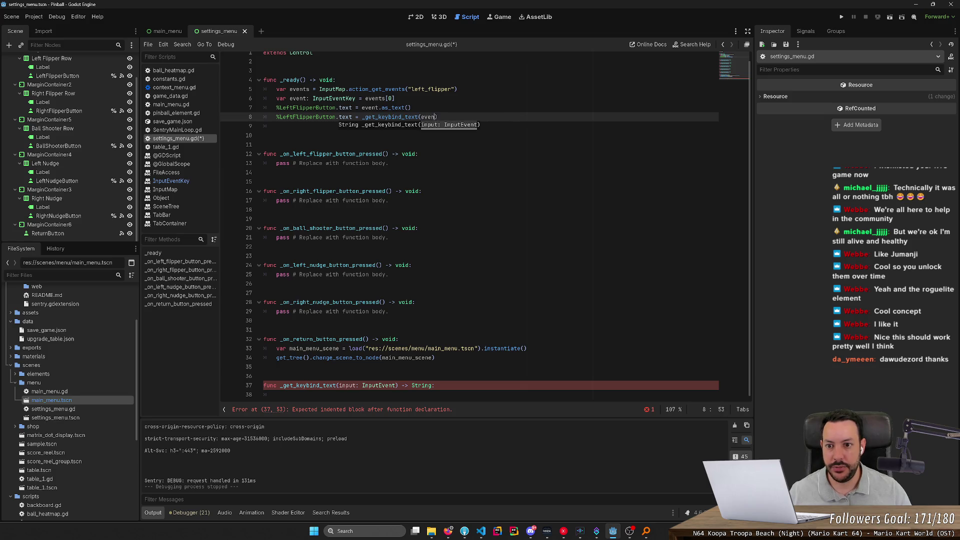
key("Escape")
left_click_drag(365, 98, 395, 98)
key("ctrl+c")
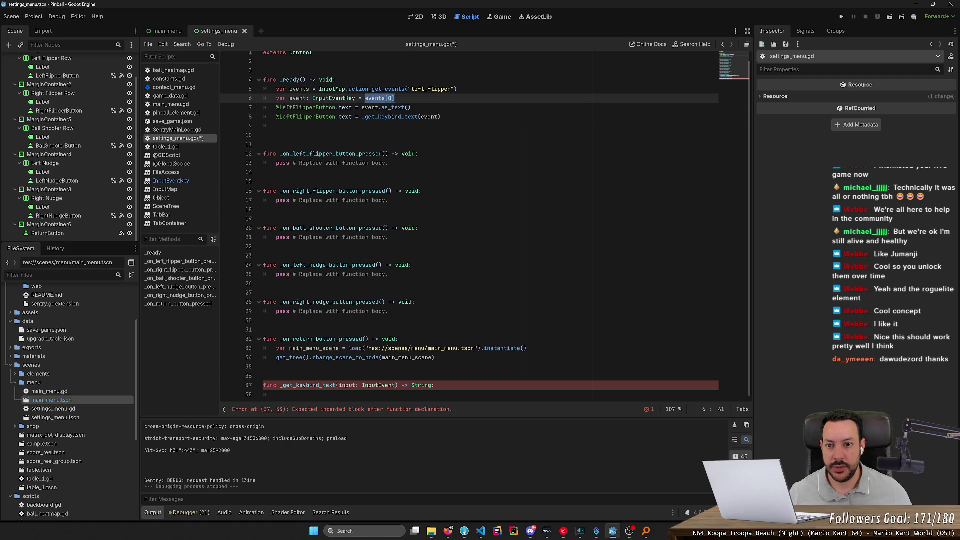
double_click(429, 116)
key("ctrl+v")
- Delete the unused event variable and old as_text line, save, and select lines 5–6
left_click(396, 98)
key("ctrl+shift+k")
key("ctrl+shift+k")
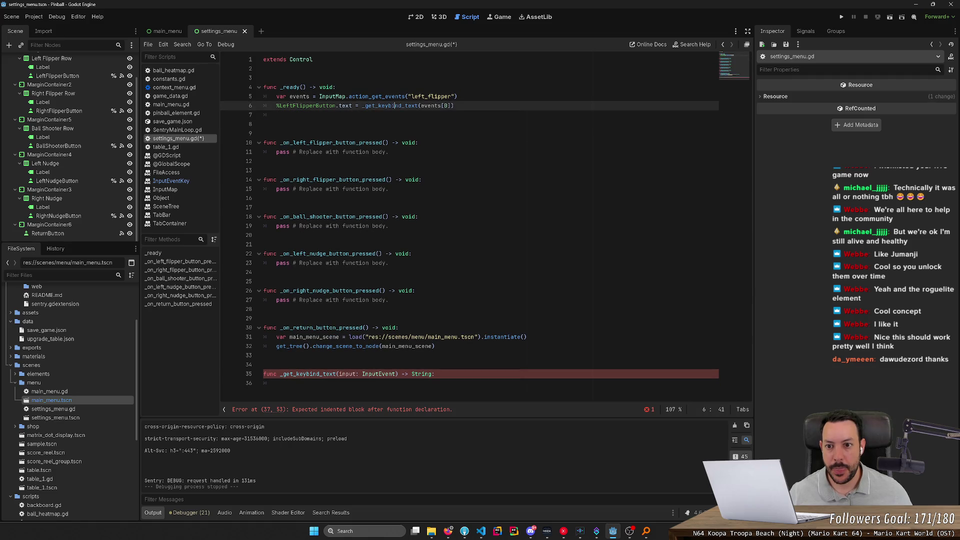
key("Down")
key("ctrl+shift+k")
key("ctrl+shift+k")
key("ctrl+s")
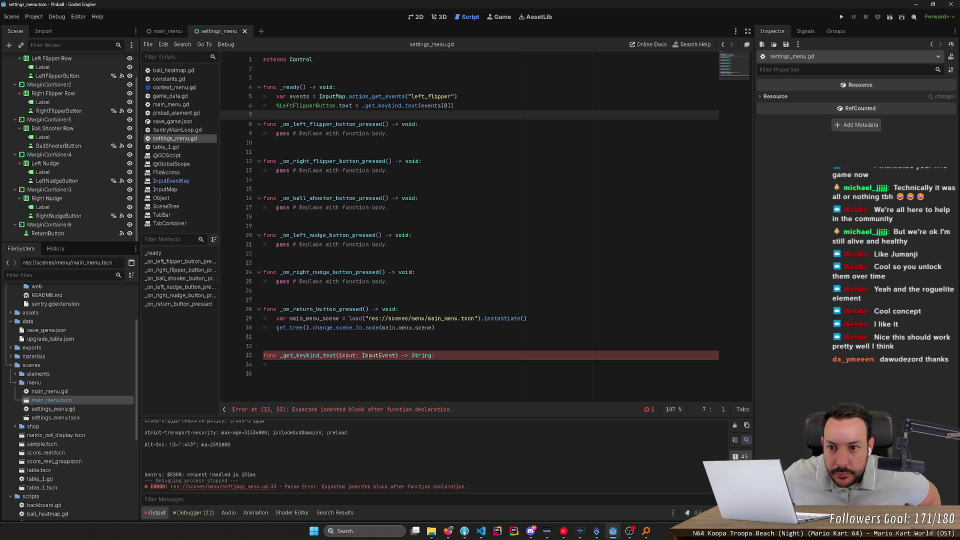
left_click(454, 106)
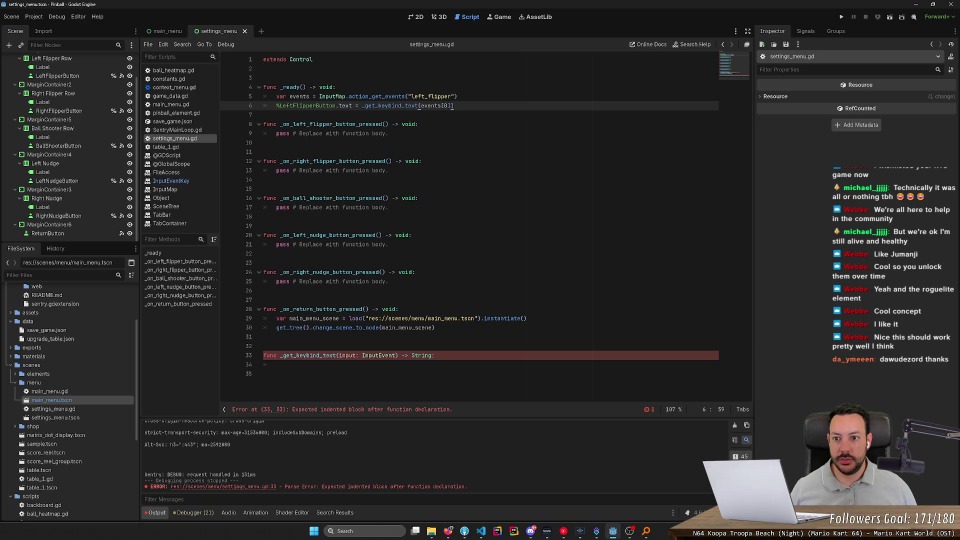
left_click(264, 96, "shift")
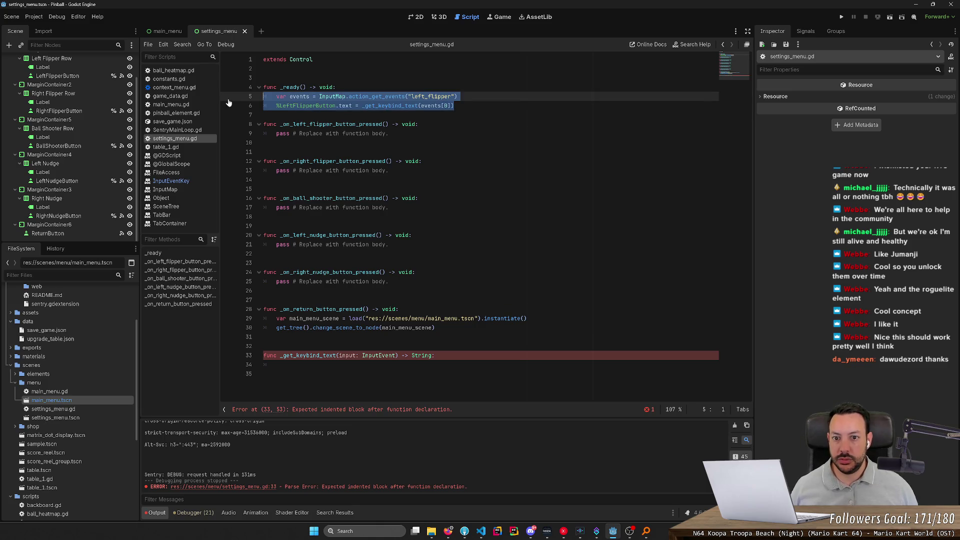
- Pass "left_flipper" to _get_keybind_text in _ready and change its parameter to input_action: String
mouse_move(408, 96)
left_mouse_down()
mouse_move(455, 96)
mouse_move(421, 106)
mouse_move(451, 106)
left_mouse_up()
key("ctrl+v")
left_click(457, 96)
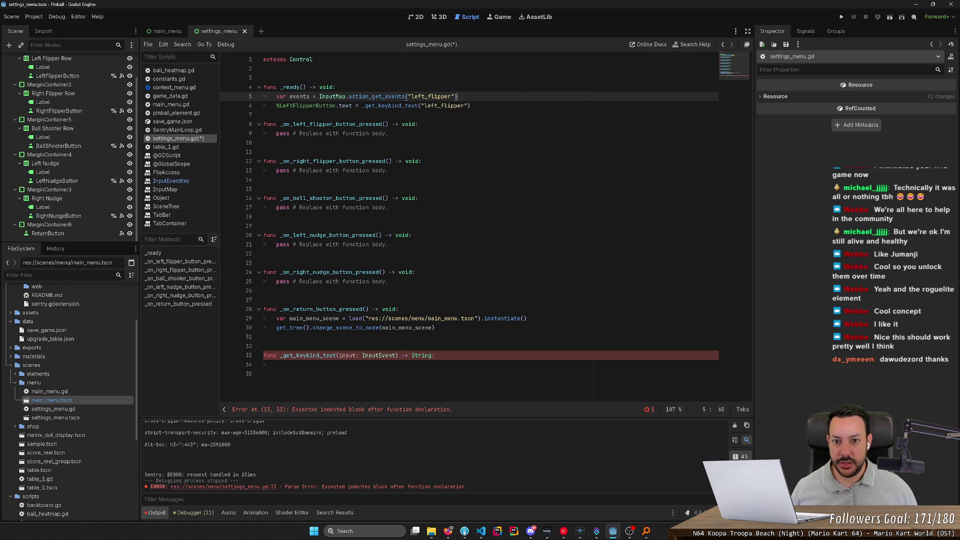
double_click(348, 355)
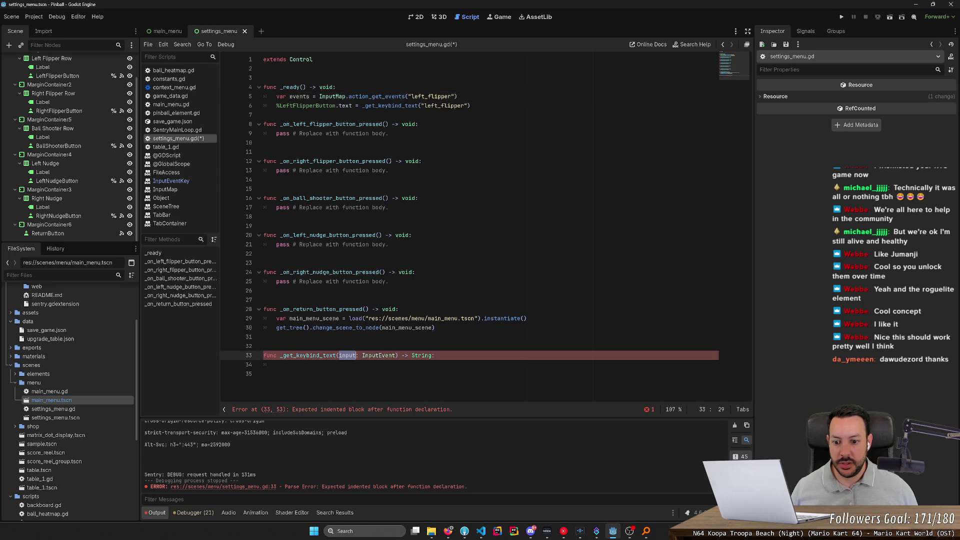
left_click_drag(355, 356, 397, 355)
type("input_actio")
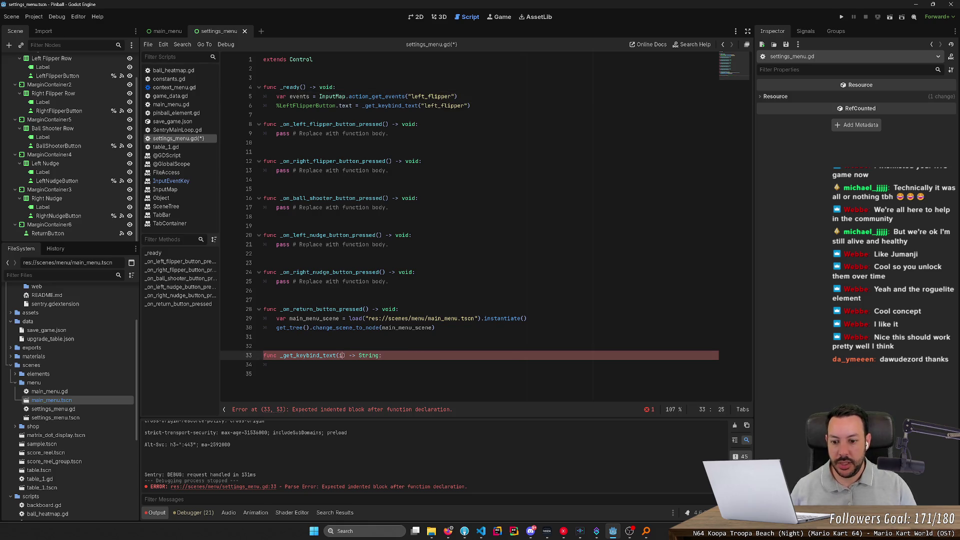
type("n: String")
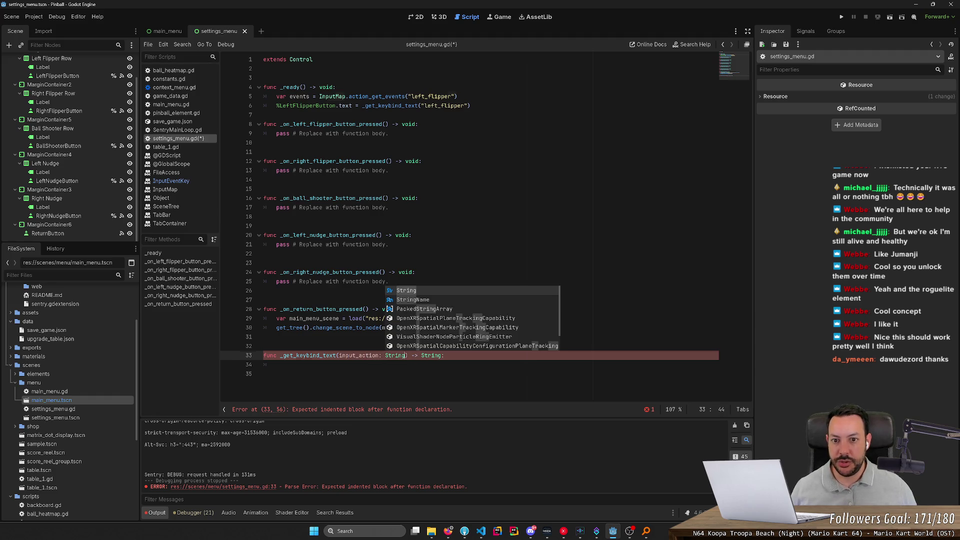
- Copy the InputMap.action_get_events line into _get_keybind_text, using input_action instead of "left_flipper"
left_click_drag(457, 96, 338, 87)
key("ctrl+c")
left_click(444, 356)
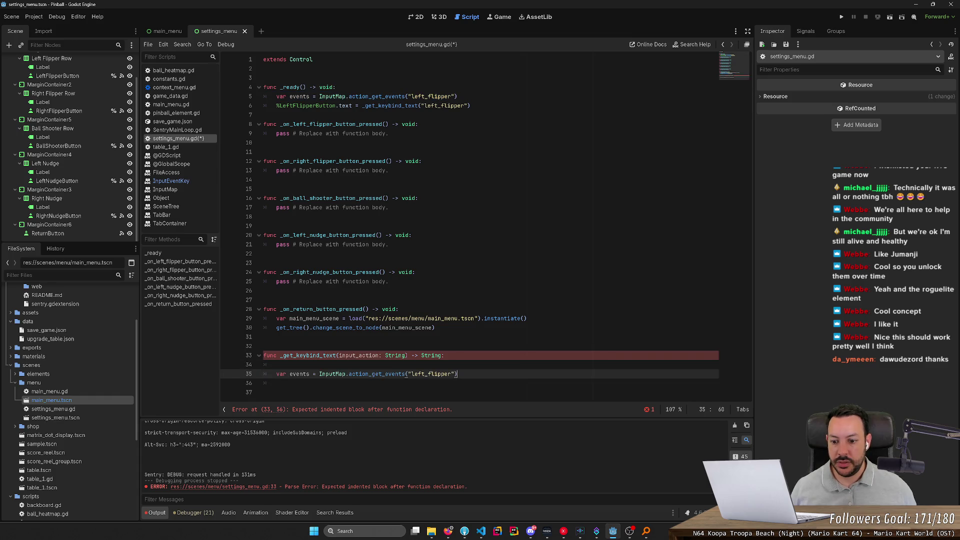
key("ctrl+v")
key("Home")
double_click(430, 365)
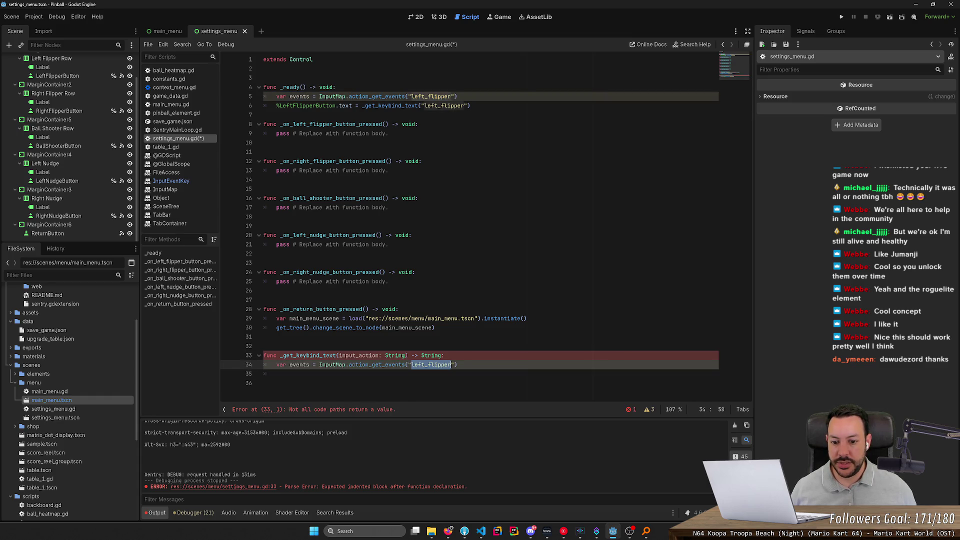
key("BackSpace")
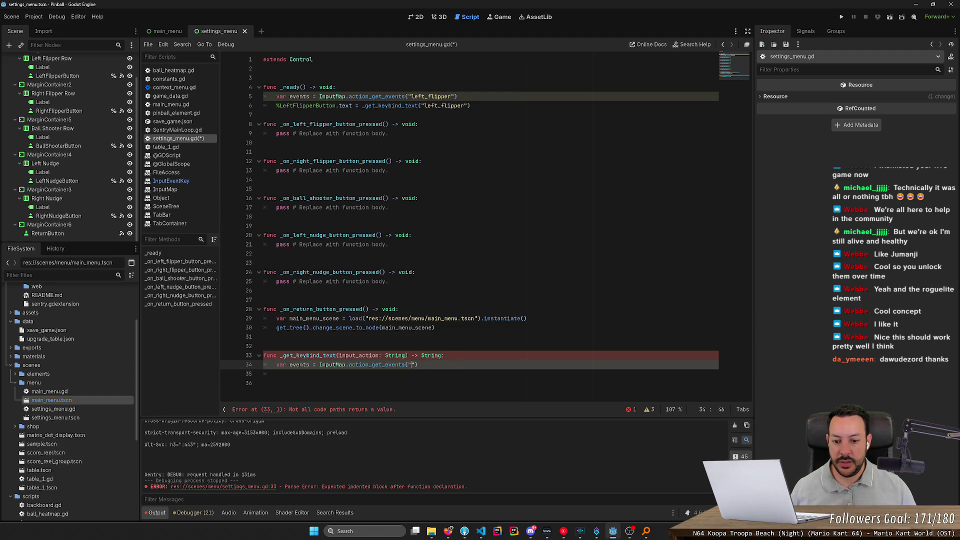
key("BackSpace")
type("i")
key("Escape")
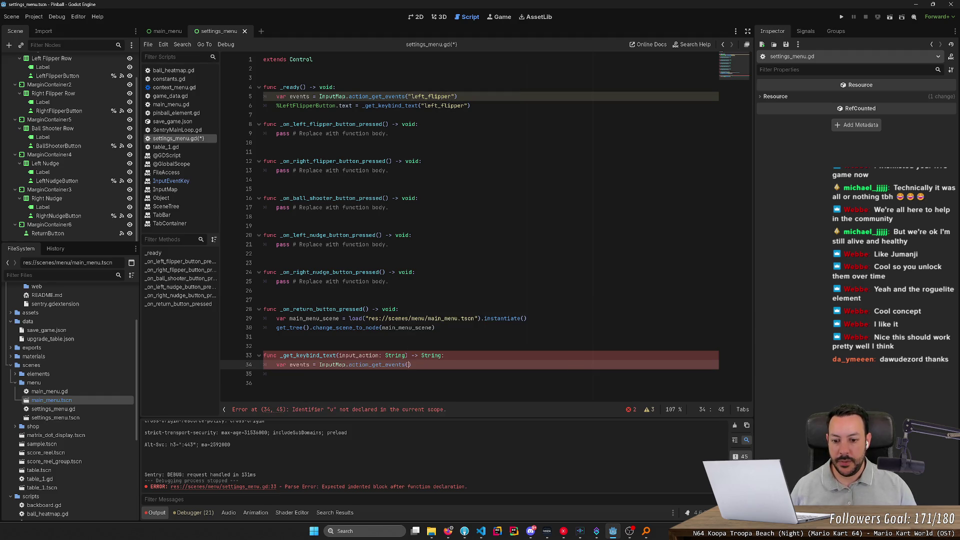
type("in")
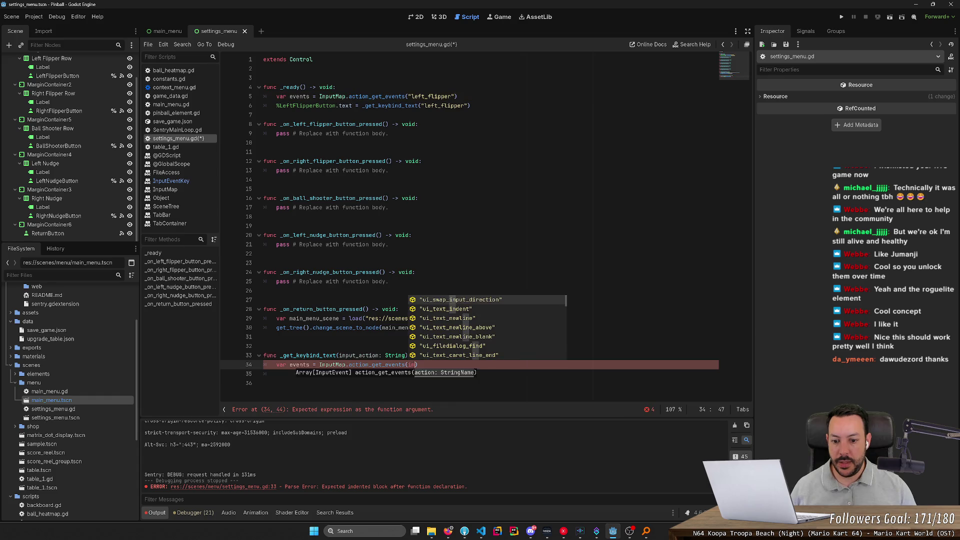
type("put_")
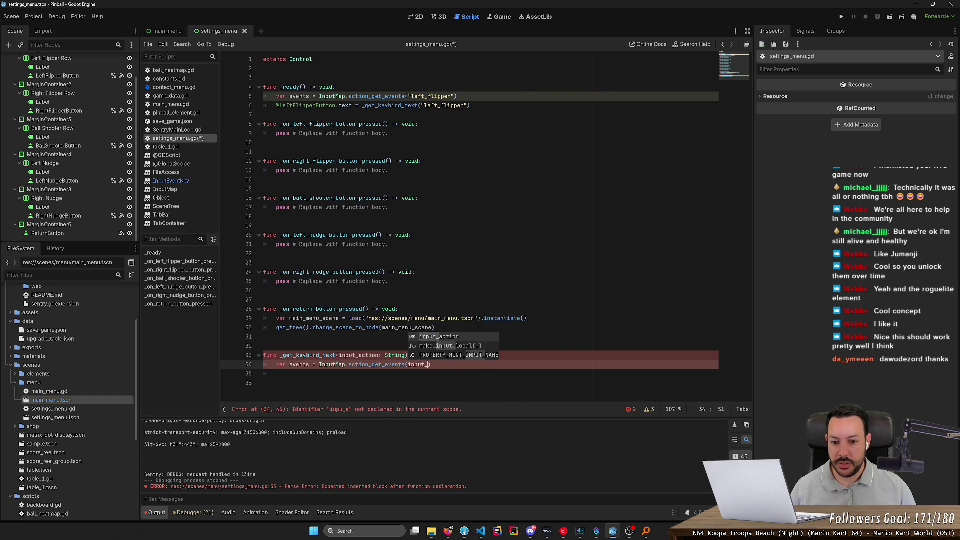
type("action")
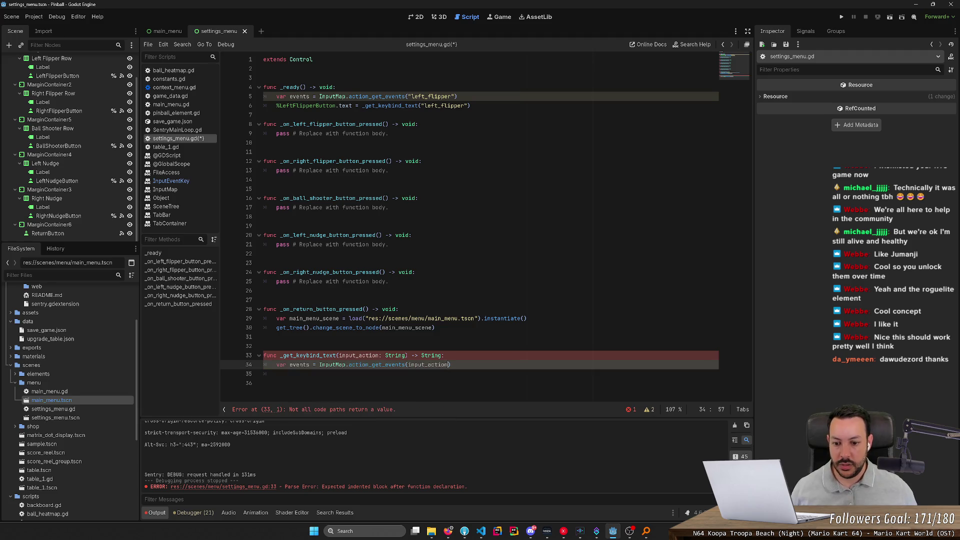
- Look up the String and InputMap.action_get_events documentation
left_click(383, 359, "ctrl")
key("alt+Left")
left_click(382, 363, "ctrl")
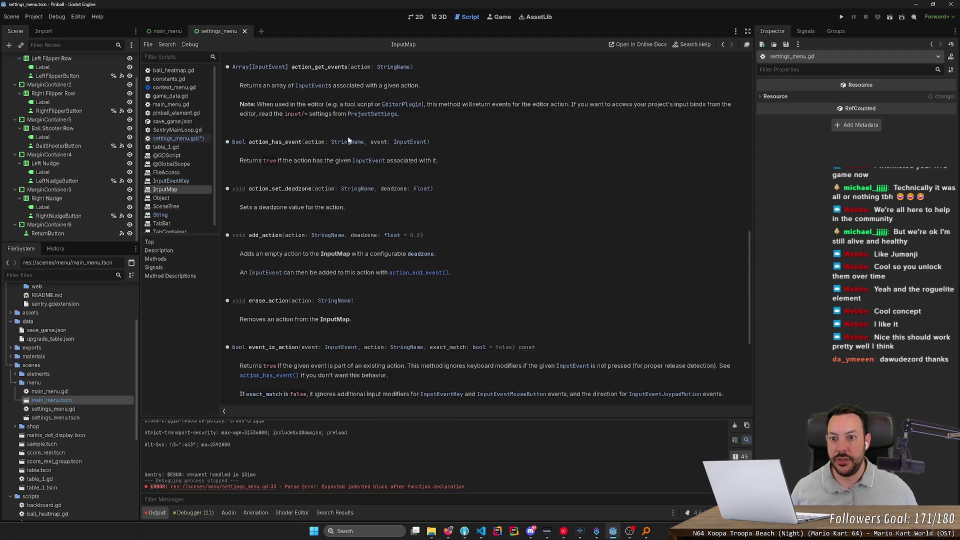
key("alt+Left")
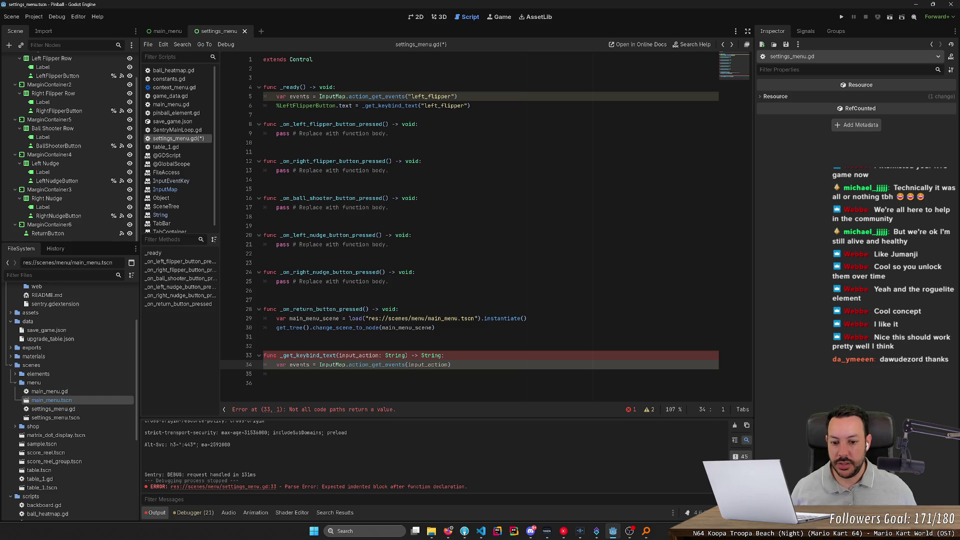
- Rename the parameter to action and delete the leftover events line from _ready
key("ctrl+BackSpace")
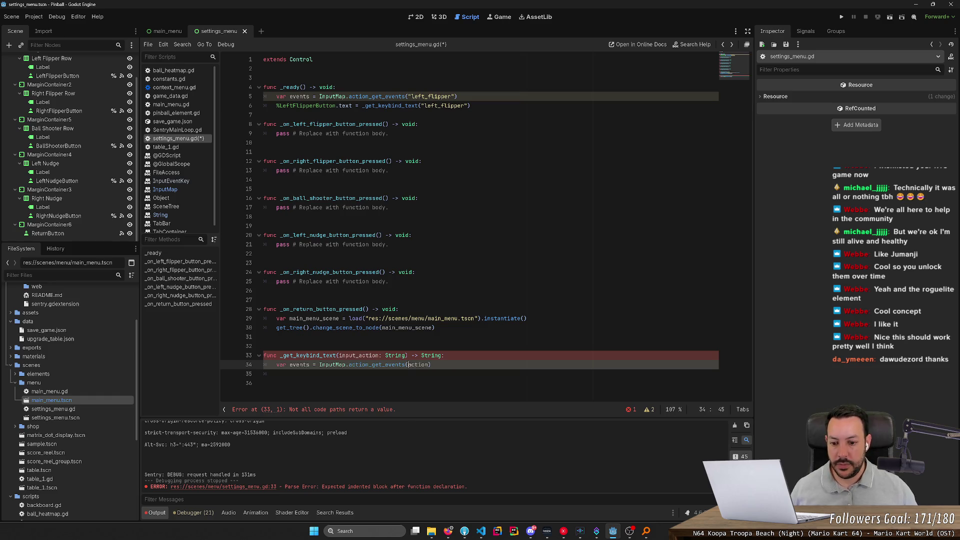
key("Up")
key("ctrl+Left")
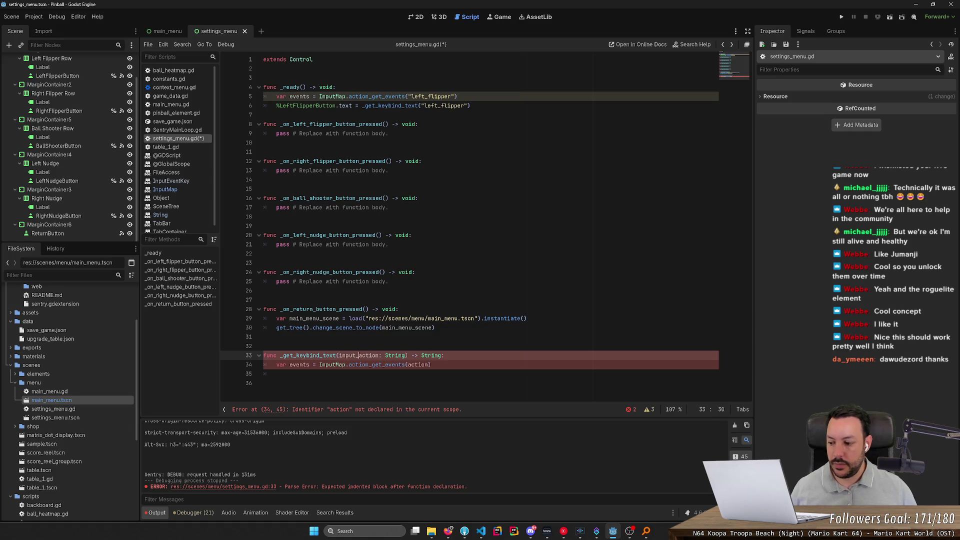
key("ctrl+BackSpace")
left_click(467, 105)
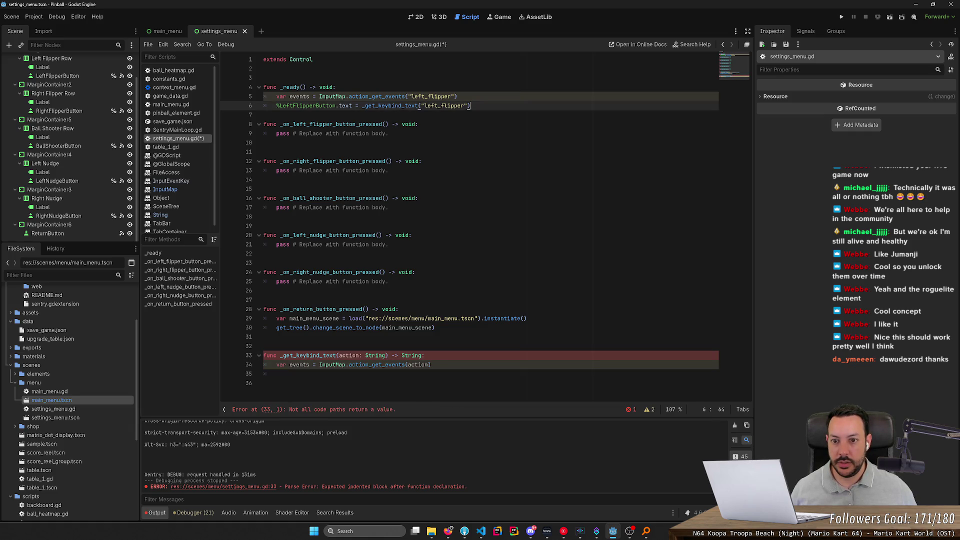
key("Up")
key("ctrl+shift+k")
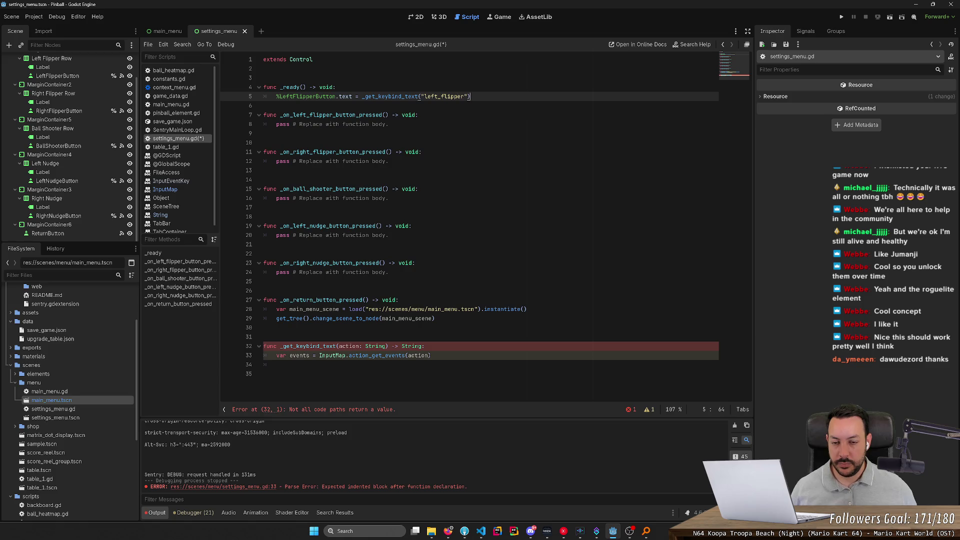
- Duplicate the button text line and make the copy set RightFlipperButton with "right_flipper"
key("ctrl+shift+d")
key("ctrl+shift+d")
key("ctrl+shift+d")
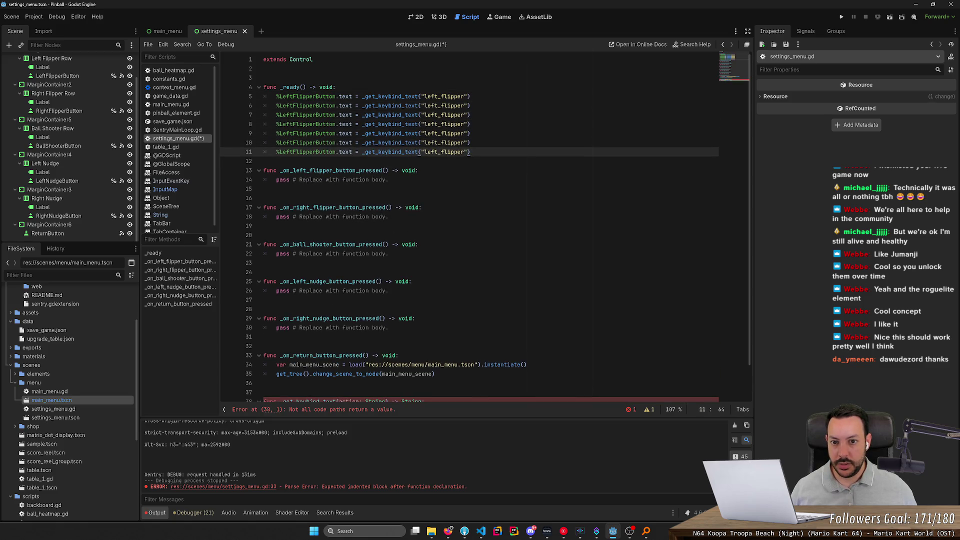
left_click_drag(279, 105, 294, 106)
type("Right")
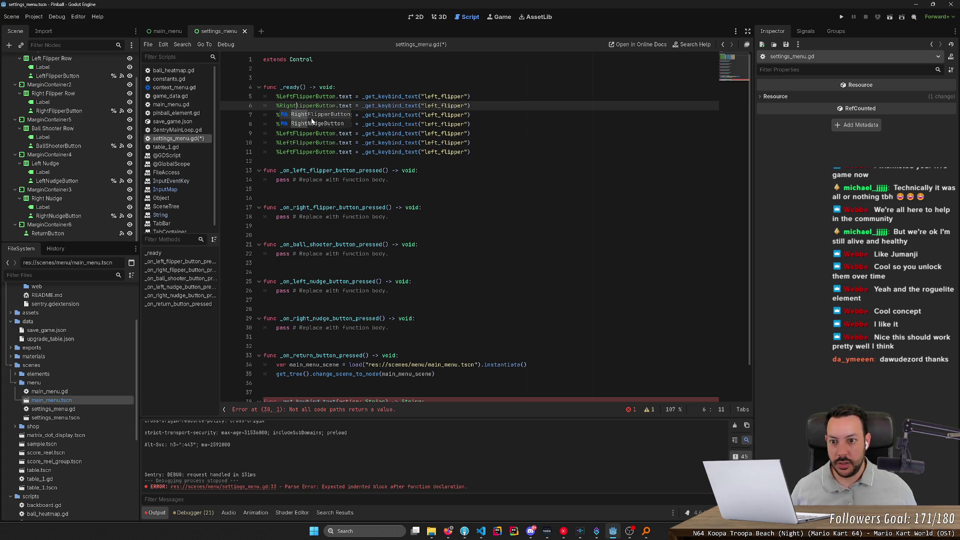
left_click(315, 114)
key("ctrl+Delete")
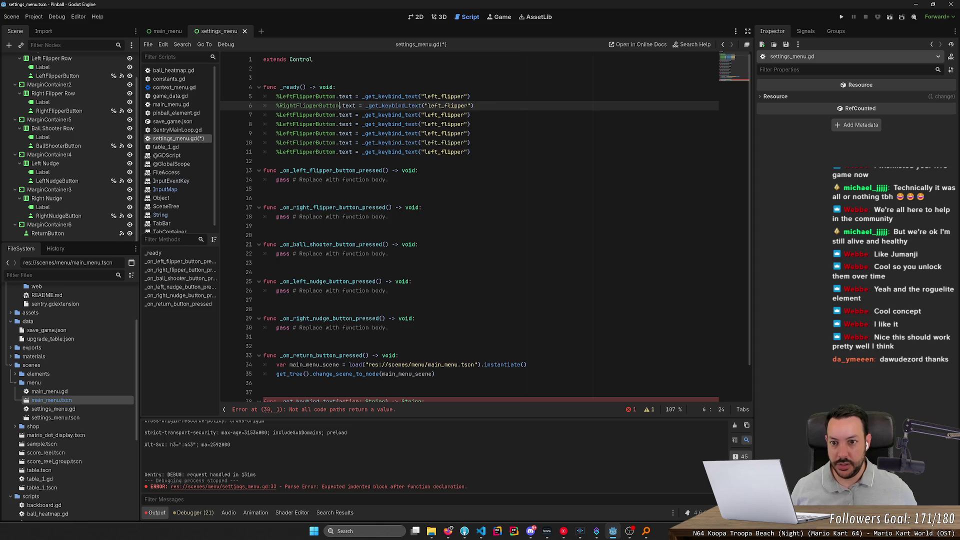
left_click_drag(428, 105, 440, 105)
type("right")
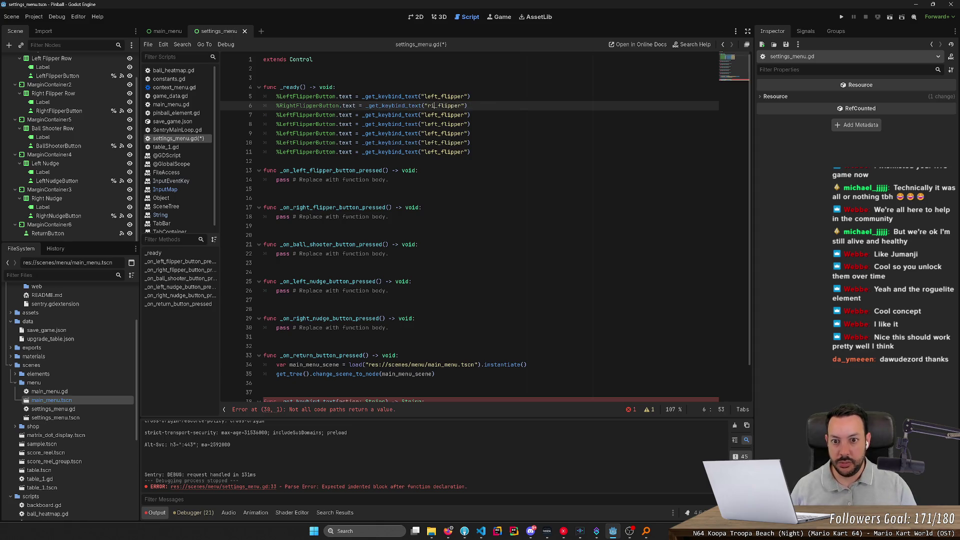
- Turn the next copy into a LeftNudgeButton line using "left_nudge"
double_click(307, 115)
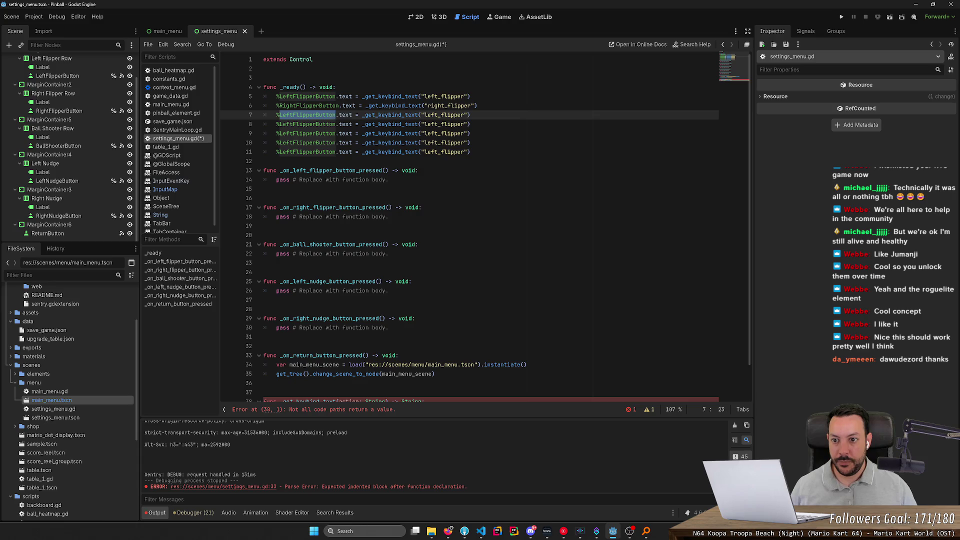
type("LeftN")
key("Return")
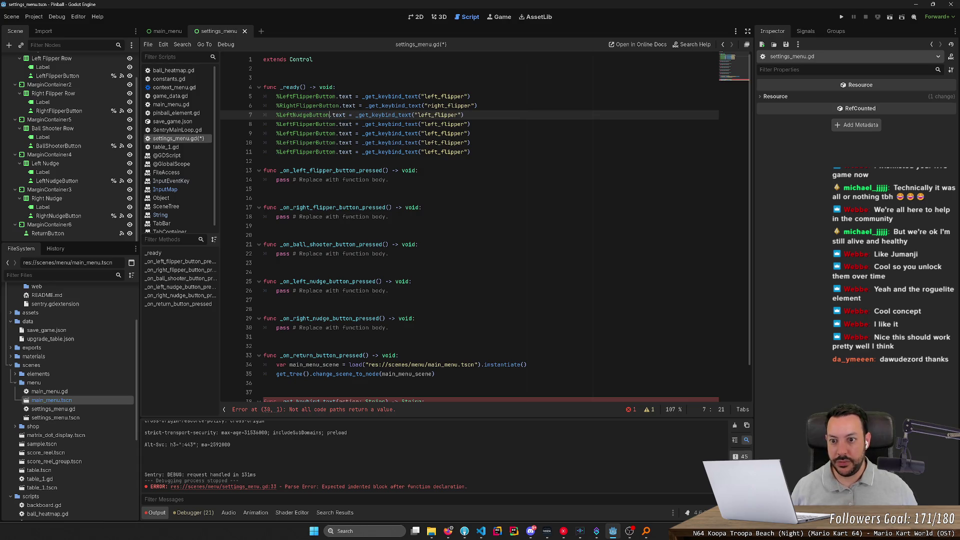
double_click(440, 114)
type("left_n")
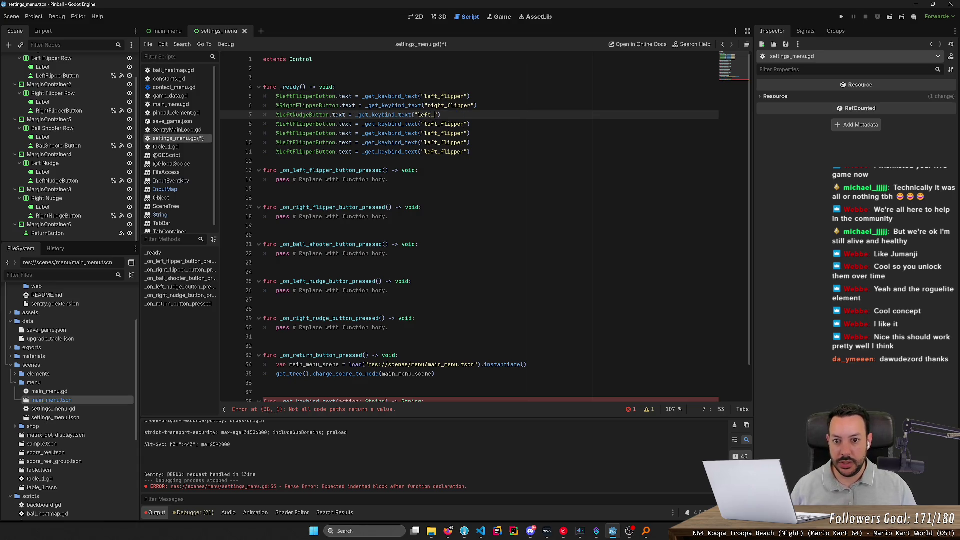
type("udge")
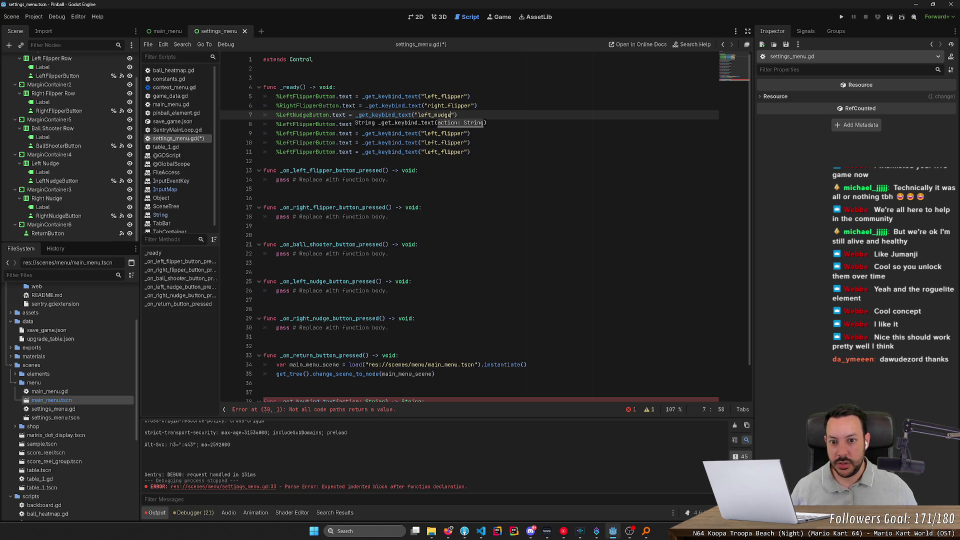
left_click(445, 96)
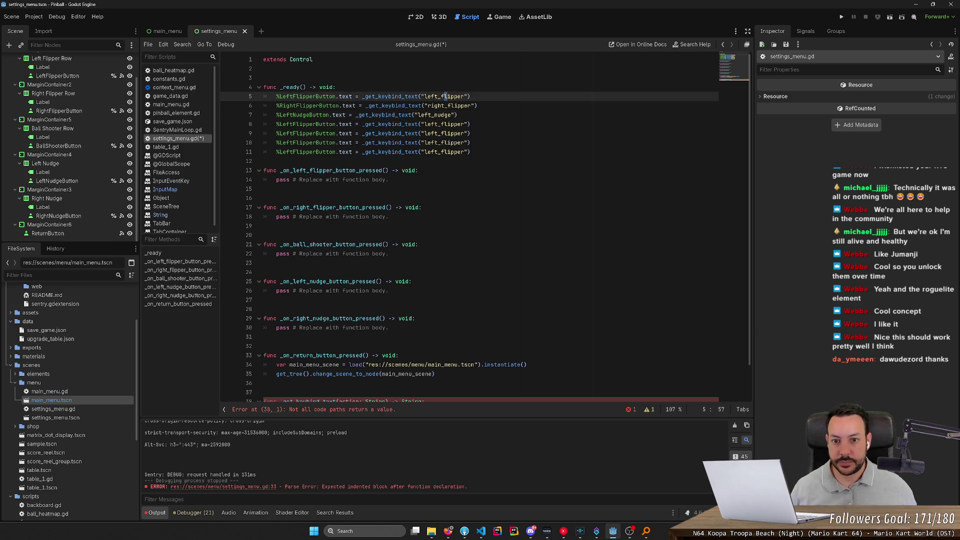
- Turn another copy into a RightNudgeButton line using "right_nudge"
double_click(307, 124)
type("Righ")
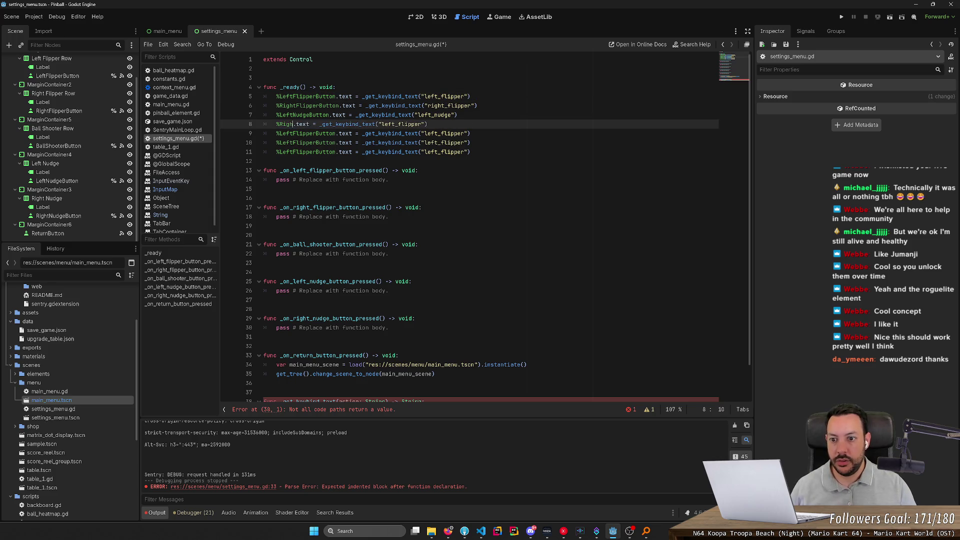
left_click(311, 143)
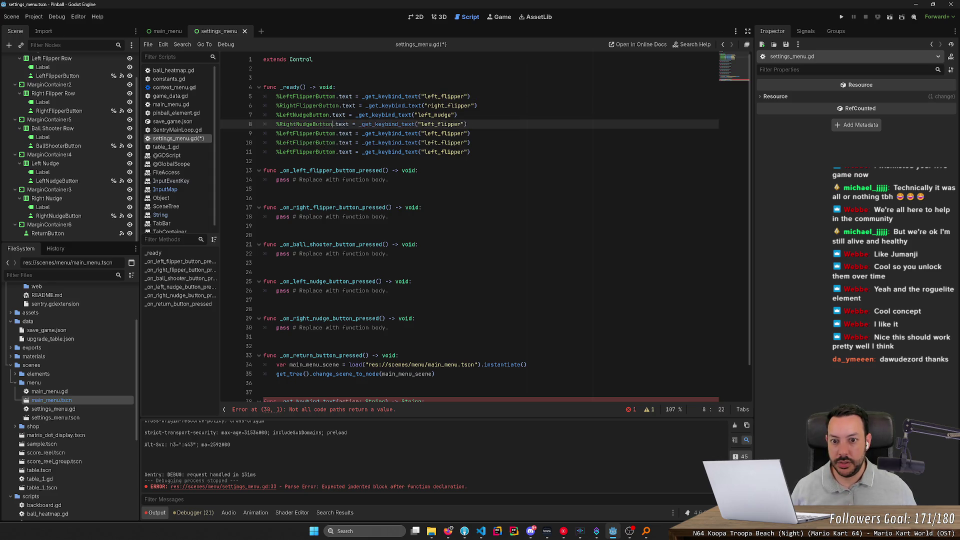
double_click(440, 124)
type("right_nudge")
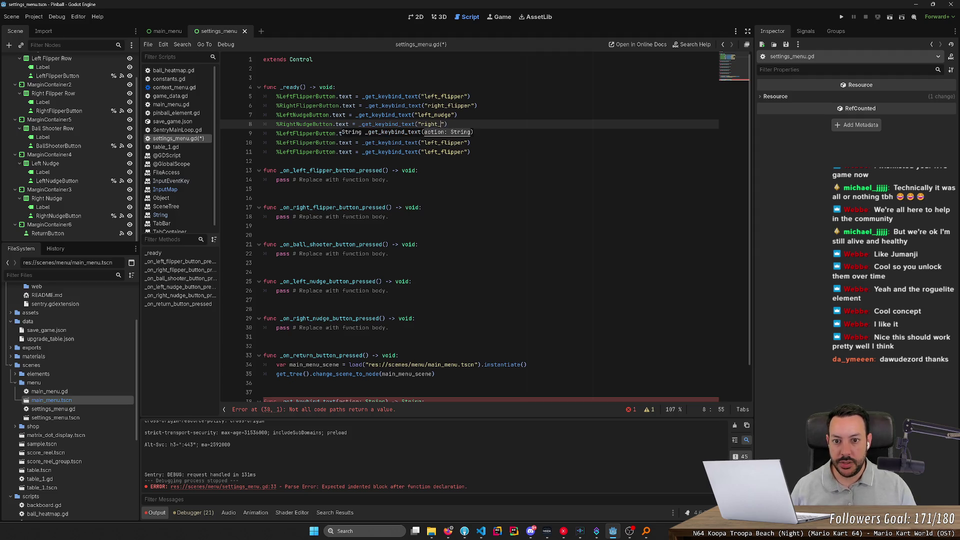
- Remove the duplicate left flipper lines, add a BallShooterButton line with "shooter", and save
key("Down")
key("ctrl+shift+k")
key("ctrl+shift+k")
key("ctrl+shift+k")
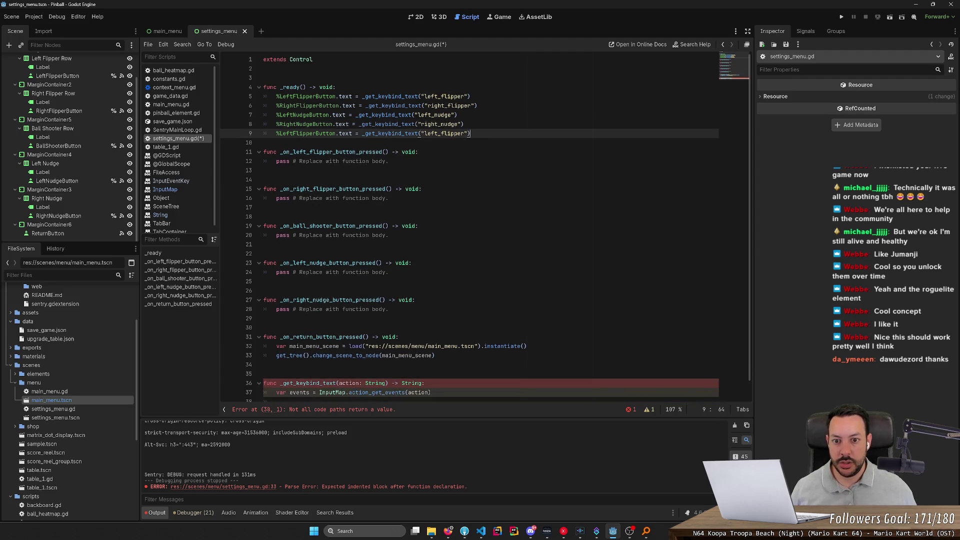
key("Up")
key("Up")
key("Up")
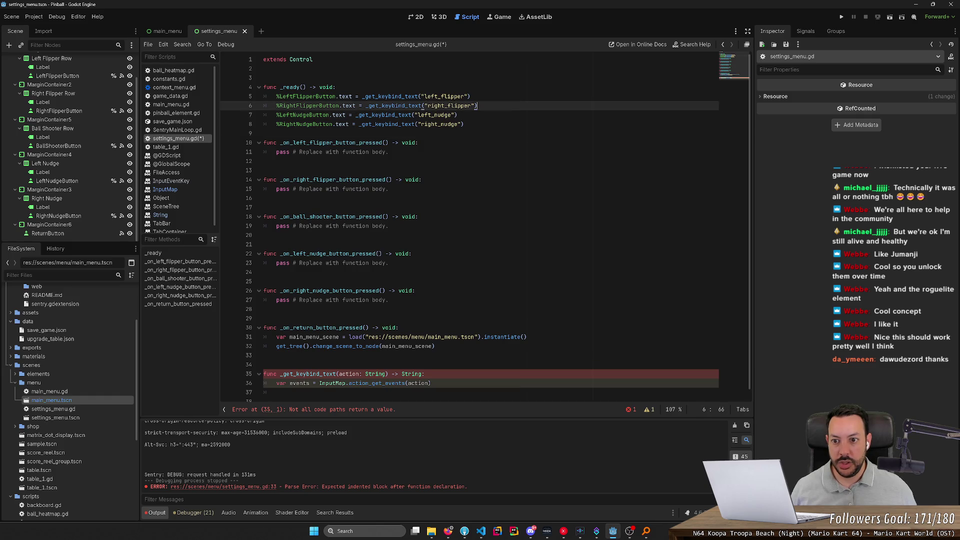
key("ctrl+shift+d")
key("ctrl+d")
type("BallShooter")
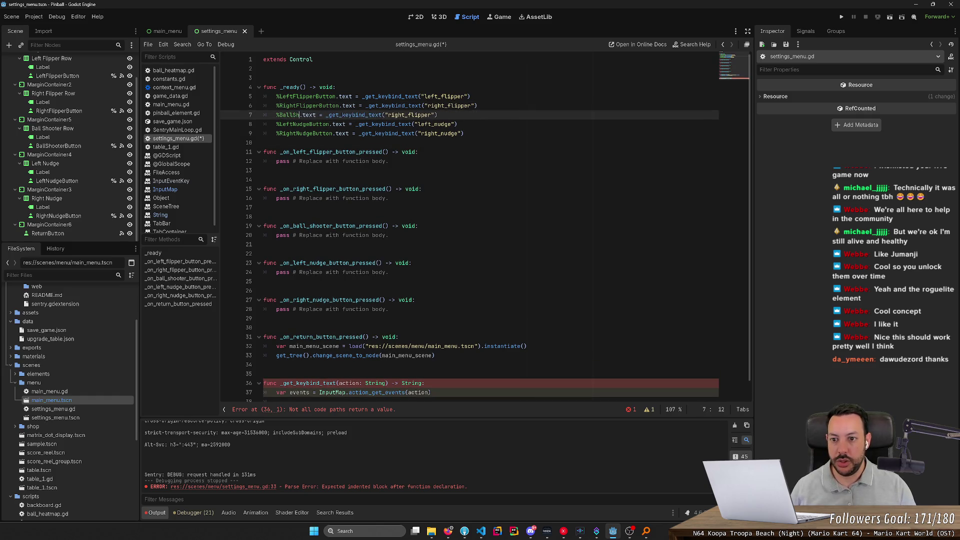
key("Return")
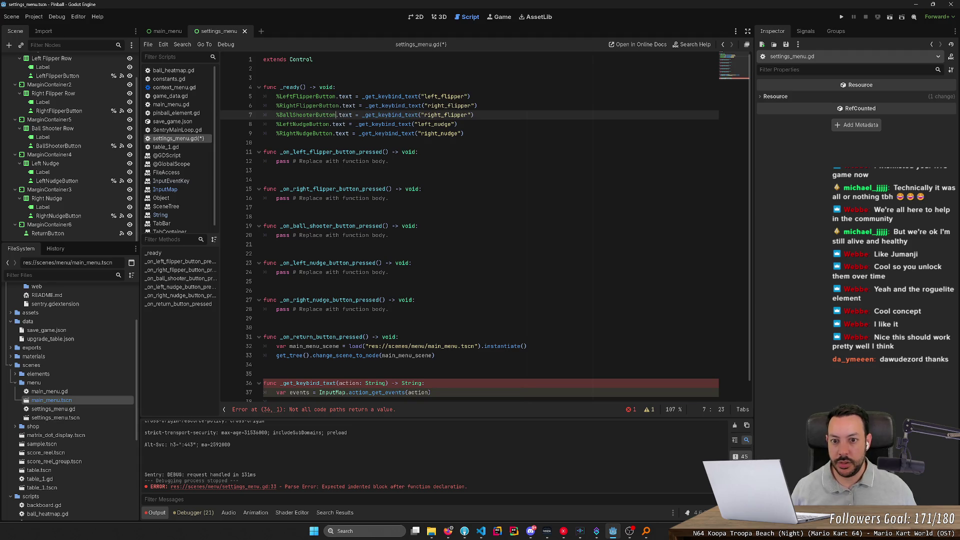
key("End")
key("Left")
key("Left")
key("ctrl+shift+Left")
type("shooter")
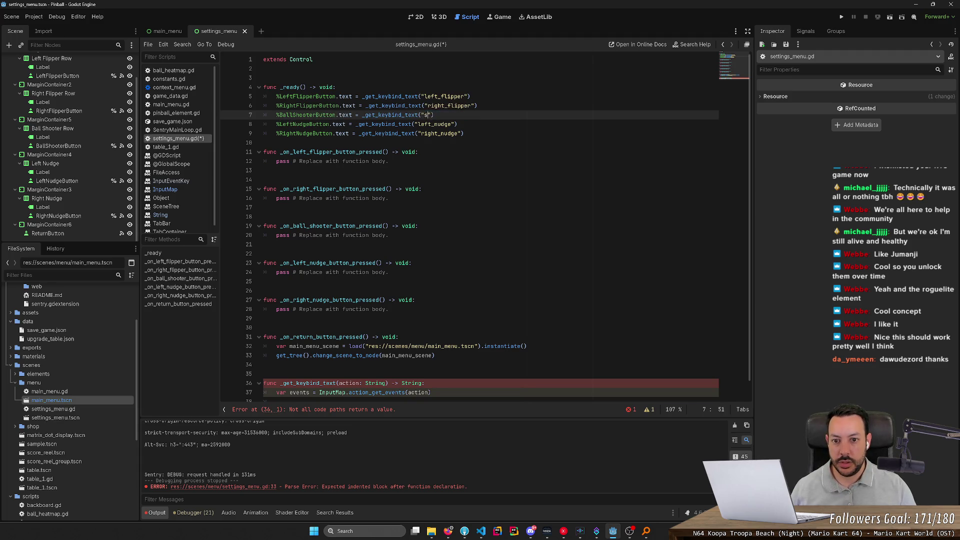
left_click(477, 106)
key("ctrl+s")
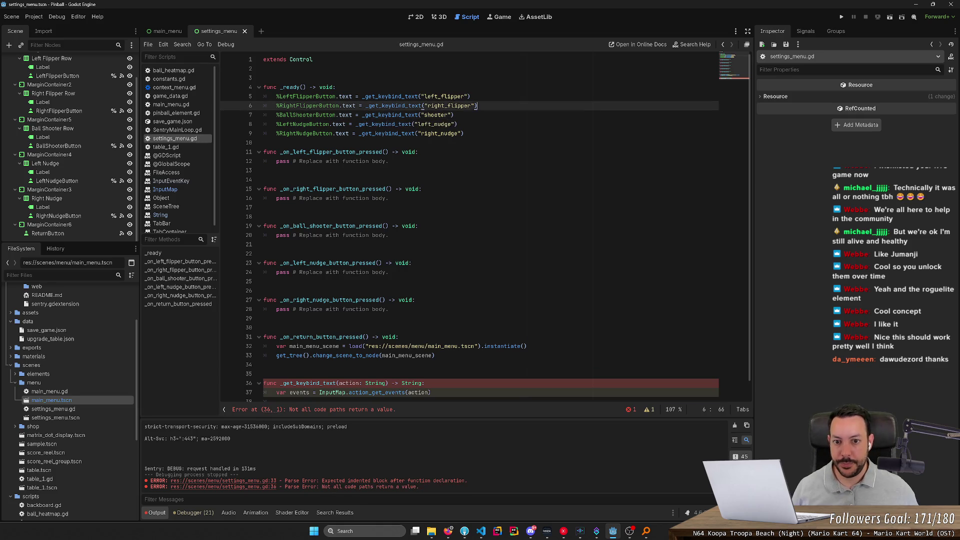
- Add 'var event = events[0] as InputEventKey' to _get_keybind_text
scroll(485, 225, "down", 1)
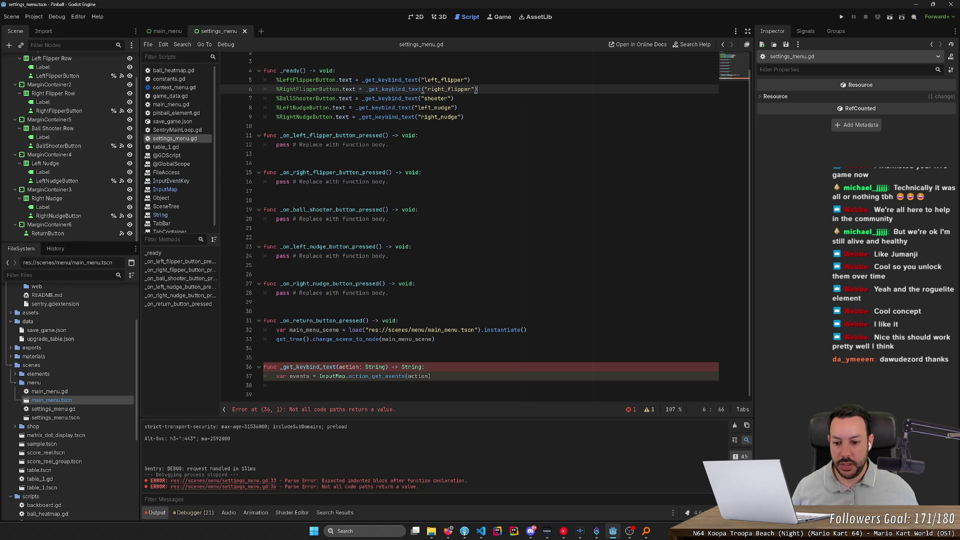
left_click(431, 376)
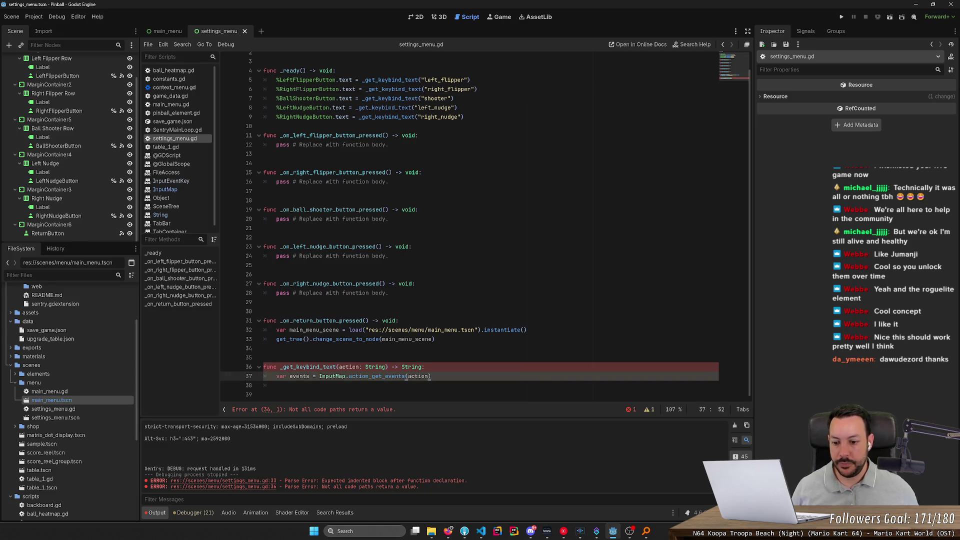
key("Return")
type("var event = ")
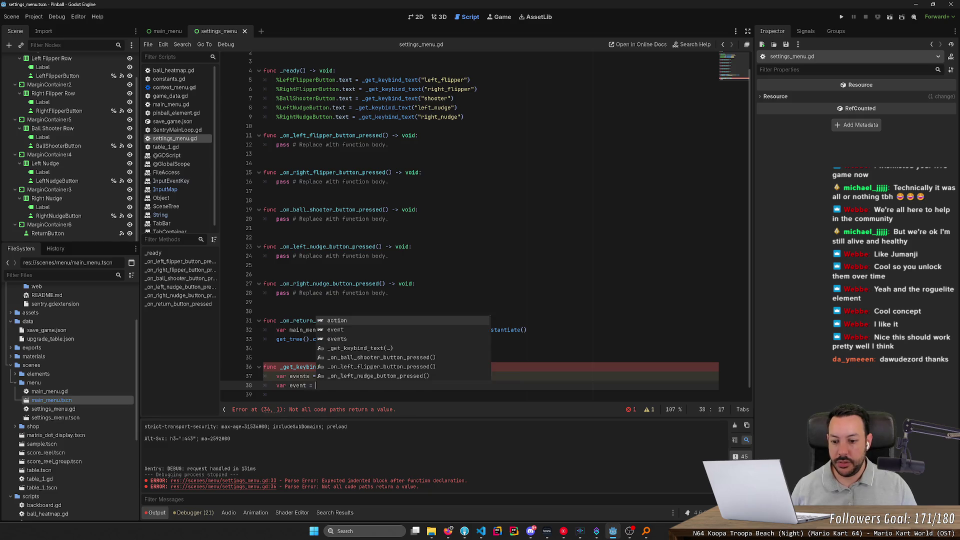
type("events[0]")
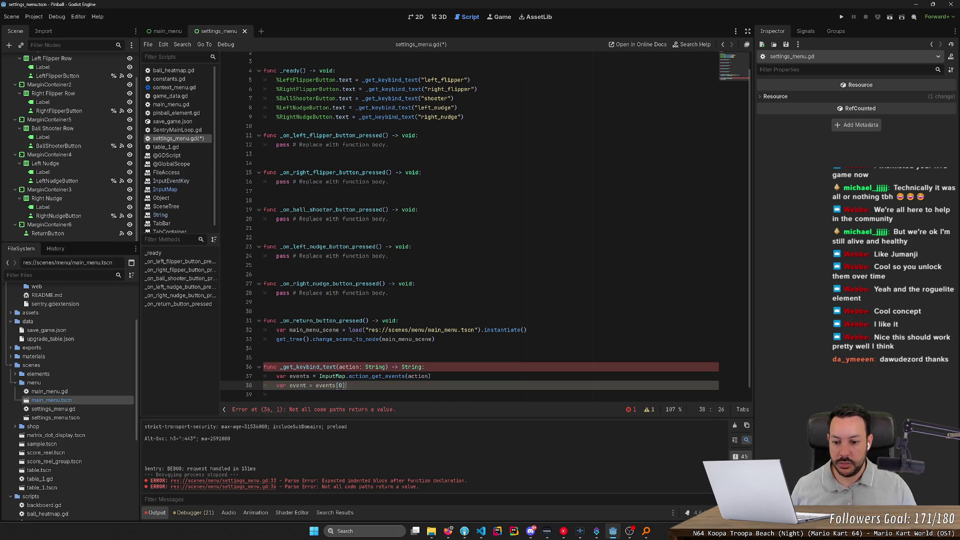
scroll(485, 227, "down", 1)
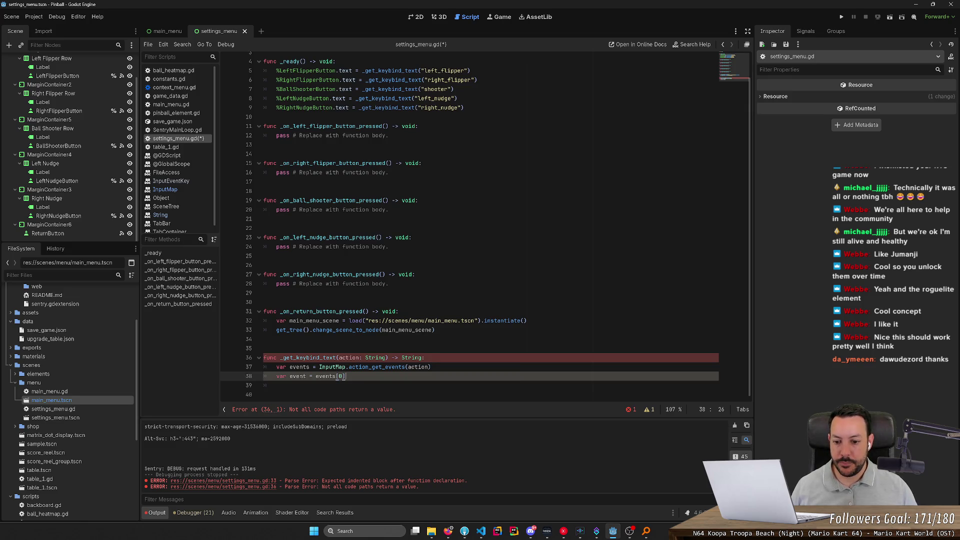
type("as InputEvent")
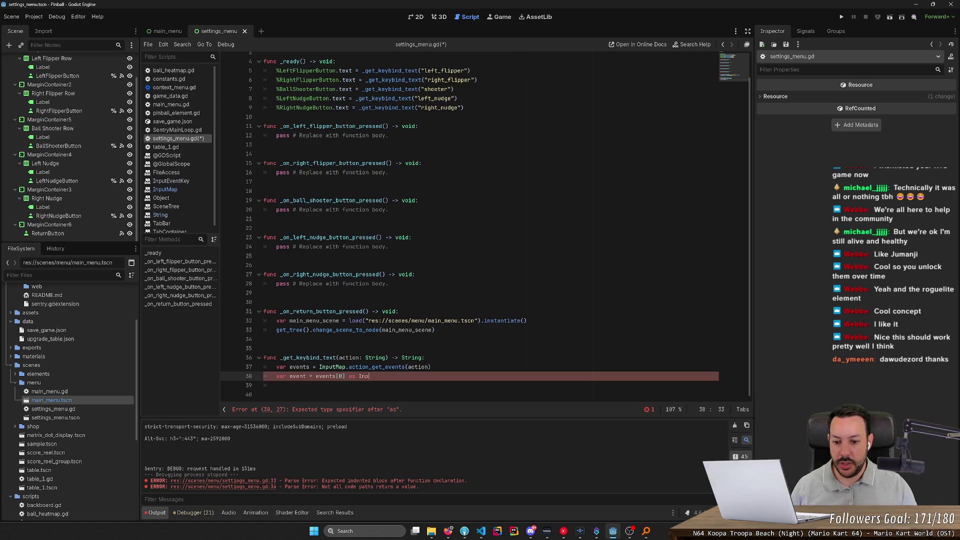
type("Key")
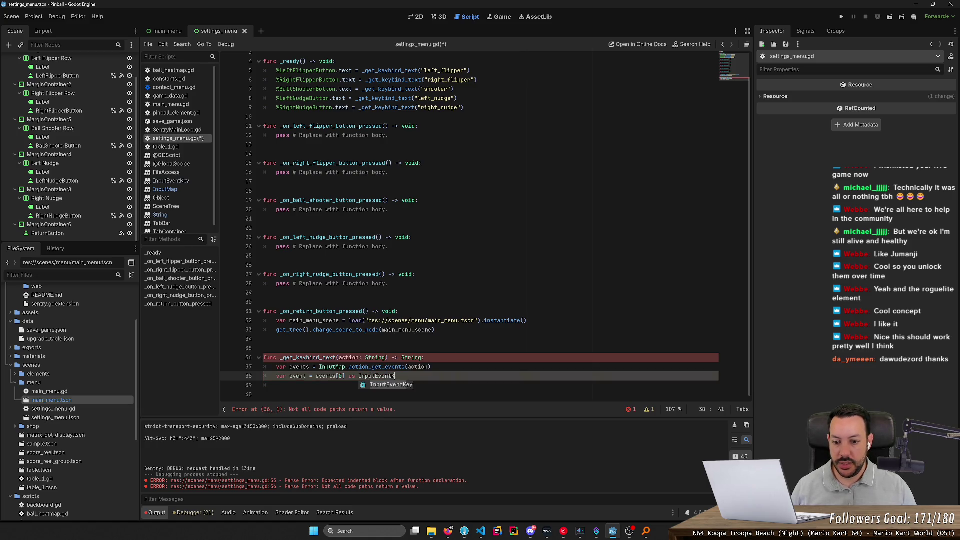
- Add 'return event.as_text()' and run the pinball game with F5
key("Return")
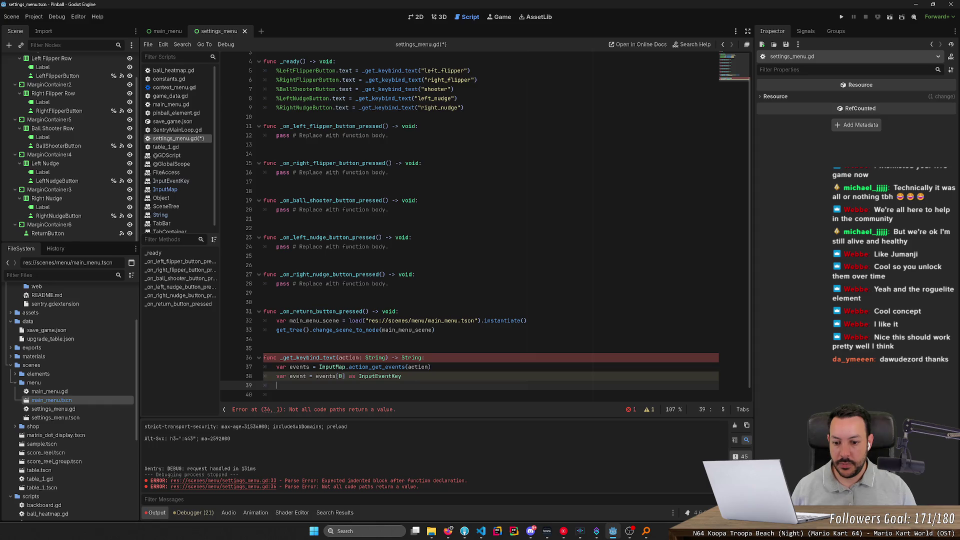
key("Return")
type("return event.nam")
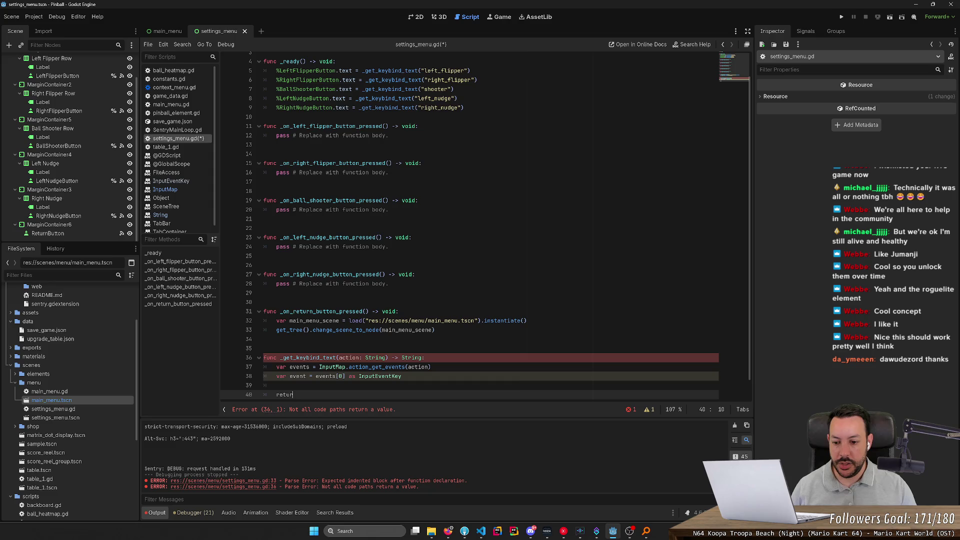
key("BackSpace")
key("BackSpace")
key("BackSpace")
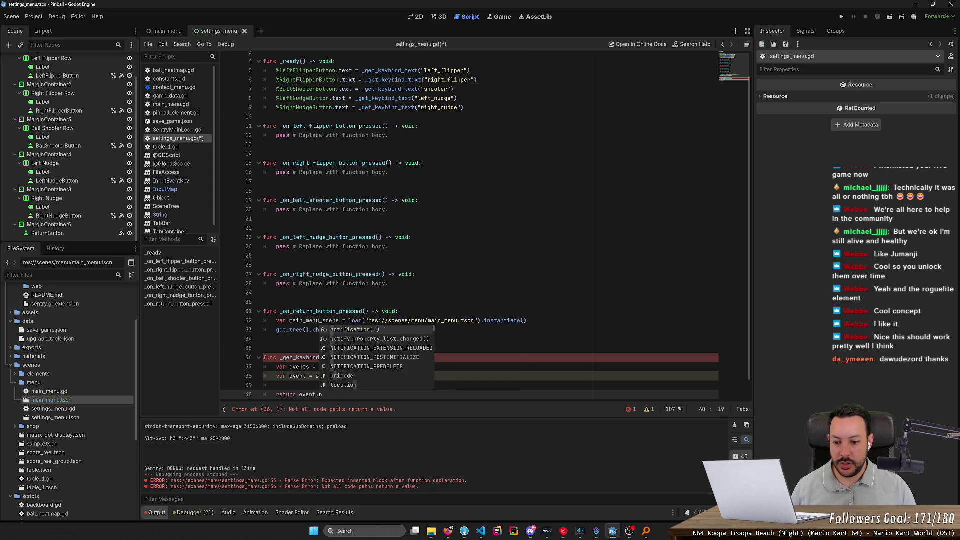
type("as_text")
key("Return")
key("F5")
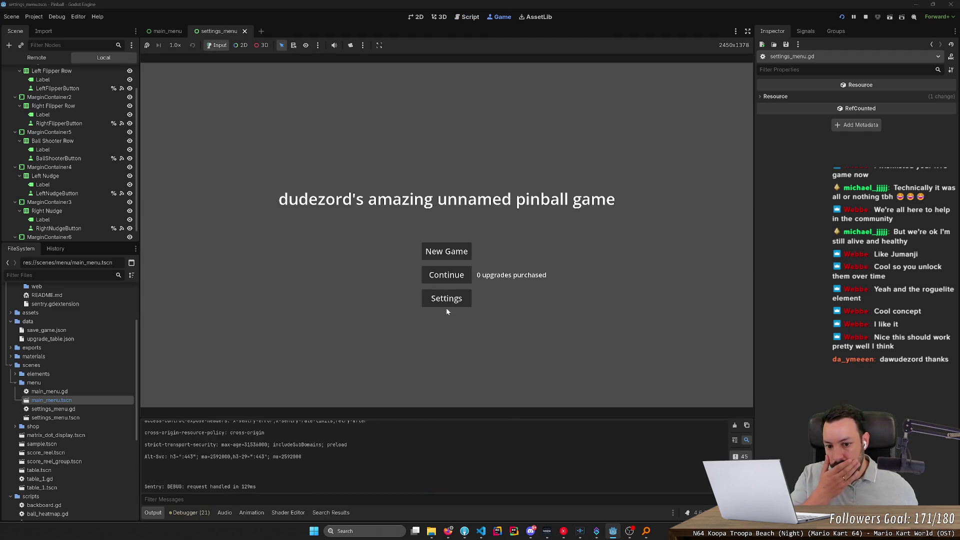
- Check Settings, change the return to as_text_physical_keycode(), then rerun and recheck the key names
left_click(444, 302)
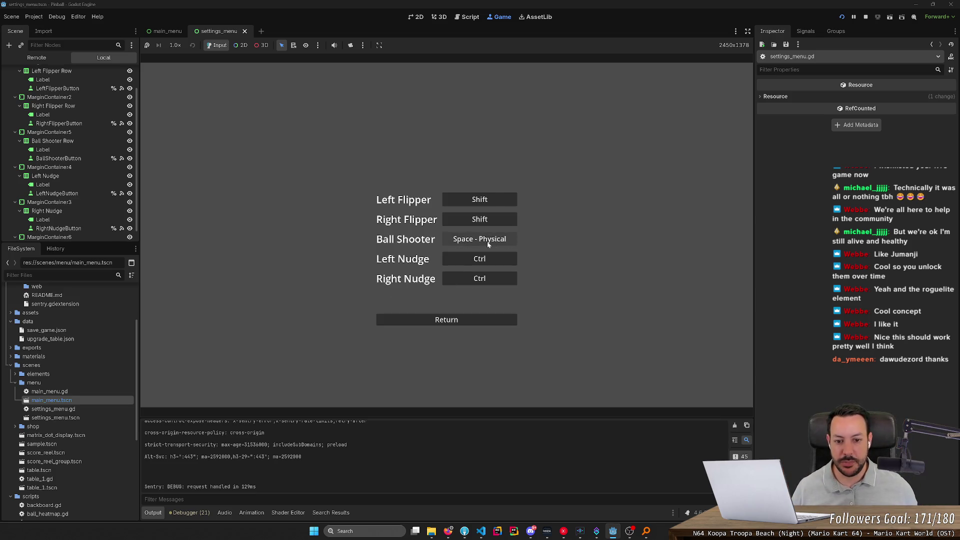
key("F8")
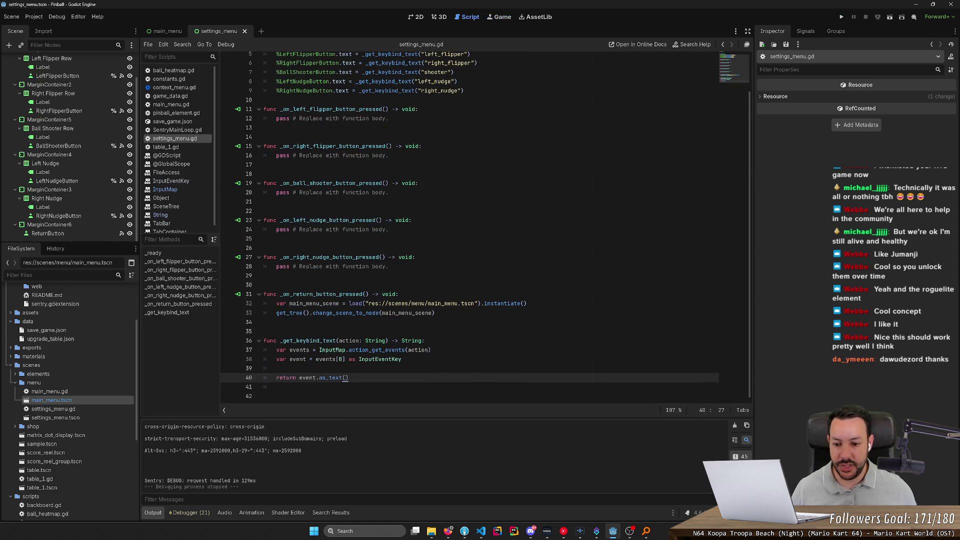
key("BackSpace")
key("BackSpace")
key("BackSpace")
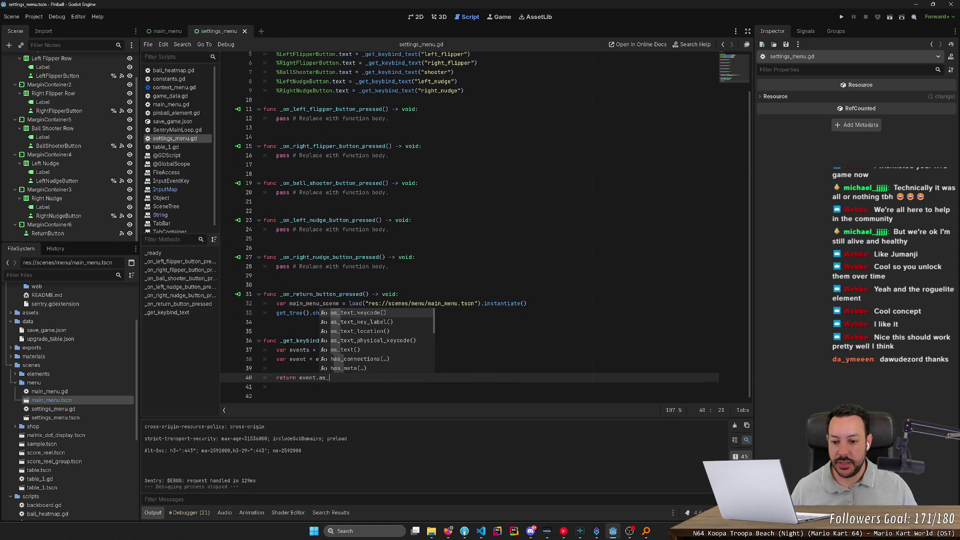
type("p")
key("Return")
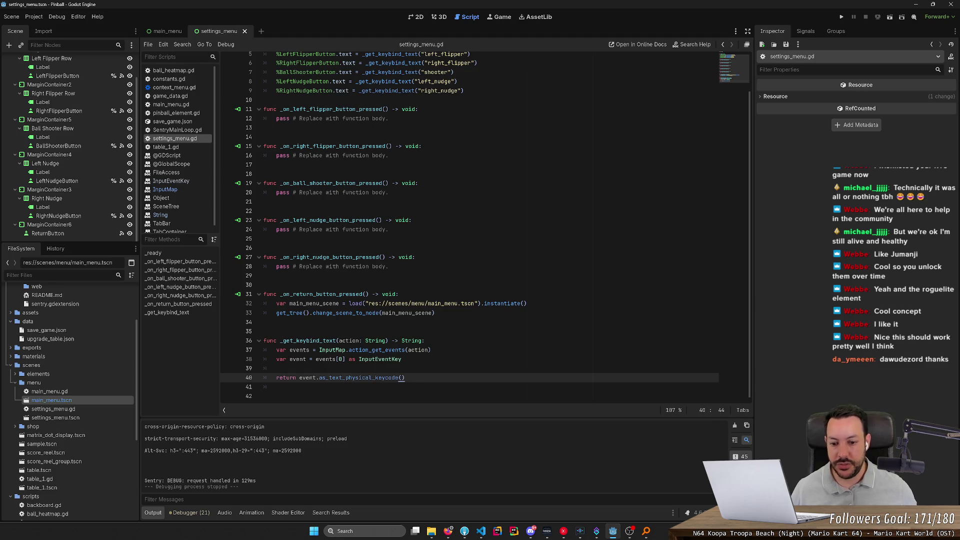
key("F5")
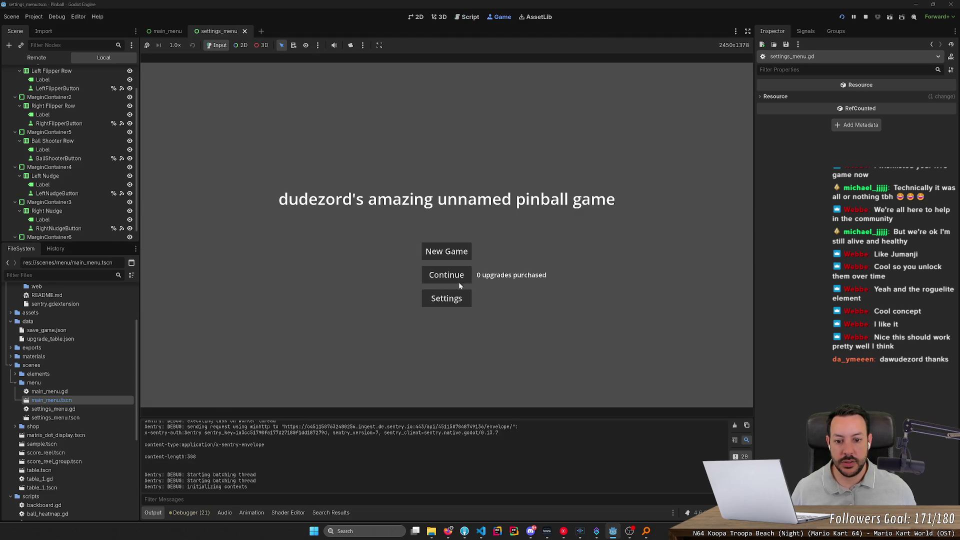
left_click(448, 301)
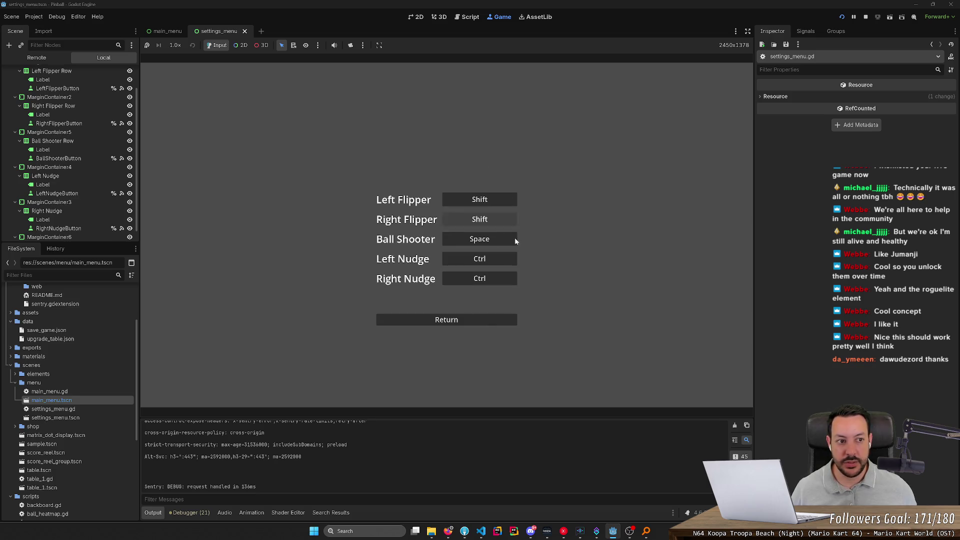
key("F8")
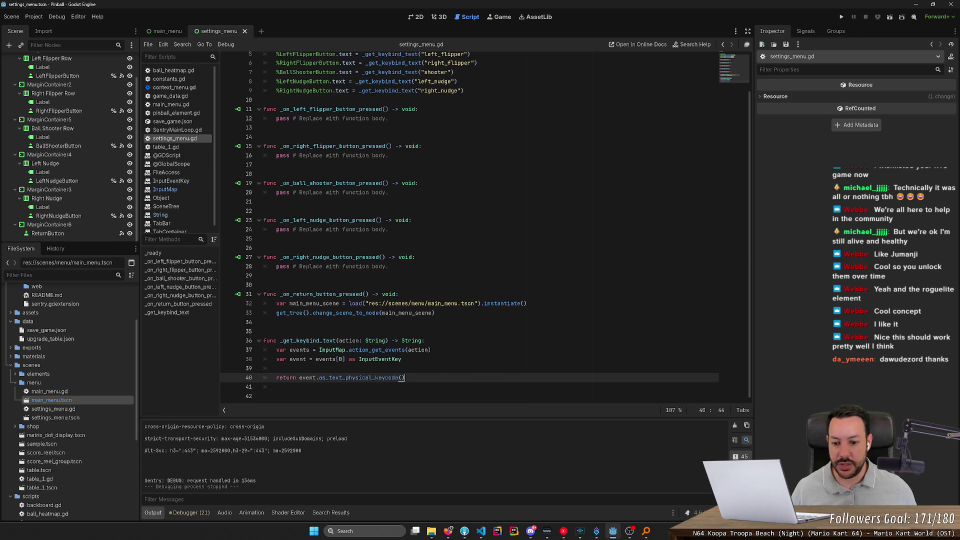
- Select line 40's returned expression and begin a new return line above it
left_click(403, 359)
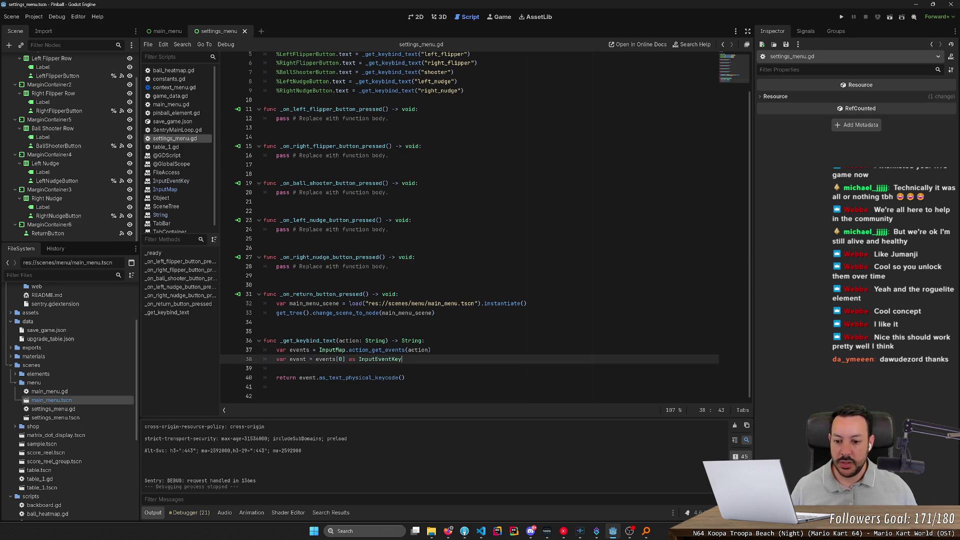
left_click_drag(404, 377, 299, 377)
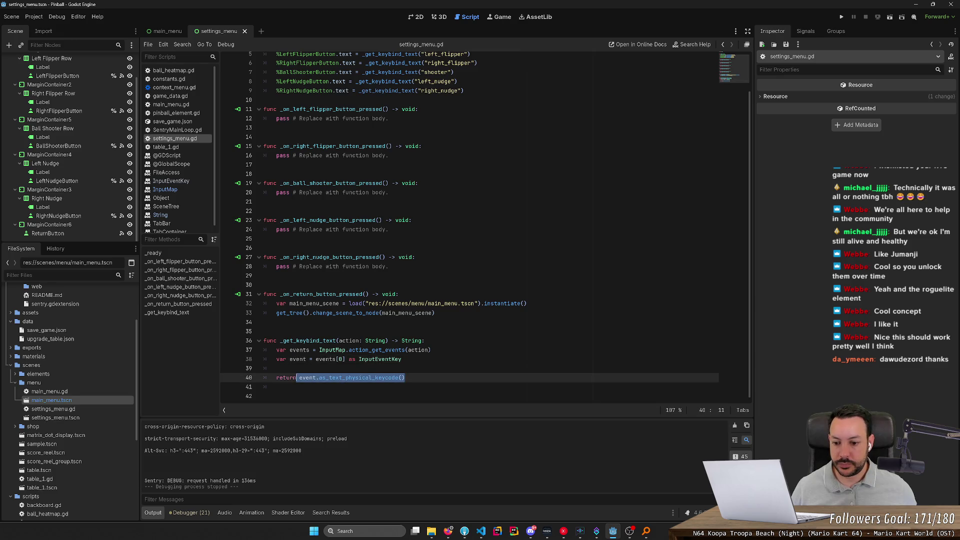
left_click(276, 368)
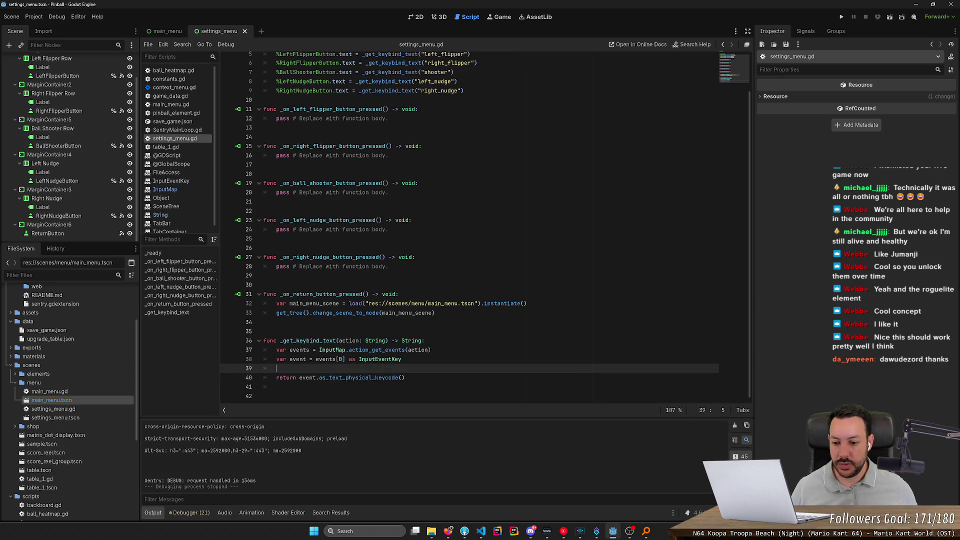
key("Return")
type("return")
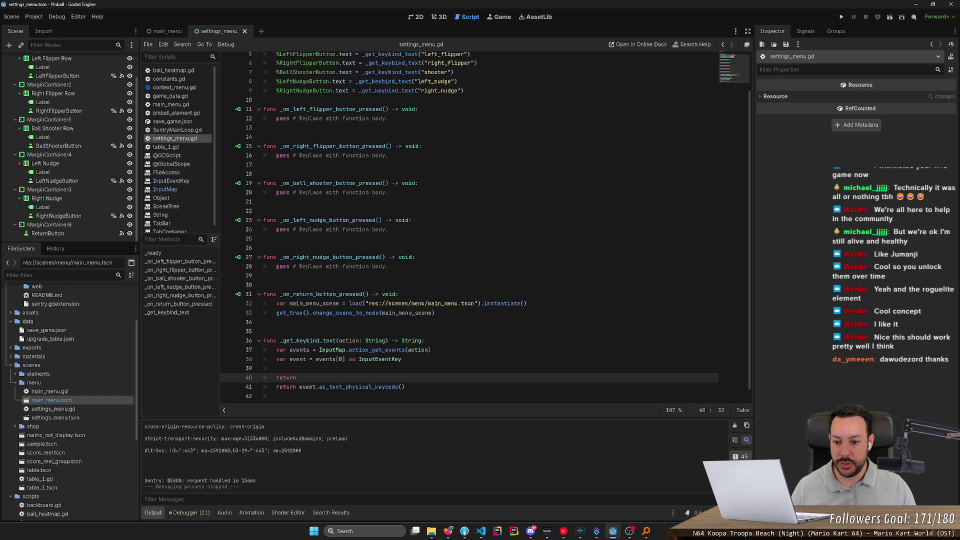
key("BackSpace")
key("BackSpace")
key("BackSpace")
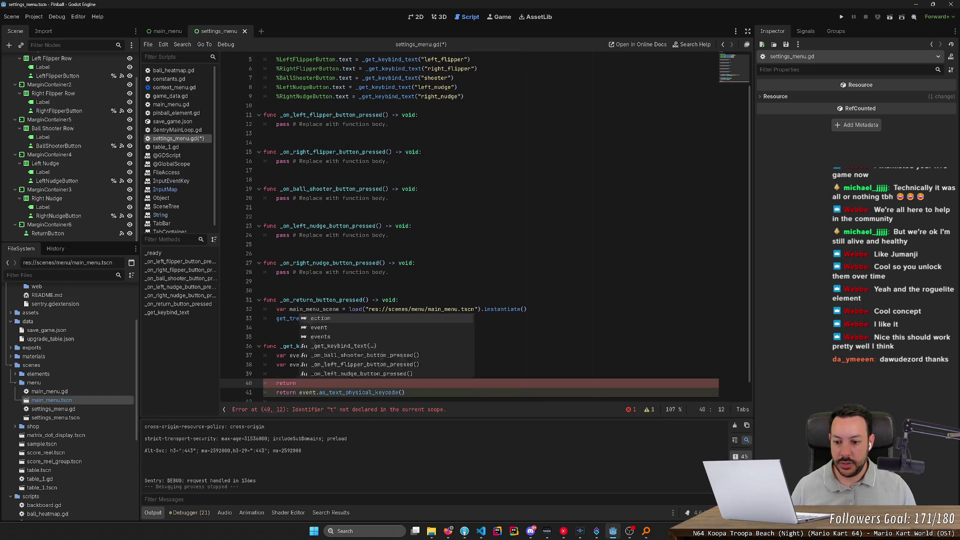
- Store event.as_text_physical_keycode() in a text variable and return text
key("BackSpace")
type("var texf")
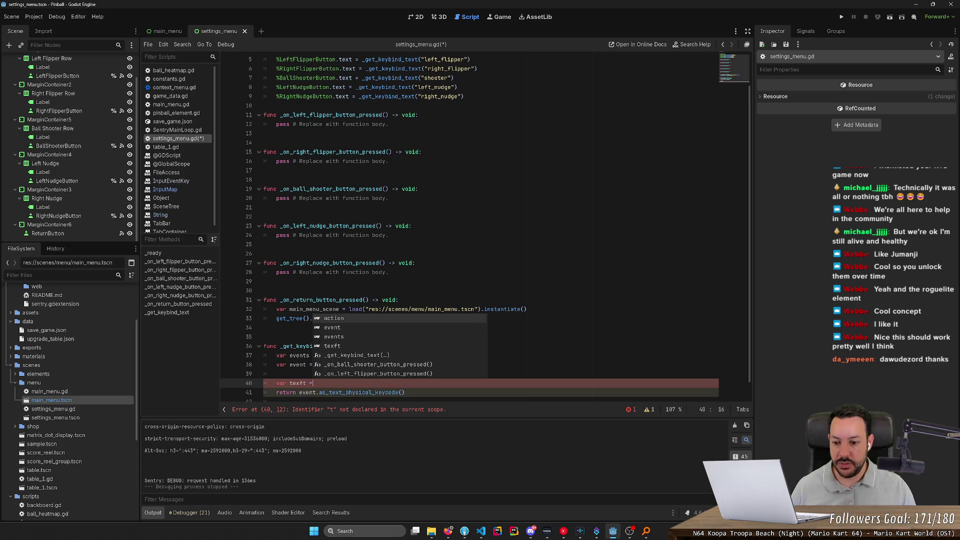
key("BackSpace")
type("t = event.as_text_physical_keycode()")
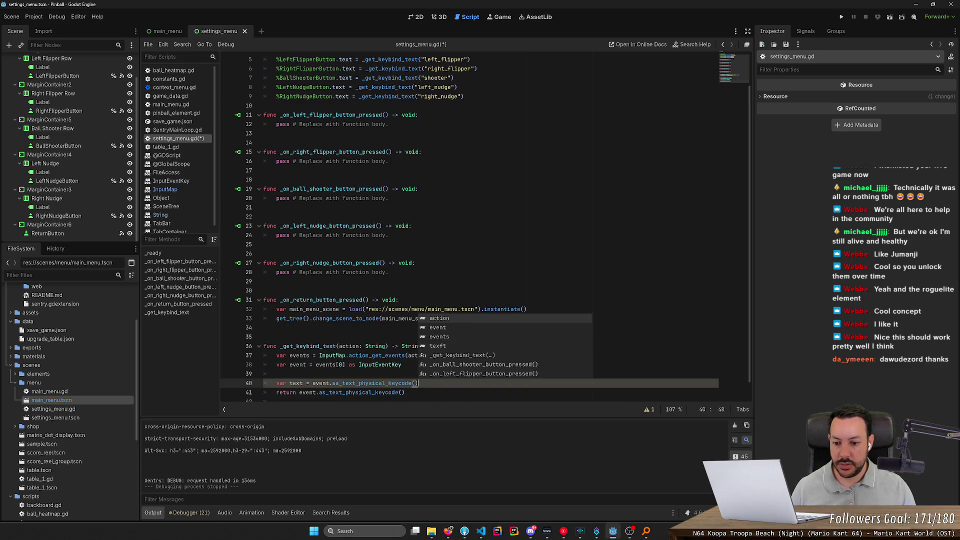
type(";")
key("Down")
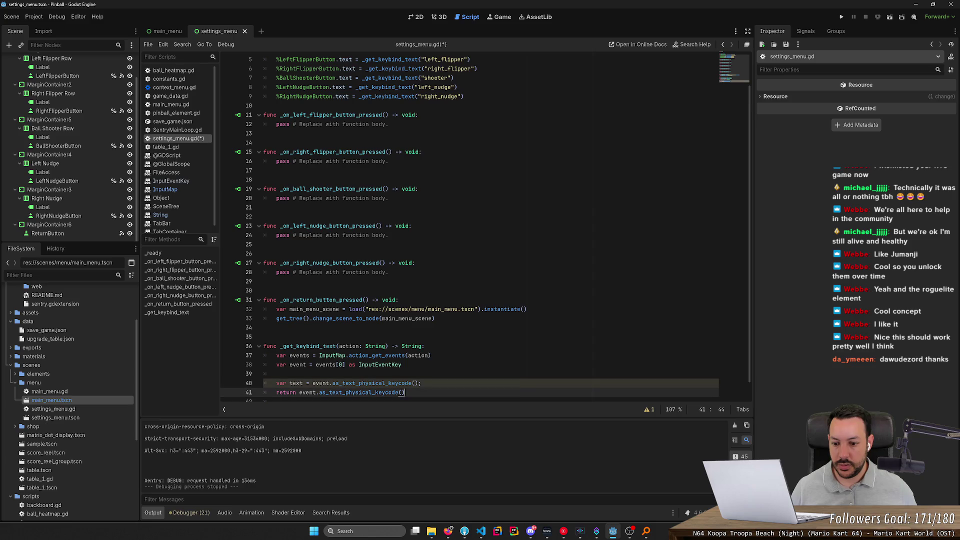
key("ctrl+shift+Left")
key("ctrl+shift+Left")
key("ctrl+shift+Left")
type("text;")
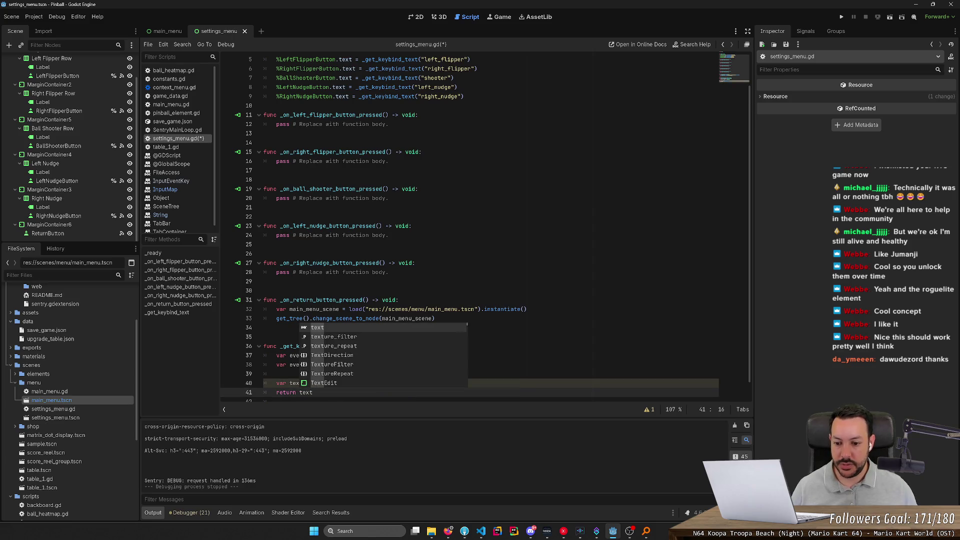
- Before the return, add the condition if event.location != KEY_LOCATION_UNSPECIFIED
key("Up")
key("End")
key("Return")
key("Return")
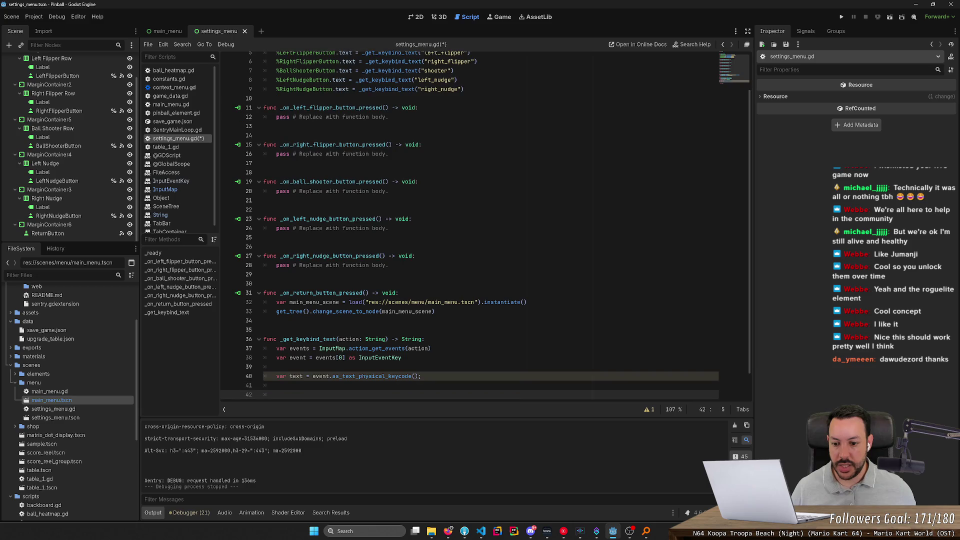
type("if event")
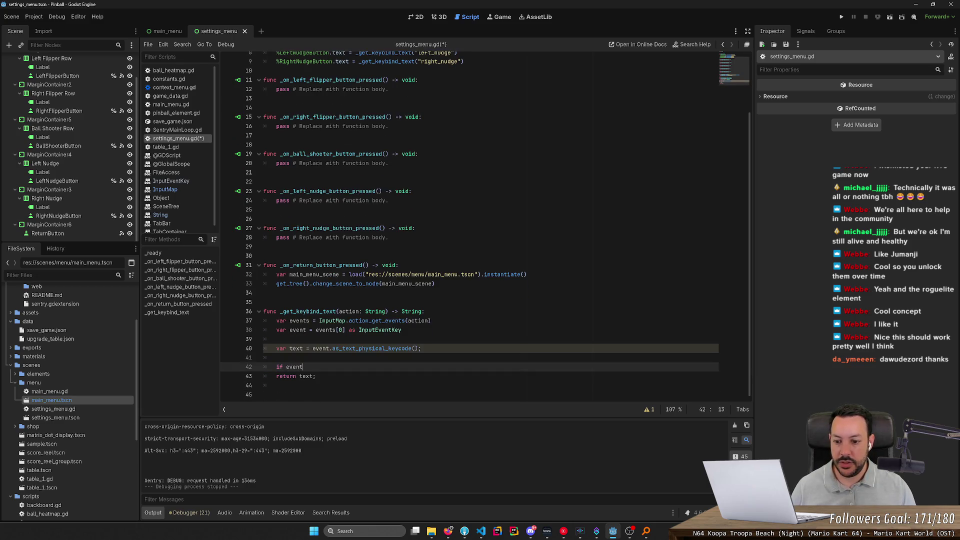
type(".lo")
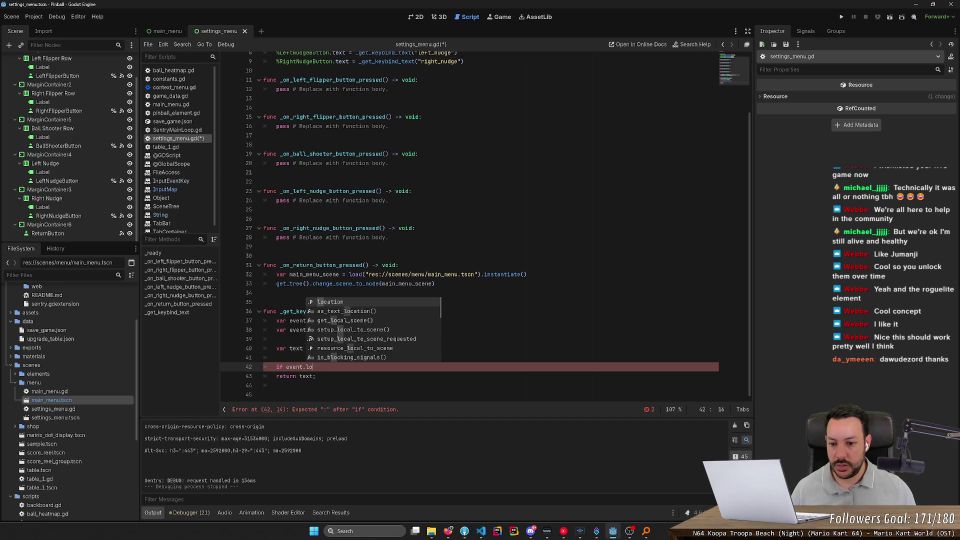
key("Down")
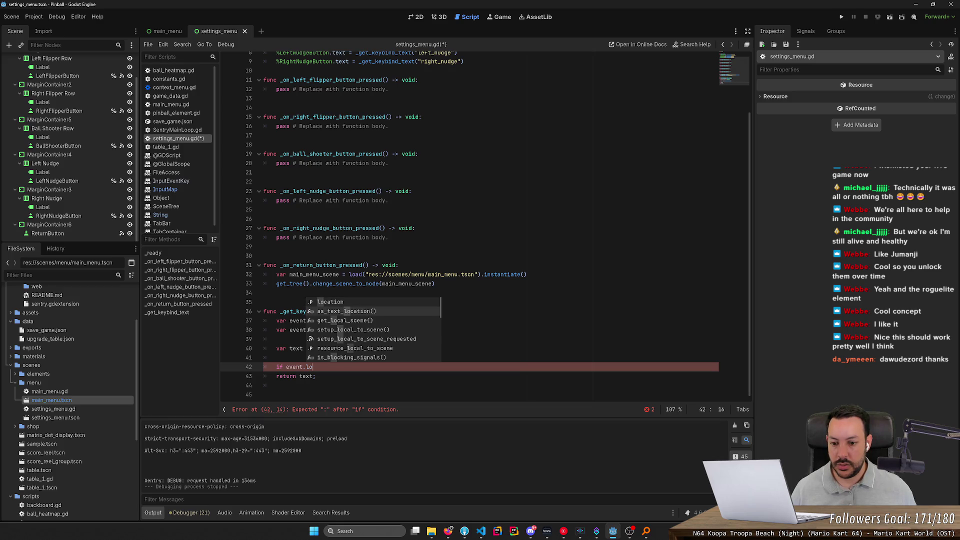
key("Up")
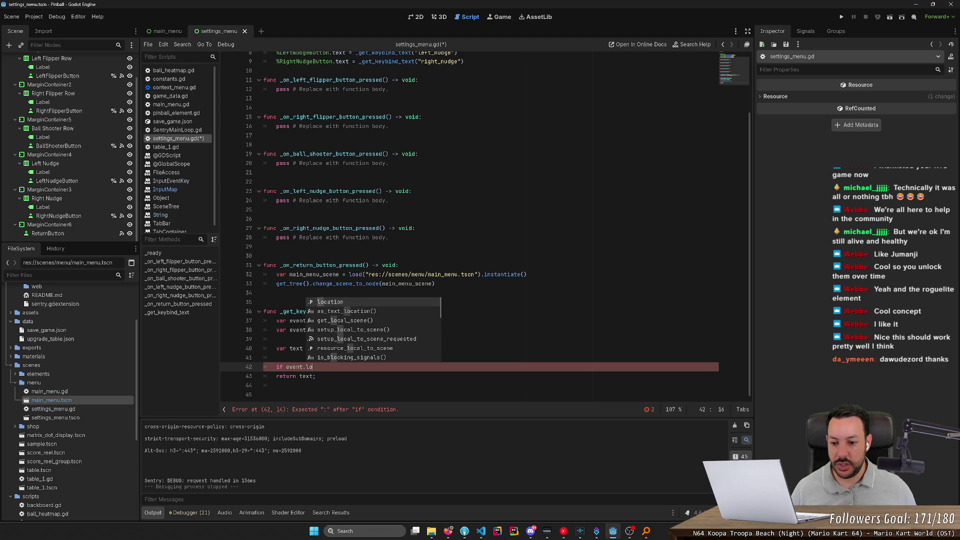
key("Return")
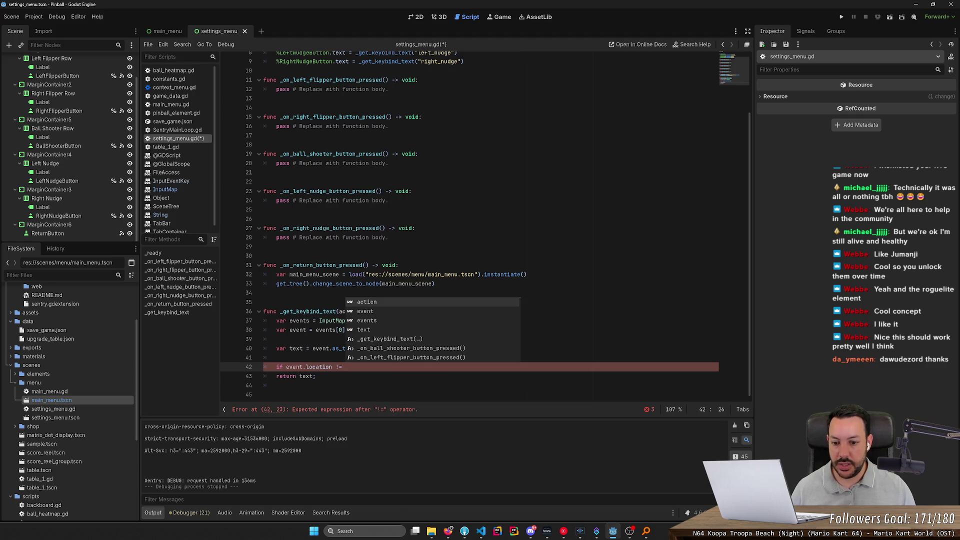
left_click(317, 368, "ctrl")
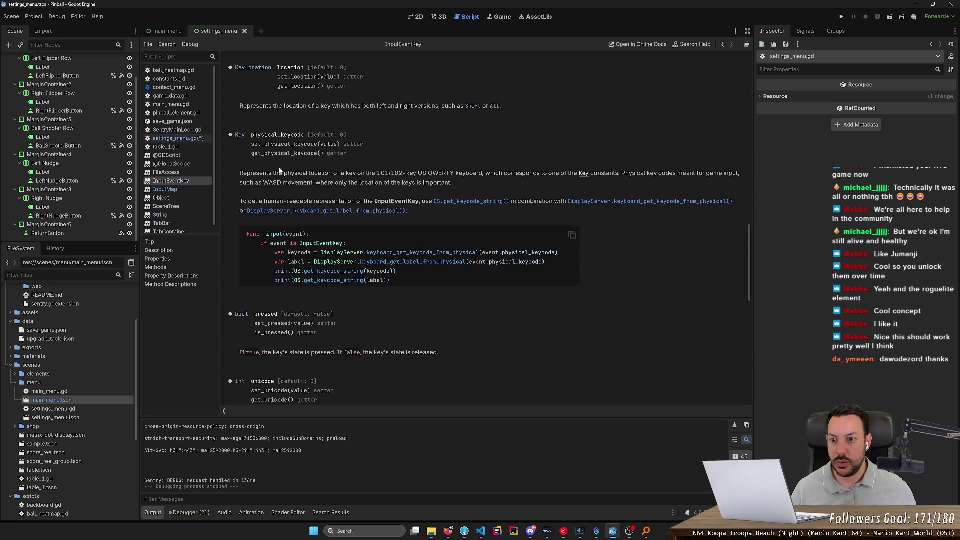
key("alt+Left")
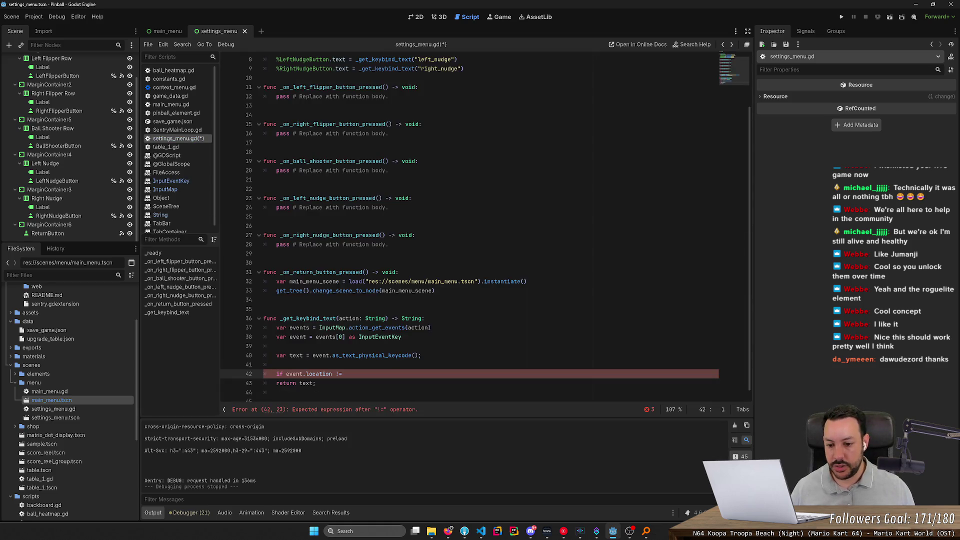
left_click(344, 374)
type("KeyLocation")
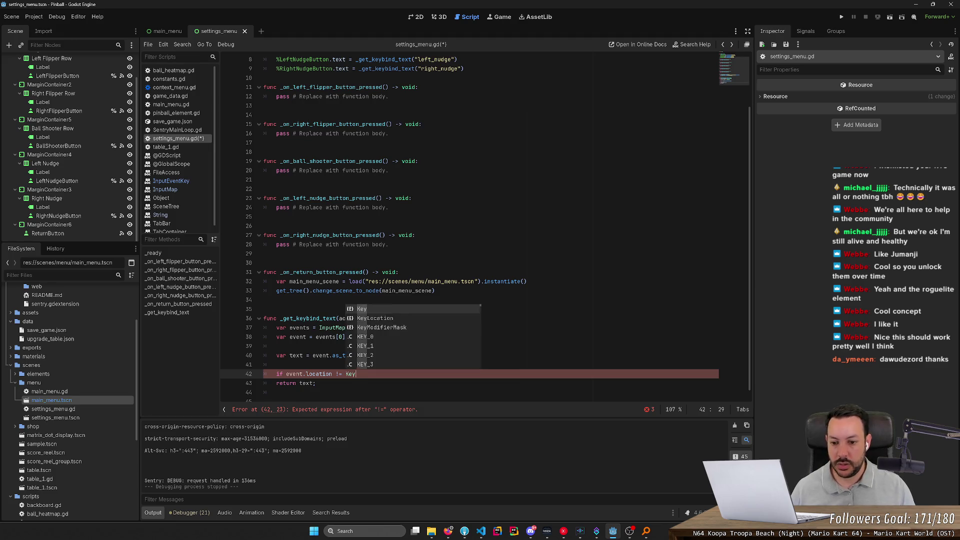
key("Down")
key("Down")
key("Down")
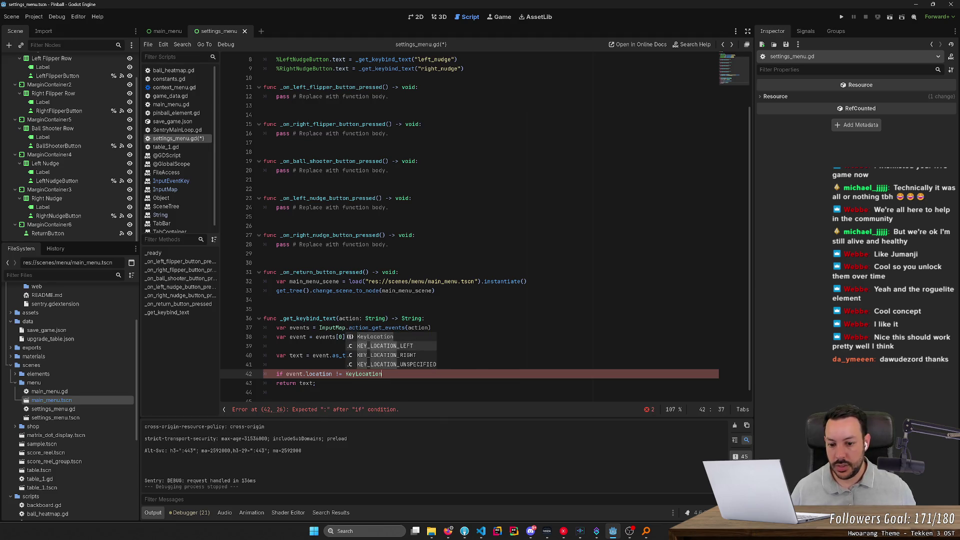
key("Return")
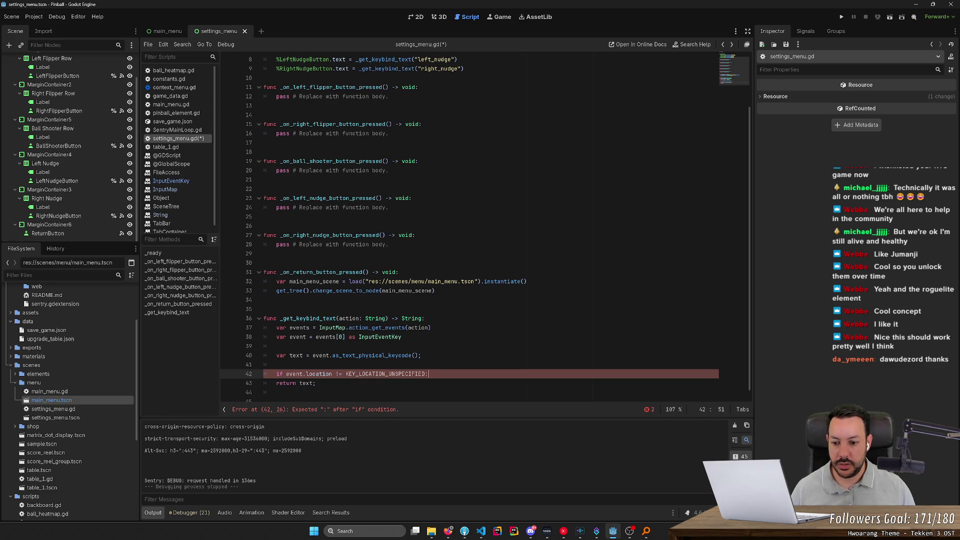
key("Return")
- In the if body, prefix text with event.as_text_location(), then save the script
type("te")
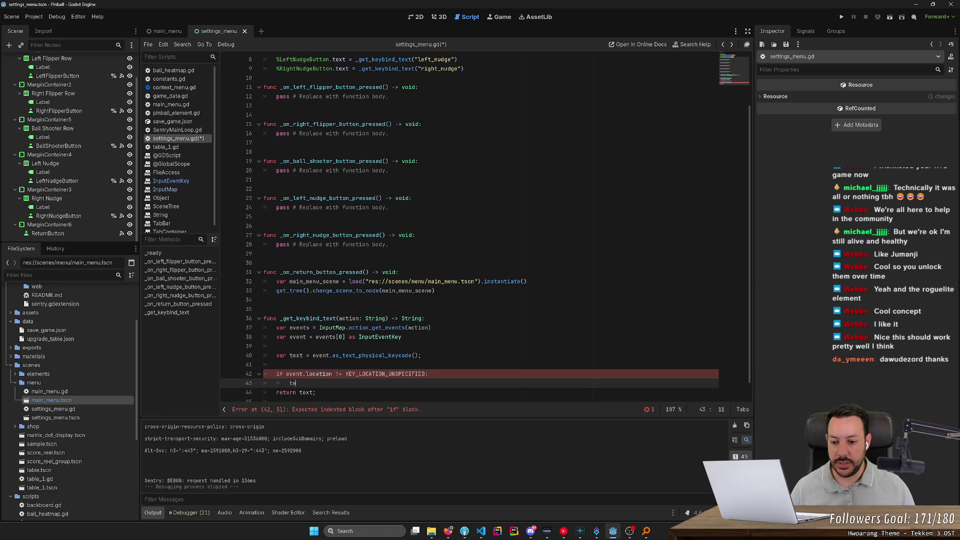
type("xt =")
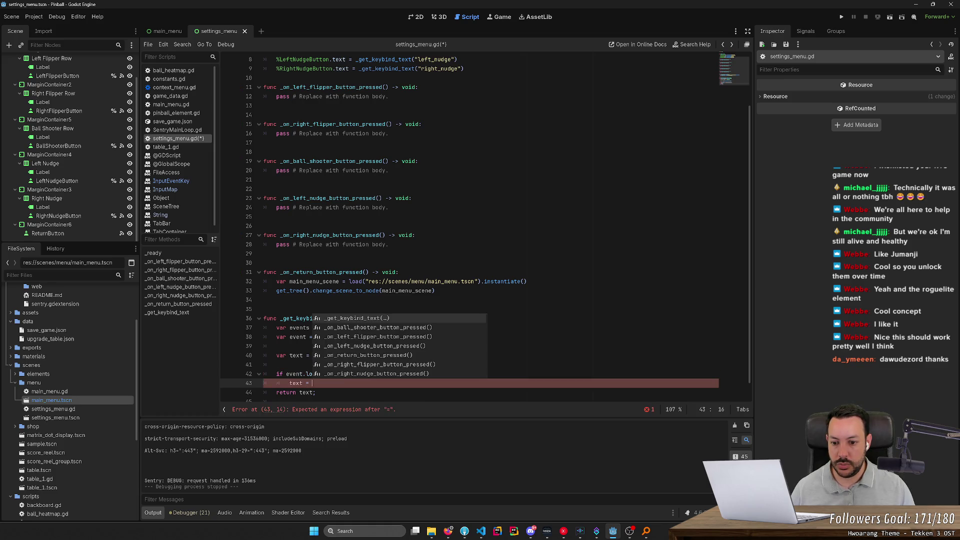
key("Escape")
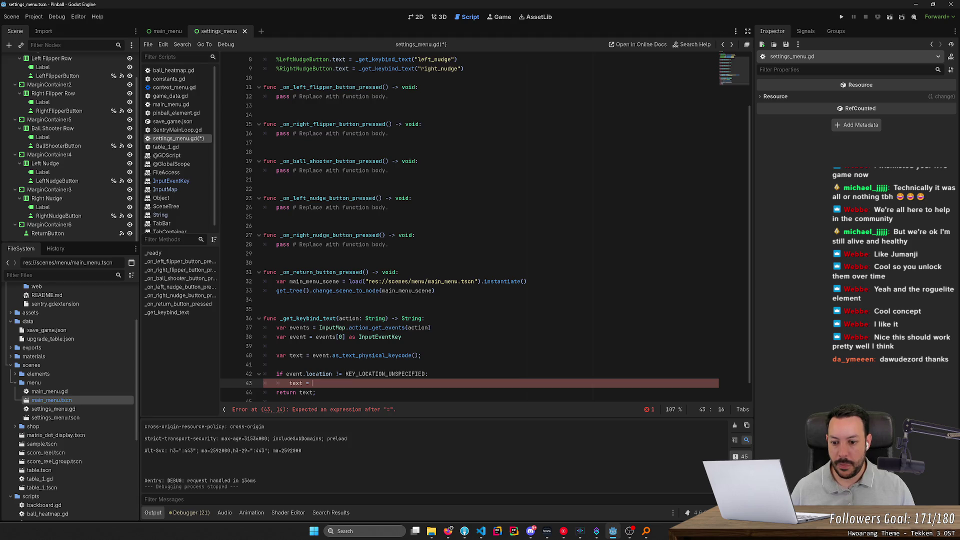
type("event.loca")
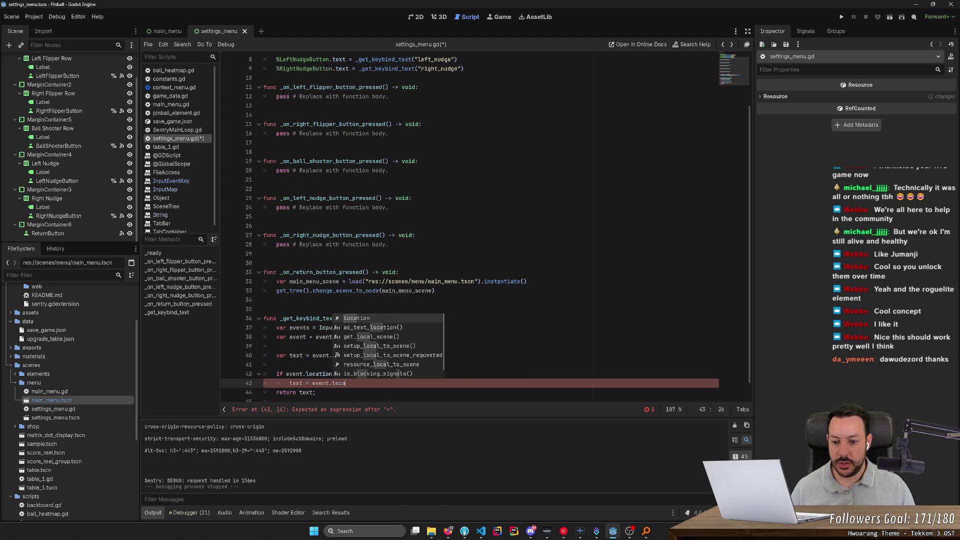
key("Down")
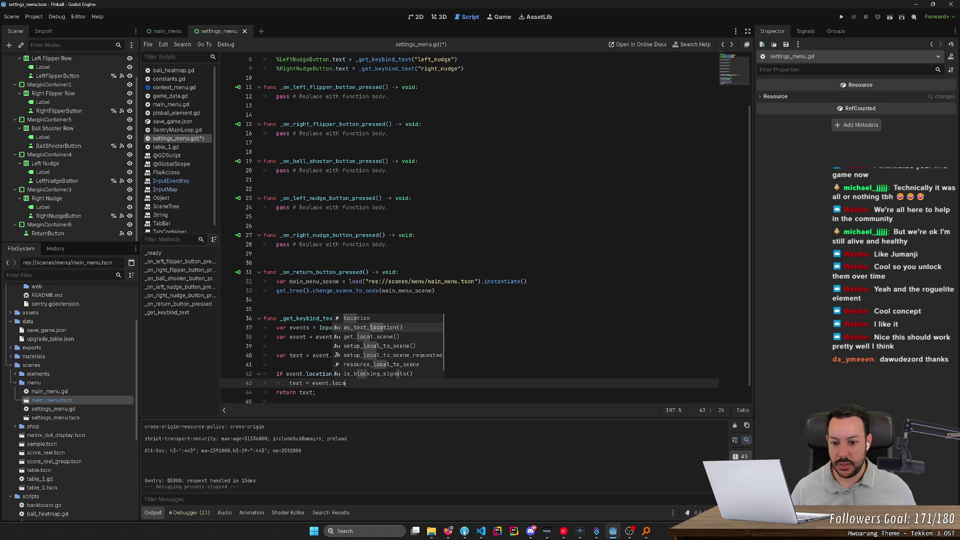
key("Return")
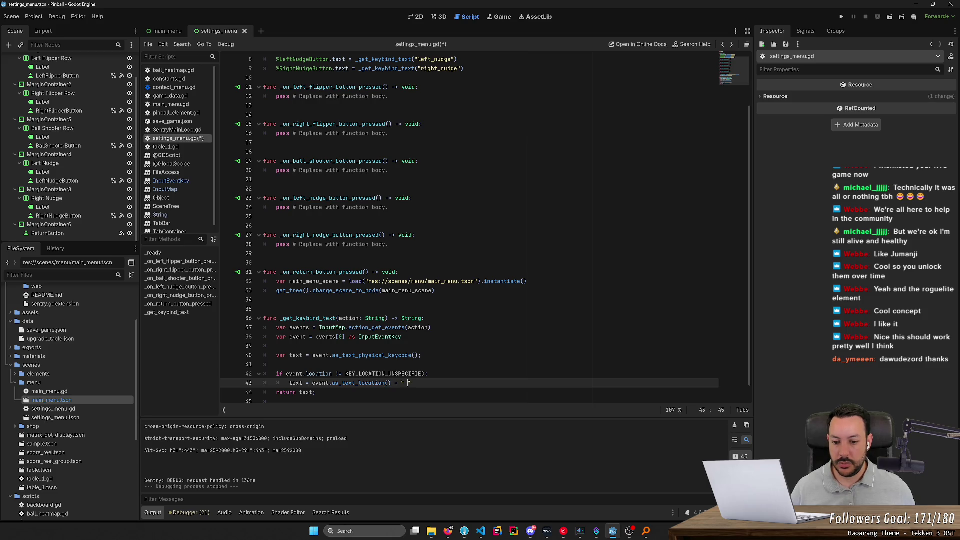
type(" + text")
key("Return")
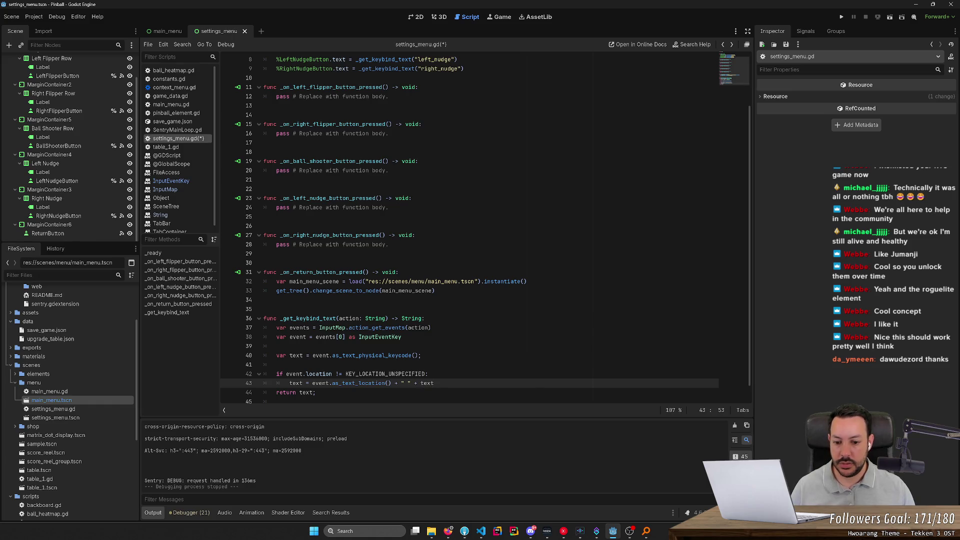
key("Return")
key("ctrl+s")
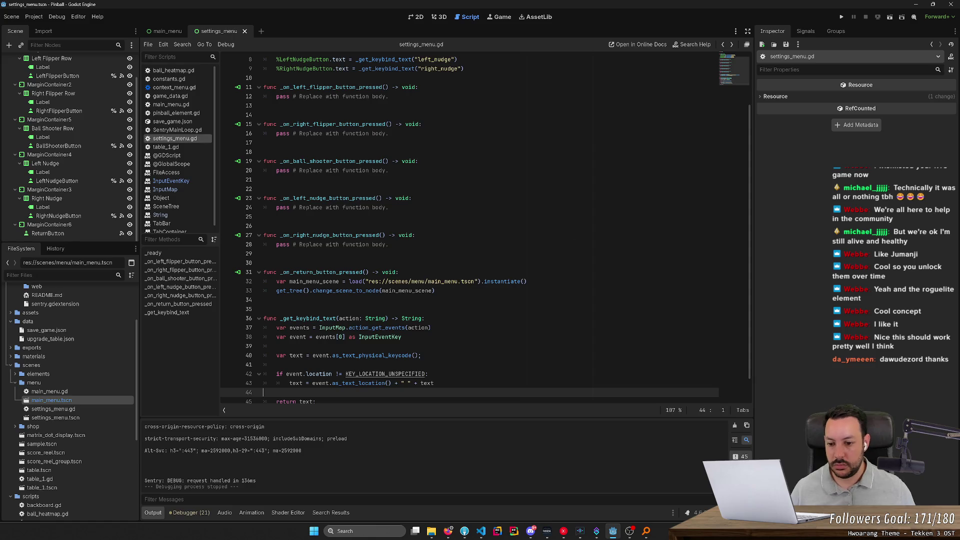
left_click(841, 18)
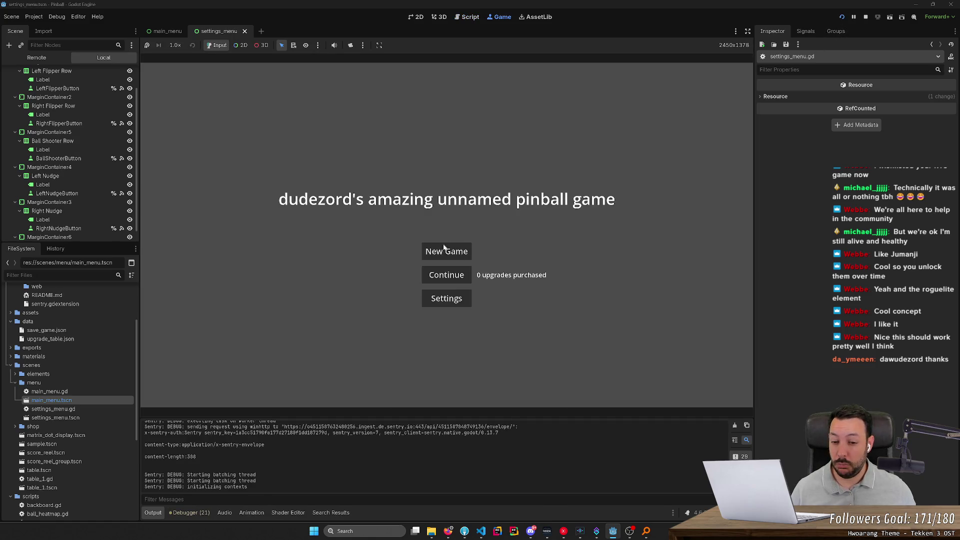
left_click(451, 298)
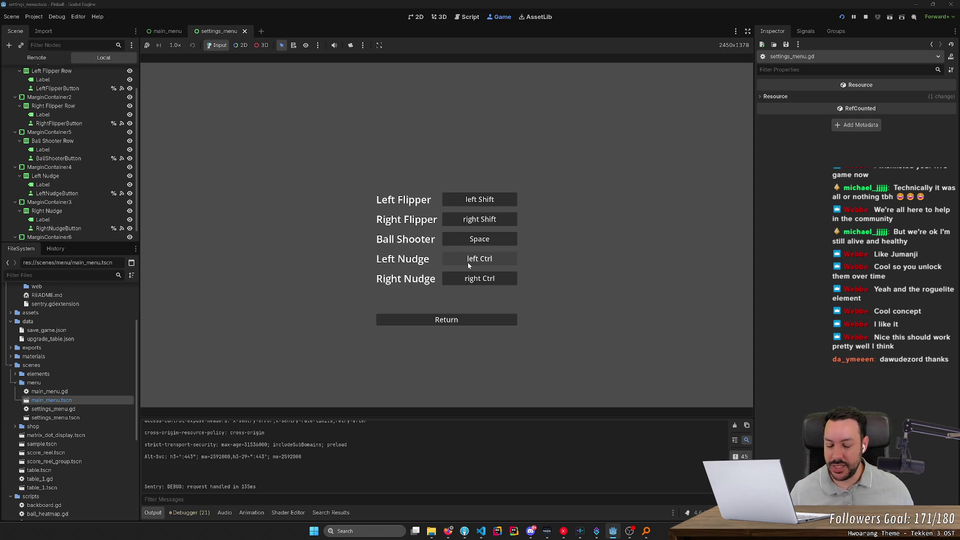
left_click(866, 18)
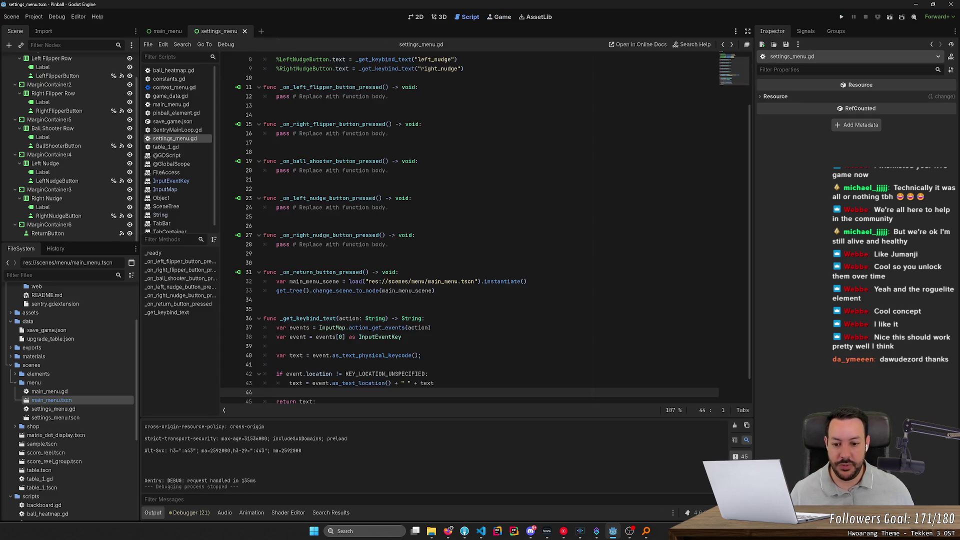
- Under the event.location check on line 42, begin a line 'var test = event.location.'
scroll(484, 227, "down", 1)
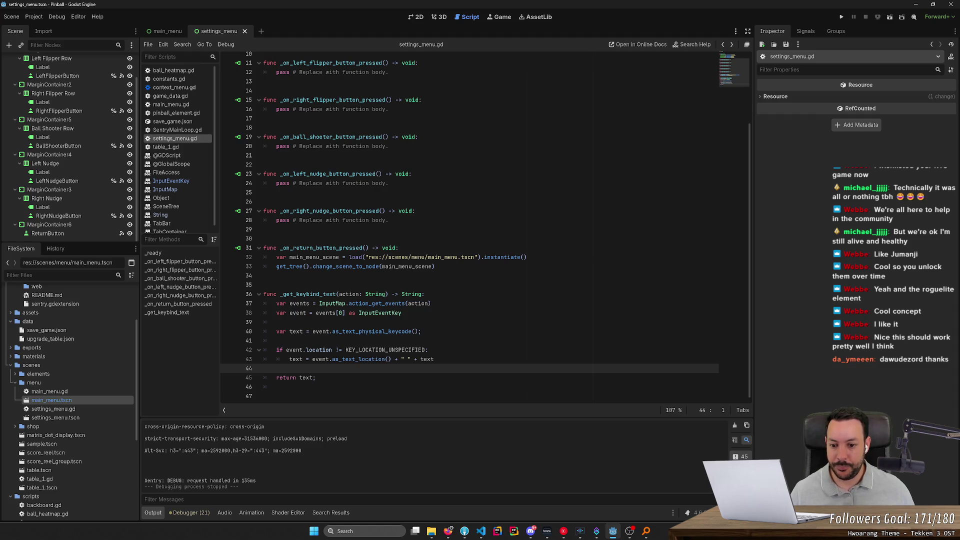
left_click_drag(287, 349, 332, 349)
left_click(428, 350)
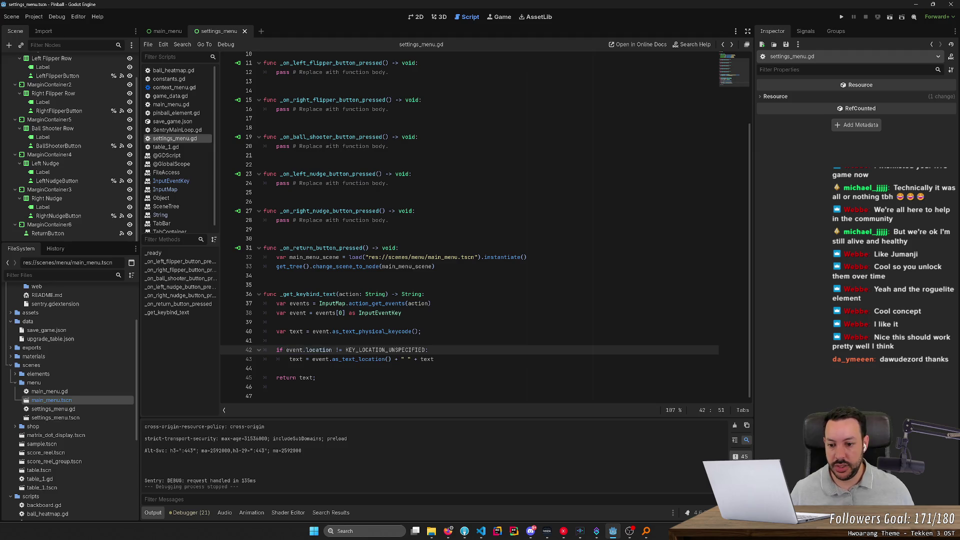
key("Return")
type("var ")
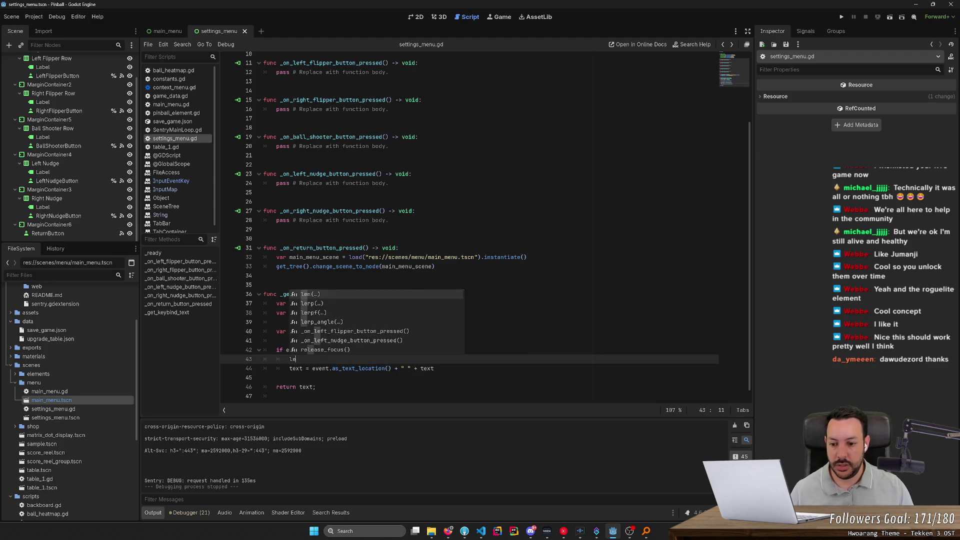
type("test = event.location")
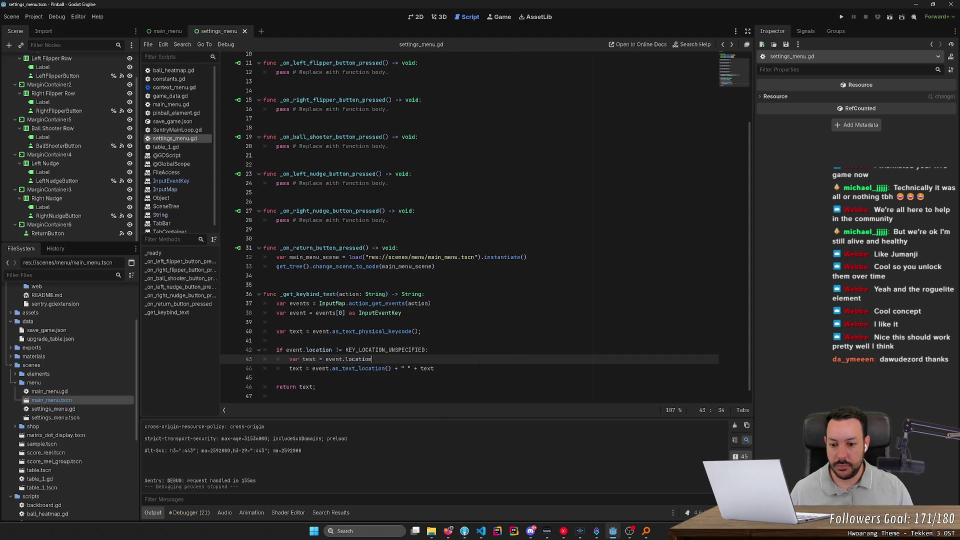
type(".t")
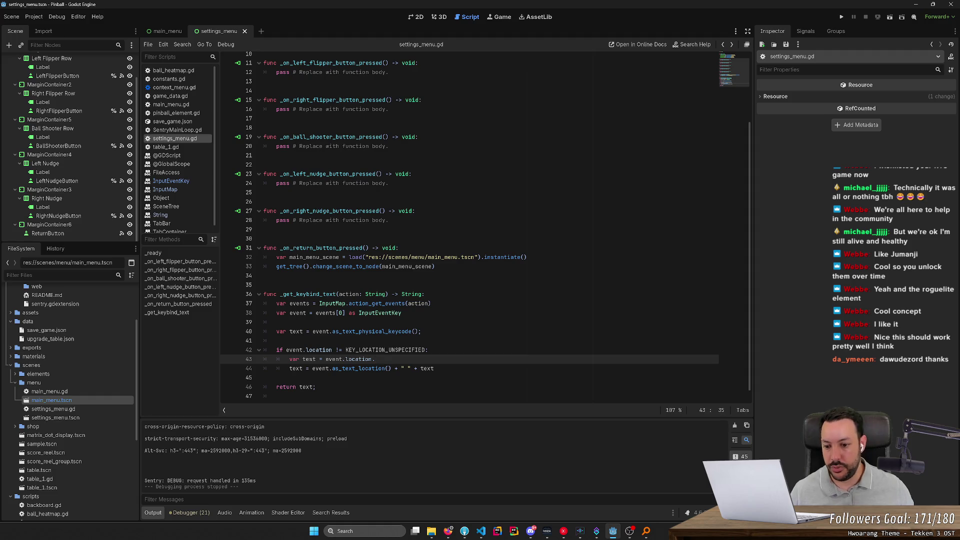
left_click(320, 350, "ctrl")
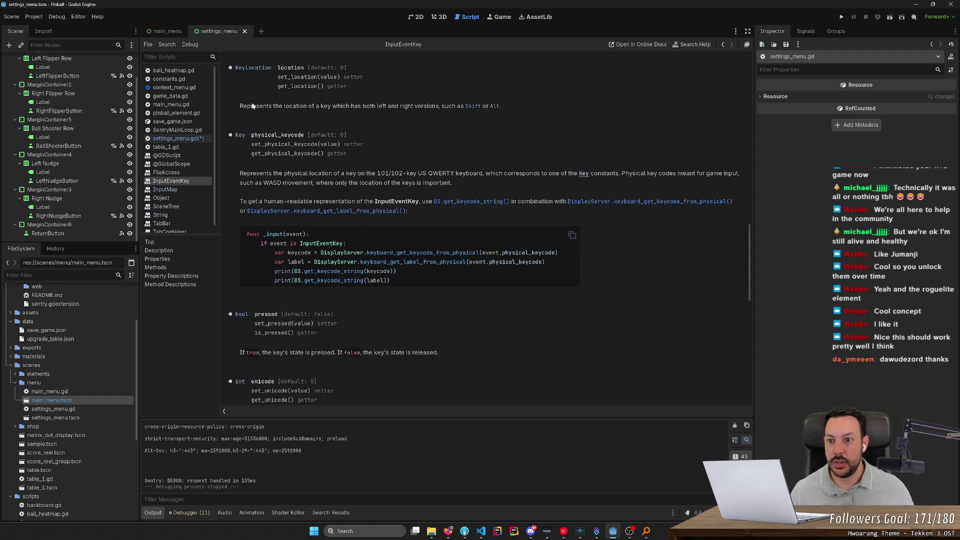
left_click(253, 67)
scroll(327, 208, "down", 15)
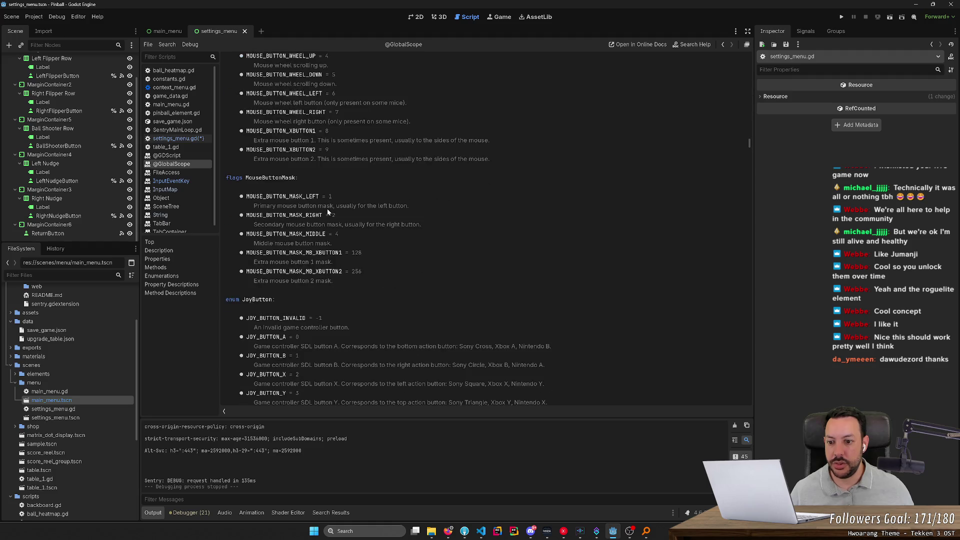
scroll(665, 200, "down", 5)
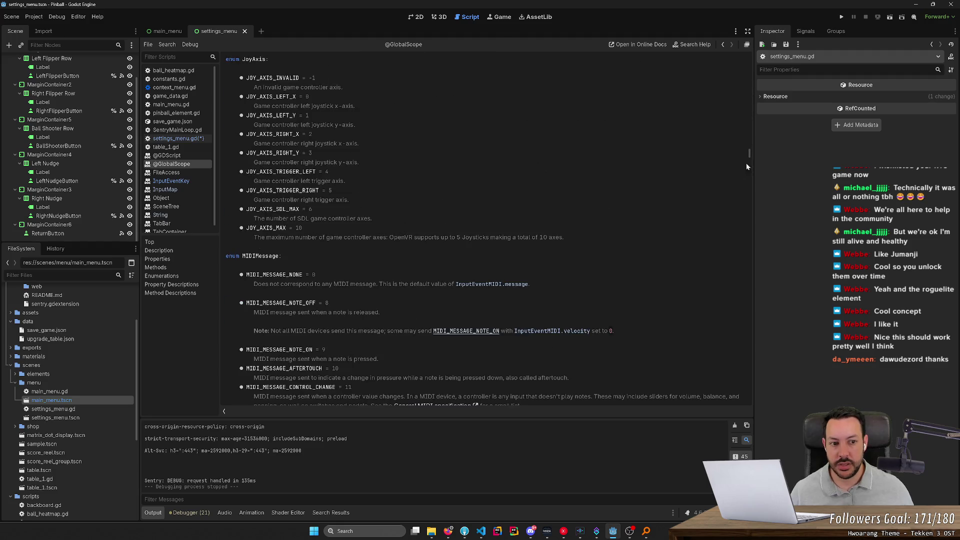
left_click_drag(750, 156, 750, 100)
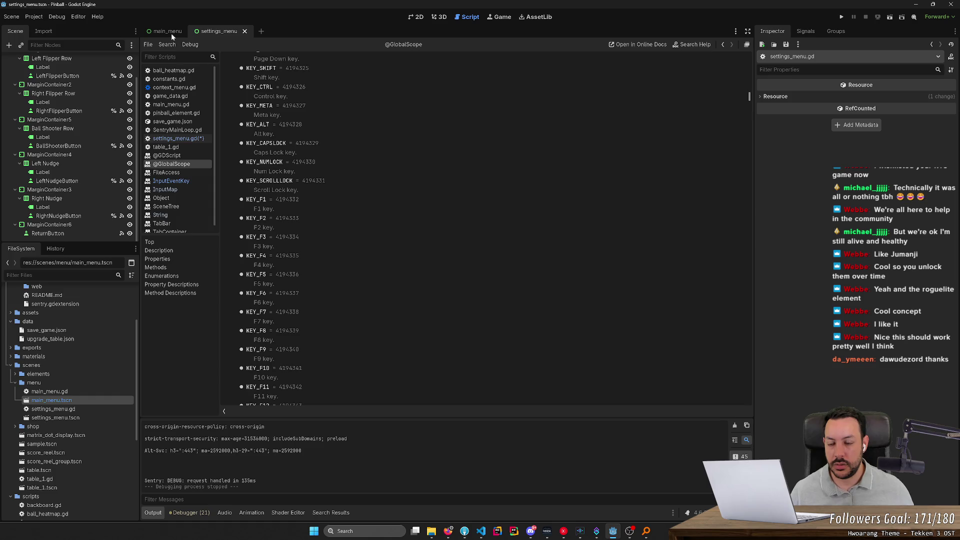
key("alt+Left")
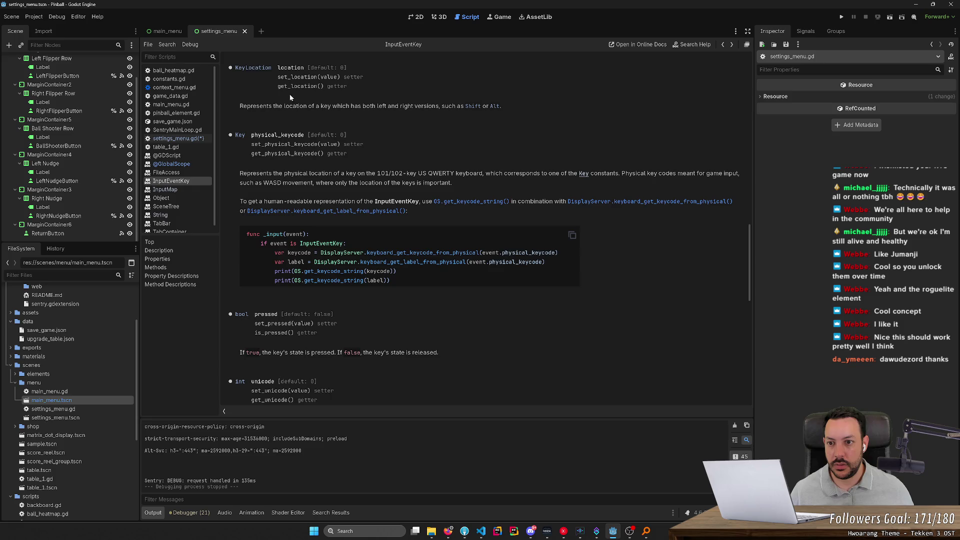
left_click(243, 69)
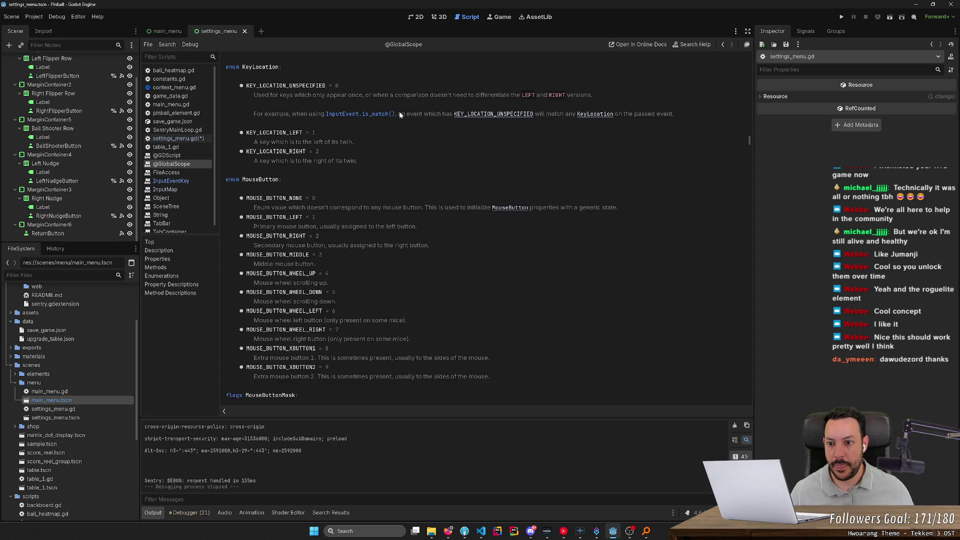
- Switch to main_menu and back to settings_menu, then reopen settings_menu.gd
left_click(172, 31)
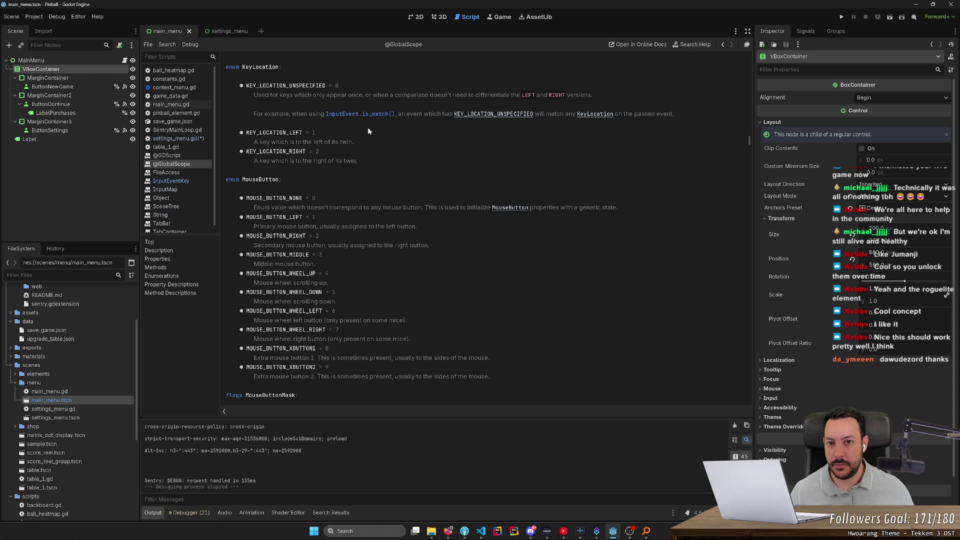
left_click(228, 32)
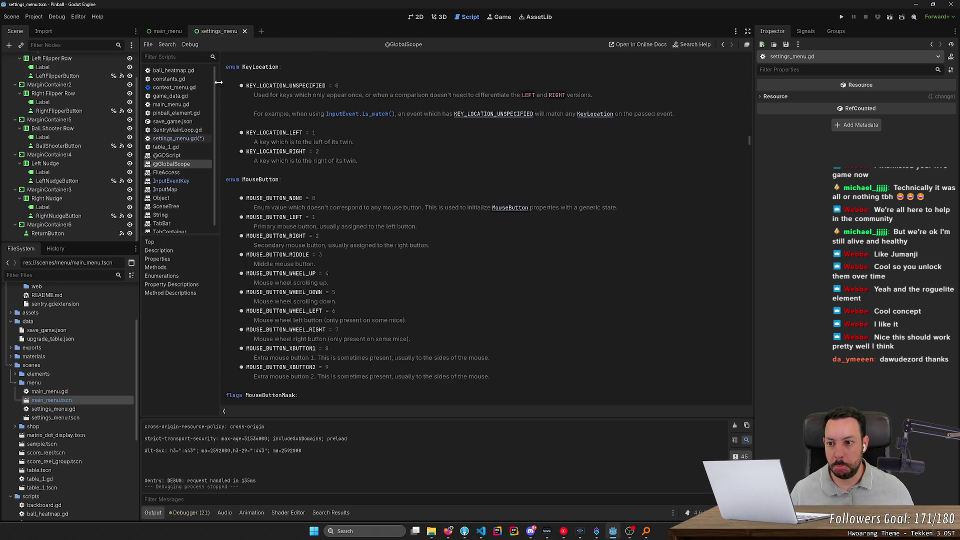
left_click(178, 138)
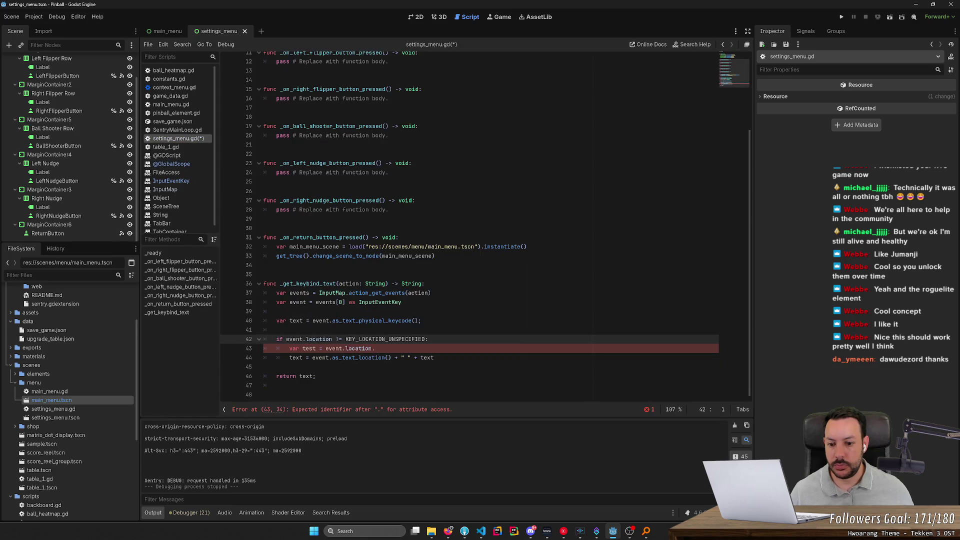
- Change the condition to event.location == KEY_LOCATION_LEFT and delete the test line
left_click(359, 348)
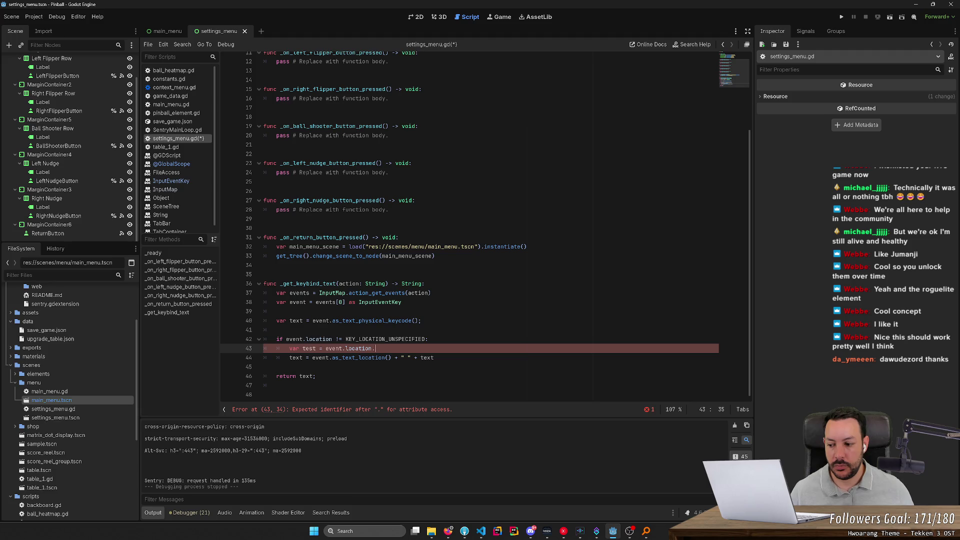
left_click(277, 330)
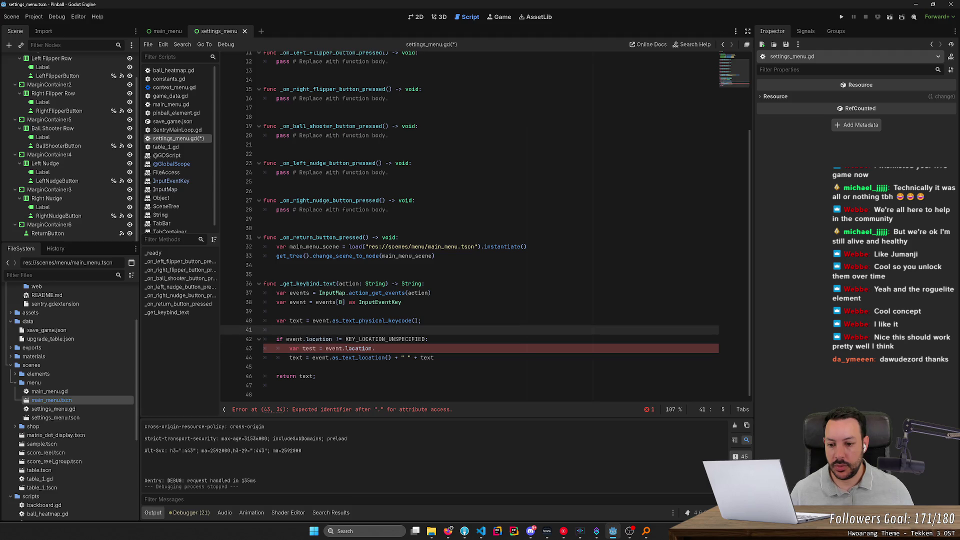
left_click(339, 339)
key("BackSpace")
type("=")
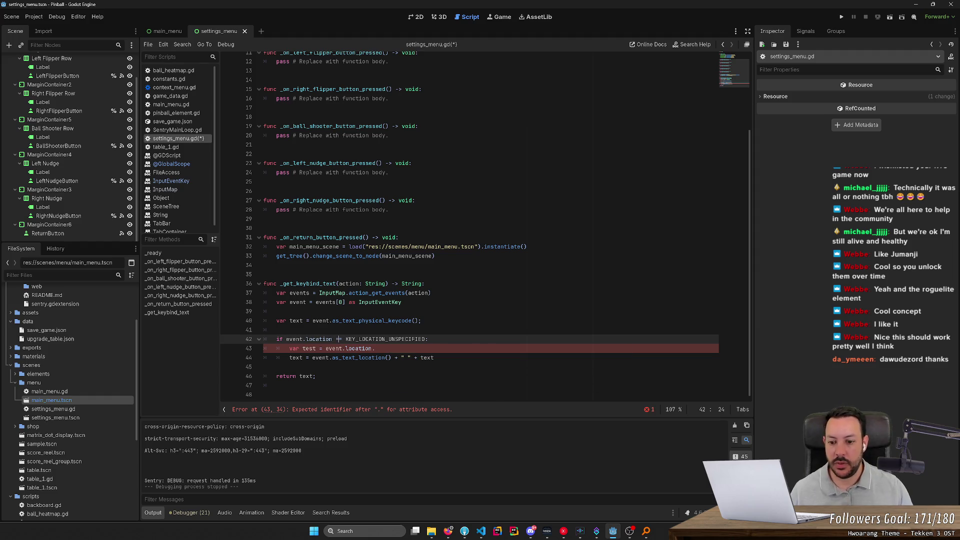
left_click(388, 339)
key("shift+End")
type("LEFT")
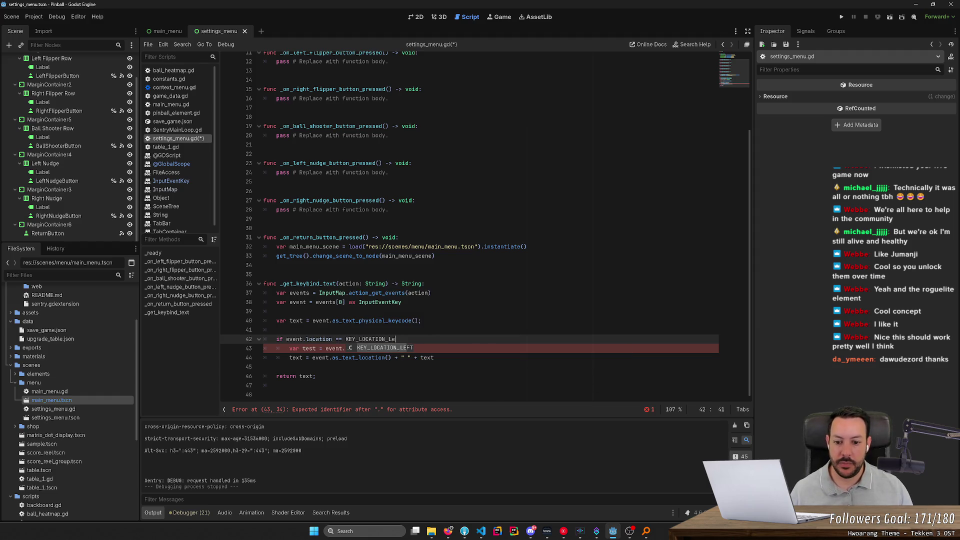
key("Down")
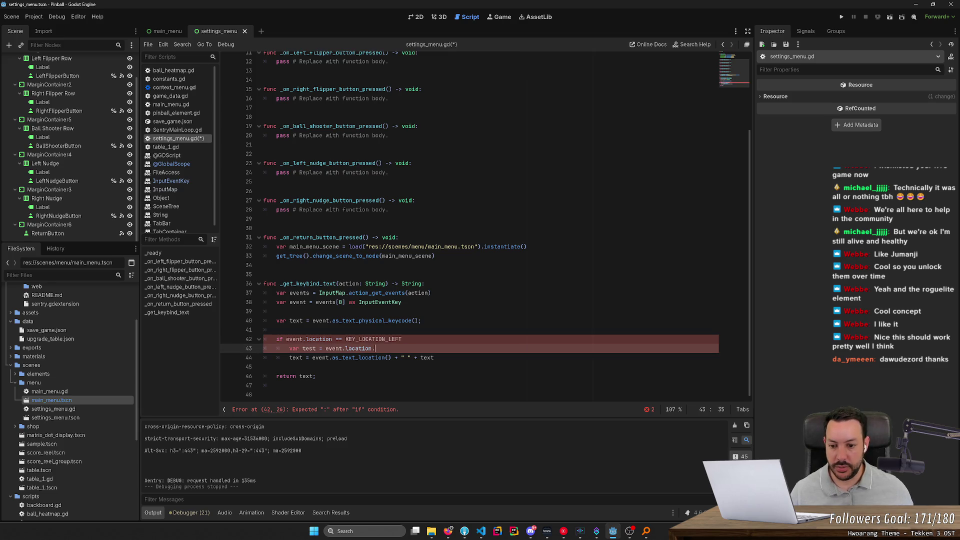
key("shift+Home")
key("BackSpace")
- Make the if body prepend "Left " to text and restore the colon
double_click(320, 357)
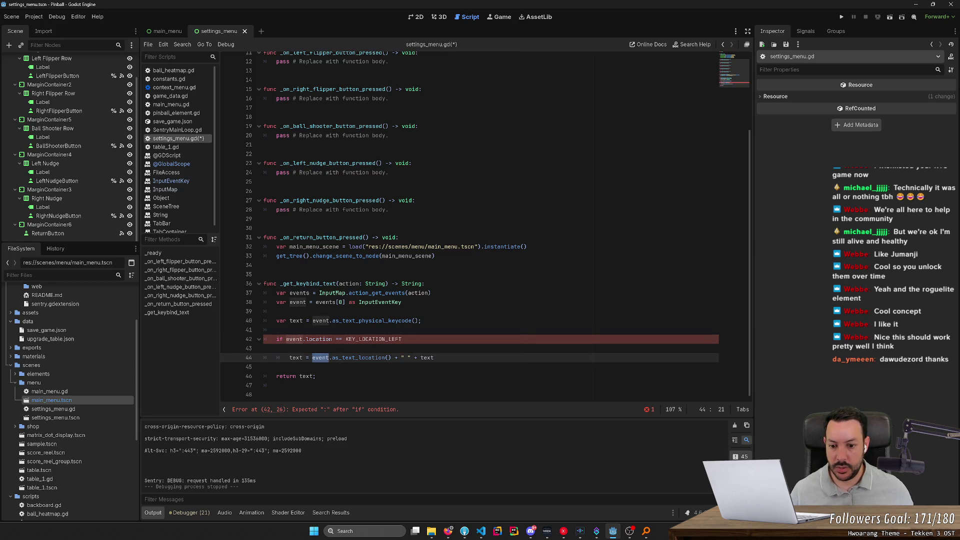
key("ctrl+shift+Right")
key("ctrl+shift+Right")
key("ctrl+shift+Right")
type("\"Lef\" \" + tex")
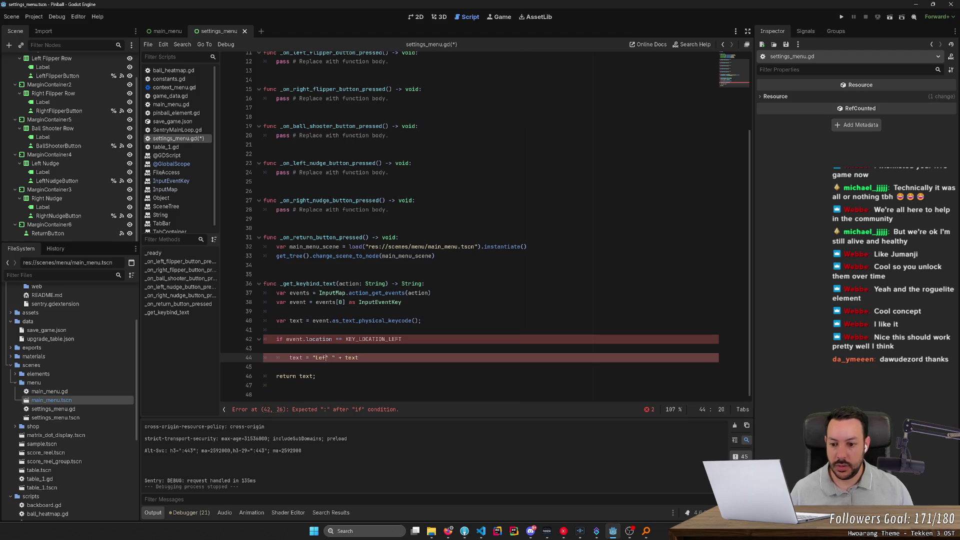
type("t")
key("Delete")
key("Up")
key("Delete")
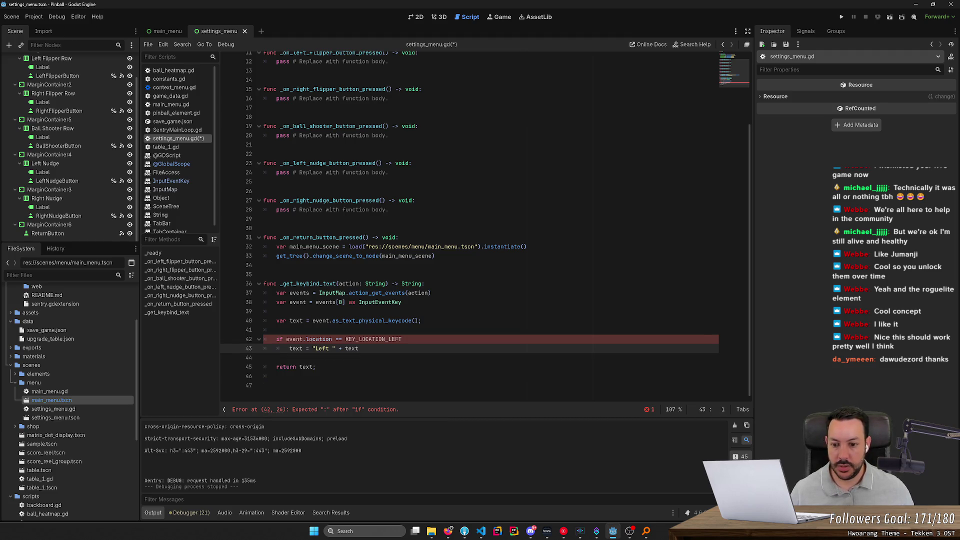
left_click(402, 339)
type(":")
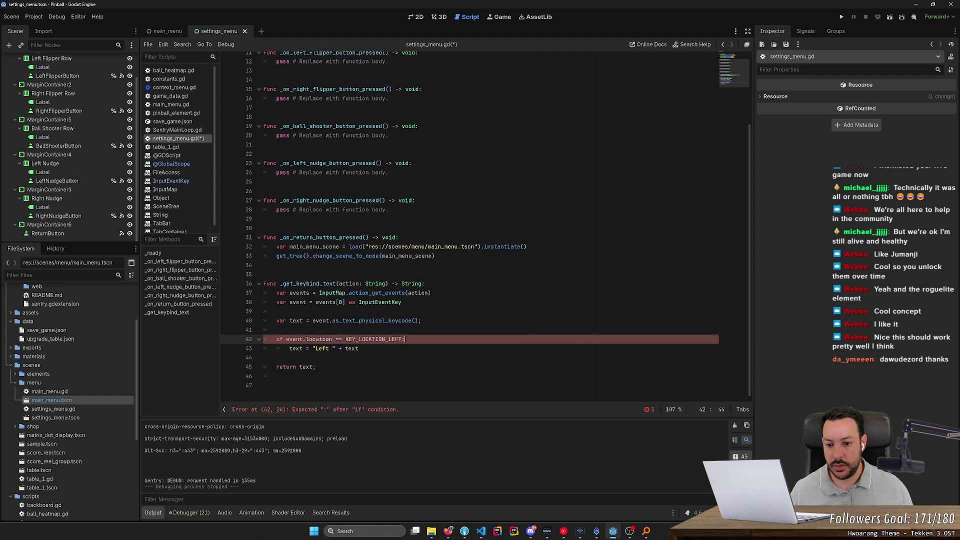
- Duplicate the block as a KEY_LOCATION_RIGHT check prefixing "Right ", save, and run the project
key("Down")
key("End")
key("shift+Up")
key("shift+Home")
key("shift+Home")
key("ctrl+c")
key("Down")
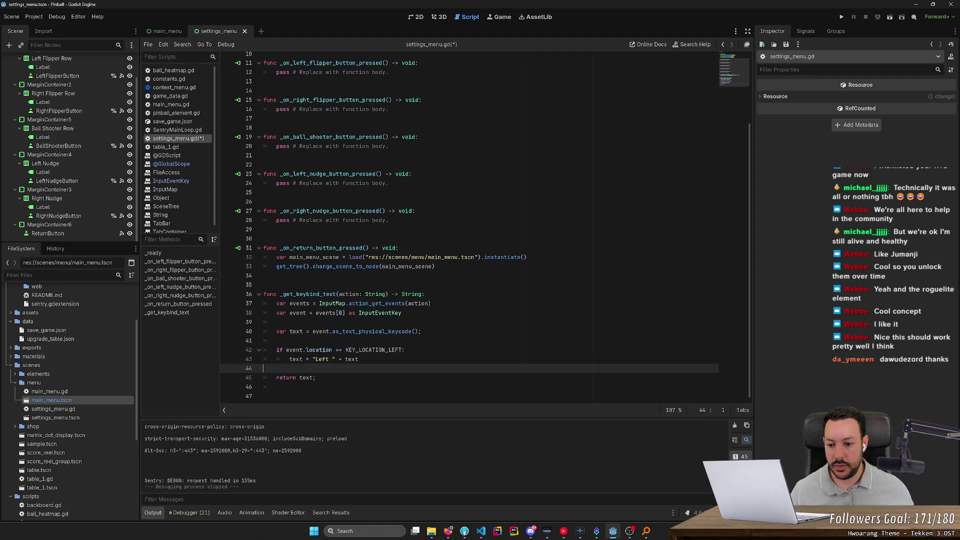
key("ctrl+v")
key("Return")
left_click(390, 368)
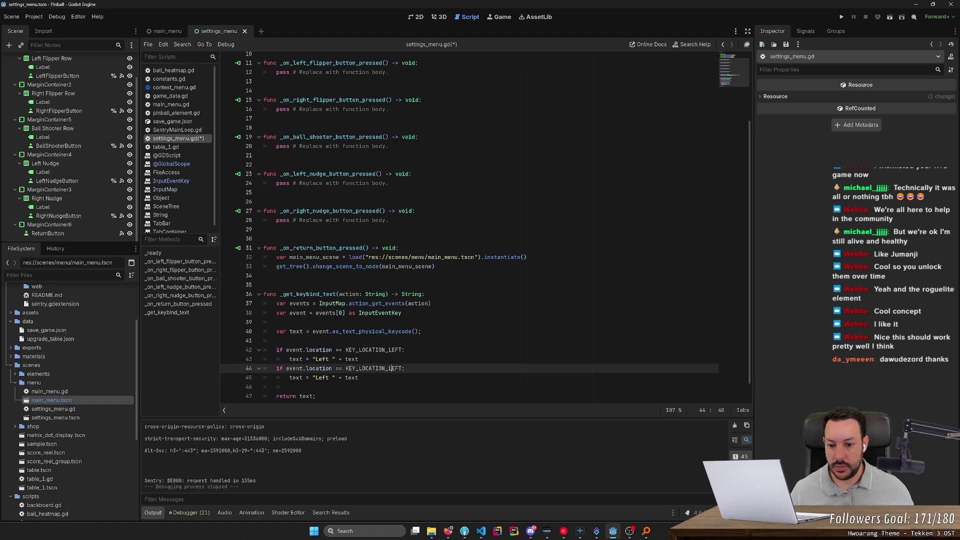
key("Left")
key("shift+ctrl+Right")
type("RIGHT")
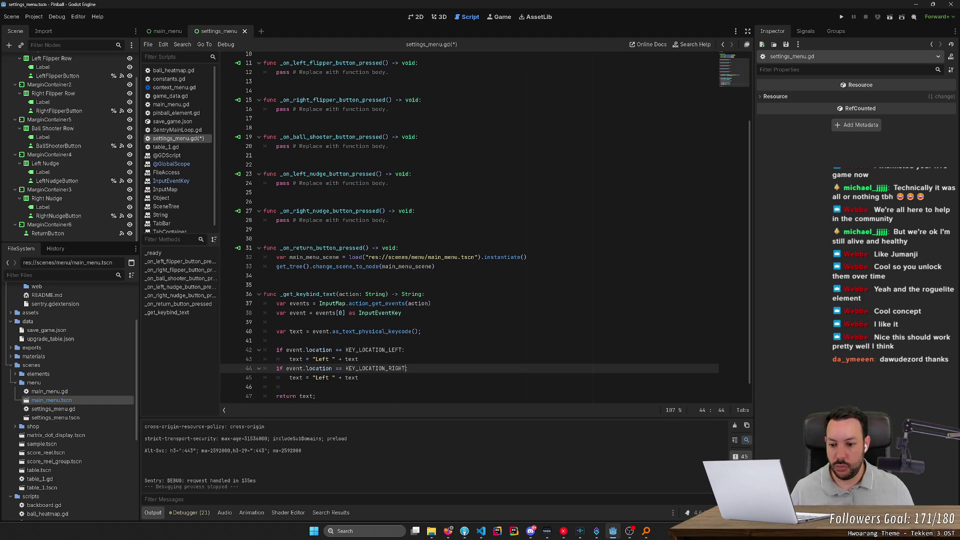
key("Down")
key("ctrl+Left")
key("ctrl+Left")
key("ctrl+Left")
key("shift+ctrl+Left")
type("Right")
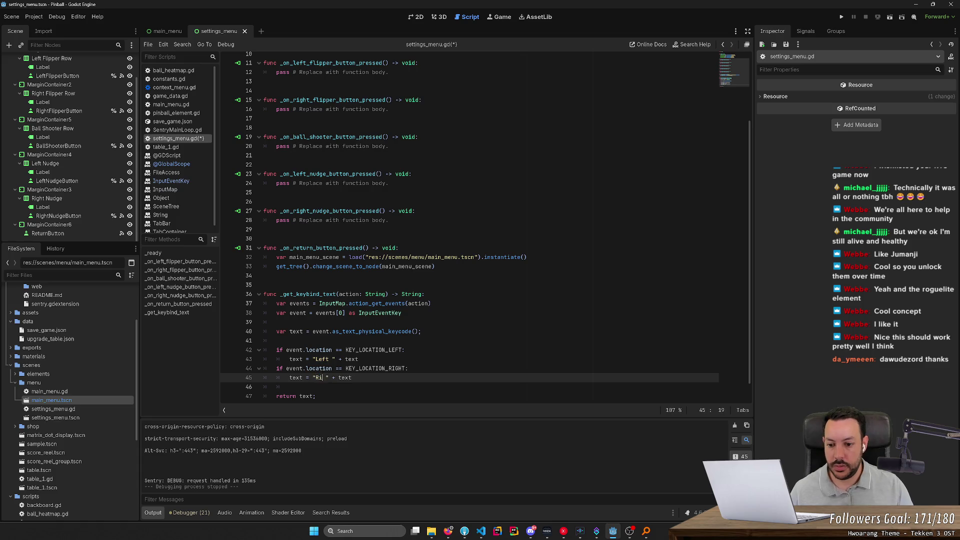
key("ctrl+s")
left_click(844, 16)
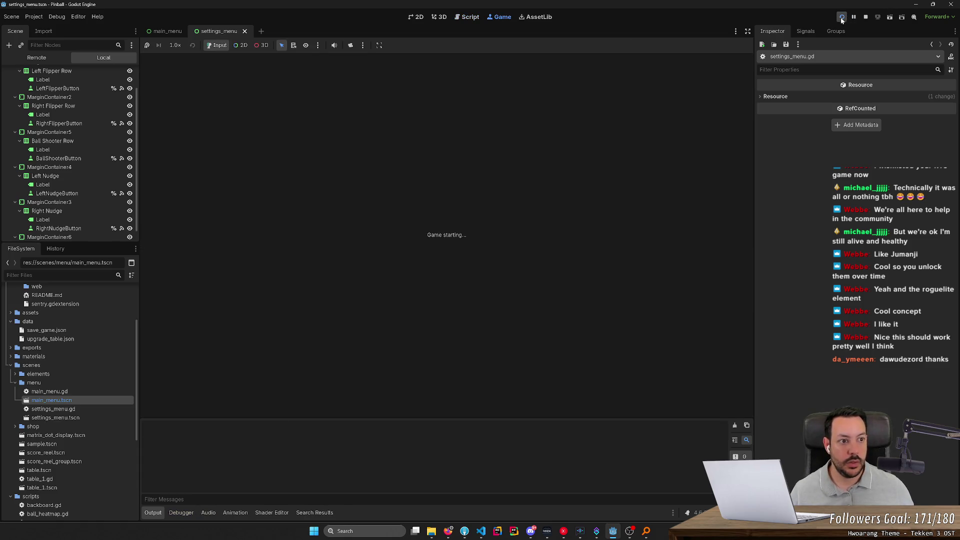
left_click(456, 299)
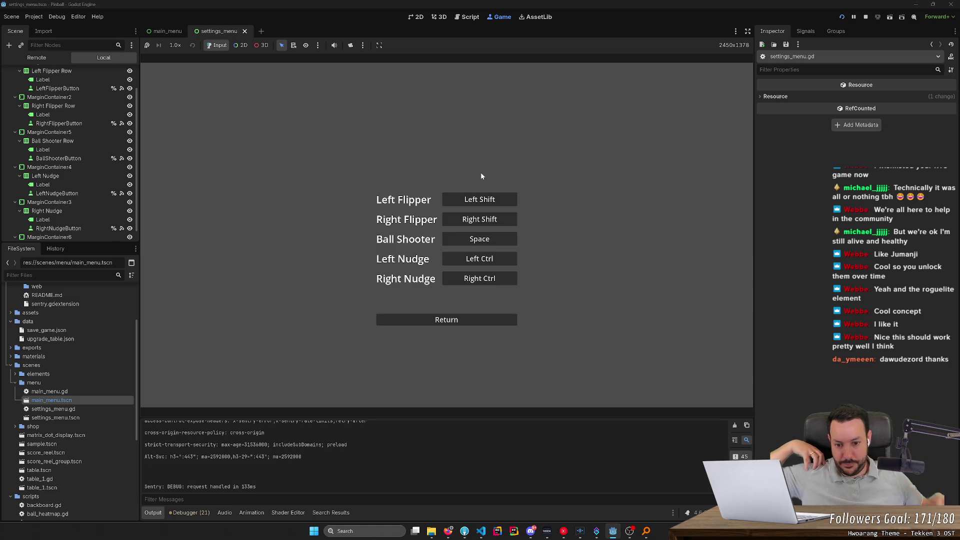
left_click(453, 319)
left_click(456, 300)
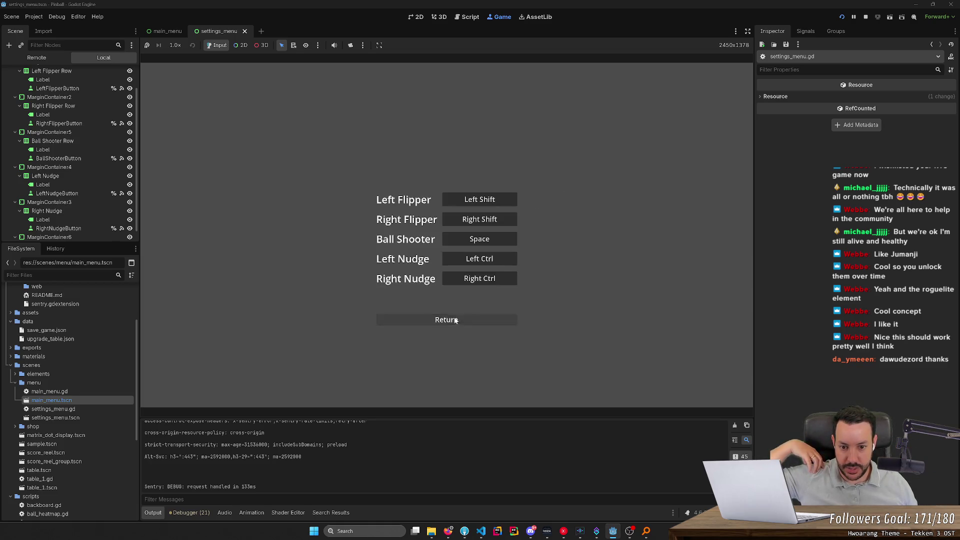
left_click(456, 318)
left_click(457, 301)
left_click(455, 319)
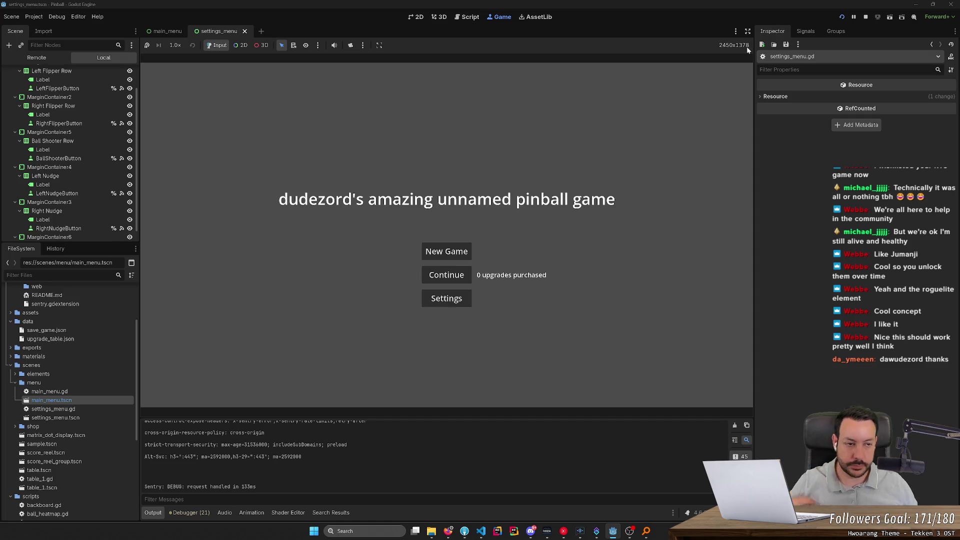
left_click(866, 19)
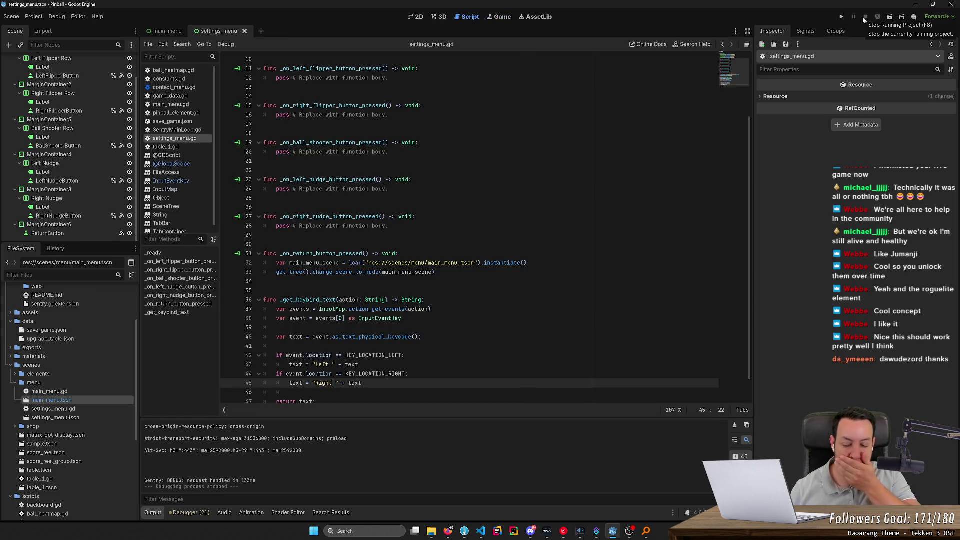
- Set %LeftFlipperButton.text to "(Press a new key. Esc to cancel)", save, and run the game
scroll(480, 225, "up", 3)
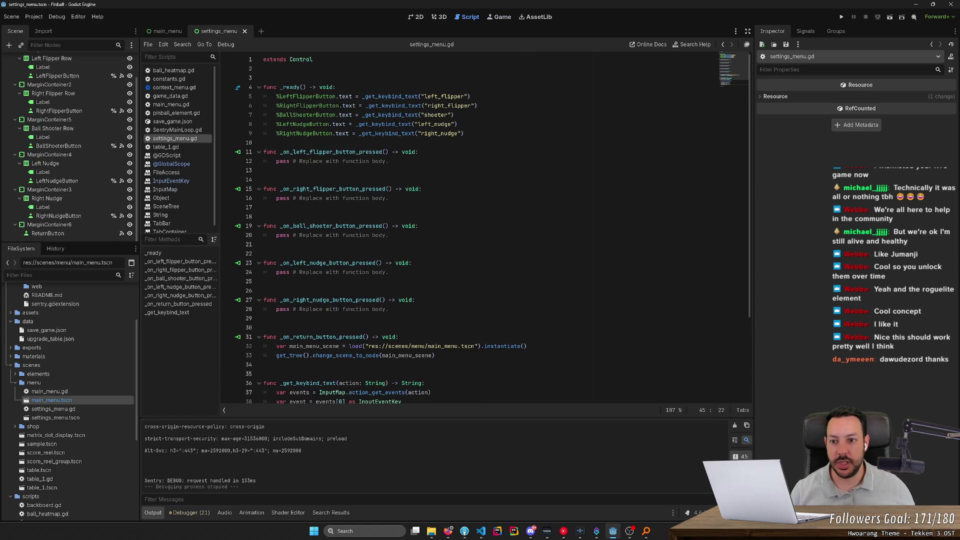
left_click(417, 152)
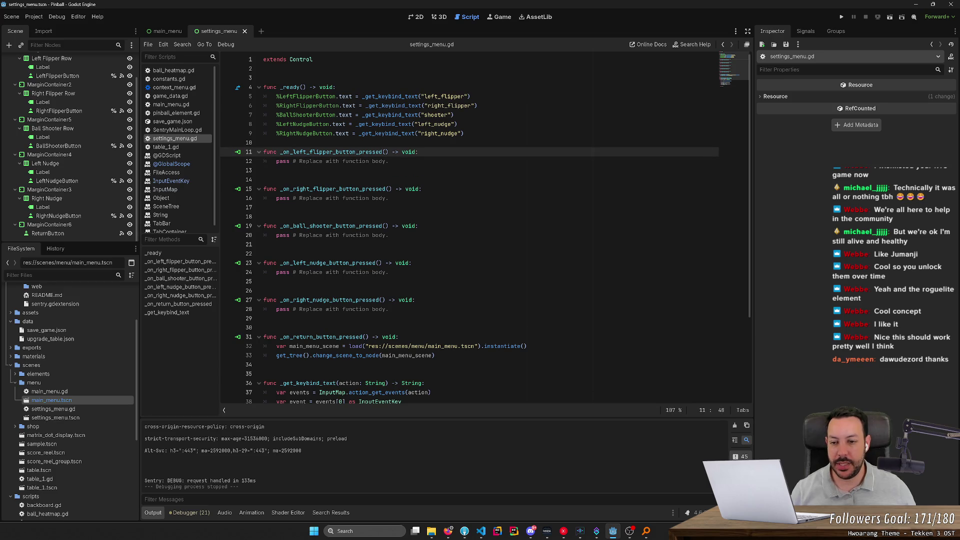
key("Return")
type("%")
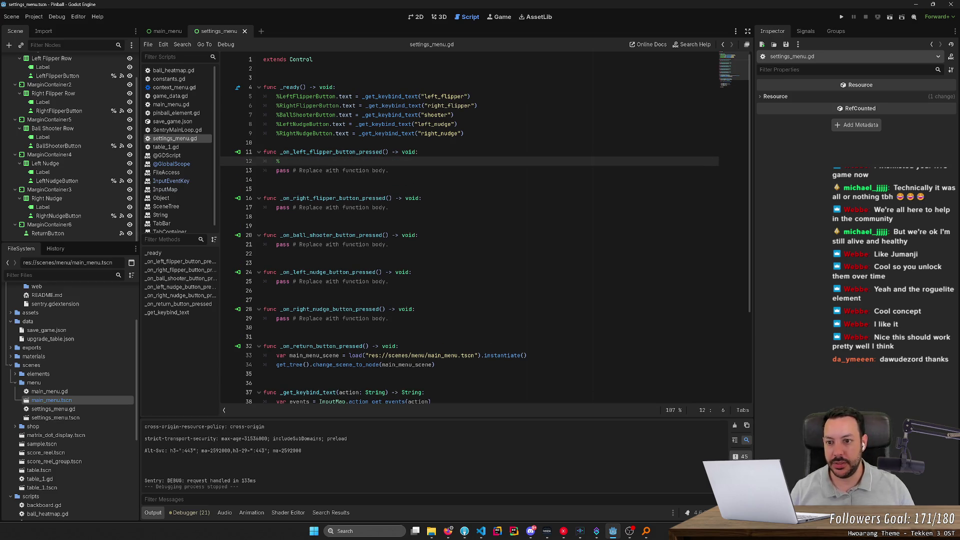
type("LeftFl")
key("Return")
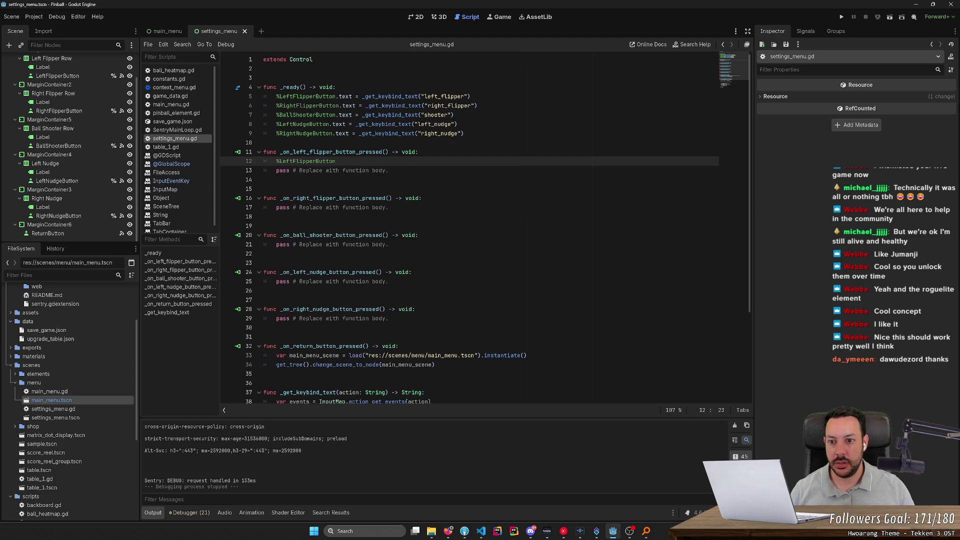
type(".text =")
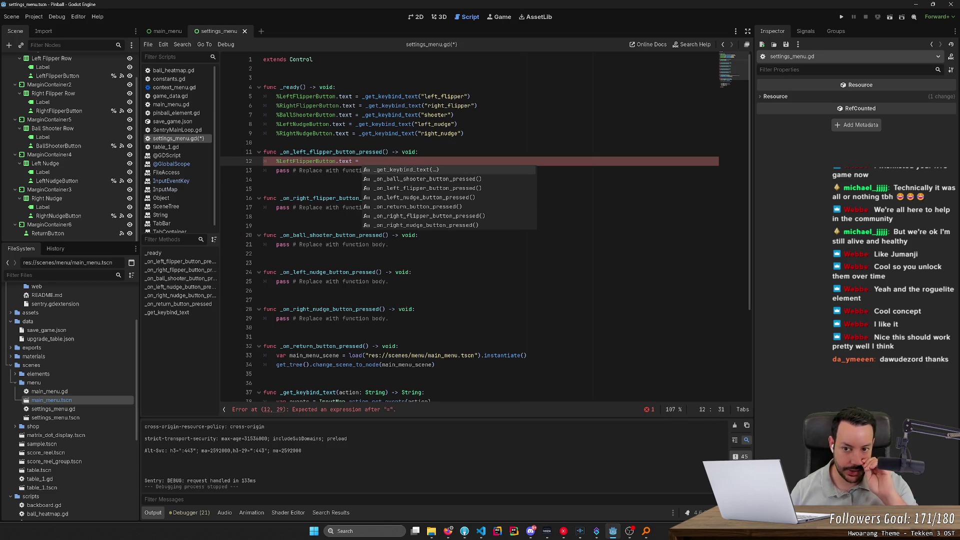
type(" (")
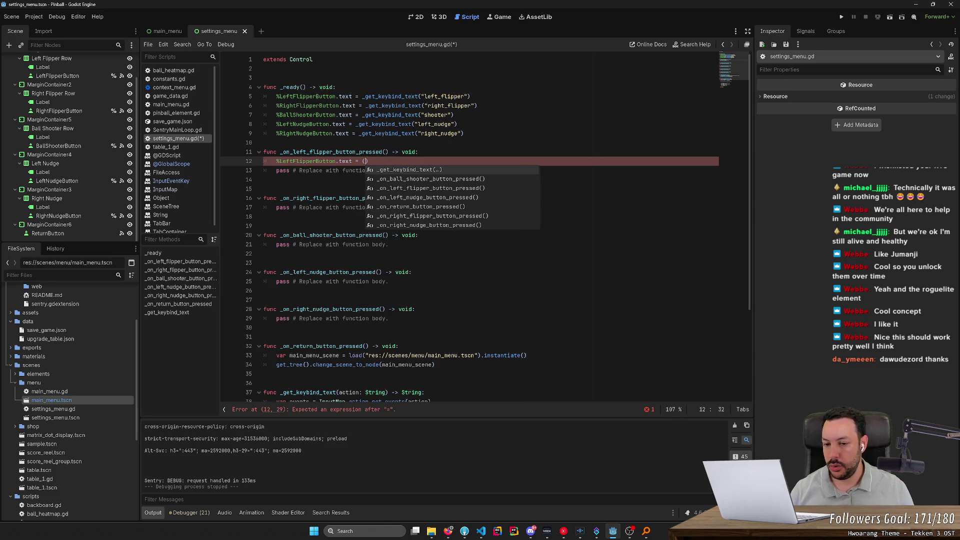
key("BackSpace")
type("\"")
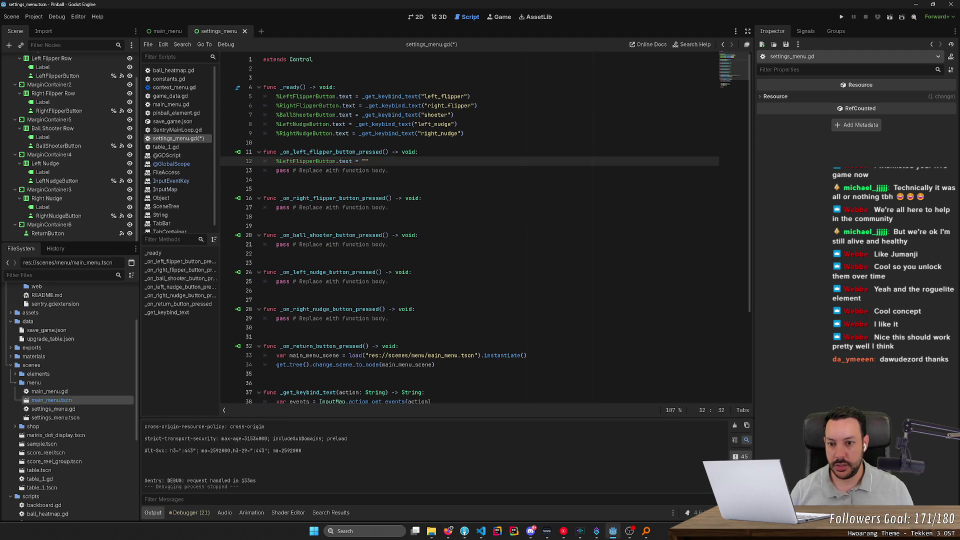
type("Press key")
key("BackSpace")
key("BackSpace")
key("BackSpace")
type("(P")
key("BackSpace")
type("Press ")
type("a new key. E")
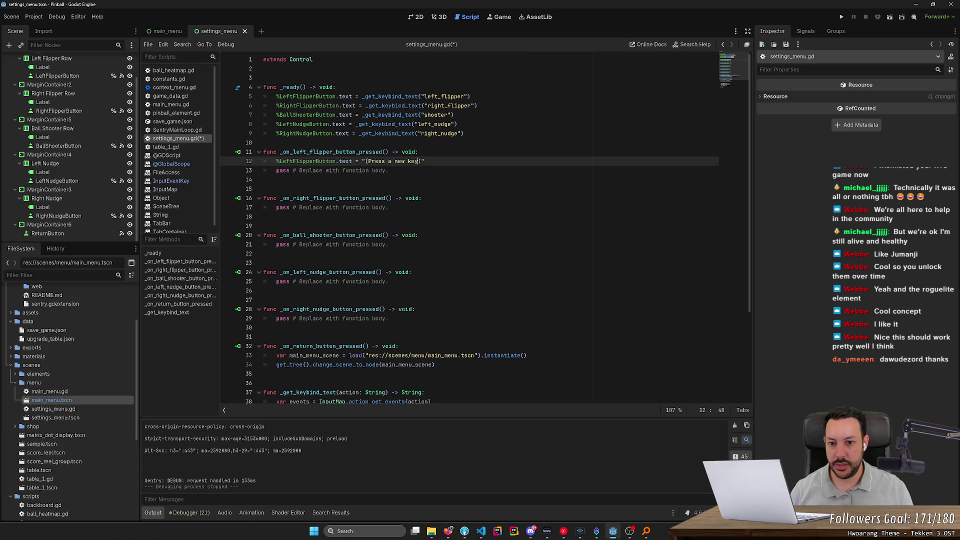
type("sc to cancel")
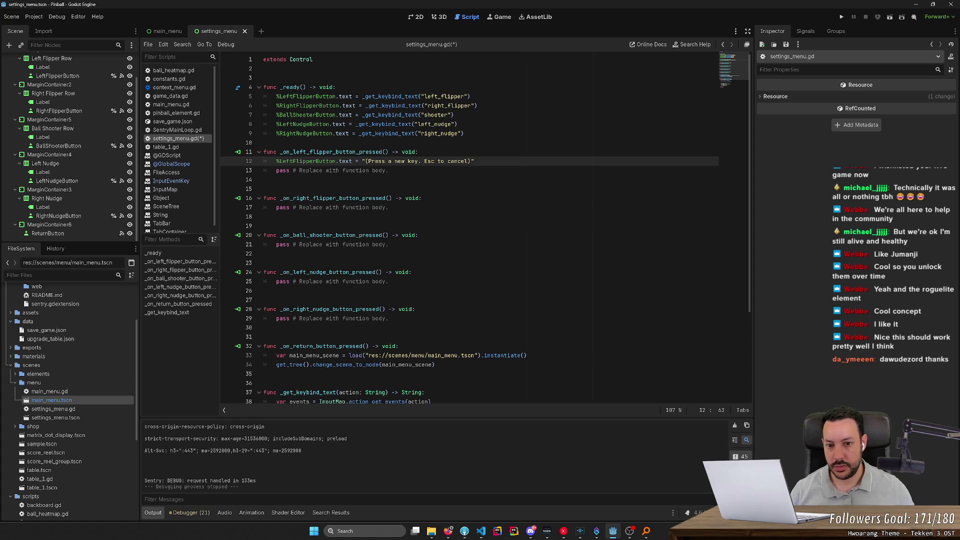
key("ctrl+s")
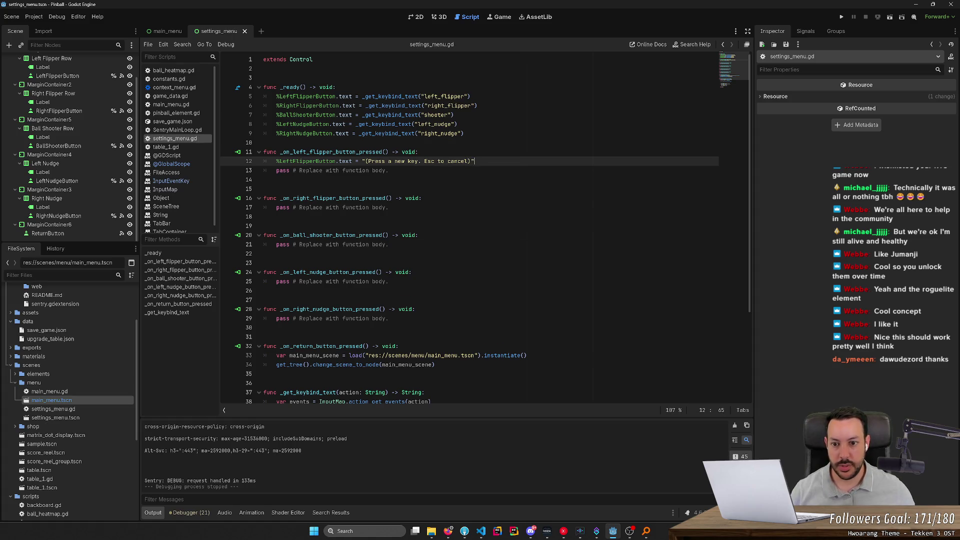
left_click(842, 16)
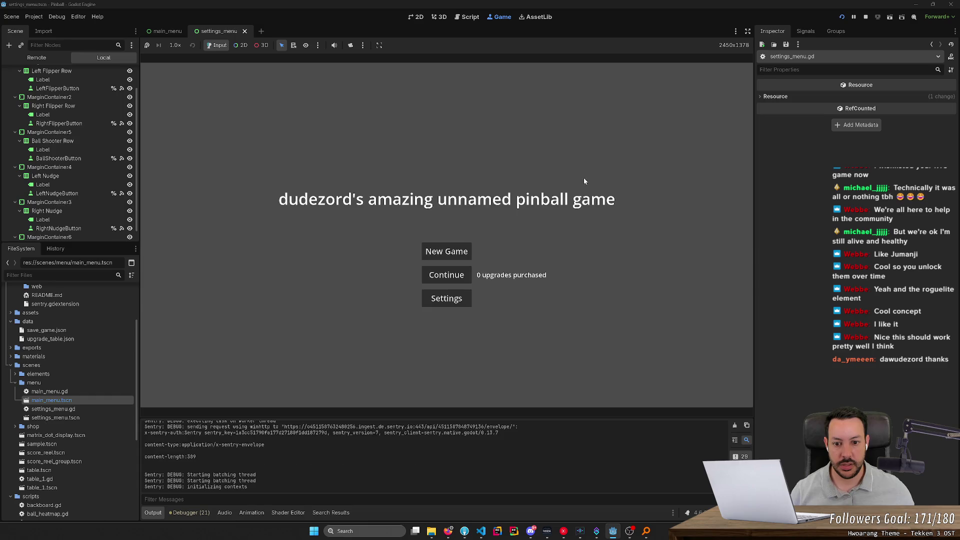
left_click(454, 300)
left_click(492, 200)
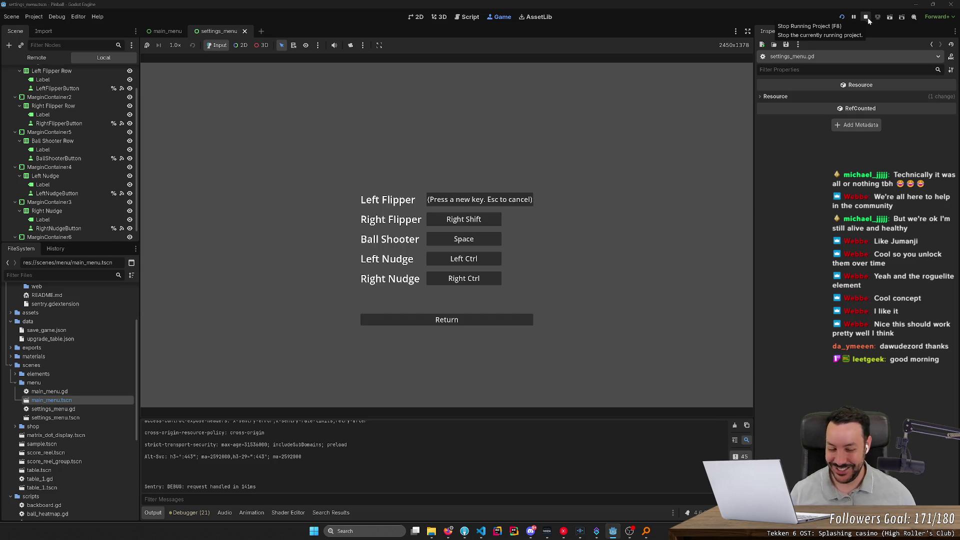
left_click(867, 18)
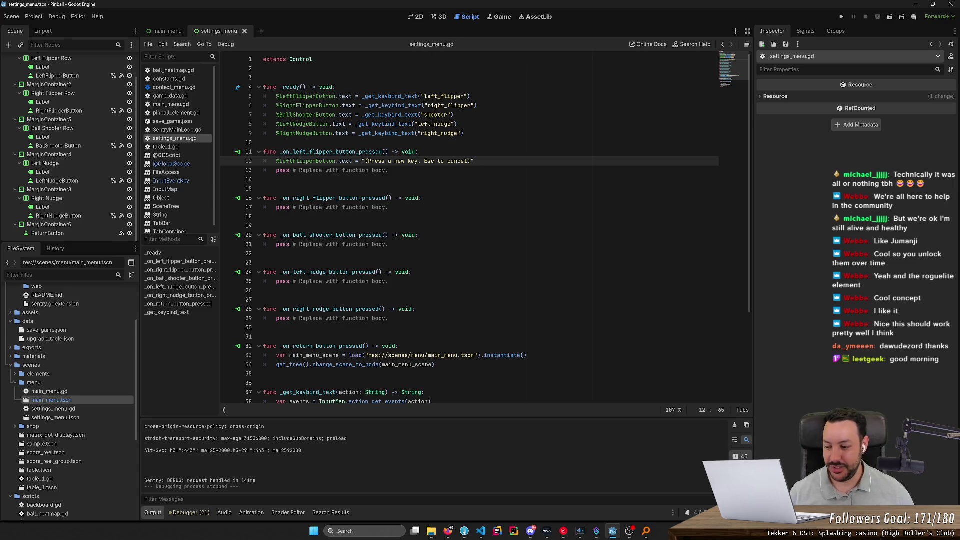
- Show the settings_menu layout in the 2D view, zoom and recentre it, then run the project
left_click(440, 17)
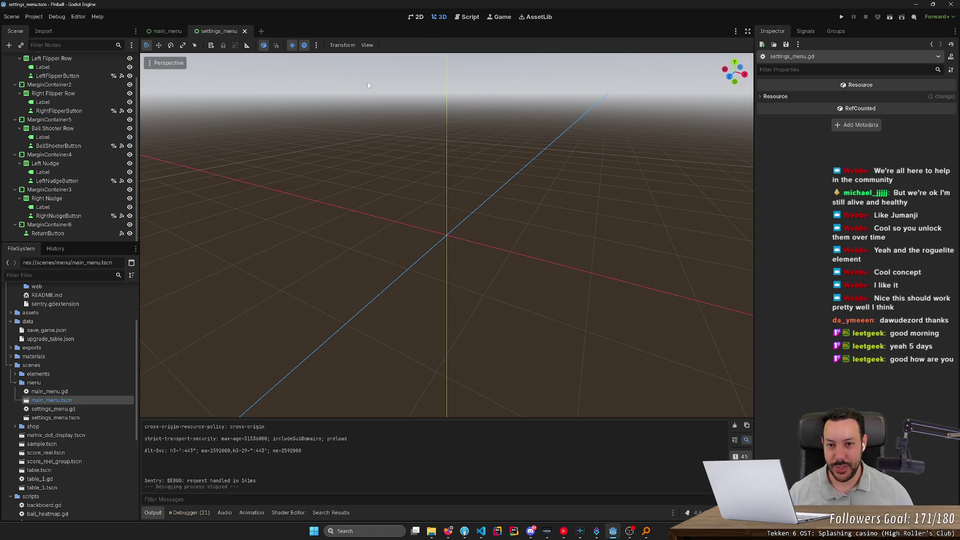
key("ctrl+F1")
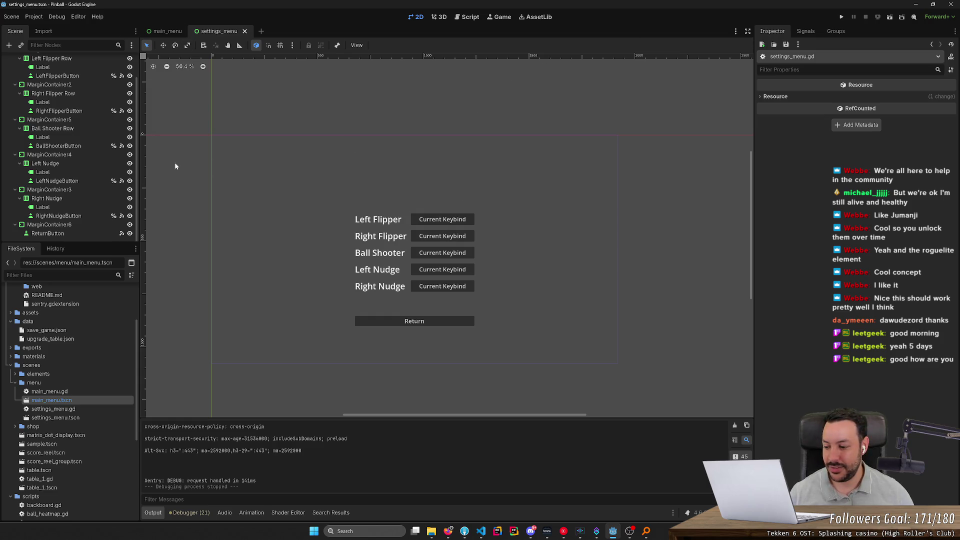
scroll(163, 167, "up", 2)
scroll(164, 166, "down", 3)
scroll(304, 210, "up", 2)
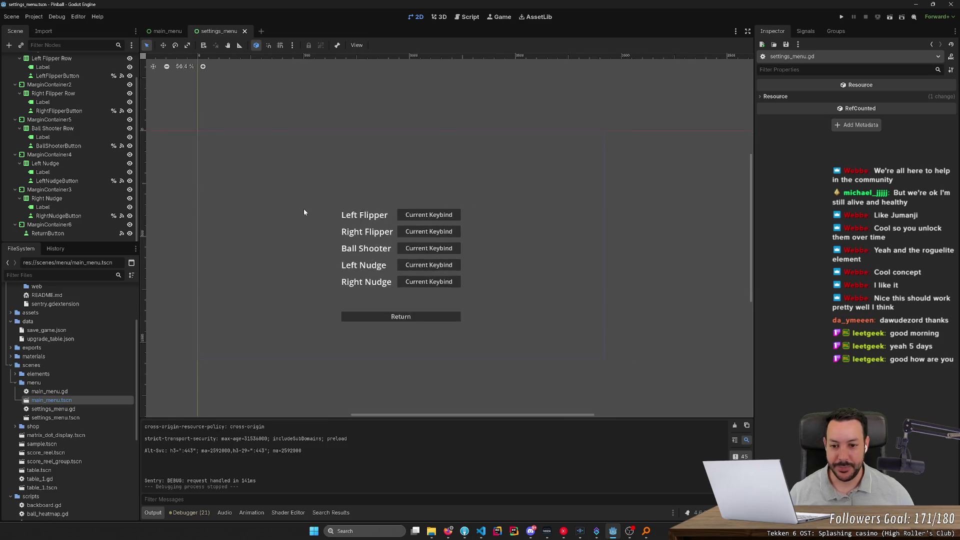
scroll(285, 168, "down", 1)
scroll(294, 169, "up", 1)
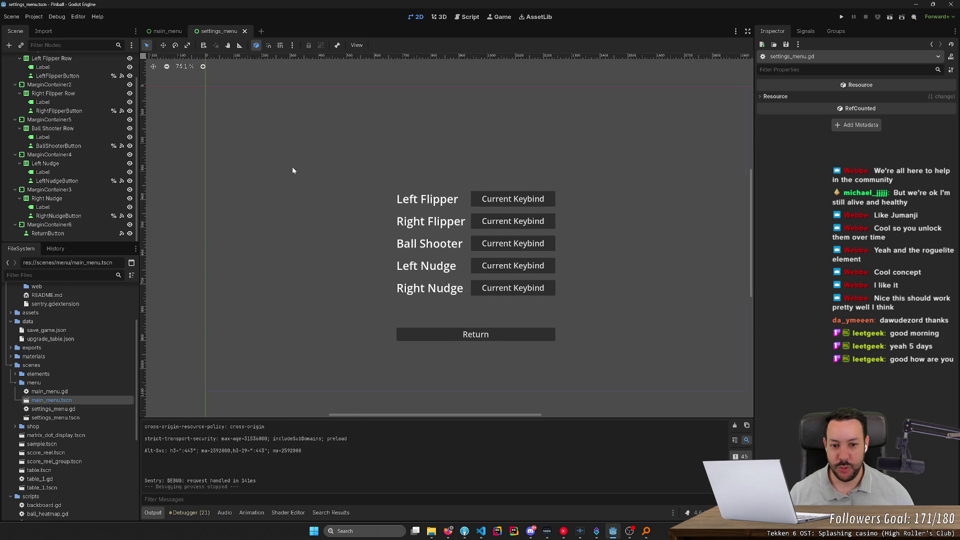
scroll(292, 167, "up", 1)
left_click_drag(315, 177, 280, 165)
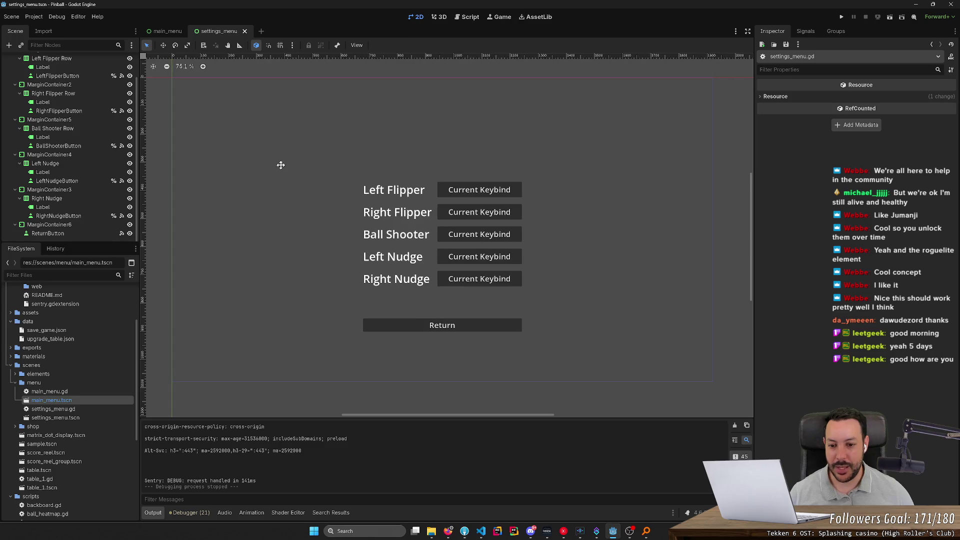
left_click(841, 16)
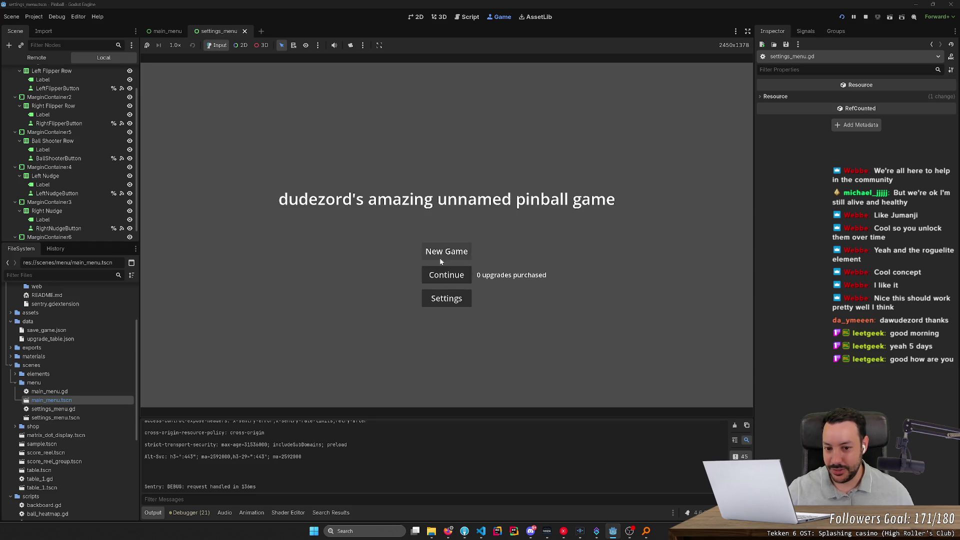
- Check the keybinds on the Settings screen, return, and start a New Game
left_click(441, 300)
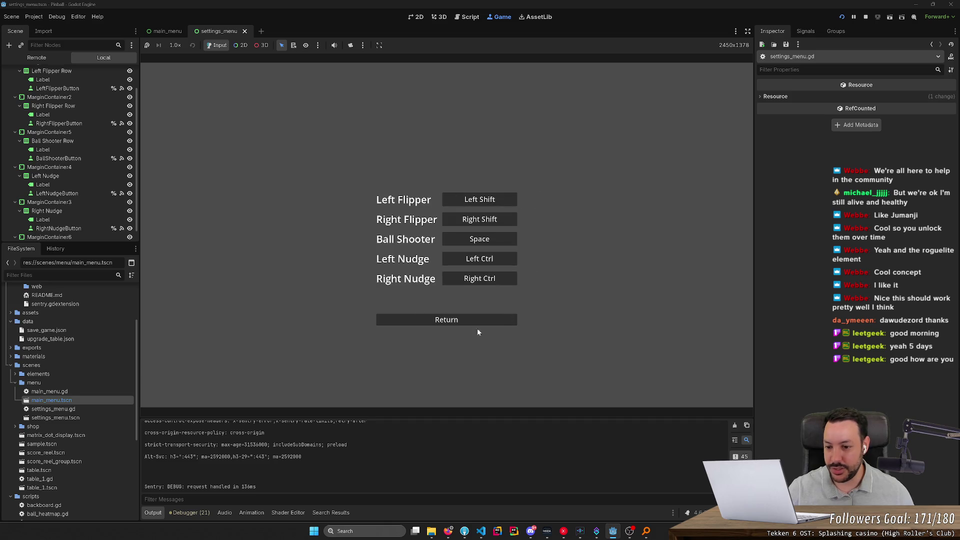
left_click(445, 323)
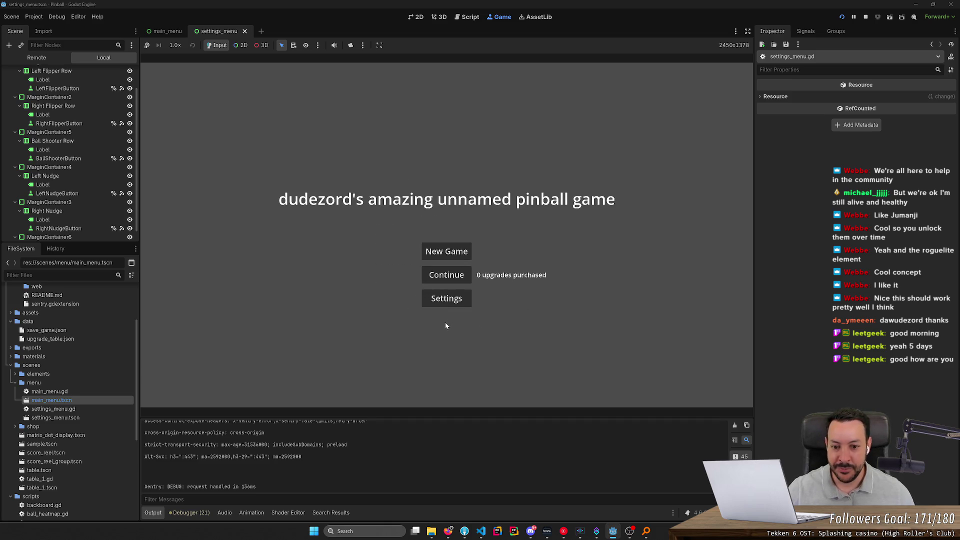
left_click(447, 255)
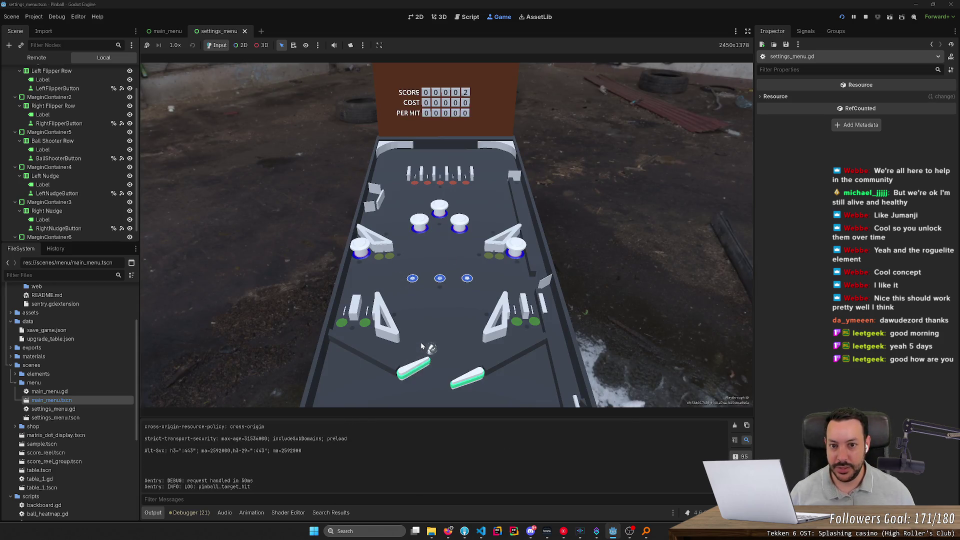
- Play a round with the Left/Right flipper keys, buy an upgrade, then stop the game
key("Left")
key("Left")
key("Left")
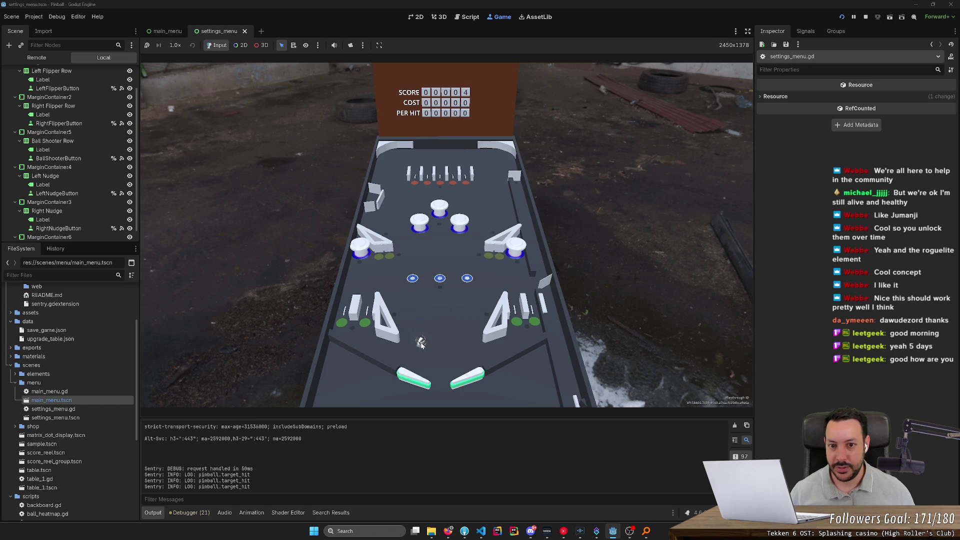
key("Left")
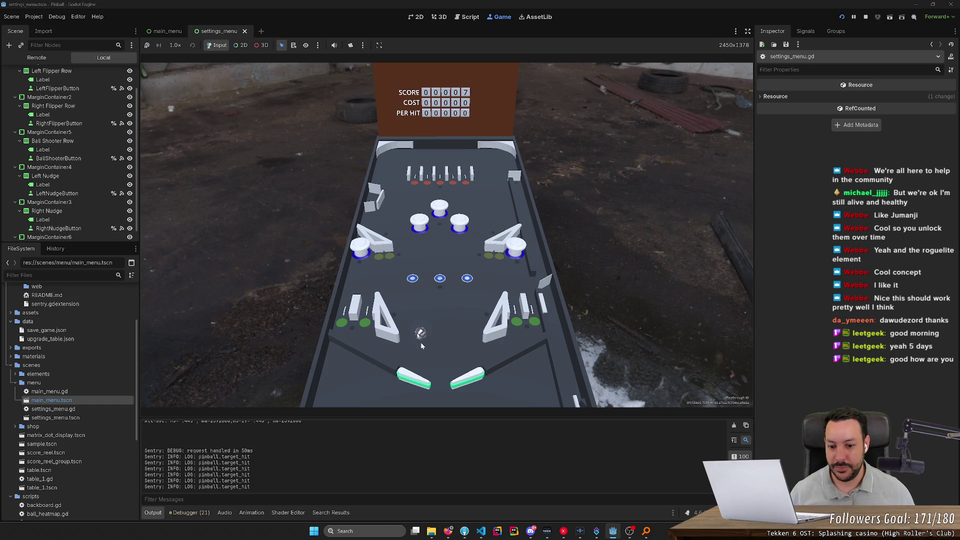
key("Left")
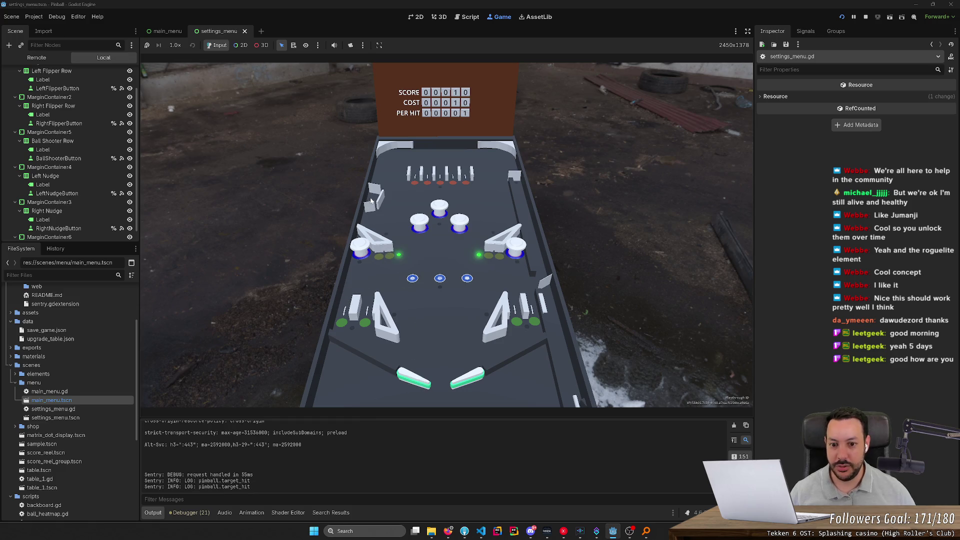
key("Right")
key("Left")
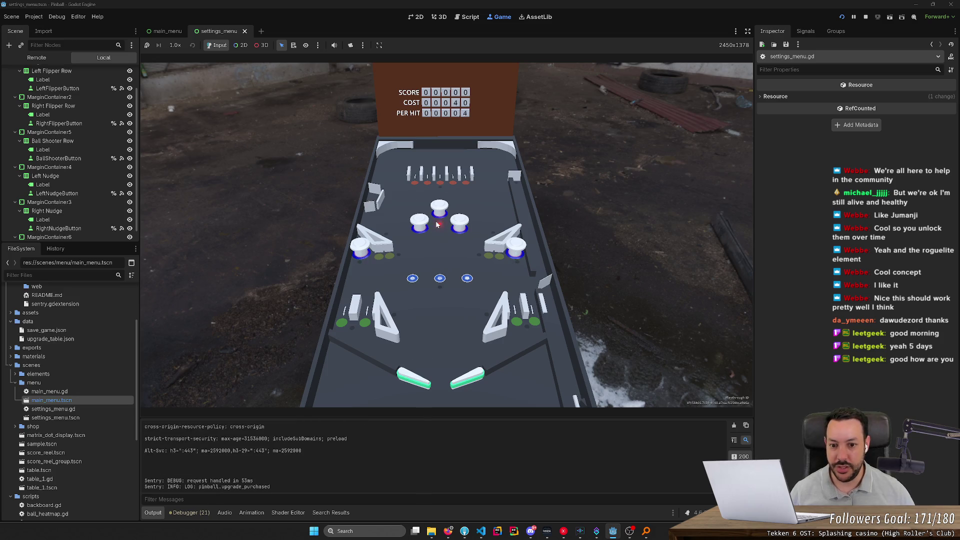
key("Right")
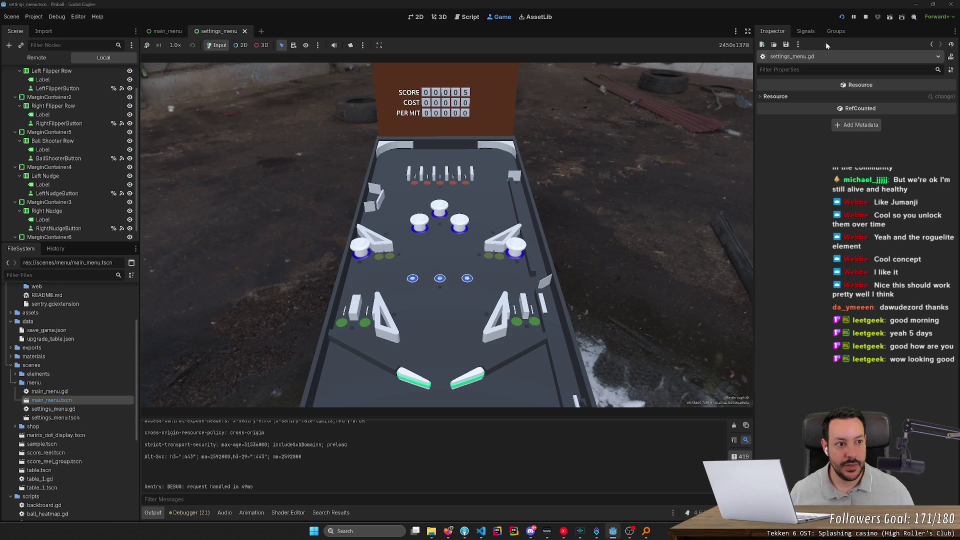
left_click(865, 17)
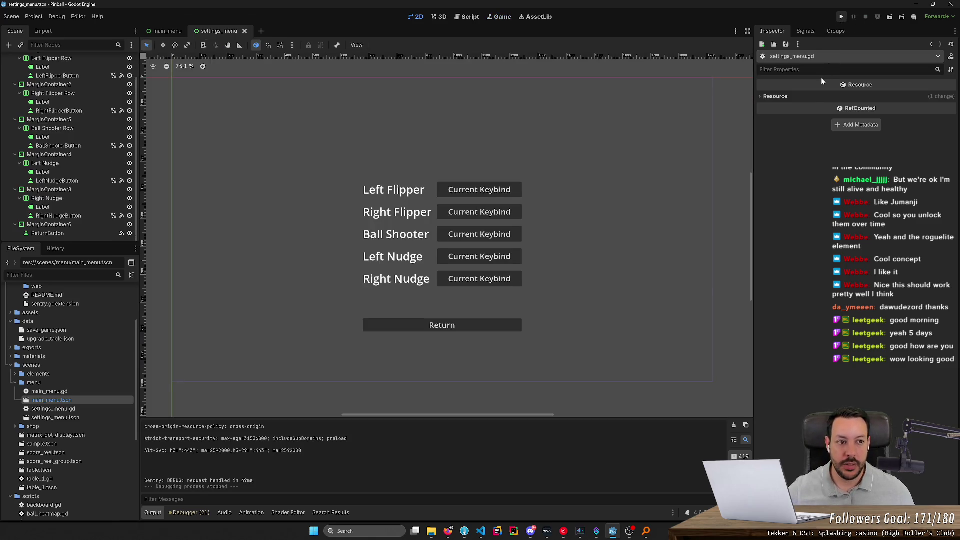
- Relaunch the pinball game and choose New Game from the main menu
left_click(840, 19)
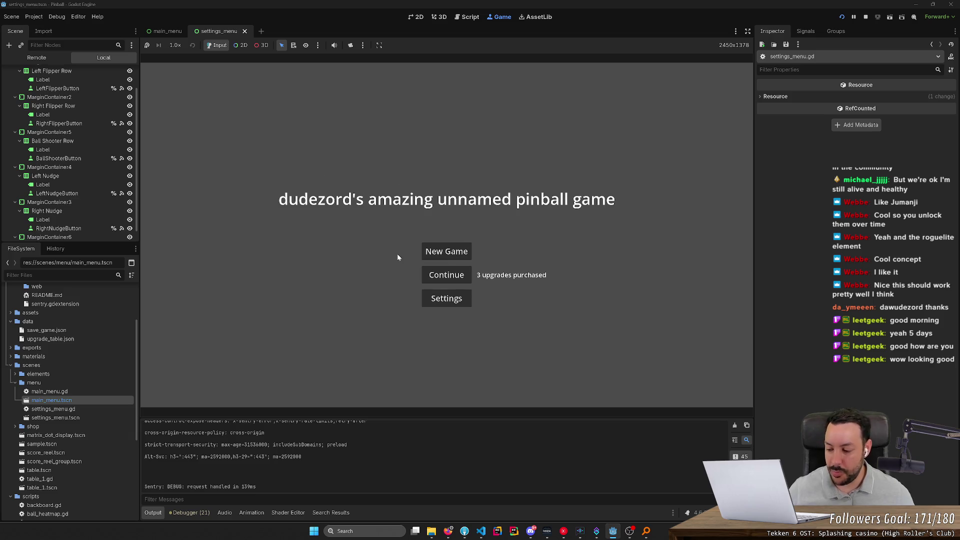
left_click(435, 251)
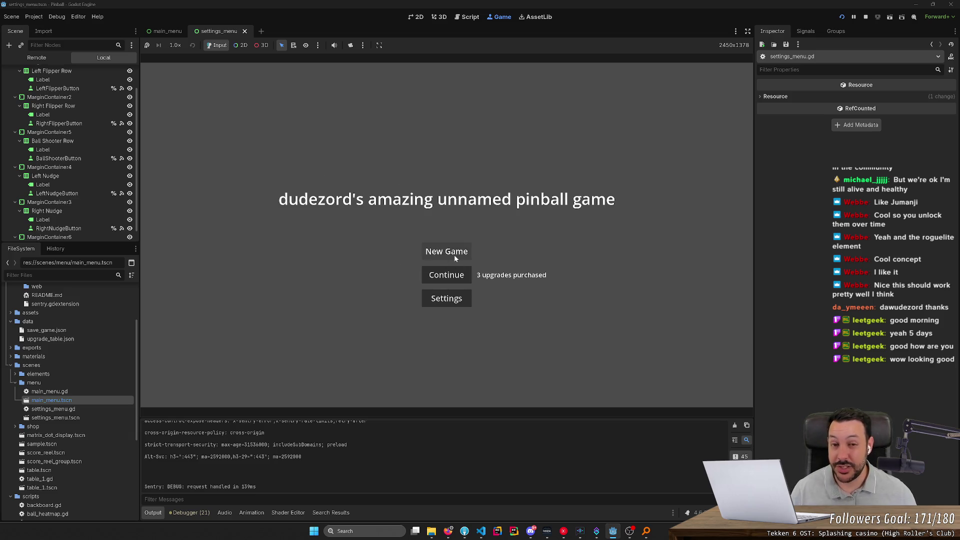
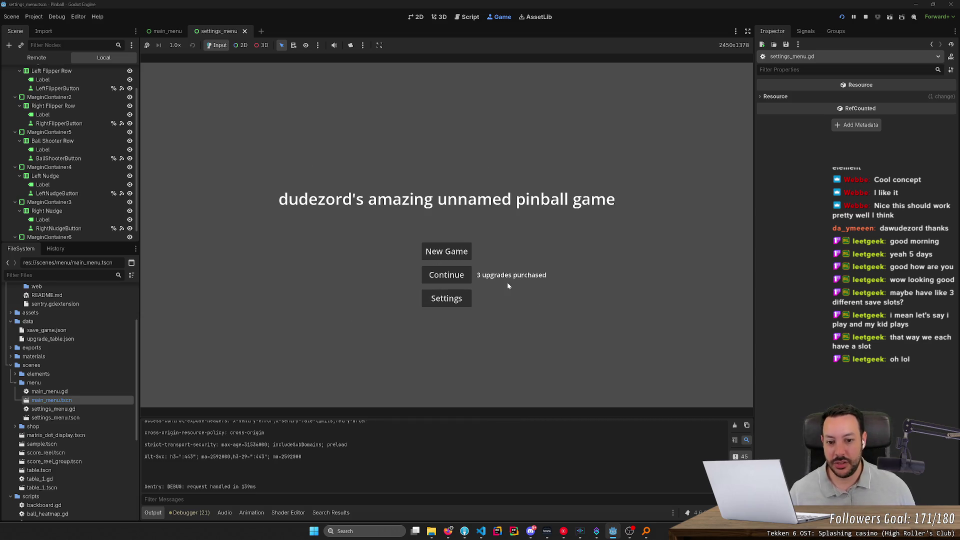
- In the running game's Settings, start rebinding Left Flipper, then stop and relaunch the game
left_click(444, 300)
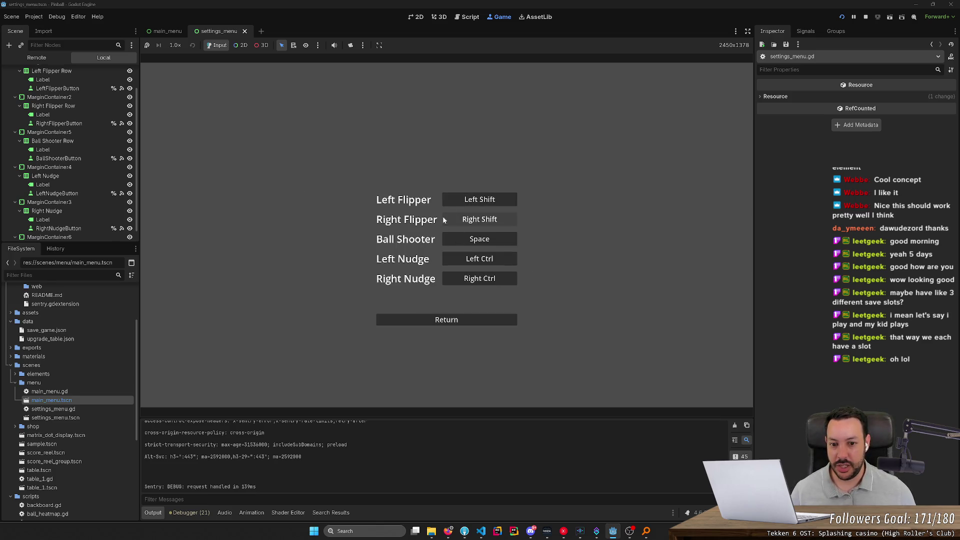
left_click(497, 200)
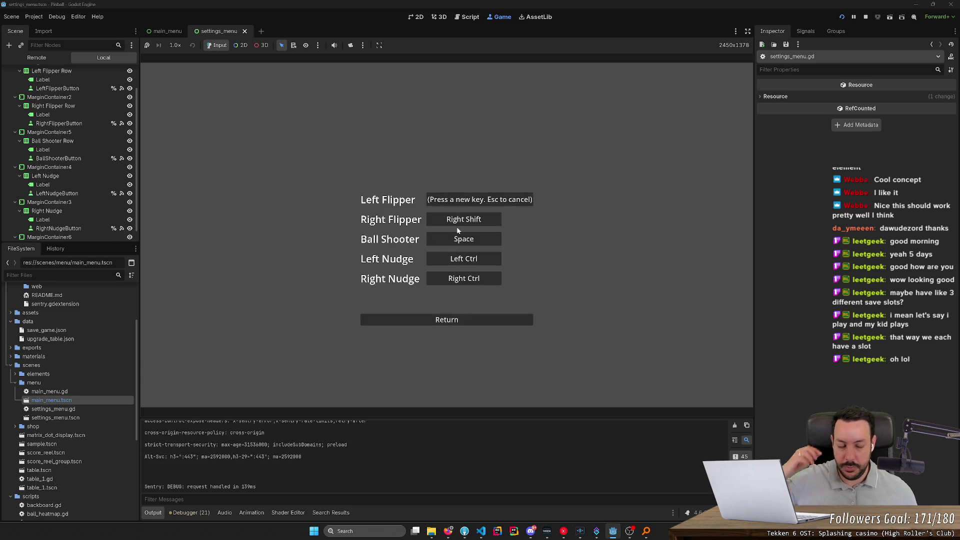
left_click(865, 17)
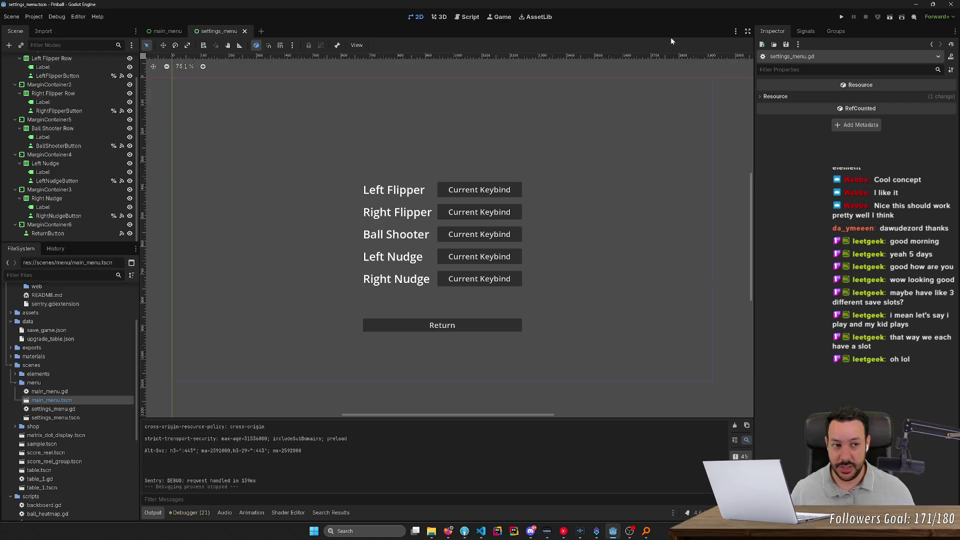
left_click(840, 19)
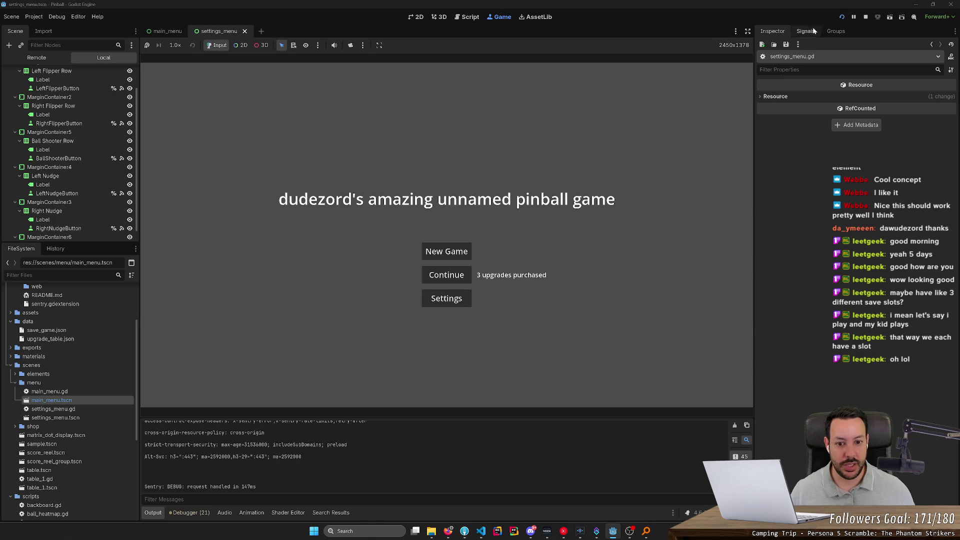
- Continue the saved game, launch the ball with Space and work the Left/Right flippers to reach 28 points
left_click(446, 278)
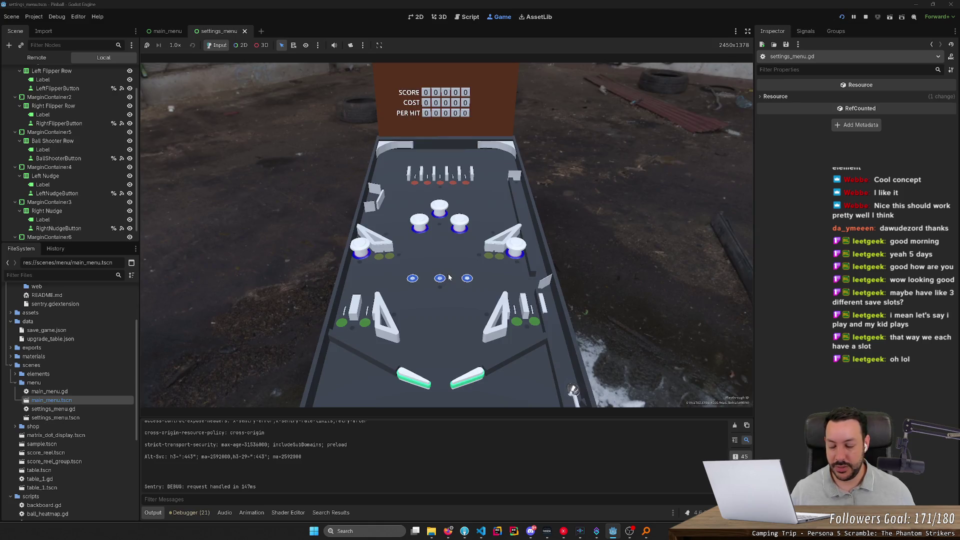
key("space")
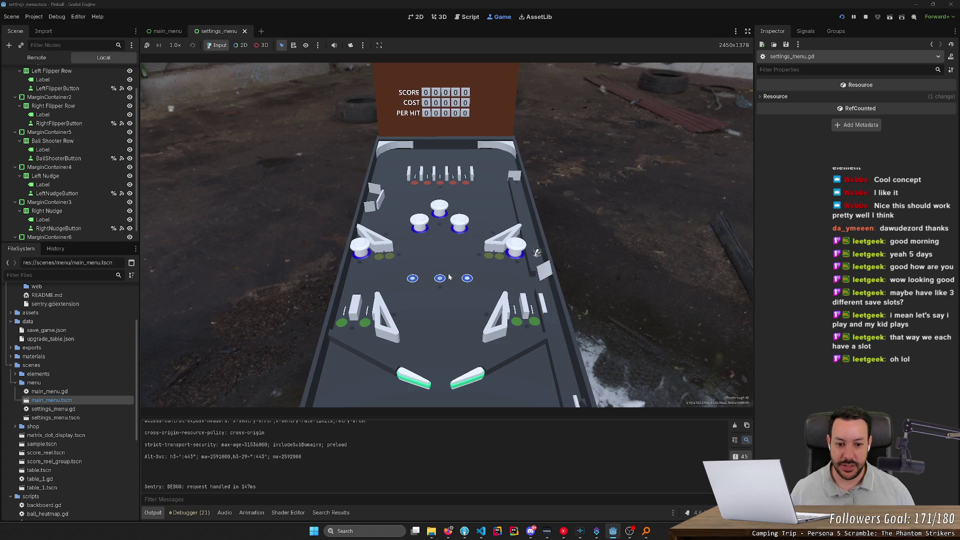
key("Left")
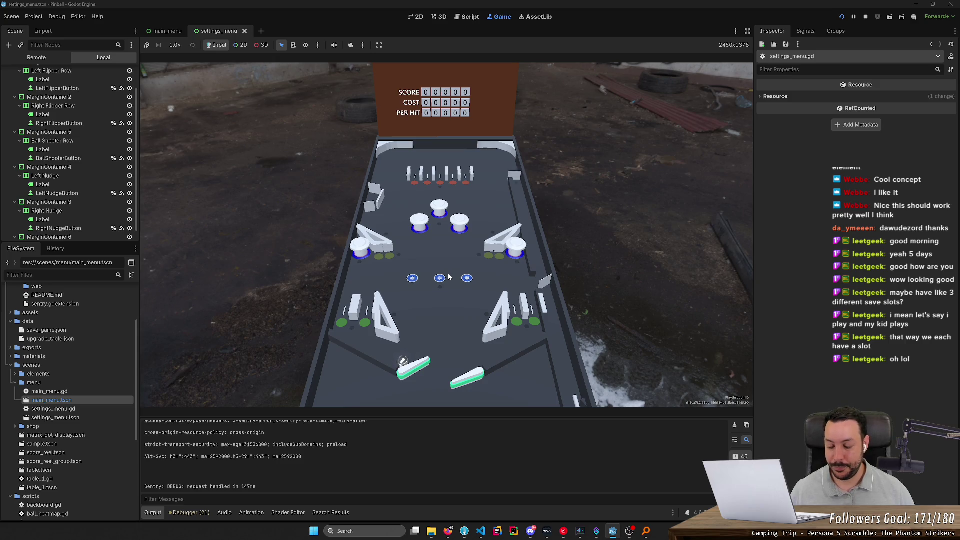
key("Left")
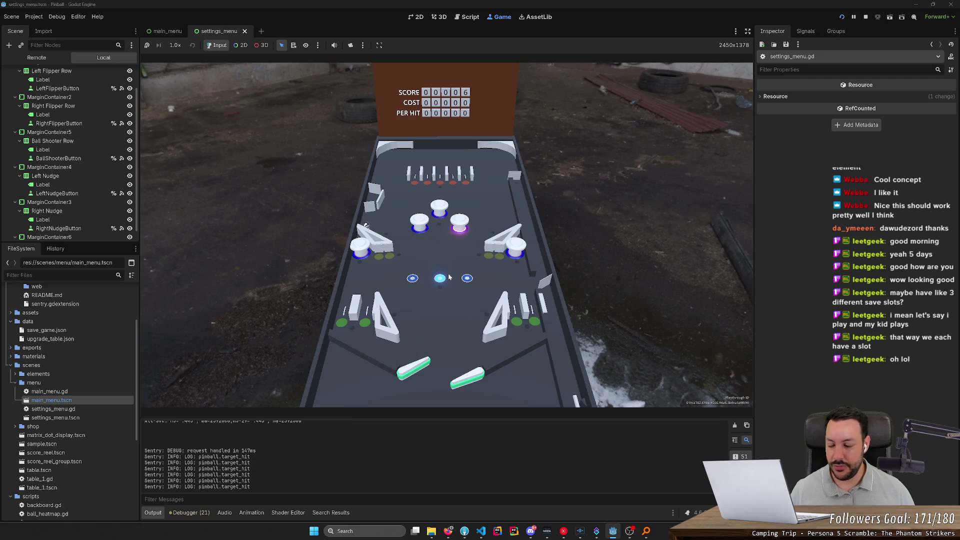
key("Right")
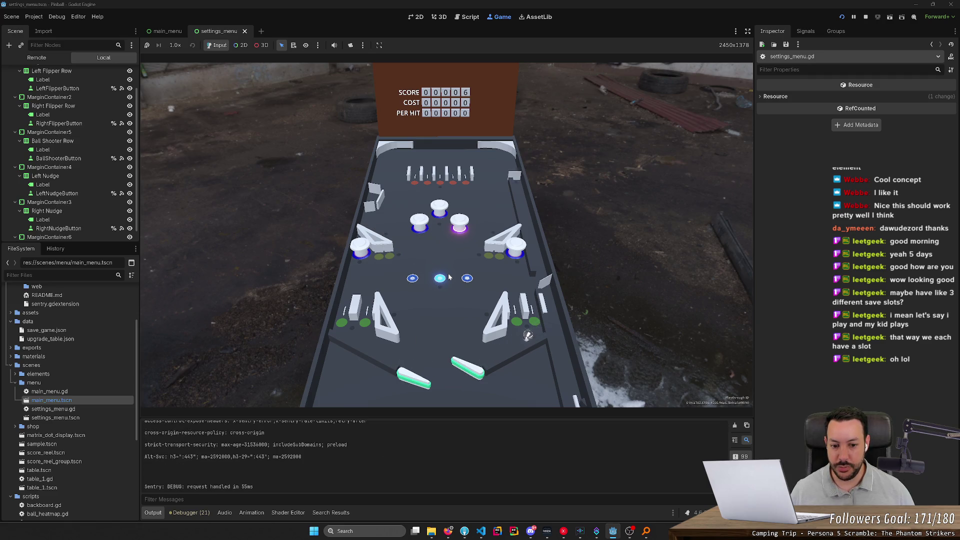
key("Right")
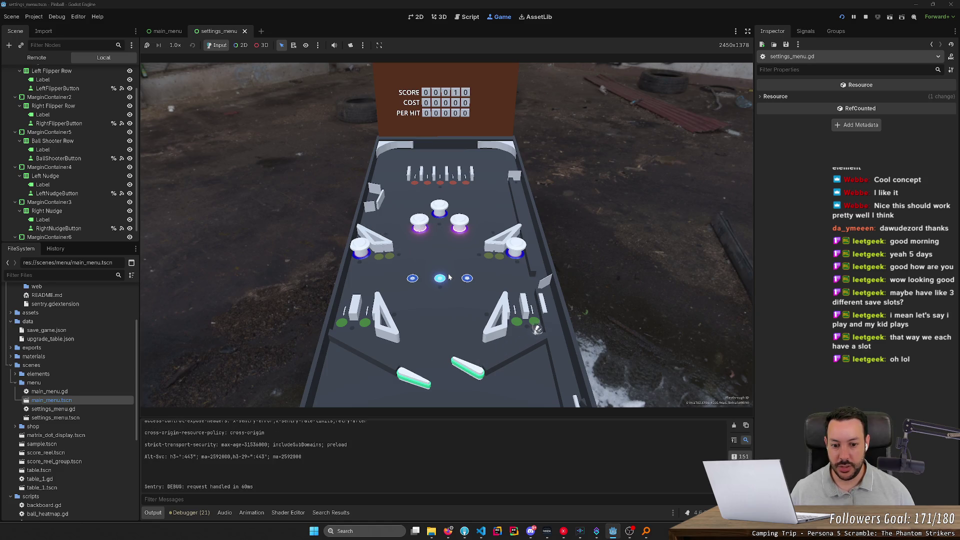
key("Right")
key("Left")
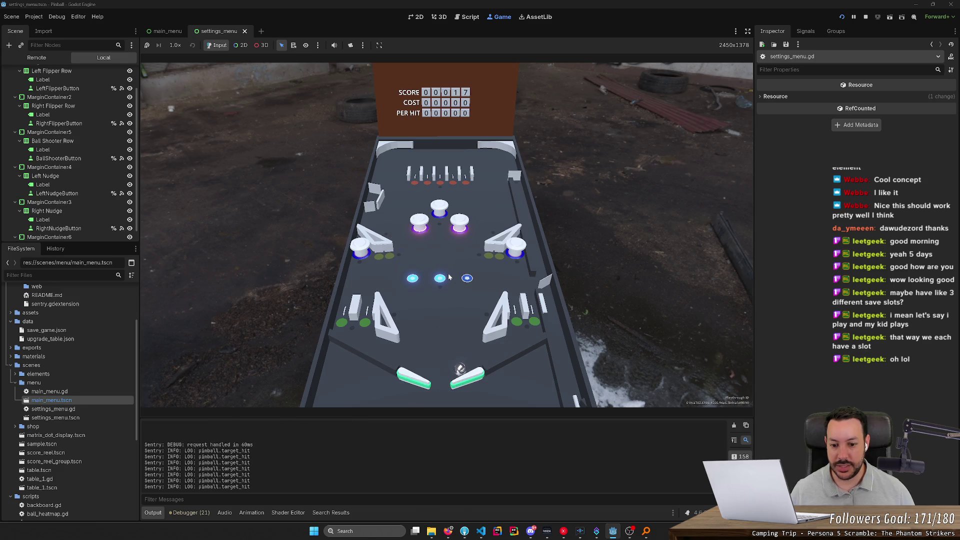
key("Right")
key("Left")
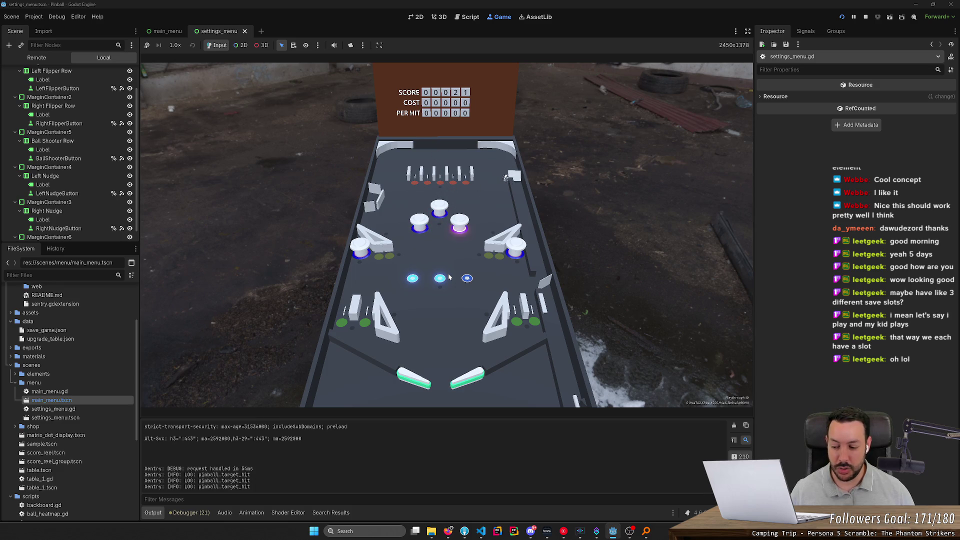
key("Right")
key("Left")
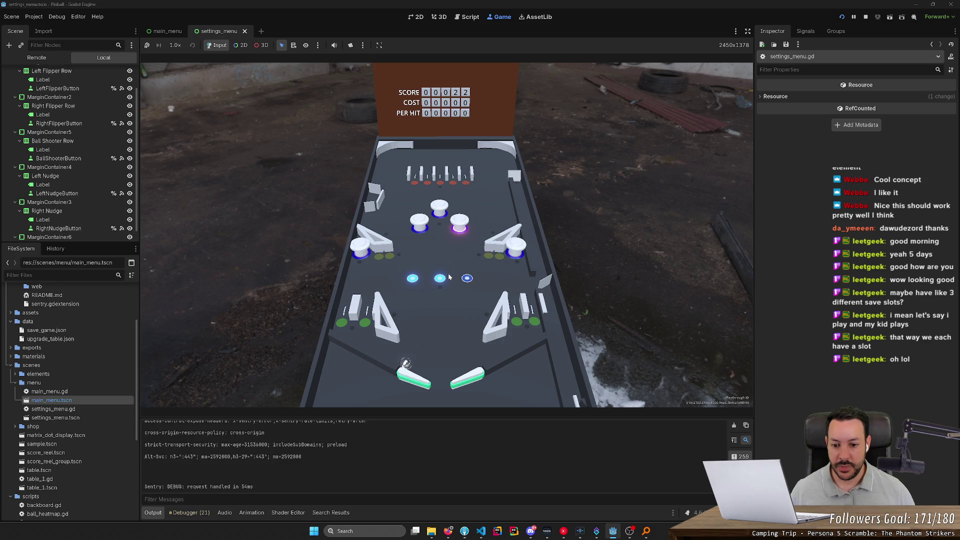
key("Left")
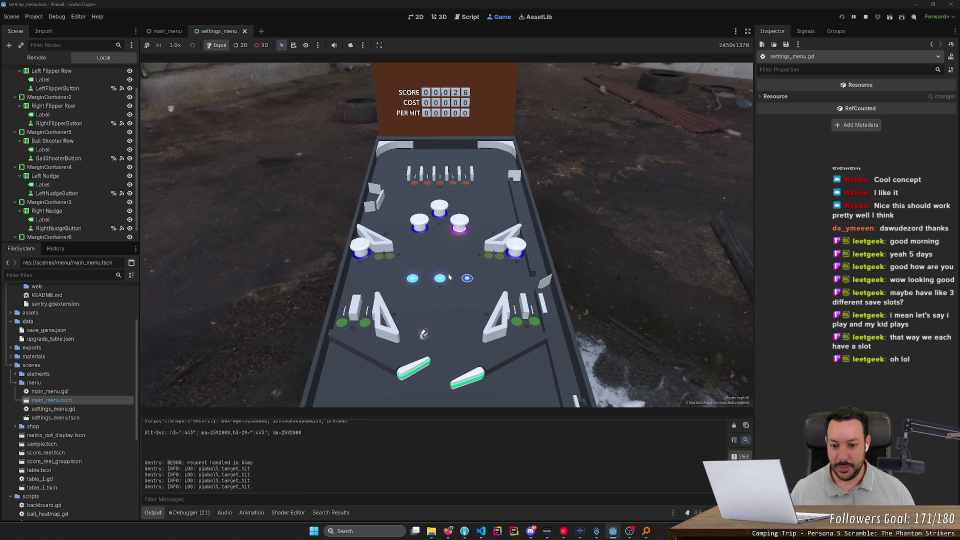
key("Right")
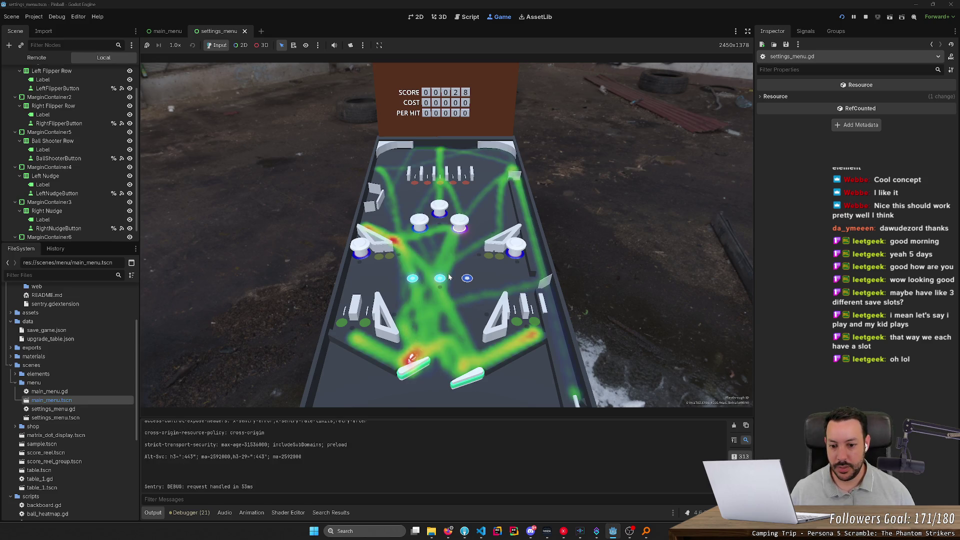
- Keep the ball alive with the left and right flippers until it drains
key("Left")
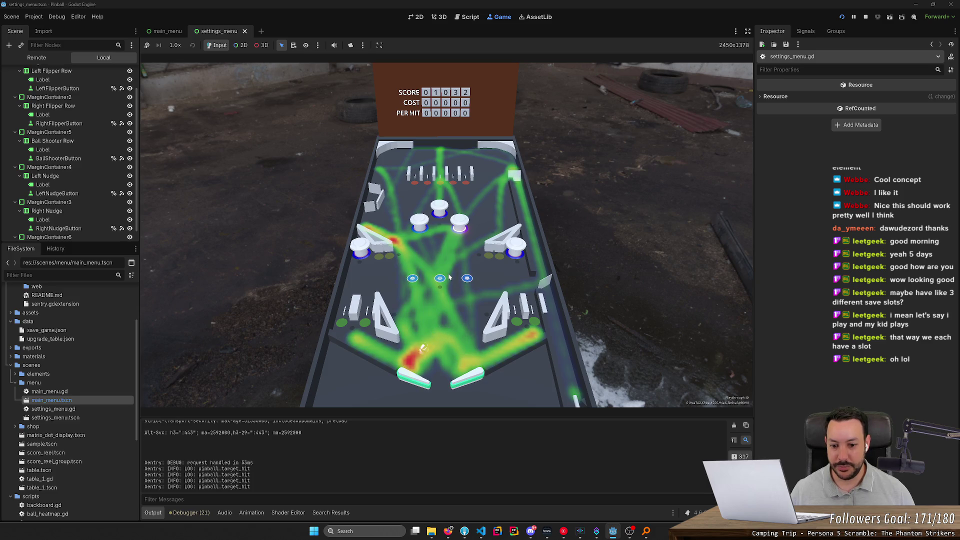
key("Left")
key("Right")
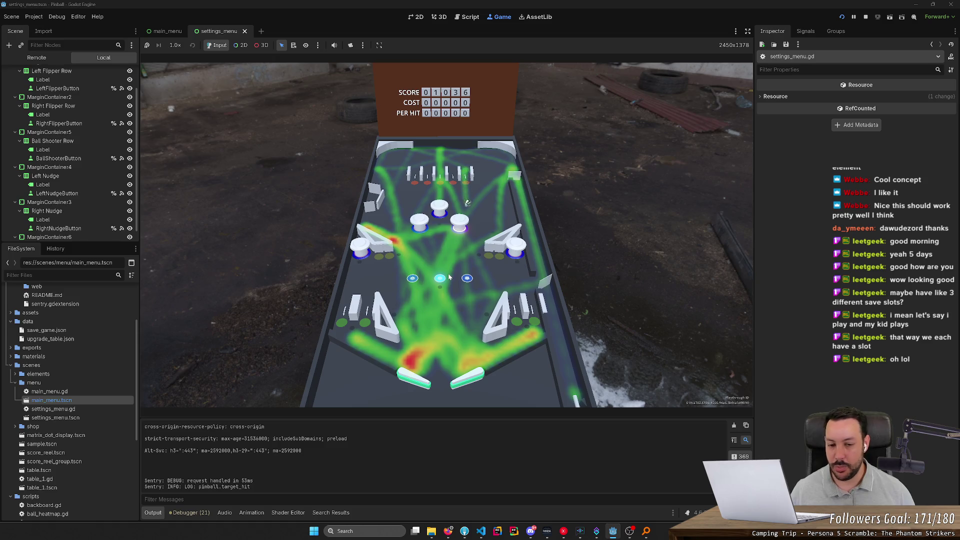
key("Left")
key("Right")
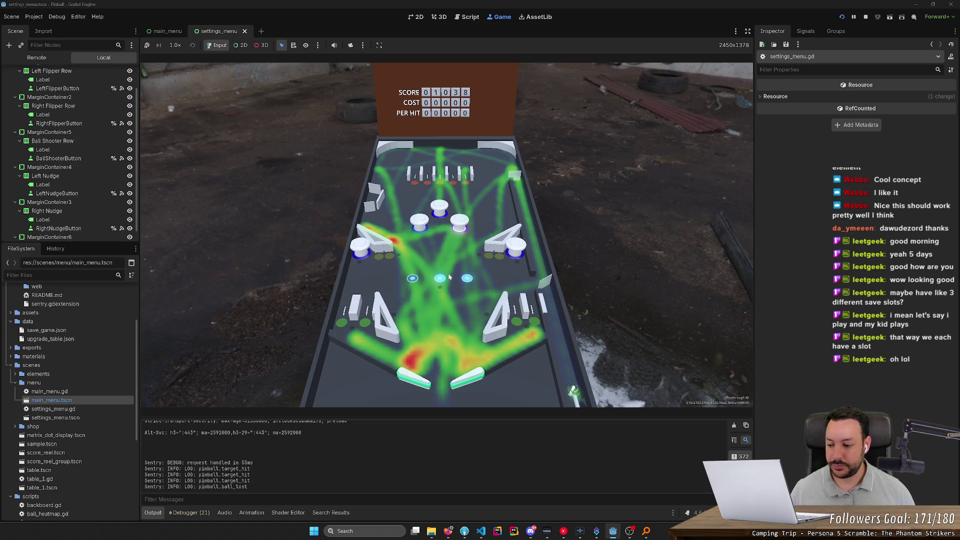
- Launch a new ball with Space and raise the flippers to hit targets
key("space")
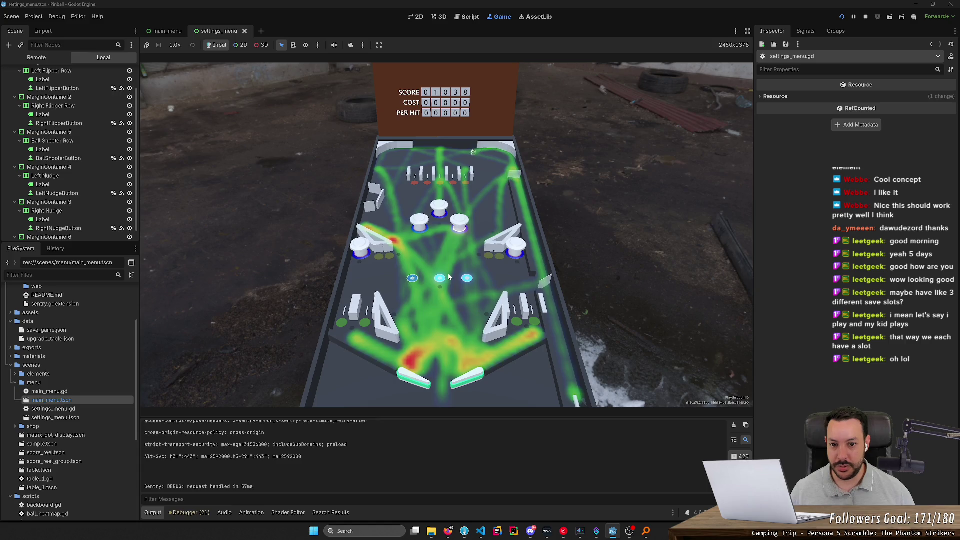
key("Left")
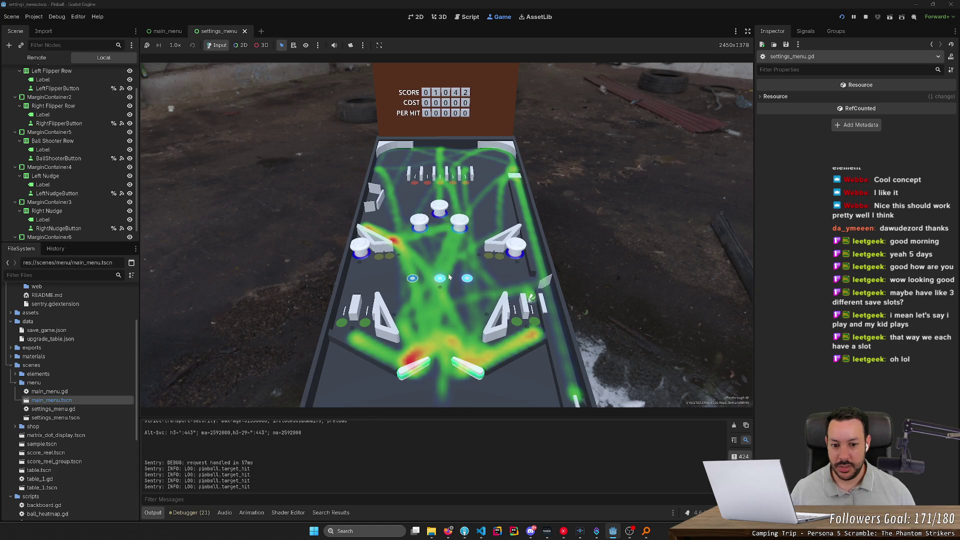
key("Right")
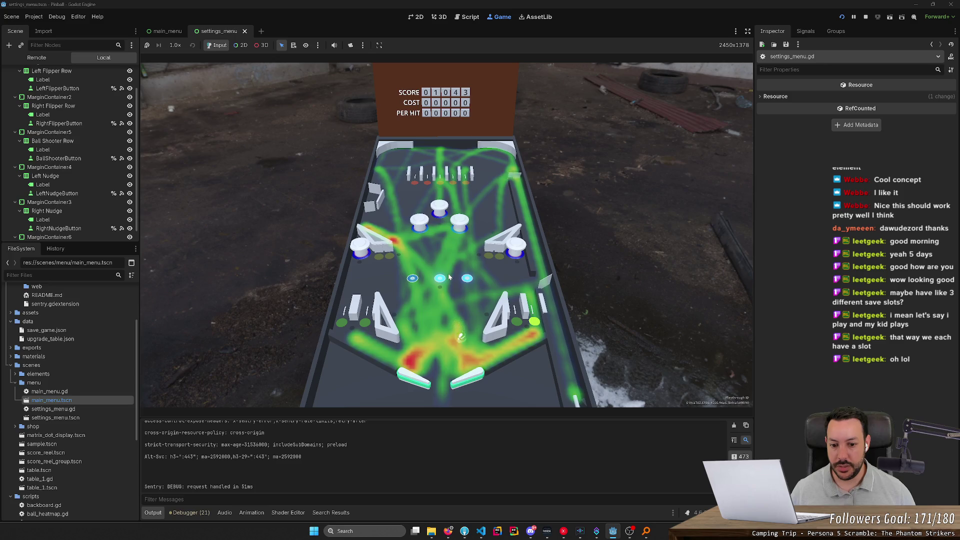
key("Left")
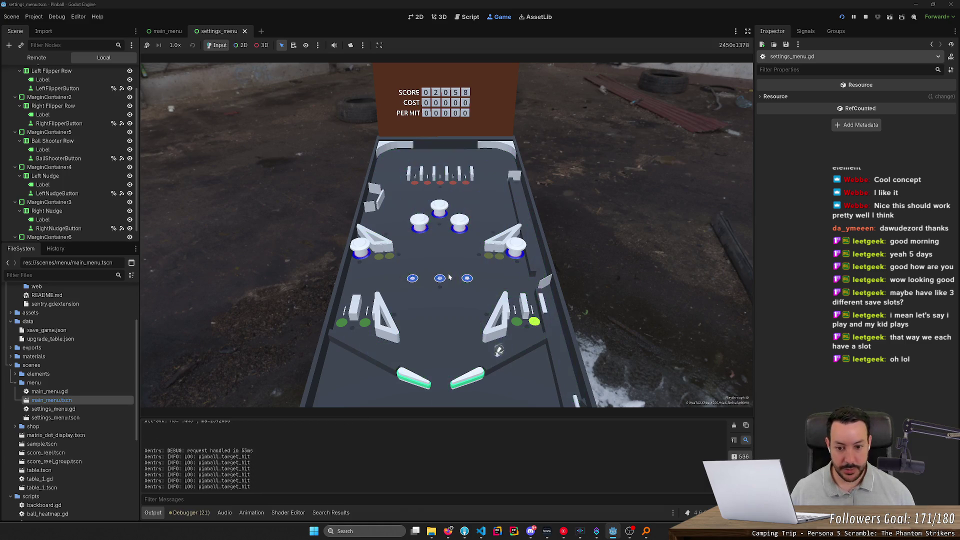
- Hide the ball heatmap overlay and keep flipping, pushing the score past 2000
key("Right")
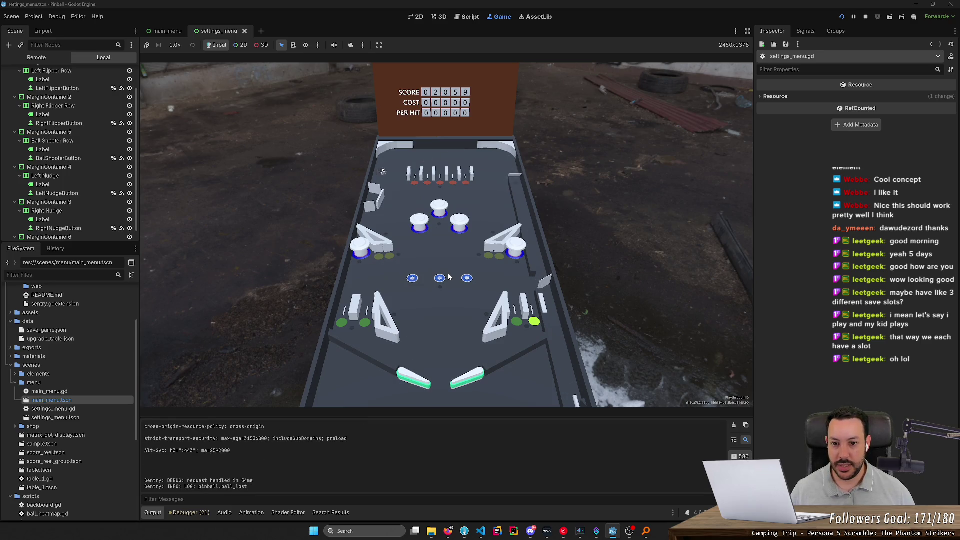
key("Left")
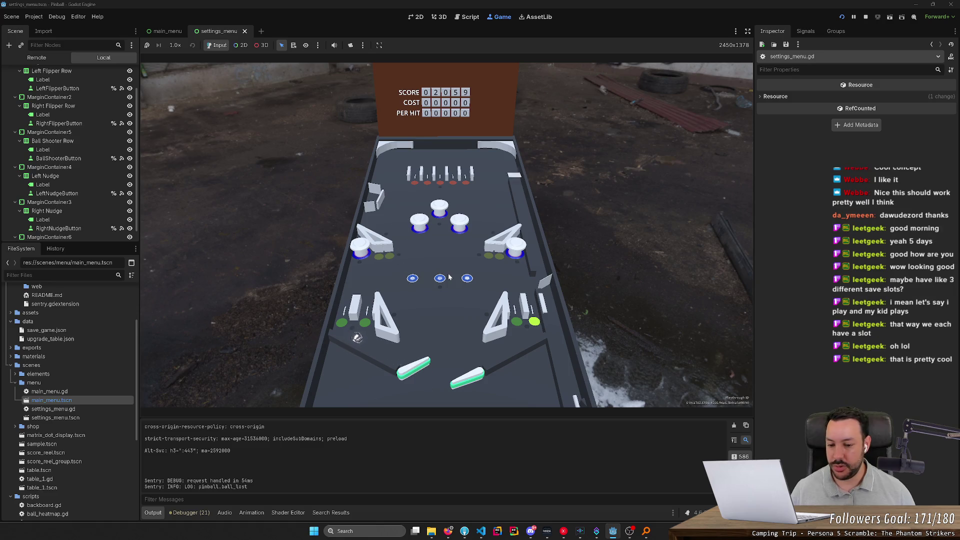
key("Left")
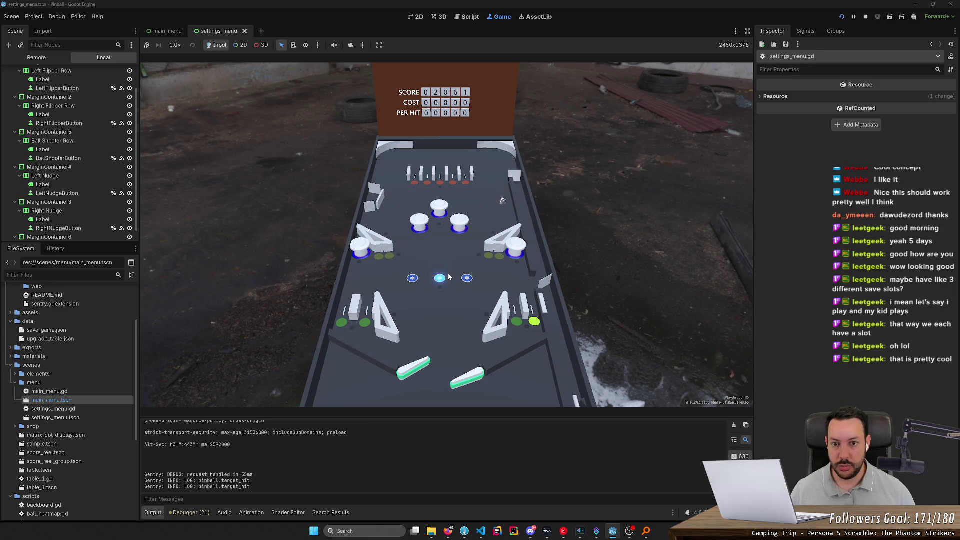
key("Left")
key("Left")
key("Left")
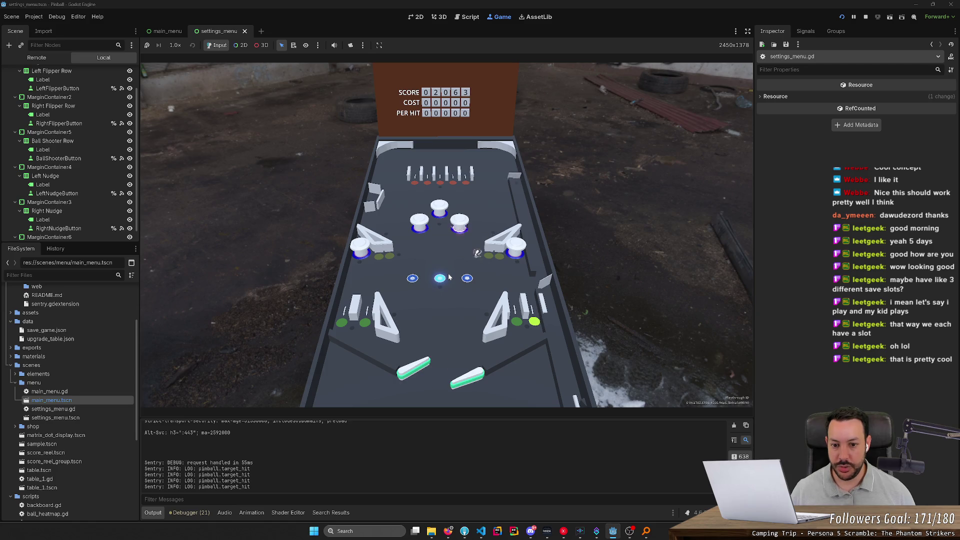
key("Right")
key("Right")
key("Right")
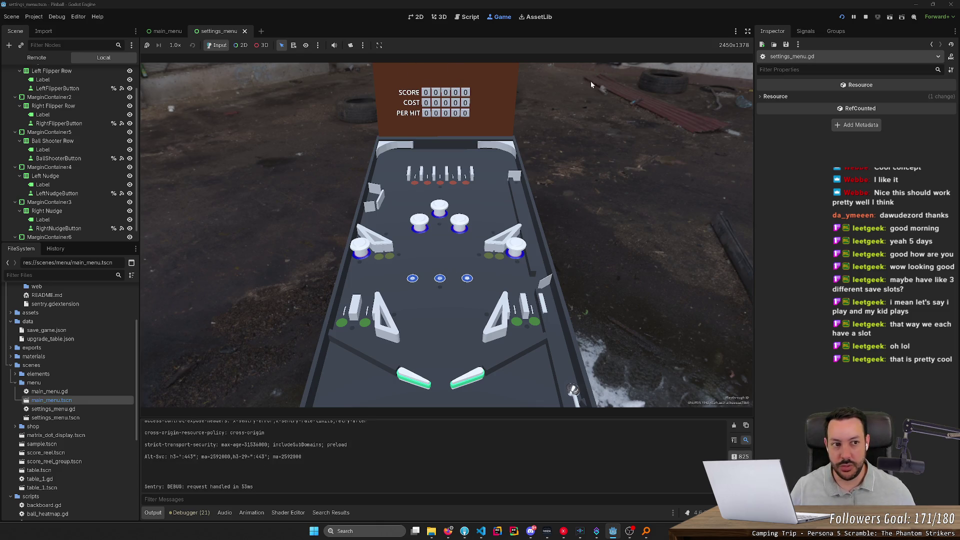
- Switch to the browser and try loading the Sentry Errors & Outages page, which ends on Server Not Found
left_click(449, 530)
left_click(117, 8)
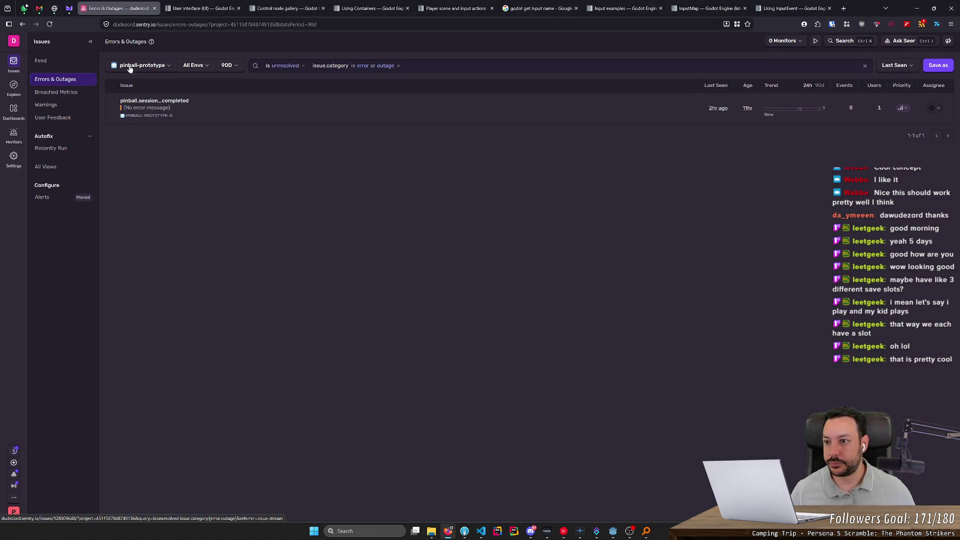
left_click(50, 24)
left_click(215, 24)
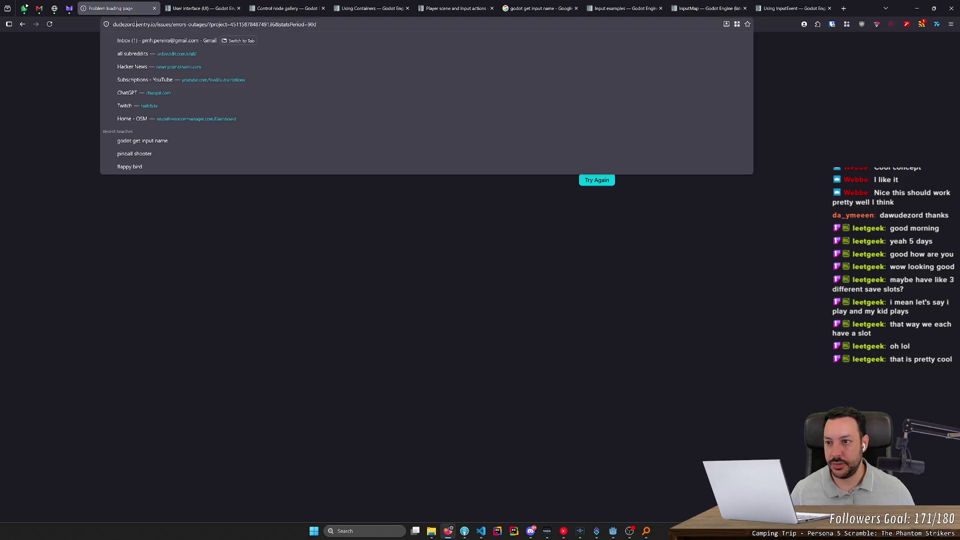
key("End")
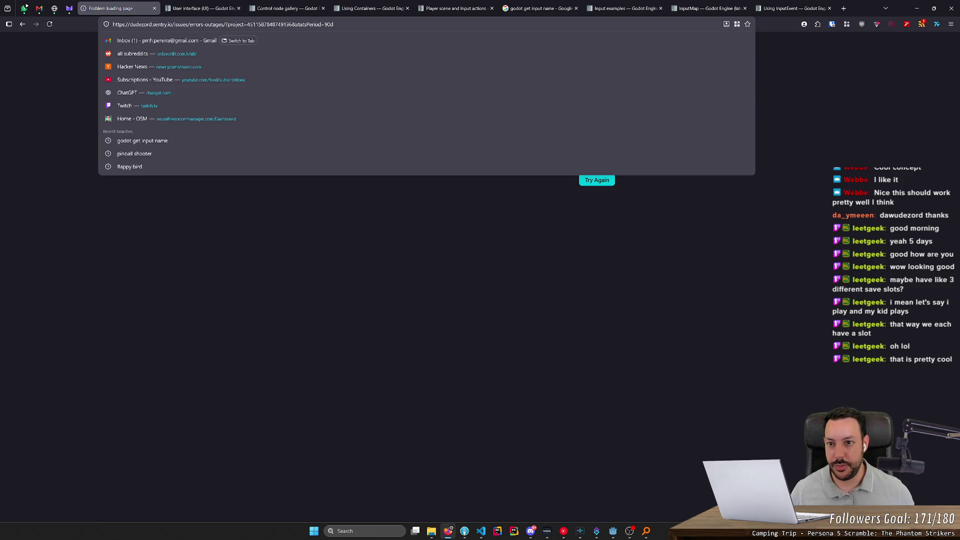
type("a")
key("Return")
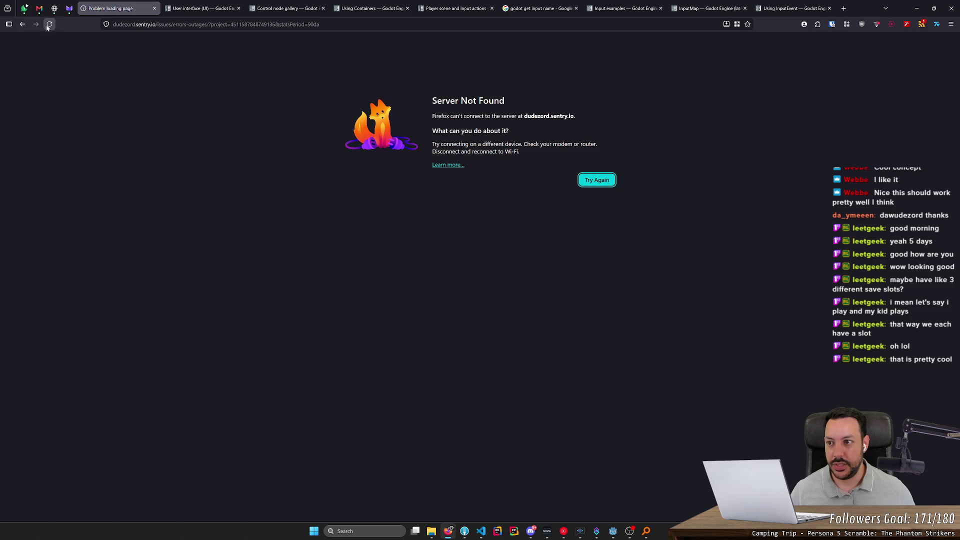
left_click(49, 24)
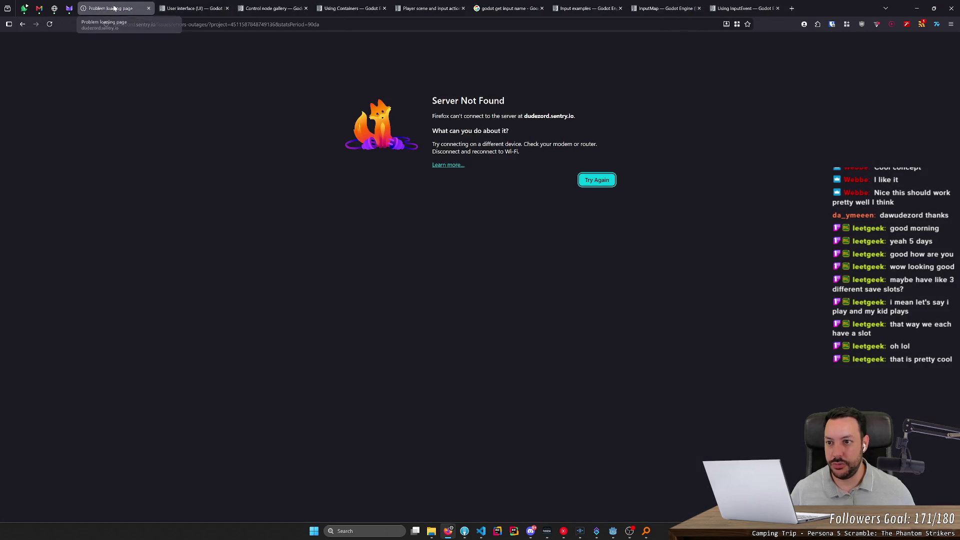
- Delete the stray trailing 'a' from the Sentry URL and load the corrected address
key("ctrl+l")
key("End")
key("BackSpace")
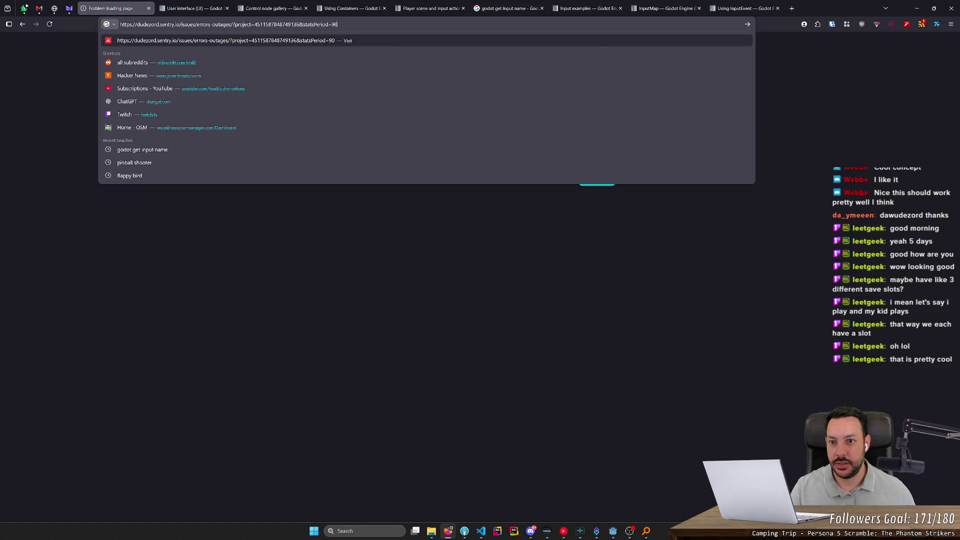
key("Return")
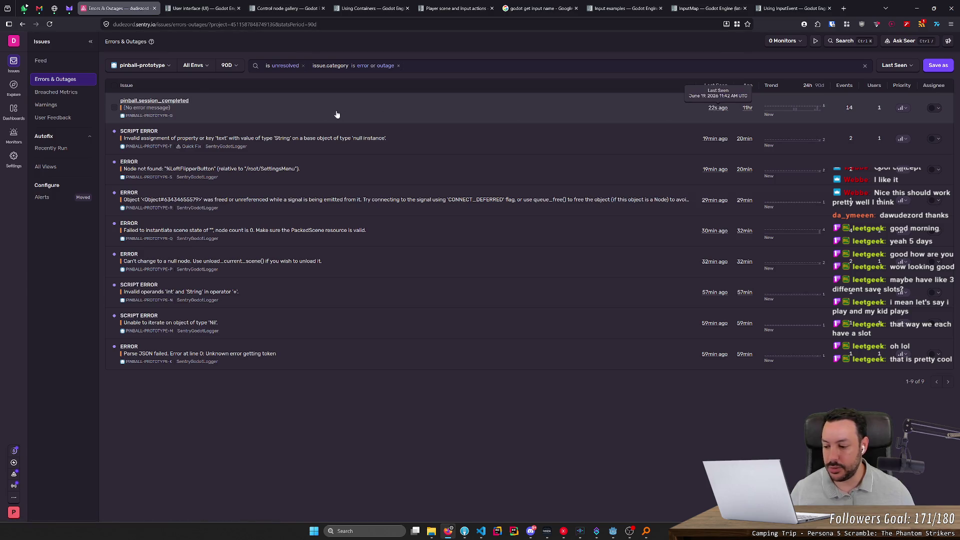
- Open the pinball.session_completed issue, expand 'View 72 more' breadcrumbs, scroll through them and close the drawer
left_click(182, 101)
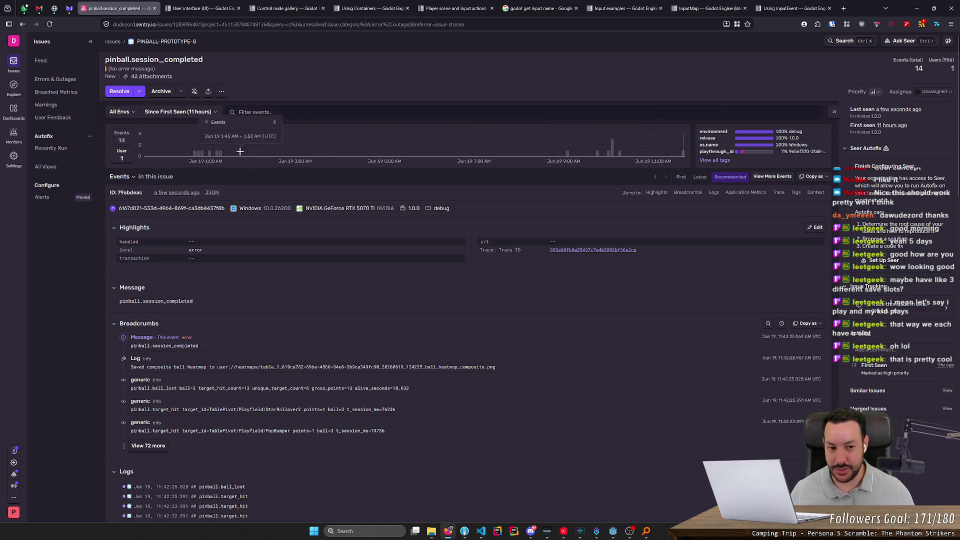
scroll(382, 235, "down", 3)
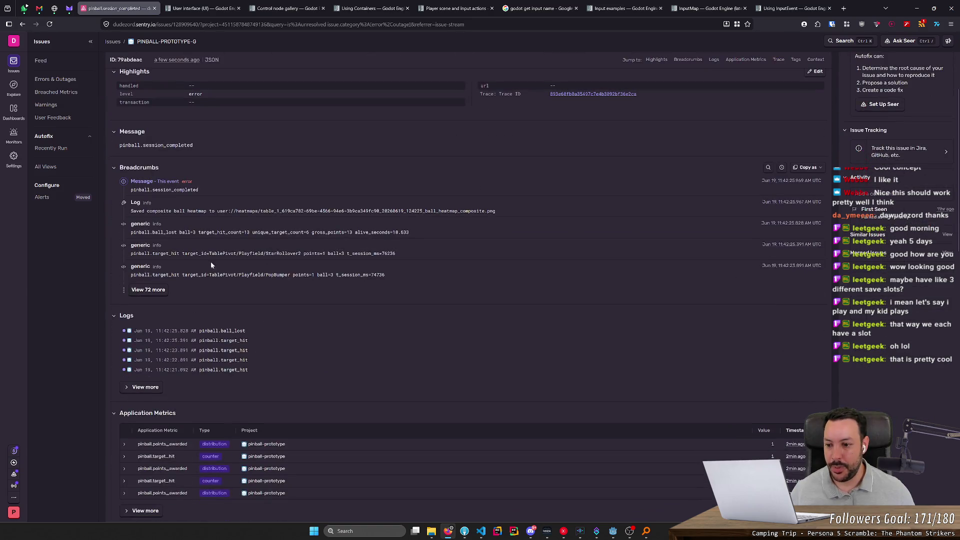
left_click(145, 290)
scroll(650, 300, "down", 10)
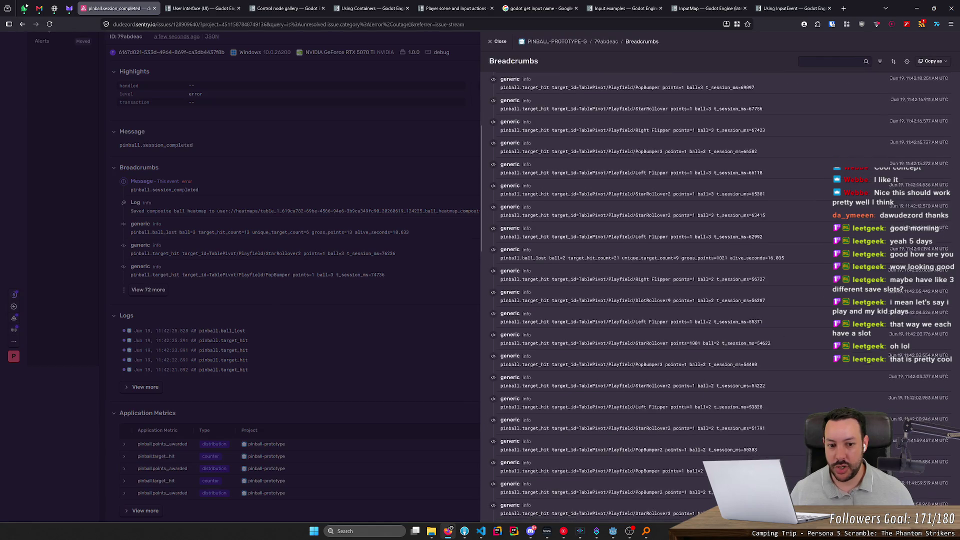
middle_click(668, 254)
left_click(618, 496)
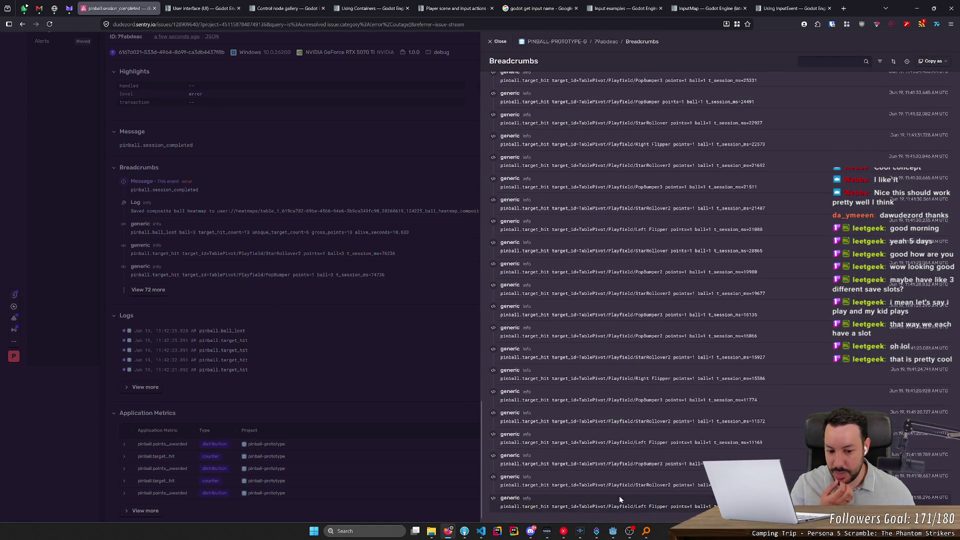
scroll(608, 502, "up", 6)
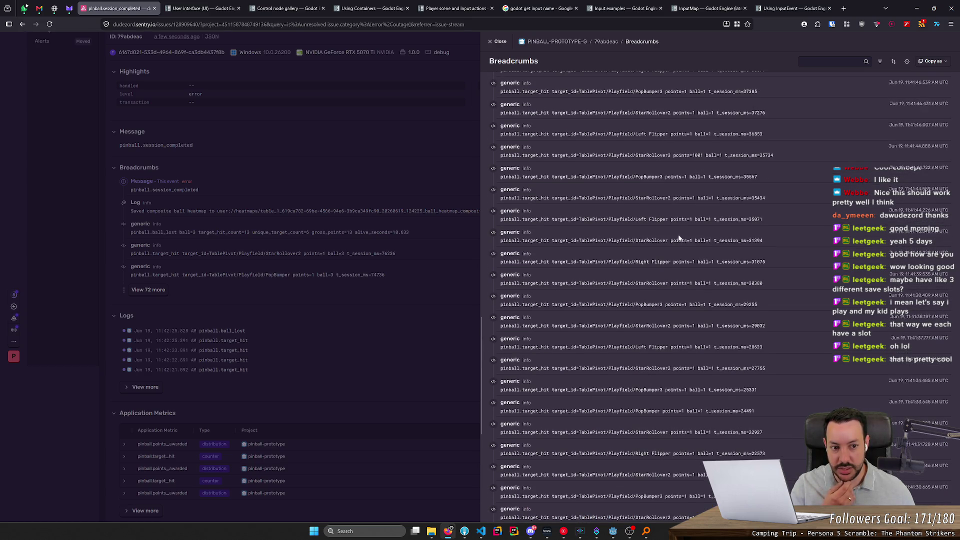
scroll(679, 238, "up", 1)
scroll(692, 260, "up", 1)
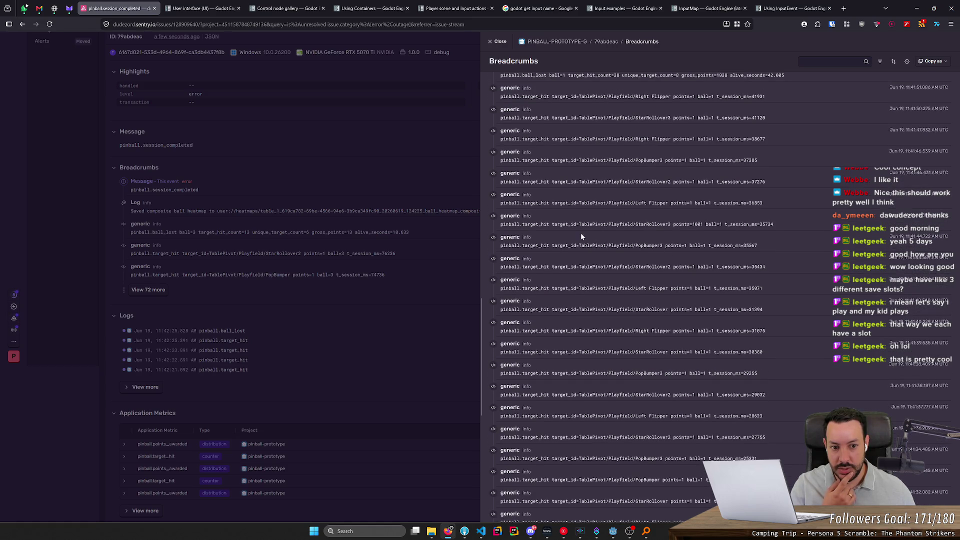
left_click(356, 361)
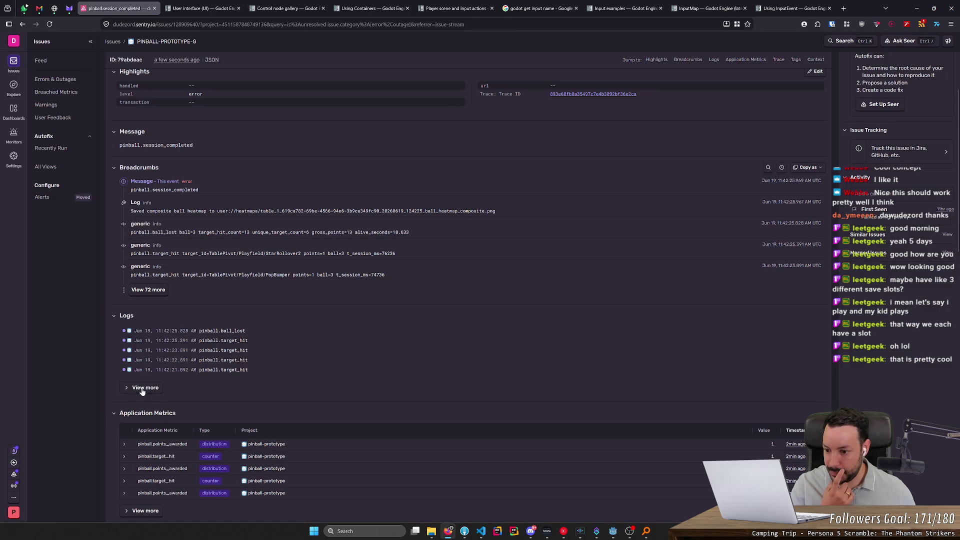
left_click(145, 387)
left_click(496, 107)
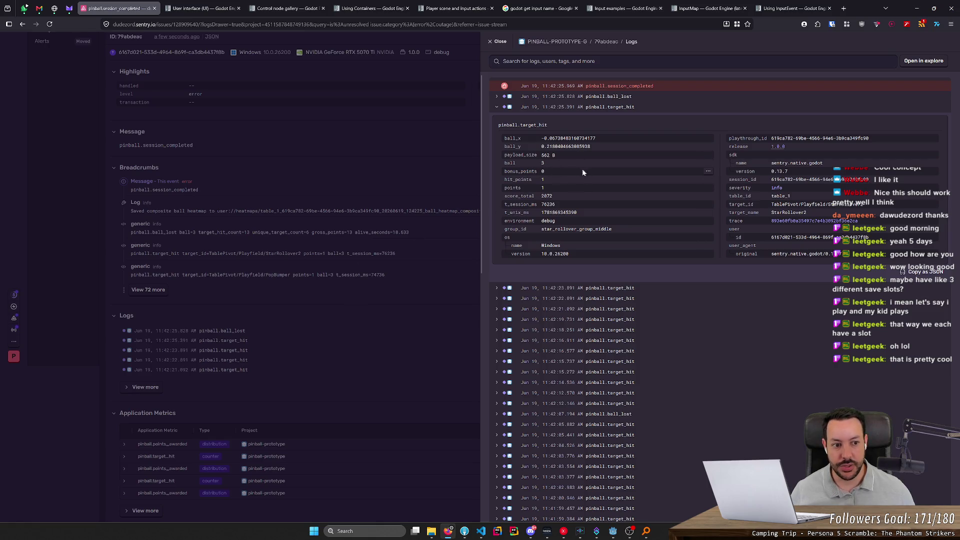
left_click(340, 297)
scroll(312, 323, "down", 4)
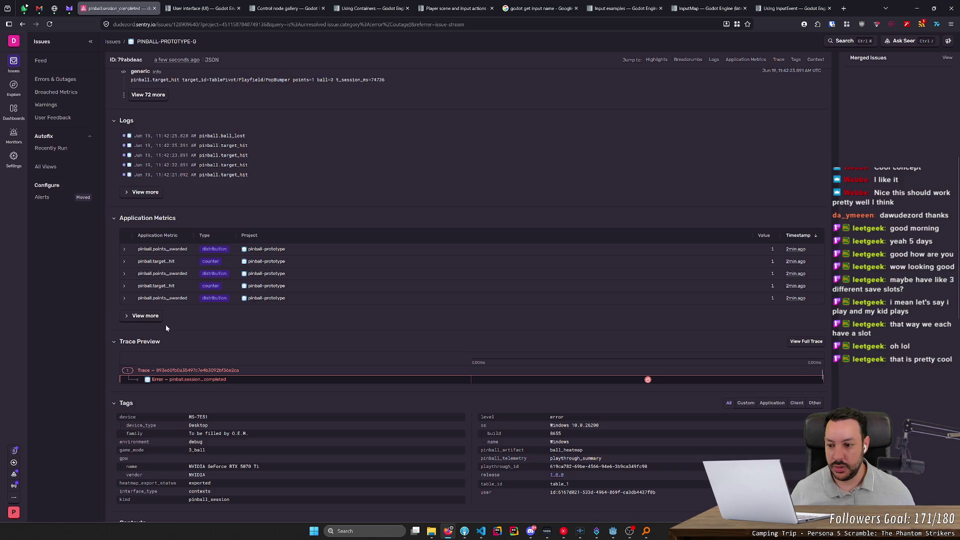
left_click(144, 316)
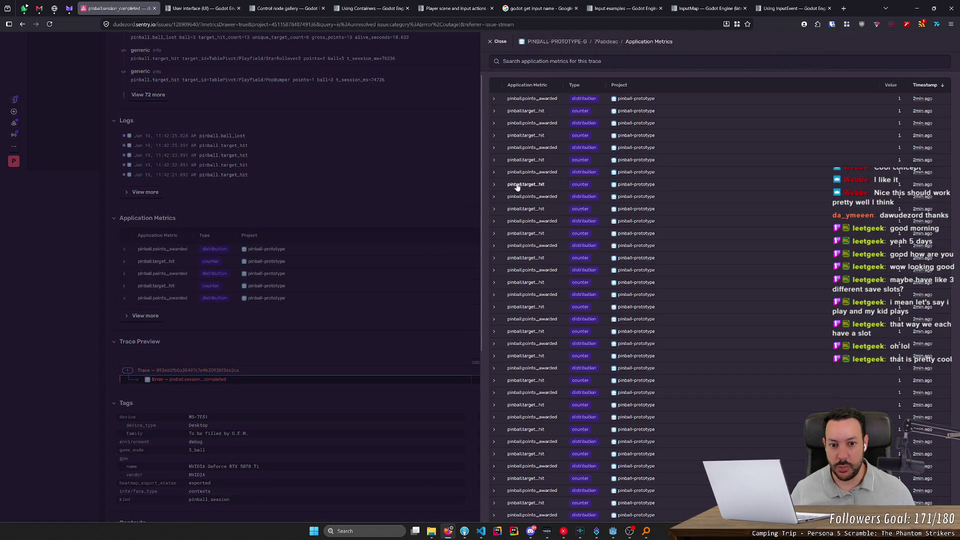
left_click(435, 190)
scroll(353, 257, "down", 4)
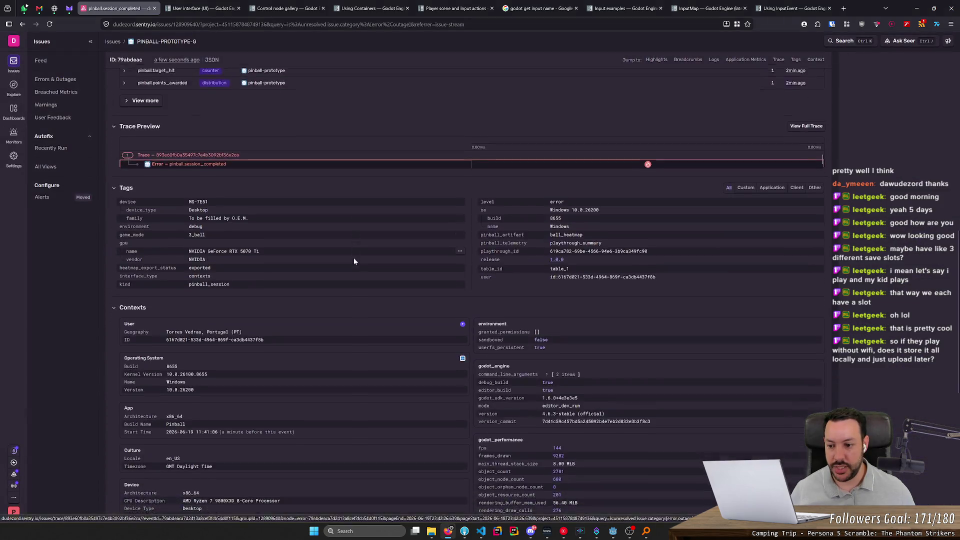
scroll(357, 280, "down", 7)
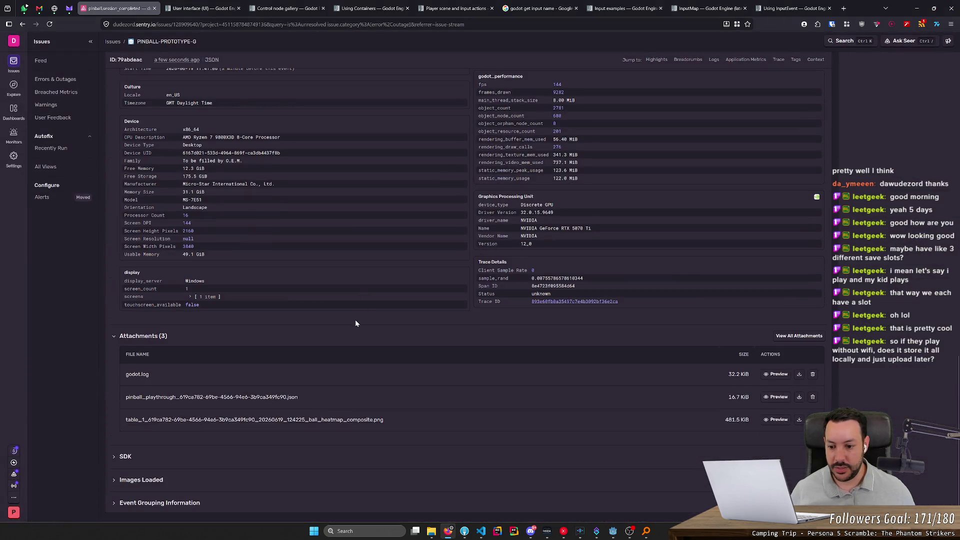
- Preview the heatmap PNG, close it, then preview the playthrough JSON and expand its ten fields
left_click(775, 419)
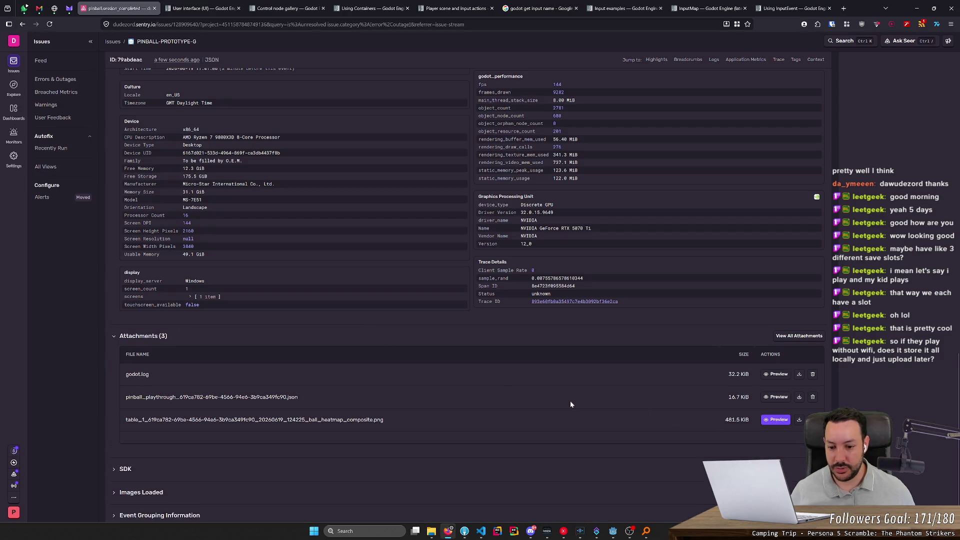
scroll(600, 403, "down", 4)
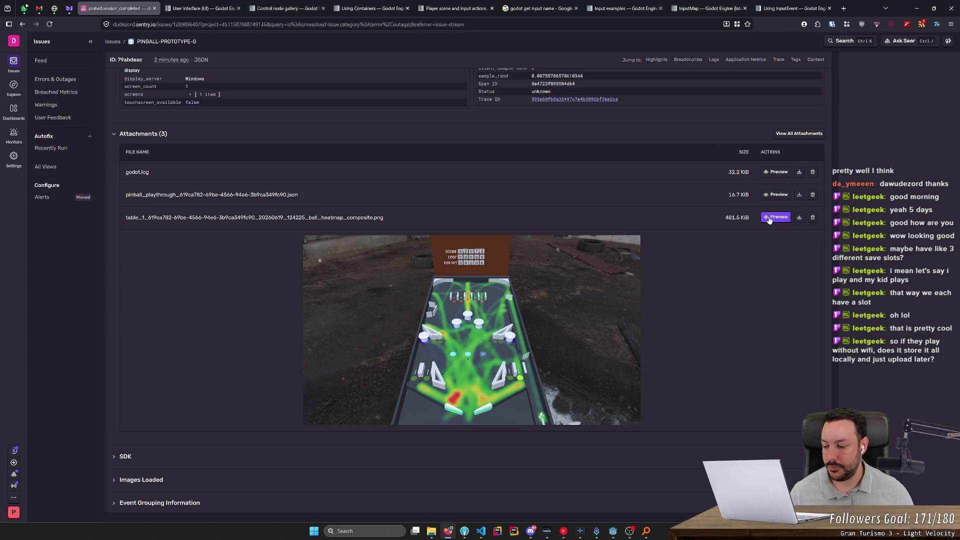
left_click(769, 218)
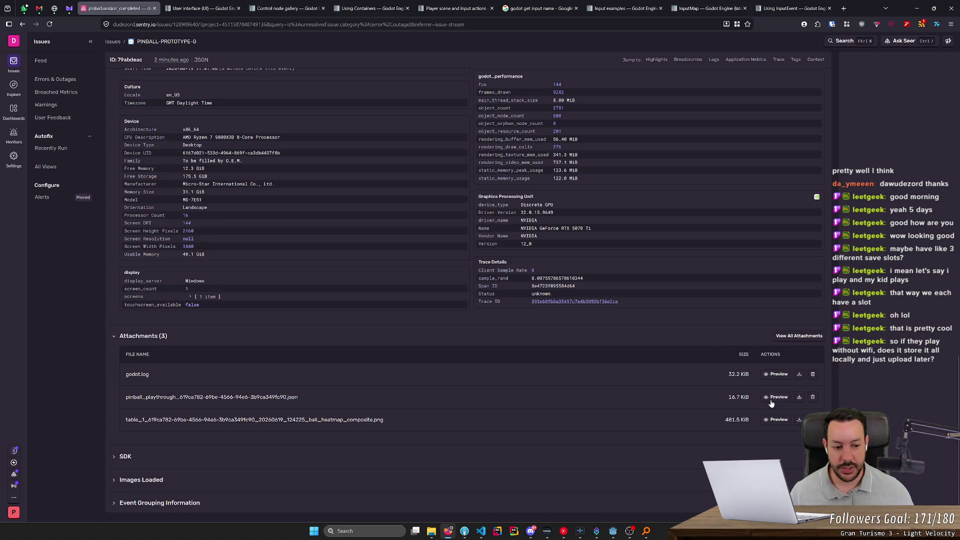
left_click(771, 399)
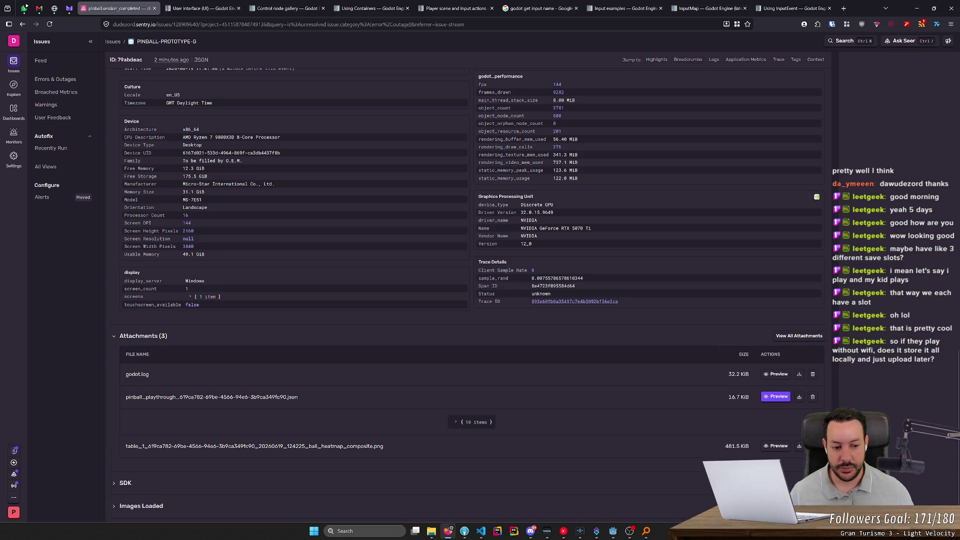
left_click(456, 423)
- Reopen the ball heatmap image preview below the JSON attachment
scroll(457, 420, "down", 2)
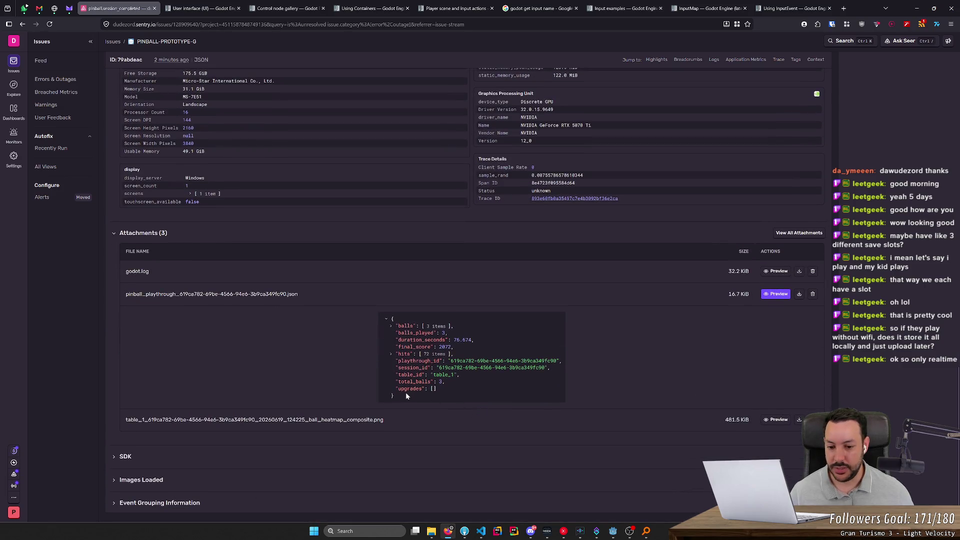
scroll(344, 289, "up", 15)
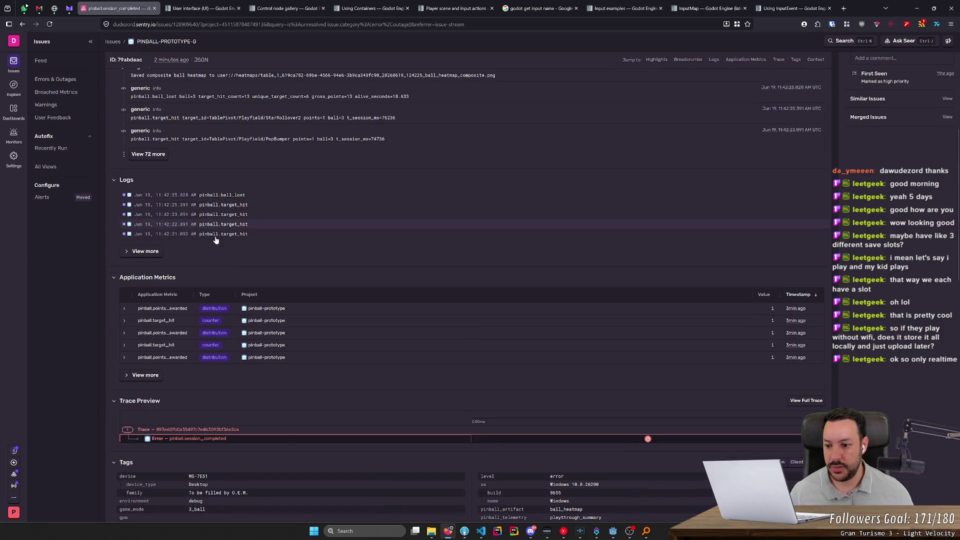
scroll(204, 306, "down", 4)
scroll(204, 308, "down", 15)
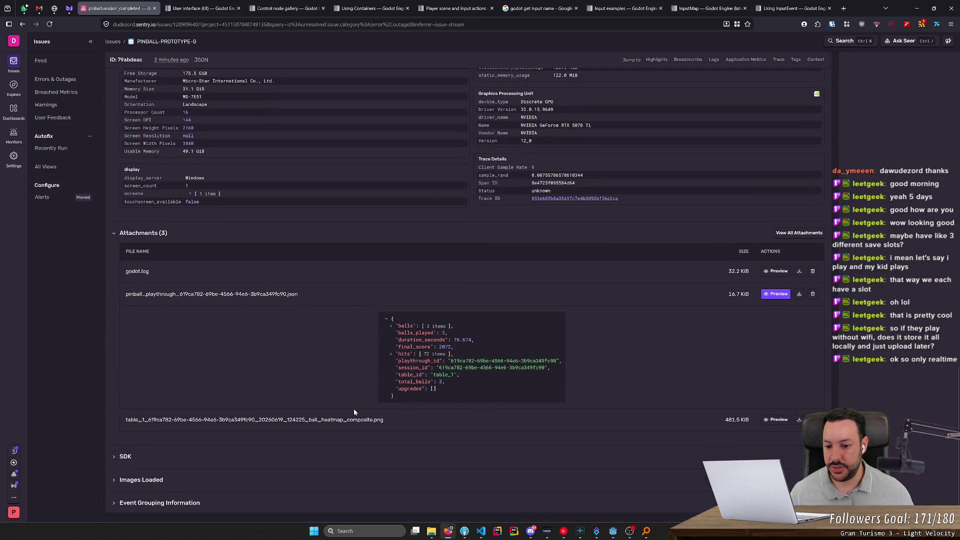
left_click_drag(306, 425, 395, 422)
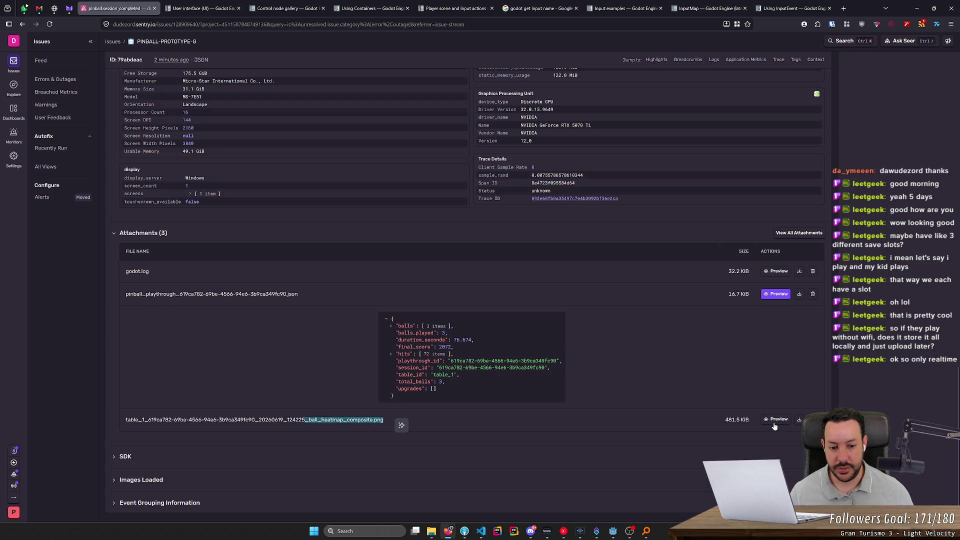
left_click(776, 419)
scroll(697, 425, "down", 4)
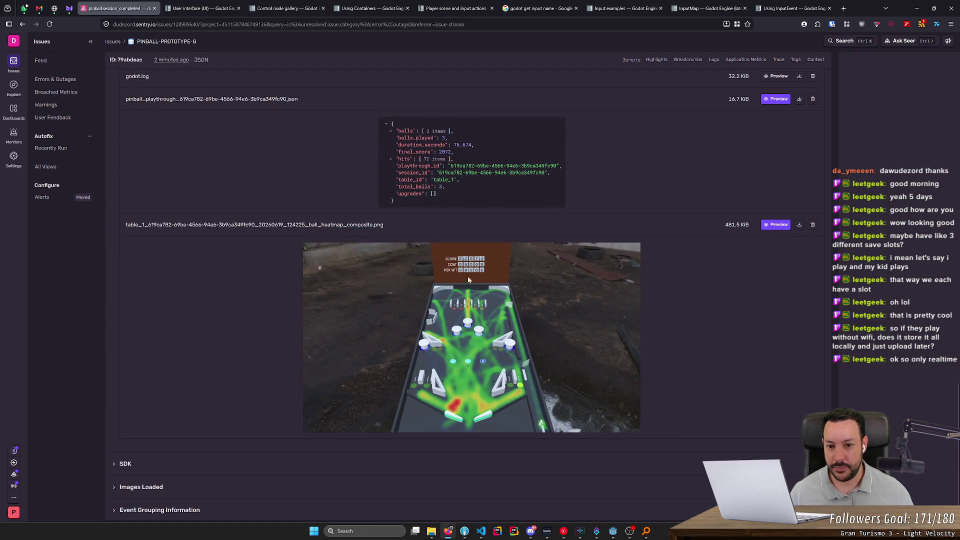
scroll(469, 279, "up", 2)
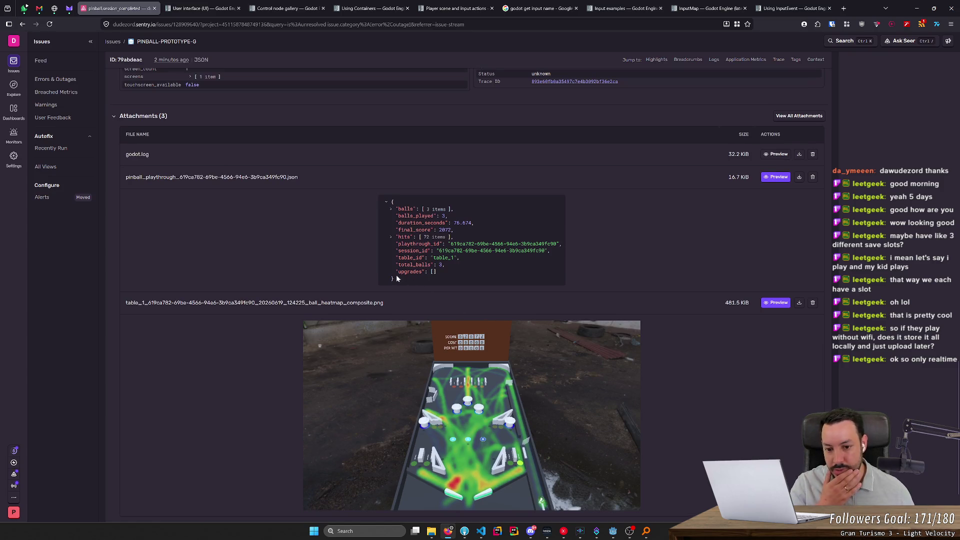
- Expand the balls array and all three ball entries in the JSON preview
left_click(391, 209)
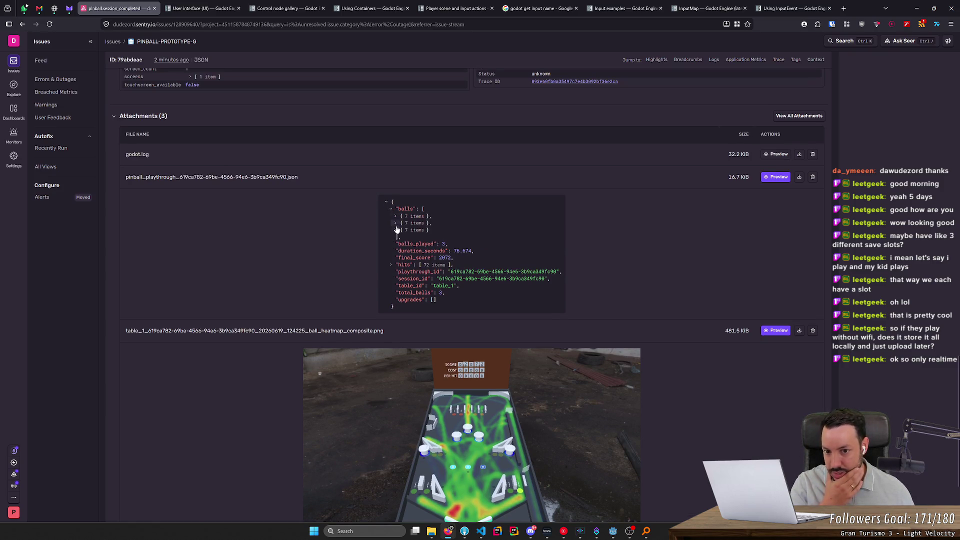
left_click(395, 223)
left_click(396, 216)
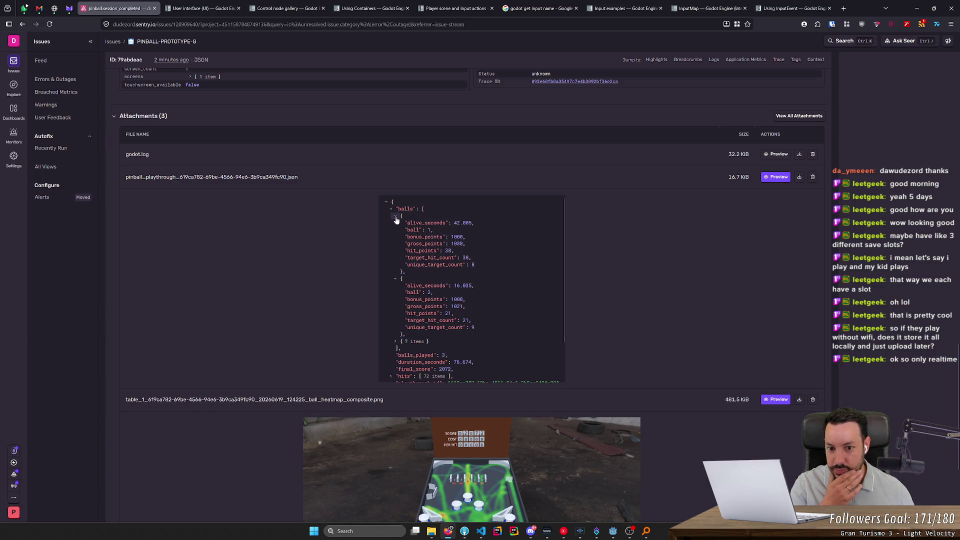
scroll(471, 288, "down", 2)
left_click(395, 299)
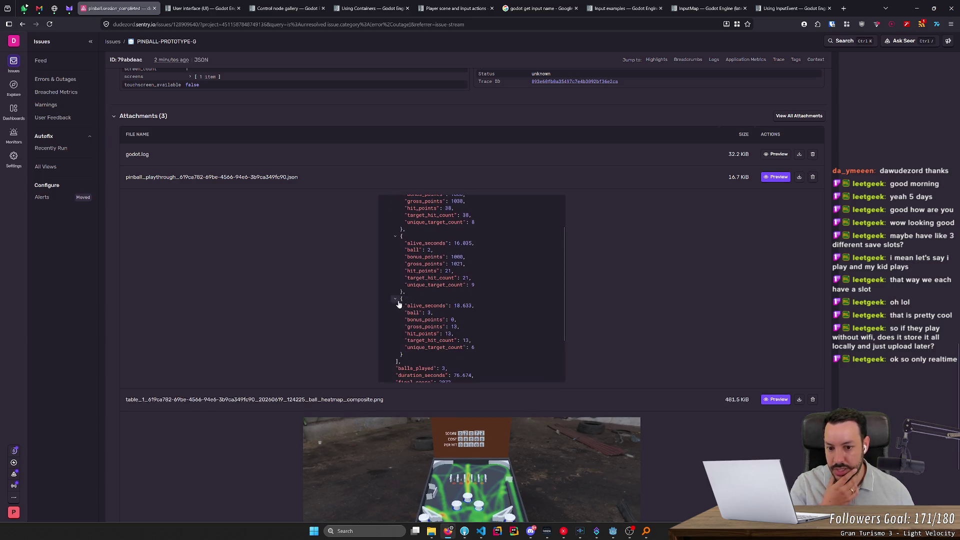
scroll(393, 300, "up", 2)
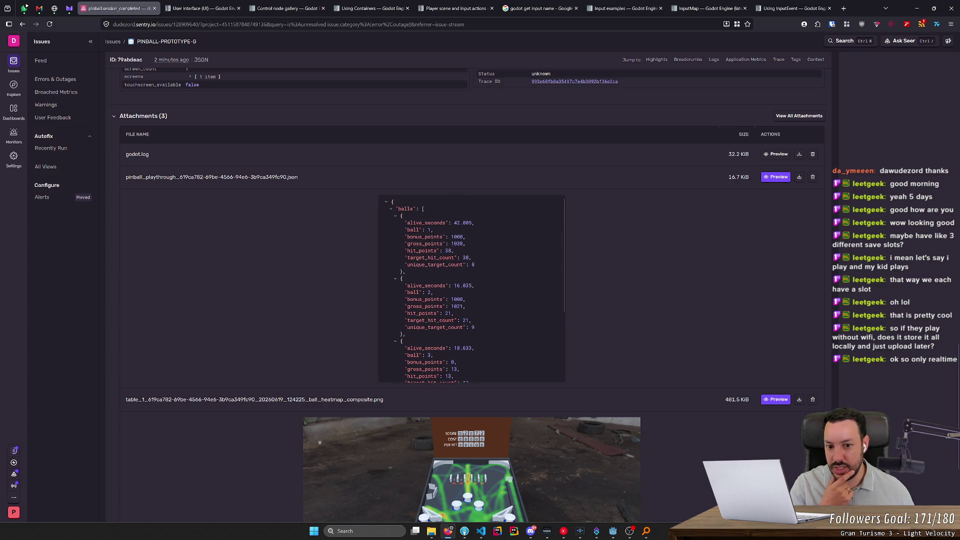
left_click(478, 222)
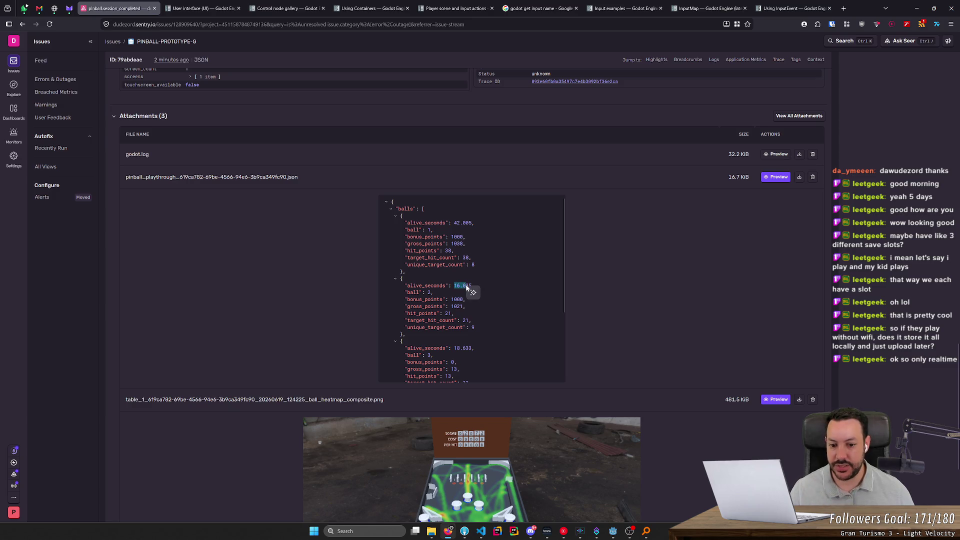
scroll(470, 290, "down", 1)
left_click_drag(466, 311, 442, 310)
left_click(470, 311)
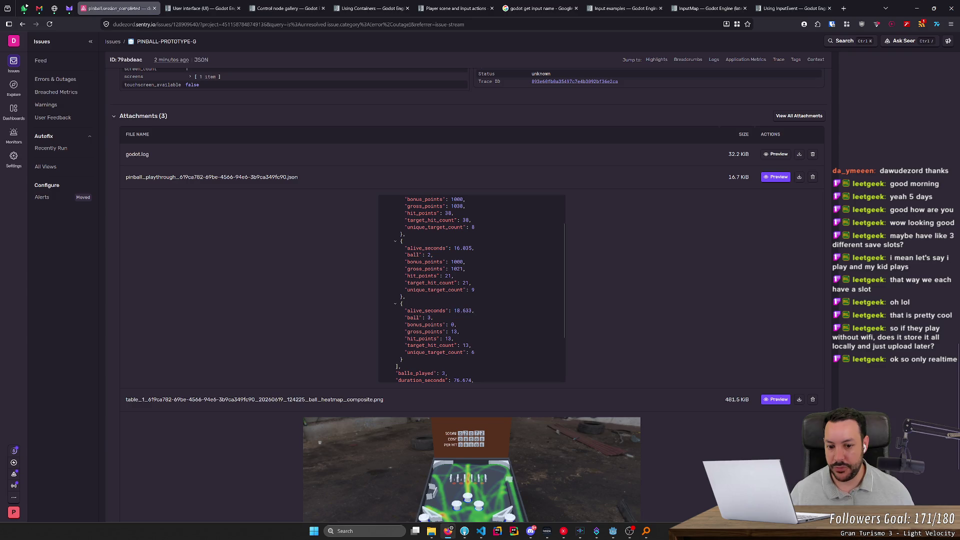
- Scroll through the per-ball stats and select the final_score value 2072
scroll(457, 255, "up", 1)
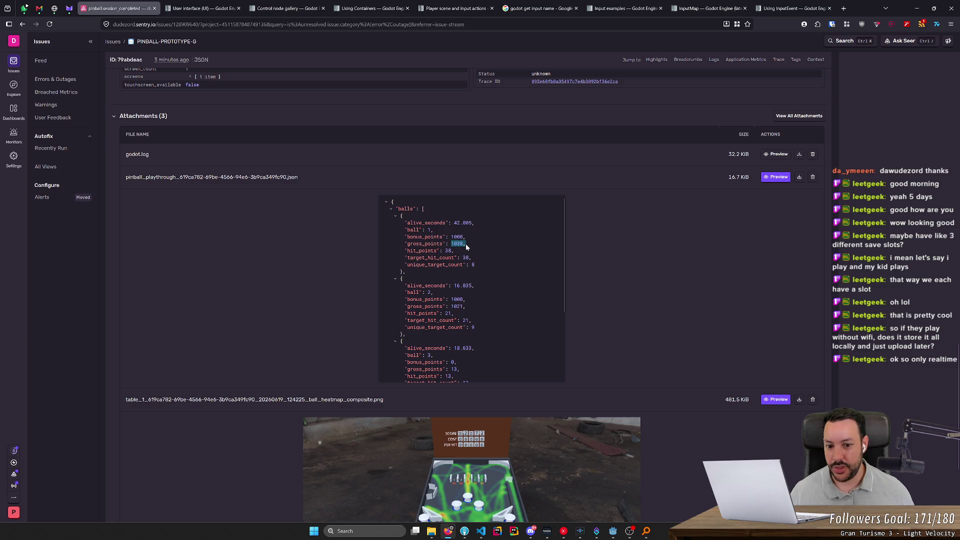
scroll(473, 294, "down", 3)
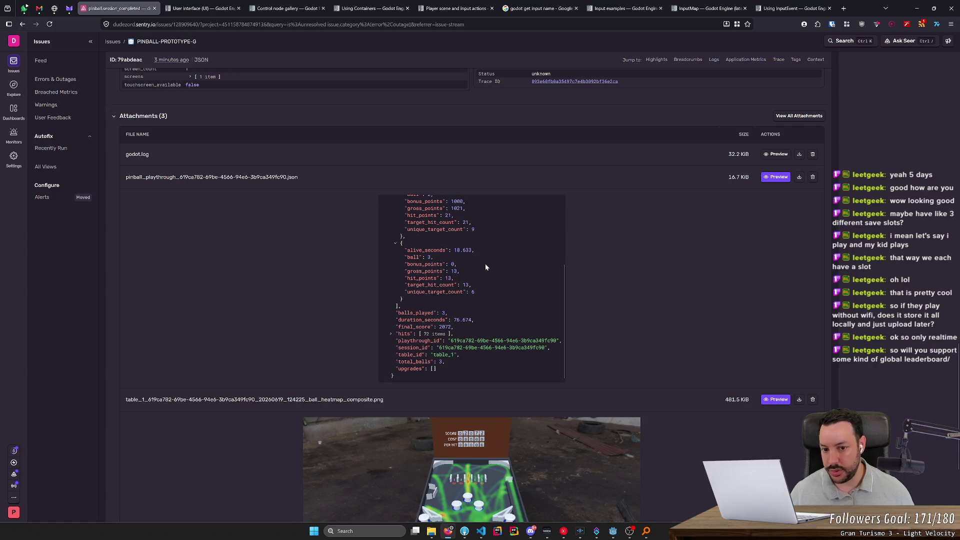
scroll(477, 293, "up", 3)
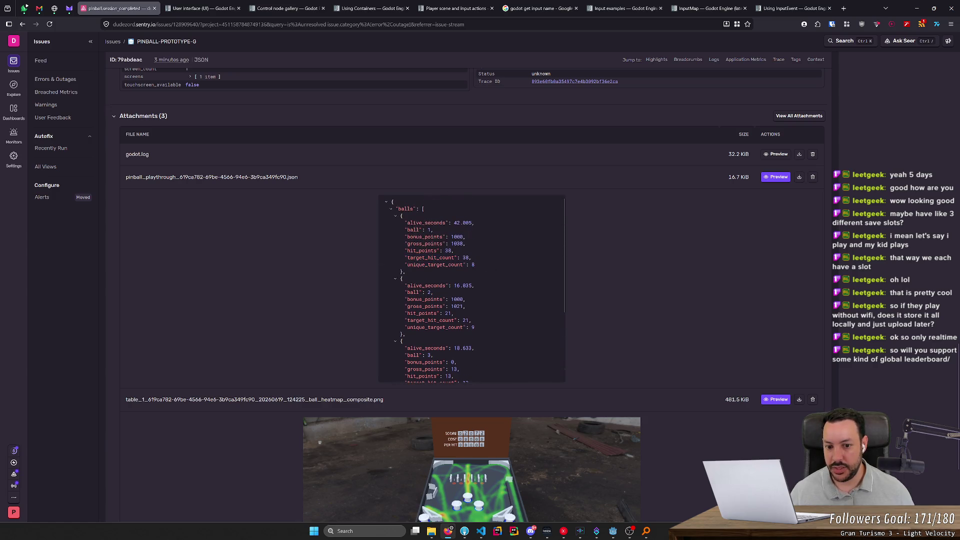
left_click(473, 264)
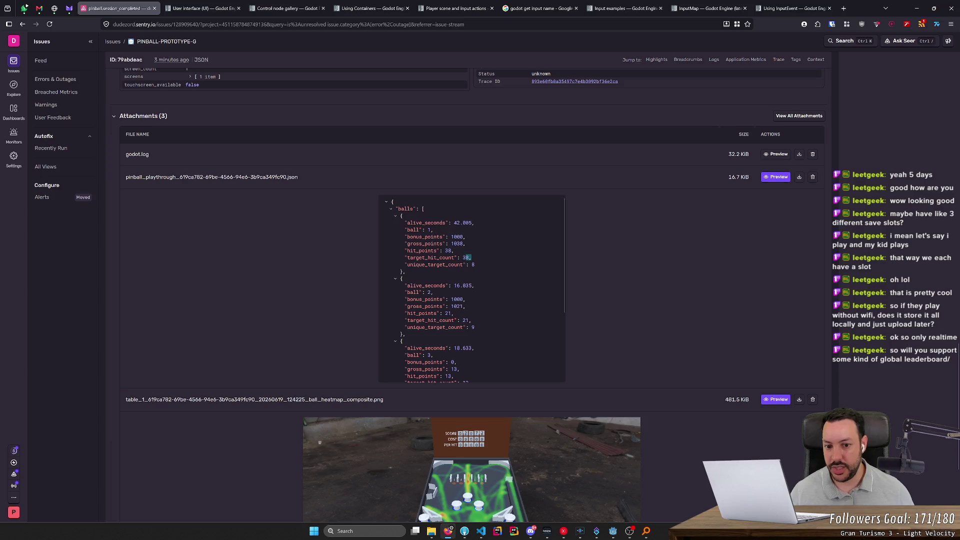
scroll(481, 282, "down", 2)
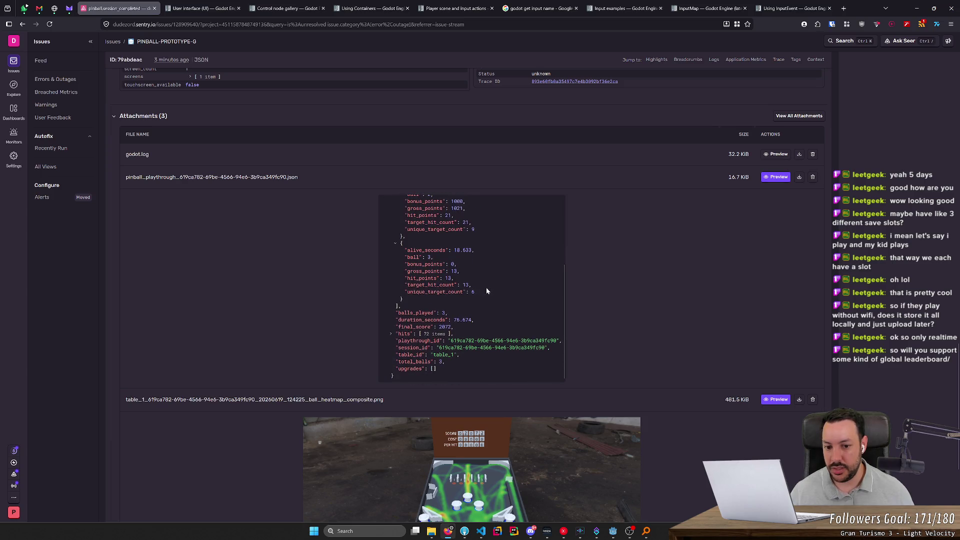
mouse_move(424, 285)
left_mouse_down()
mouse_move(471, 284)
mouse_move(454, 292)
left_mouse_up()
left_click(494, 279)
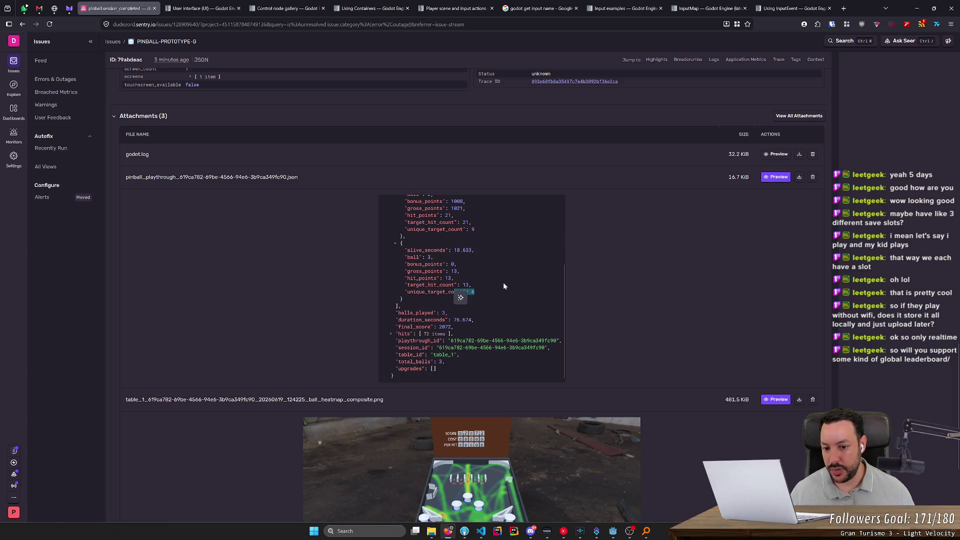
scroll(480, 294, "down", 3)
double_click(445, 249)
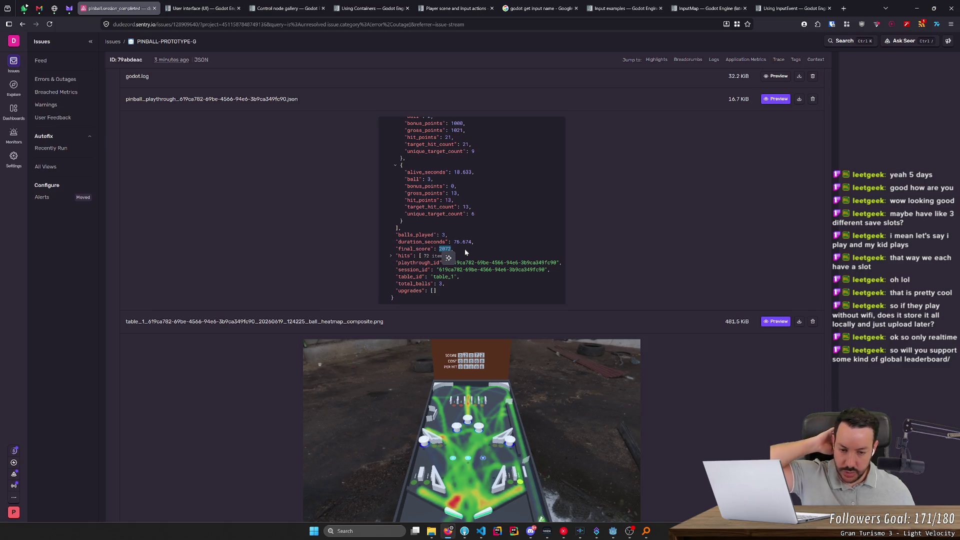
- Scroll past ball 3's stats (10.633 alive_seconds, 13 gross_points) until heatmap_composite.png is fully visible
scroll(465, 250, "down", 2)
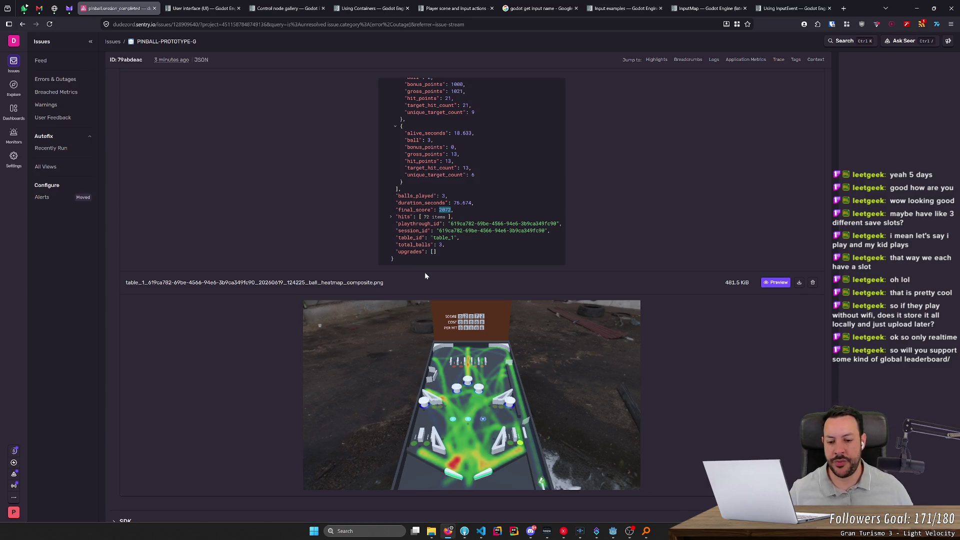
scroll(427, 369, "down", 2)
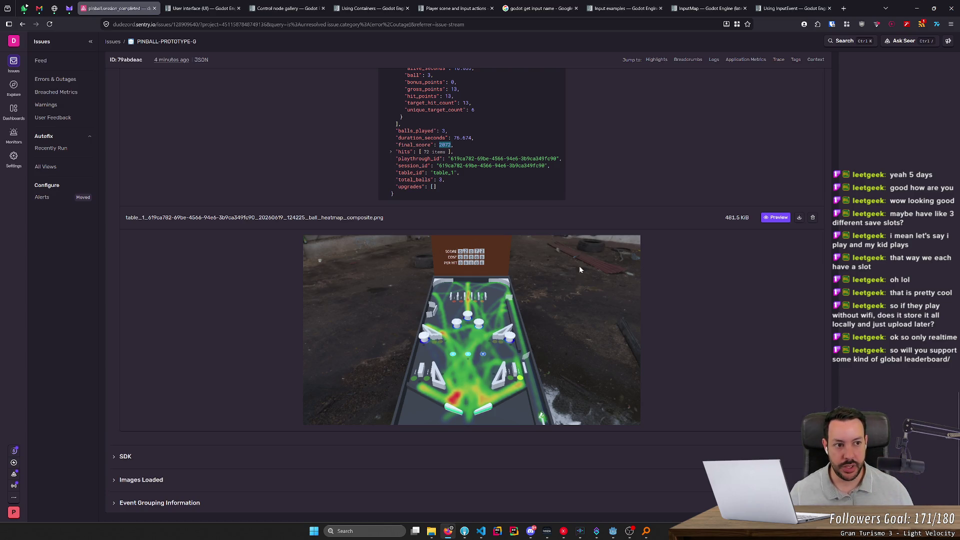
scroll(225, 267, "up", 4)
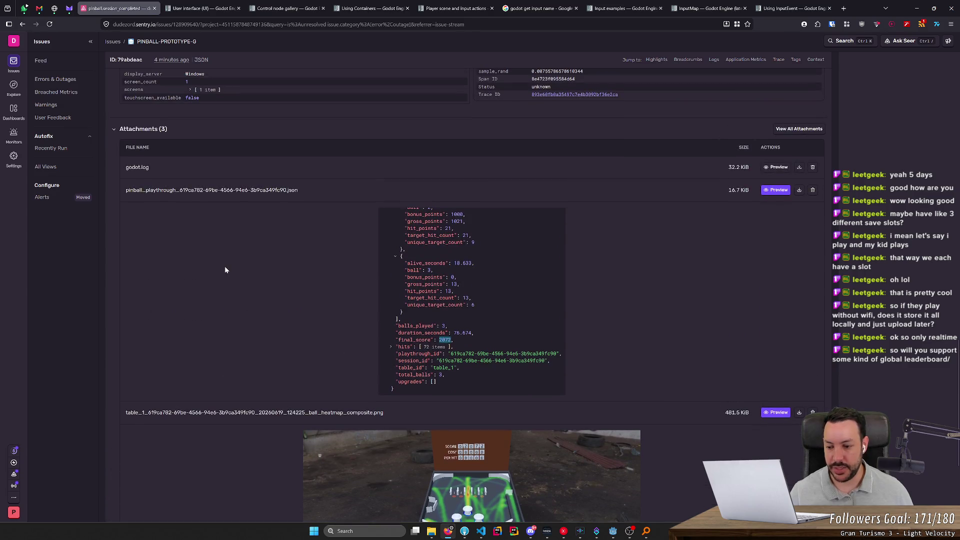
scroll(225, 268, "down", 4)
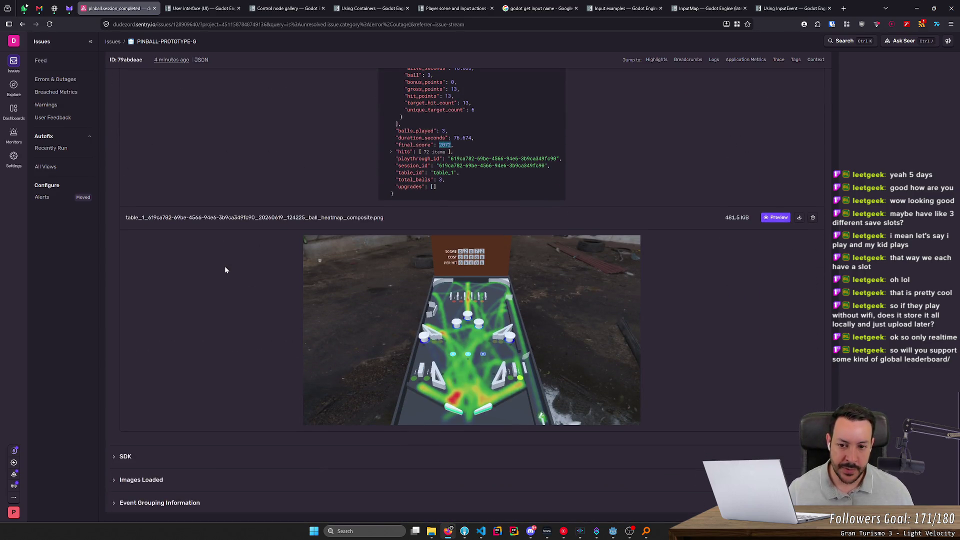
scroll(225, 269, "up", 3)
scroll(229, 272, "down", 3)
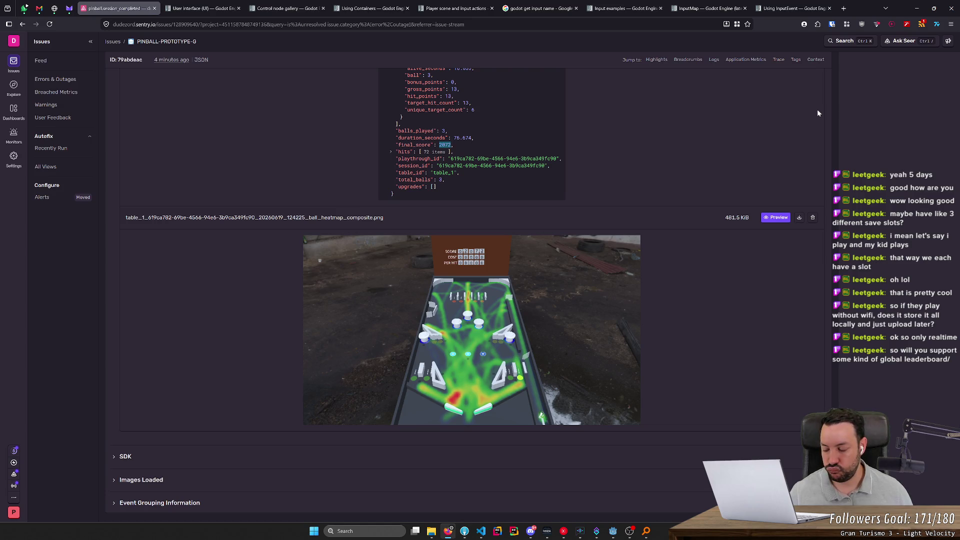
- Minimize the browser, inspect the game with Windows Magnifier, close the floating game window and stop the game
left_click(913, 10)
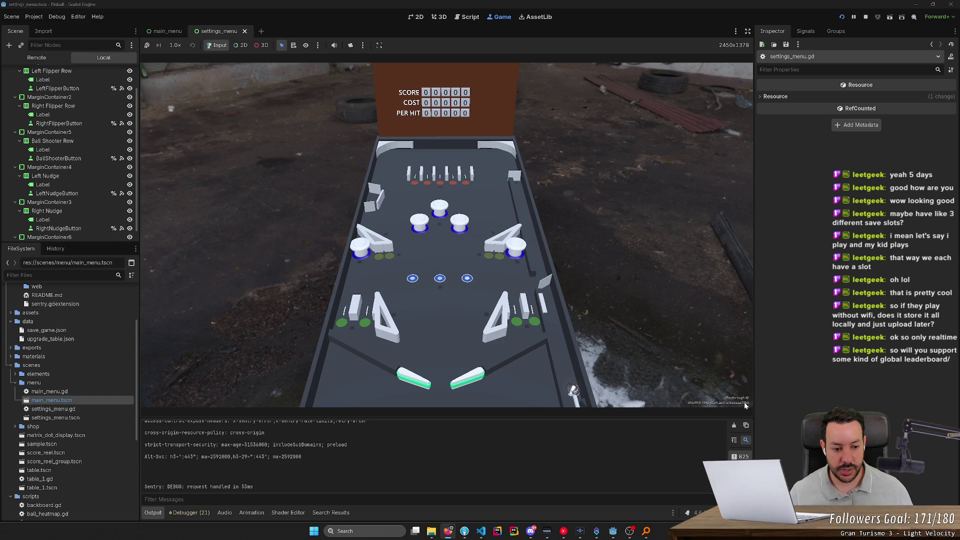
key("super")
type("magnifier")
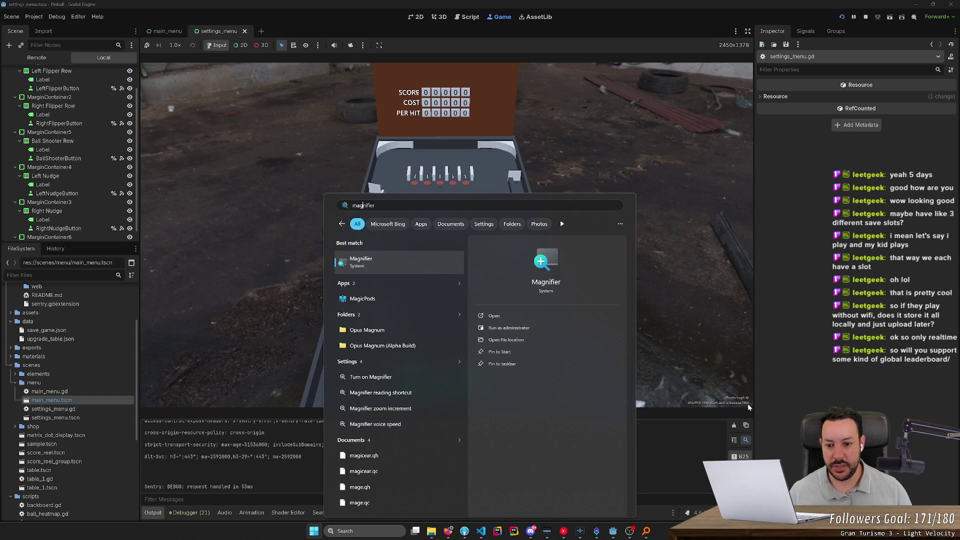
key("Return")
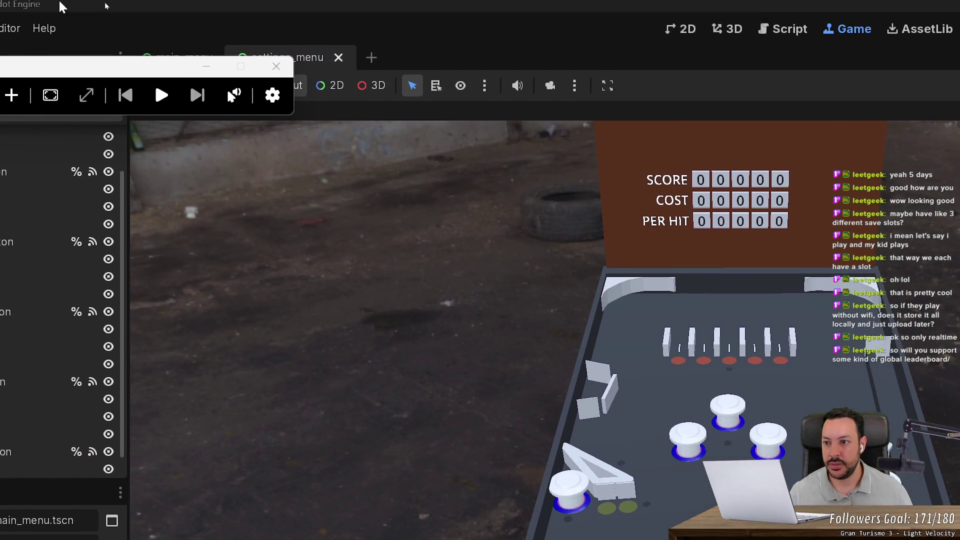
left_click(276, 66)
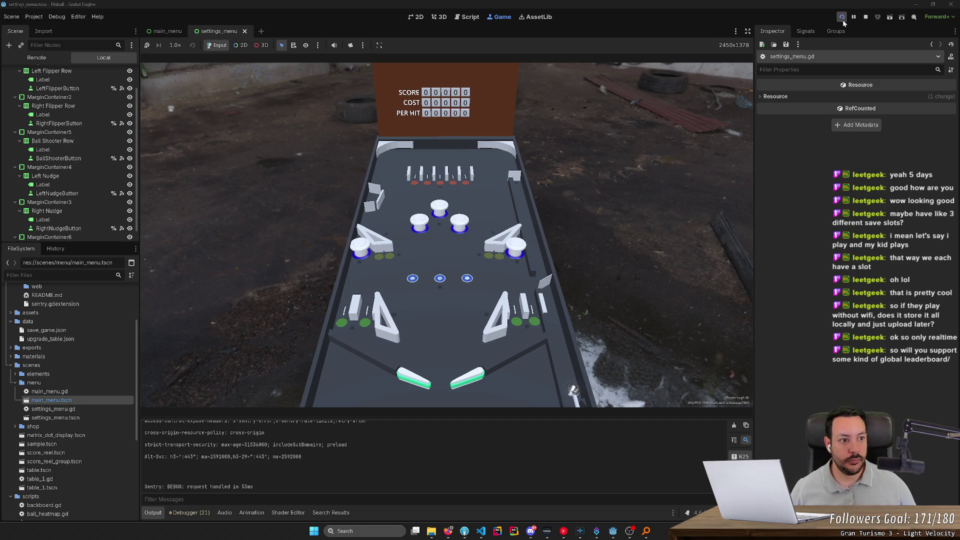
left_click(866, 19)
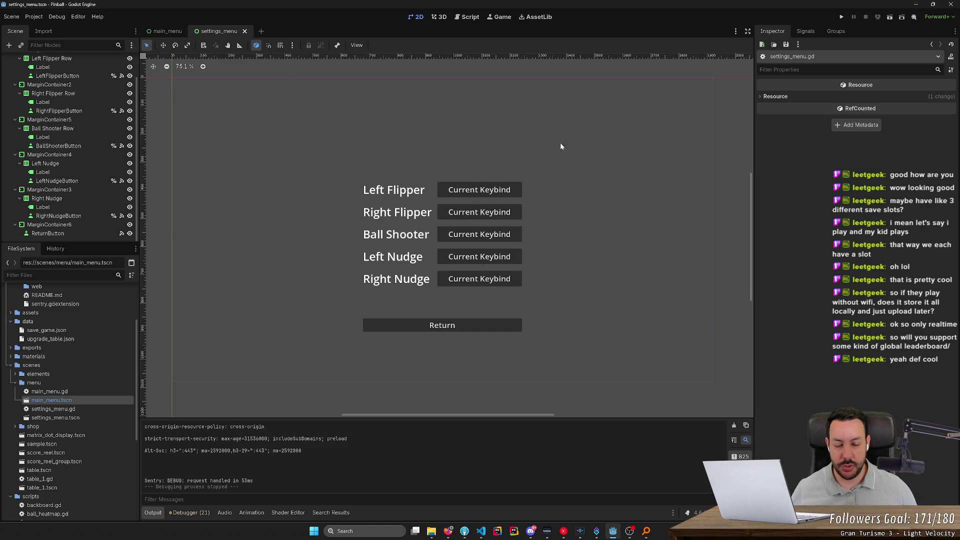
- Run the game from settings_menu, start rebinding Left Flipper (Left Shift) in Settings, then switch to 3D
left_click(169, 34)
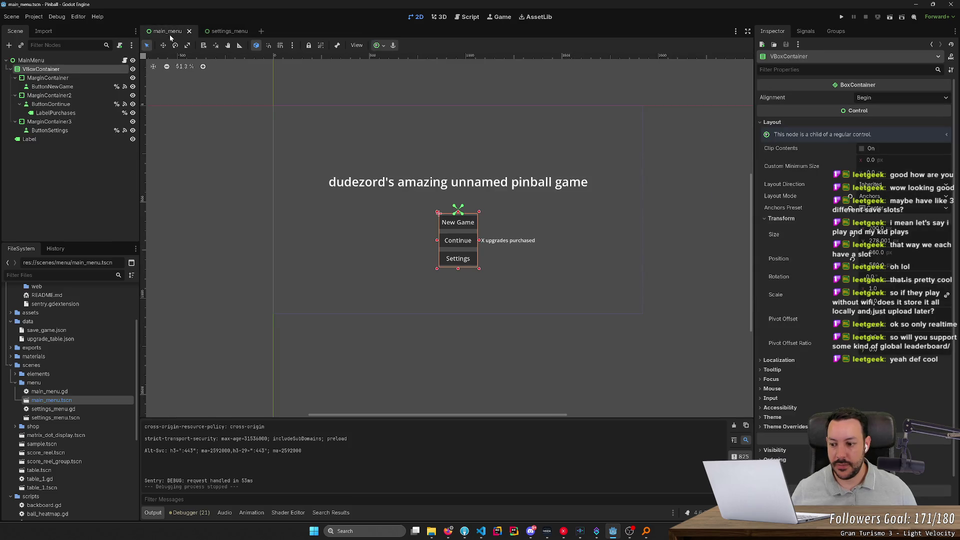
left_click(226, 33)
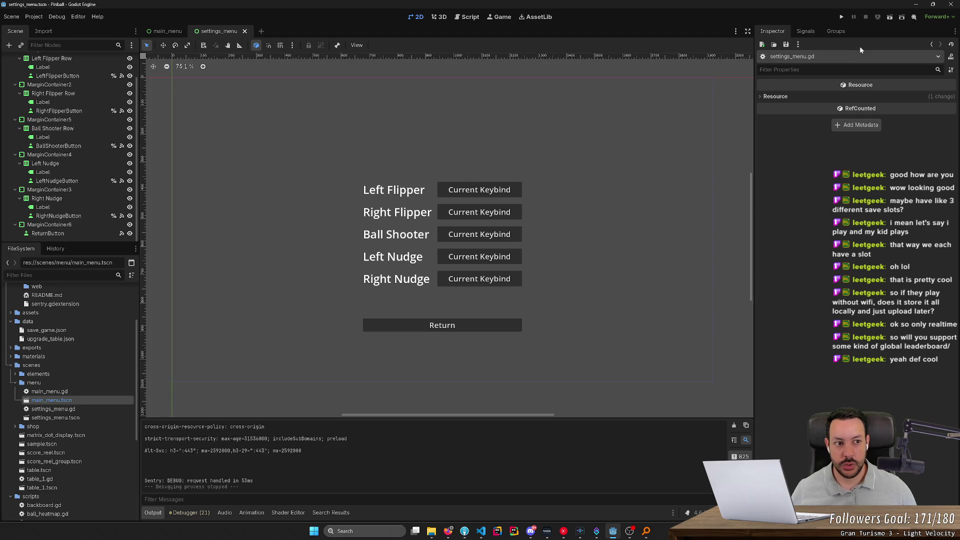
left_click(840, 18)
left_click(455, 303)
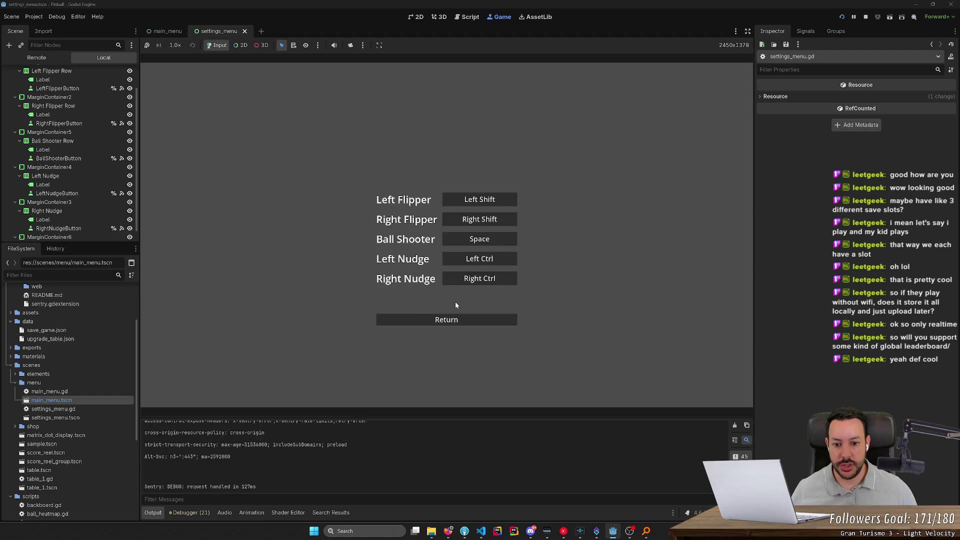
left_click(493, 201)
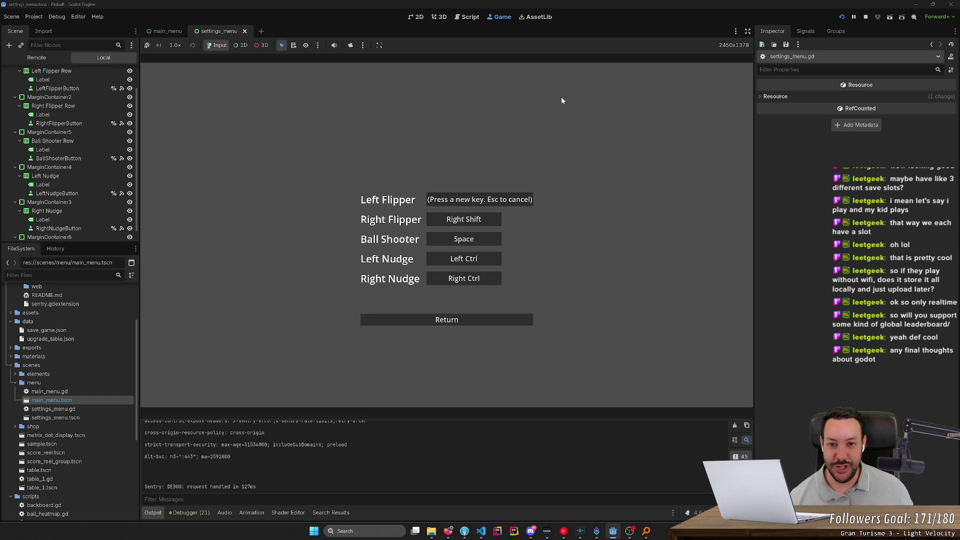
left_click(443, 19)
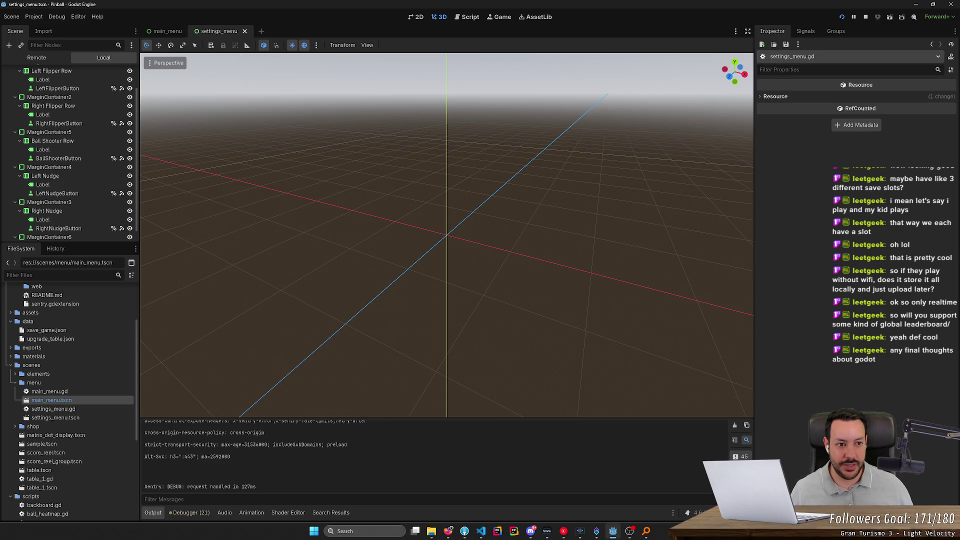
- Resize the Inspector panel and bring up the main_menu scene's title and buttons in 2D
left_click_drag(754, 66, 855, 85)
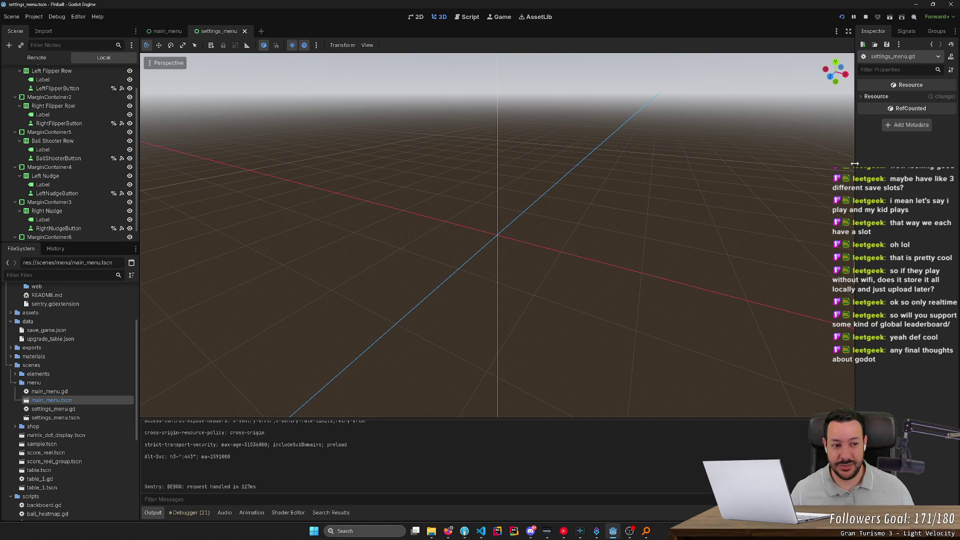
left_click_drag(855, 165, 781, 168)
left_click(167, 31)
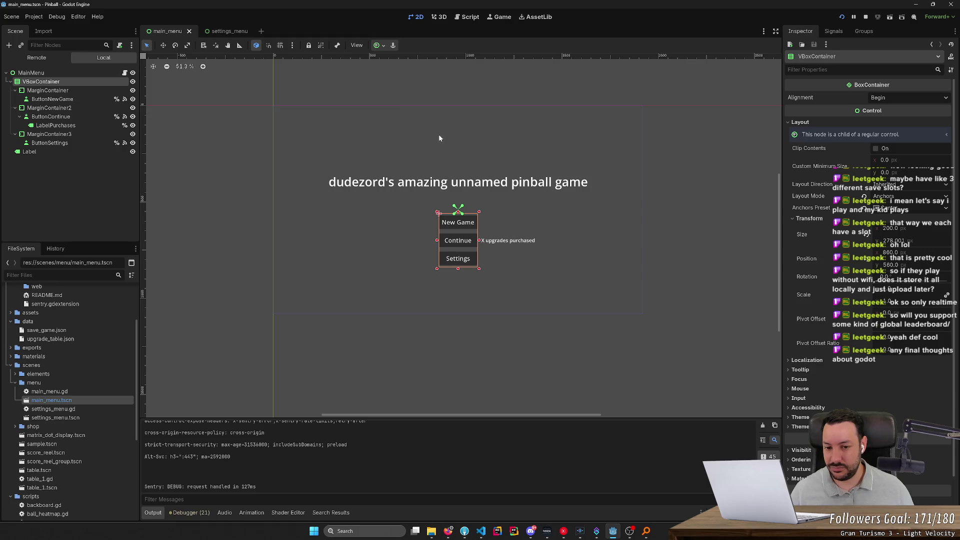
- Pan and zoom the main_menu canvas to center the menu
right_click(438, 135)
left_click_drag(461, 109, 511, 112)
scroll(422, 141, "up", 5)
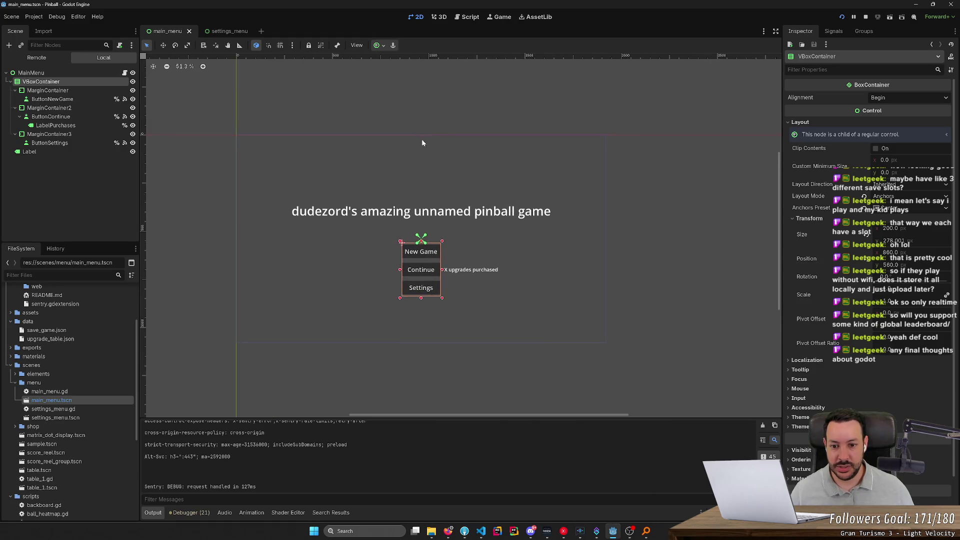
scroll(442, 95, "down", 1)
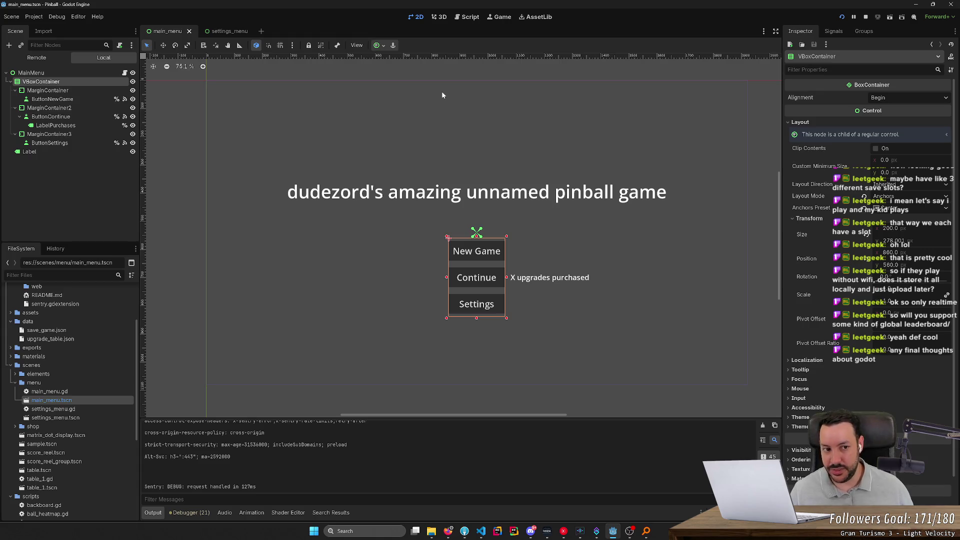
left_click_drag(442, 95, 436, 95)
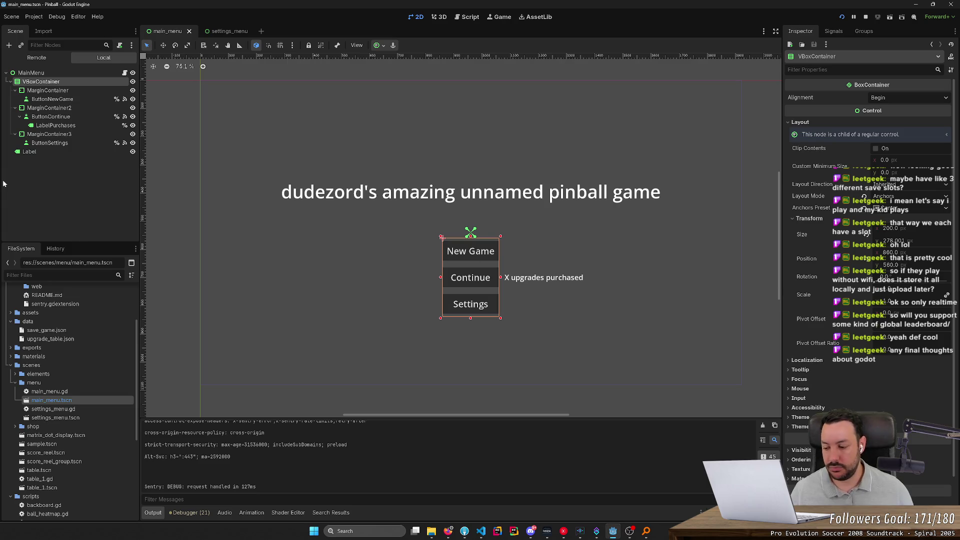
- Deselect the VBoxContainer, switch to the settings_menu scene and show its Signals dock
left_click(437, 67)
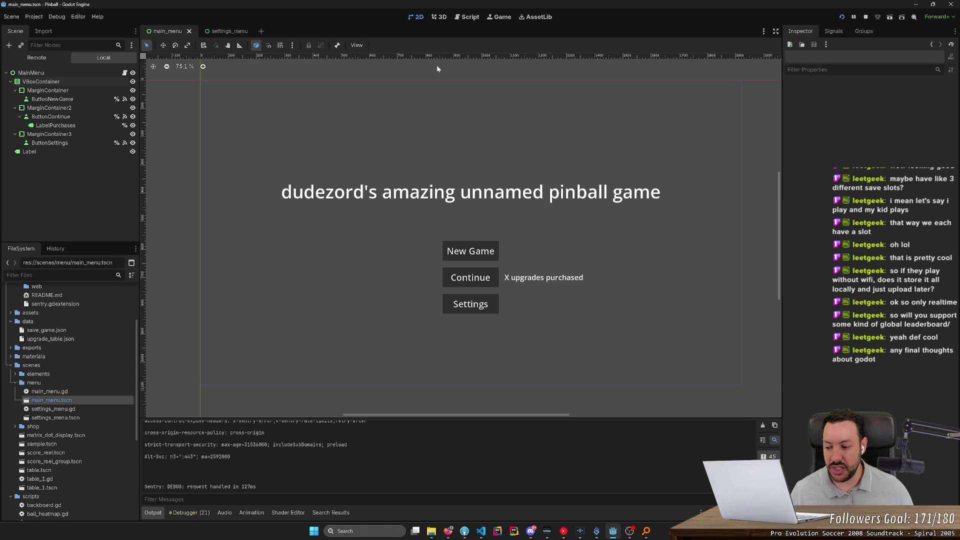
left_click(231, 33)
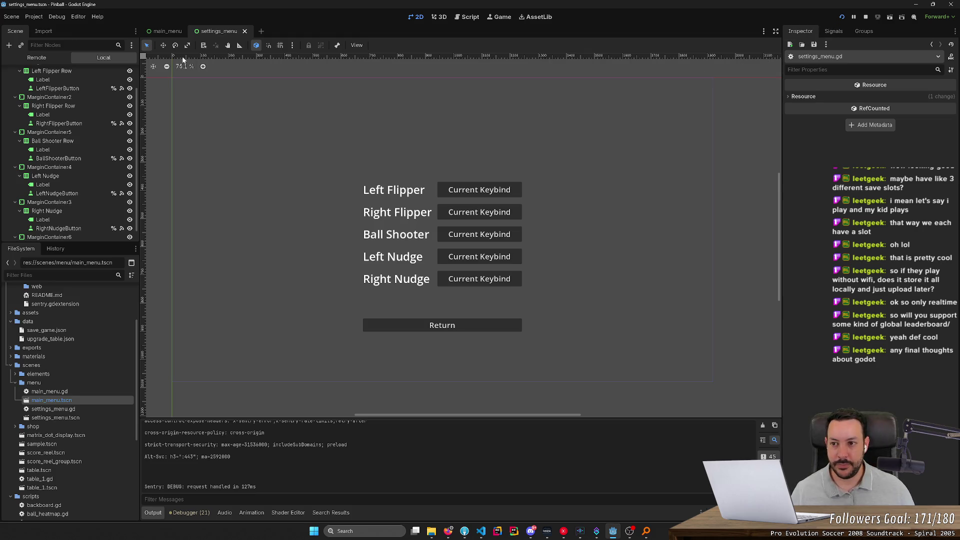
left_click(832, 31)
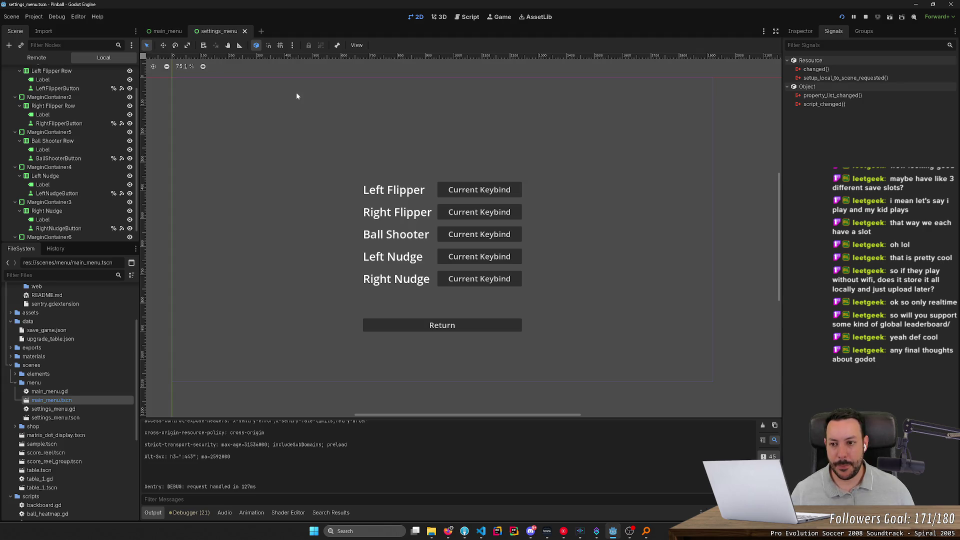
- Open settings_menu.gd, change the prompt to '(Press a new key; Esc to cancel)' and save
scroll(116, 91, "up", 2)
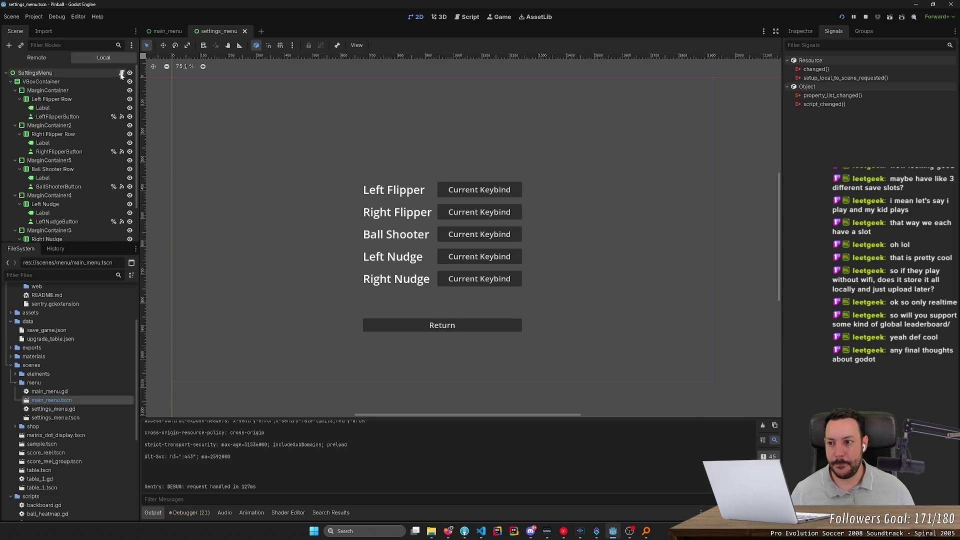
left_click(121, 73)
double_click(376, 161)
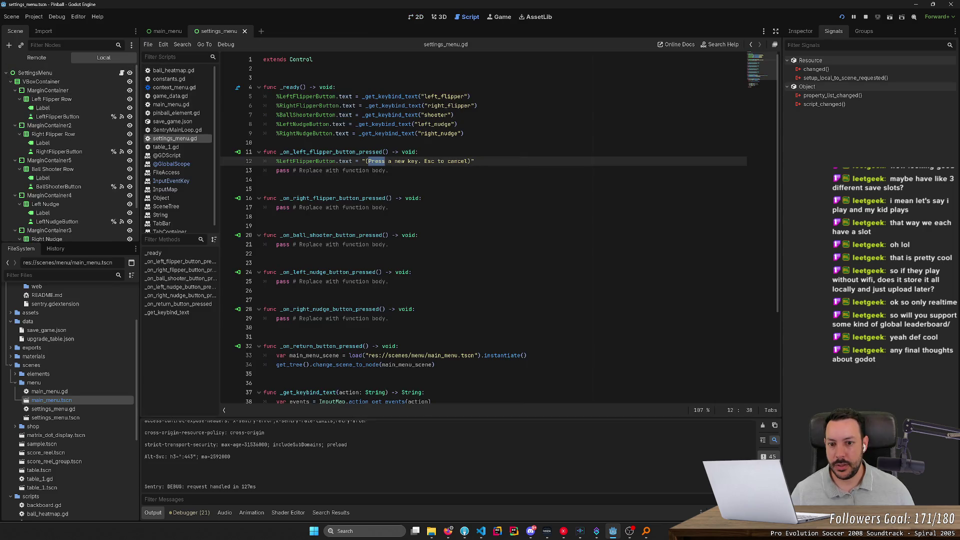
left_click(423, 161)
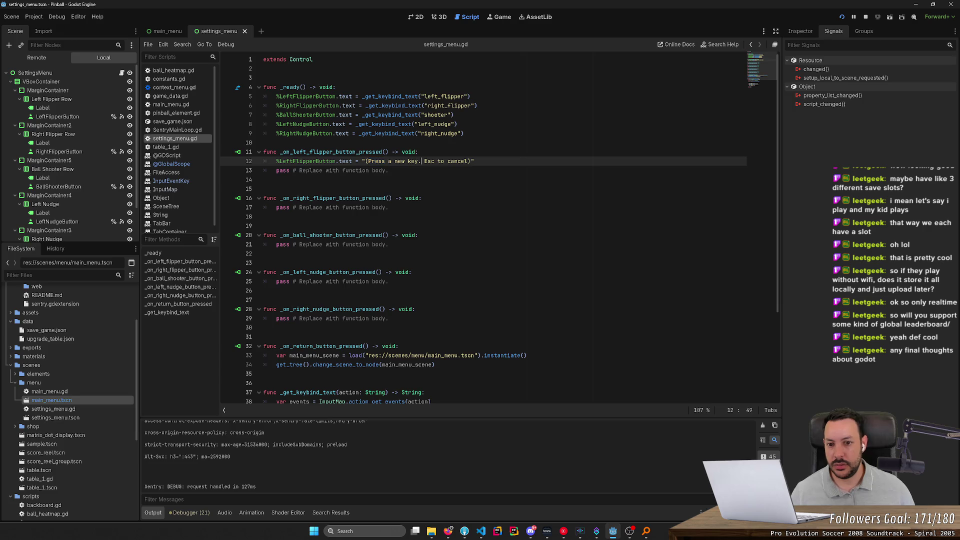
key("BackSpace")
type(";")
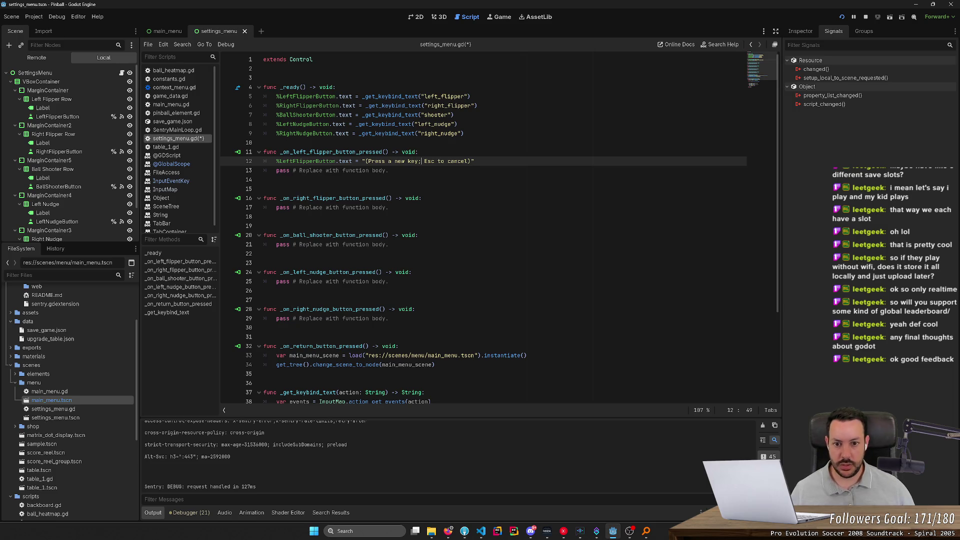
key("ctrl+s")
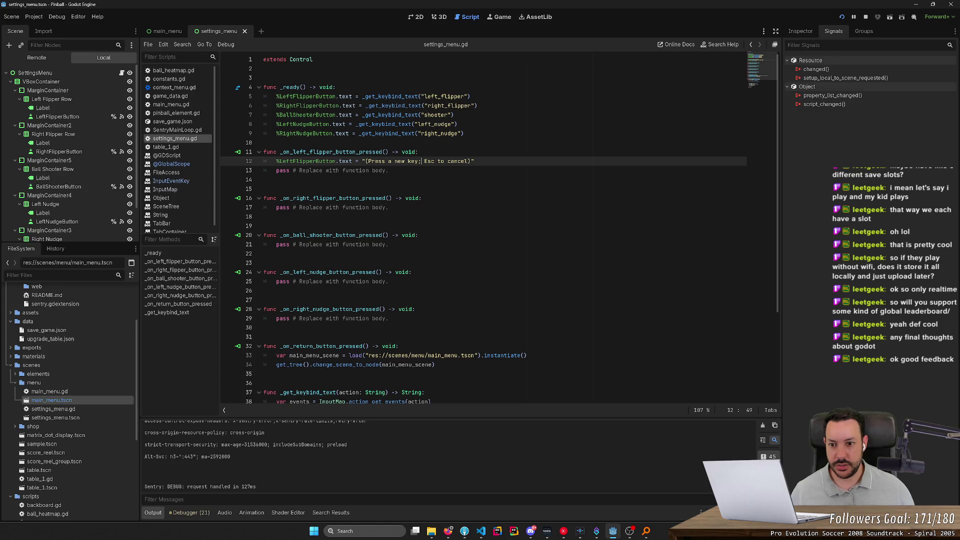
- Insert a blank line above the left flipper function and place the caret on empty line 3
left_click(264, 142)
key("Return")
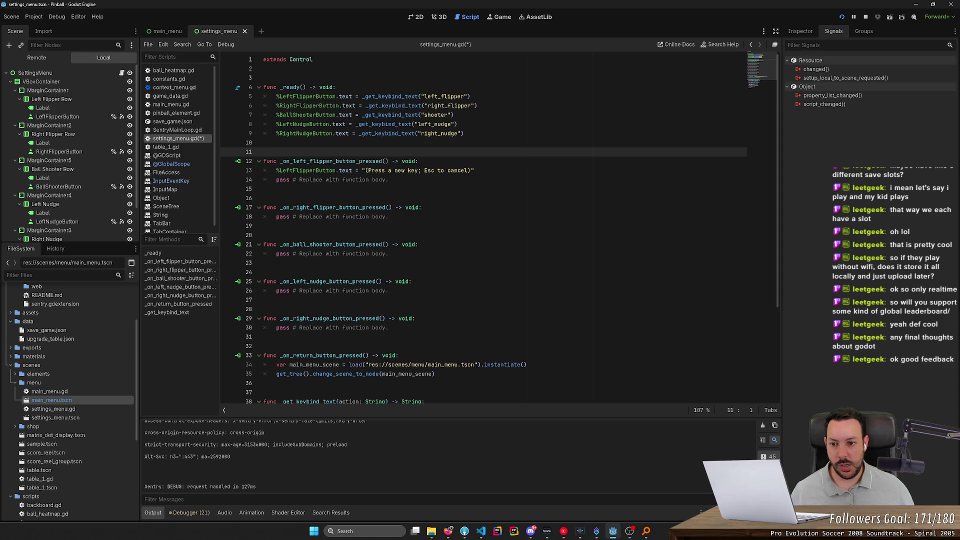
left_click(263, 78)
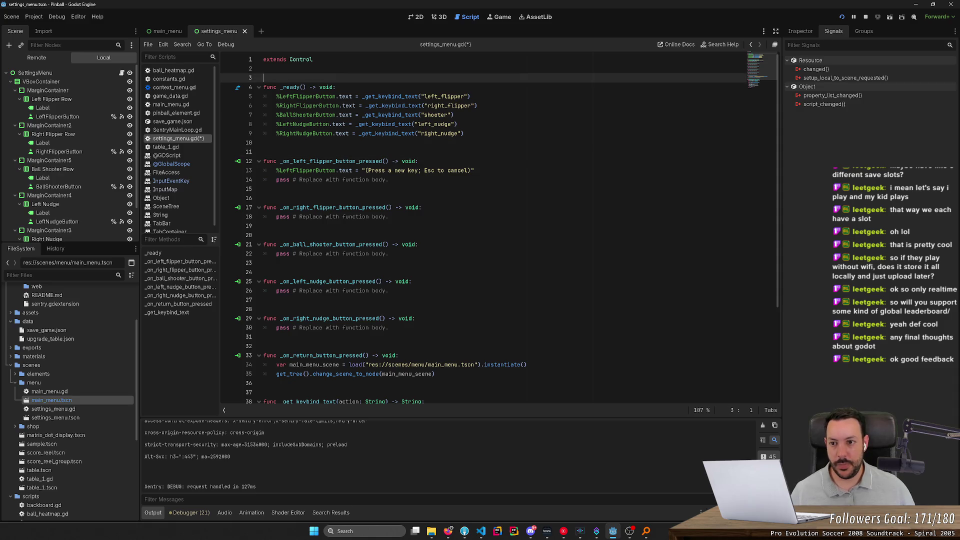
- Declare 'var is_waiting_for_keybind = false' on line 3
type("var is_")
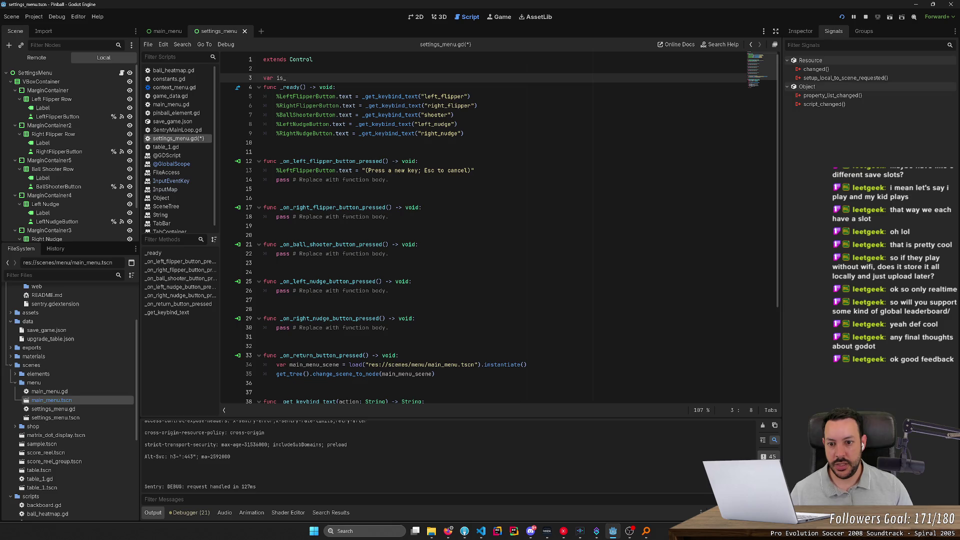
type("waiting")
type("_keybind")
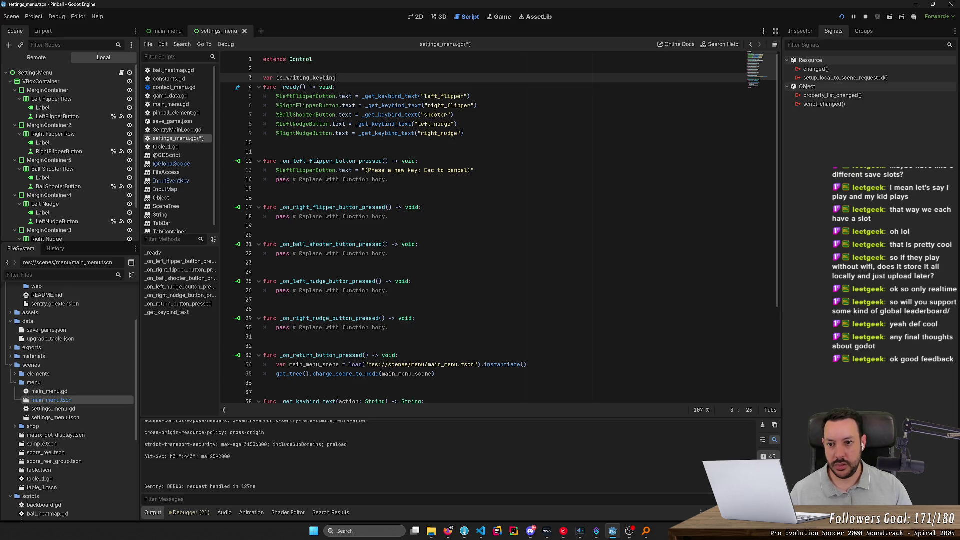
key("BackSpace")
key("BackSpace")
key("BackSpace")
type("tryin")
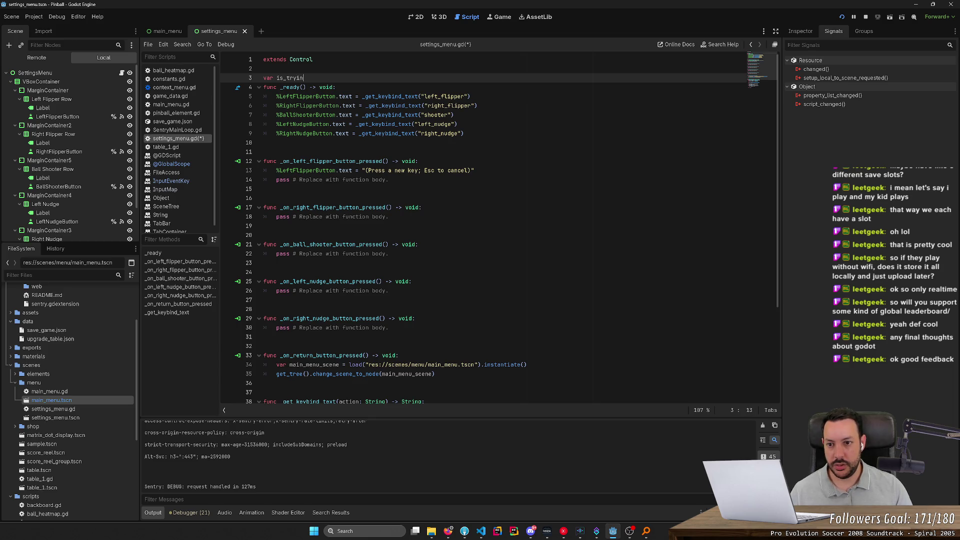
key("BackSpace")
key("BackSpace")
key("BackSpace")
key("BackSpace")
key("BackSpace")
type("waiting_for")
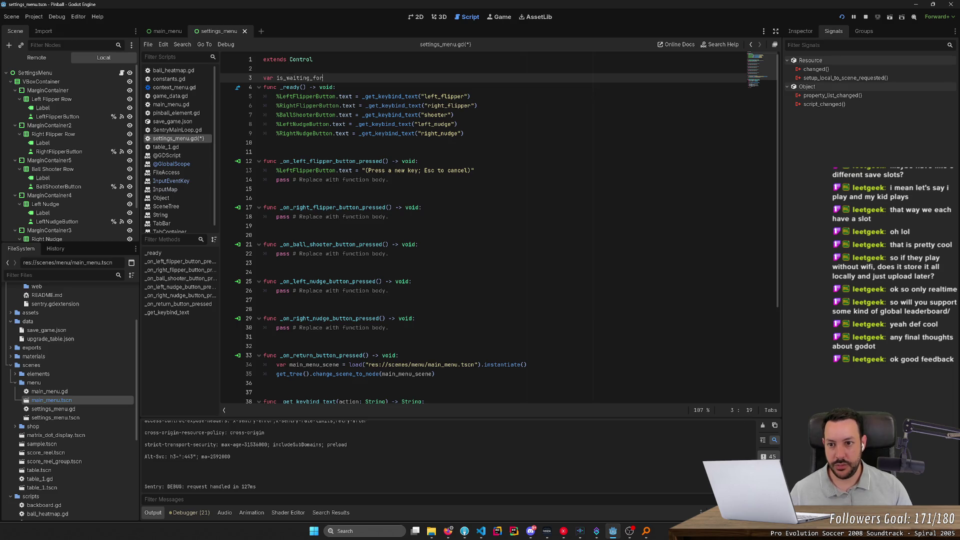
type("_keybing")
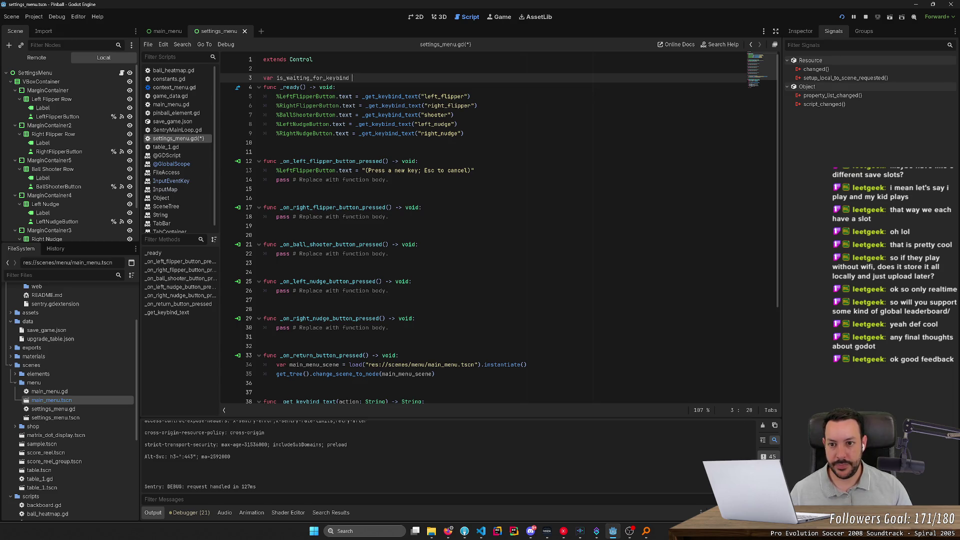
type("= false")
key("Return")
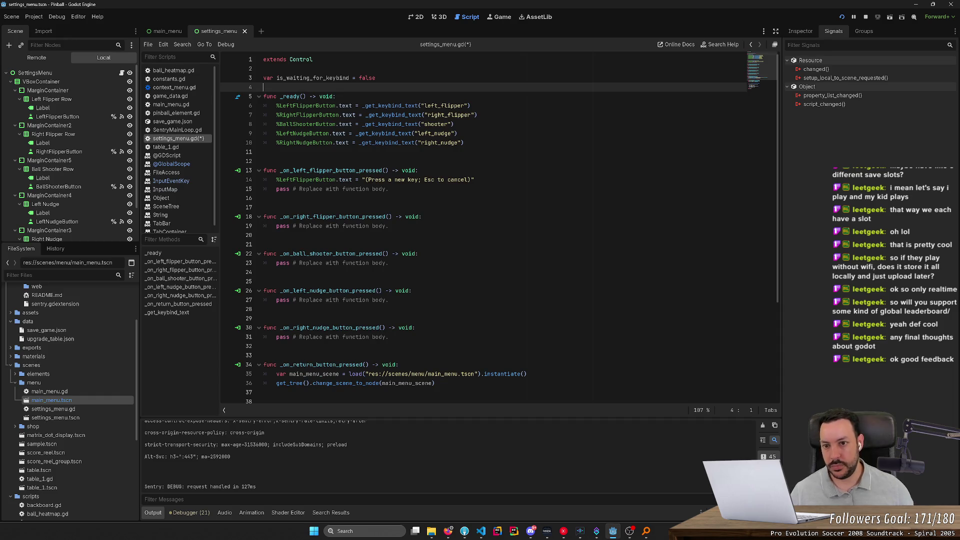
- Add 'is_waiting_for_keybind = true' under the left flipper prompt line
double_click(313, 77)
key("ctrl+c")
left_click(475, 180)
key("Return")
key("ctrl+v")
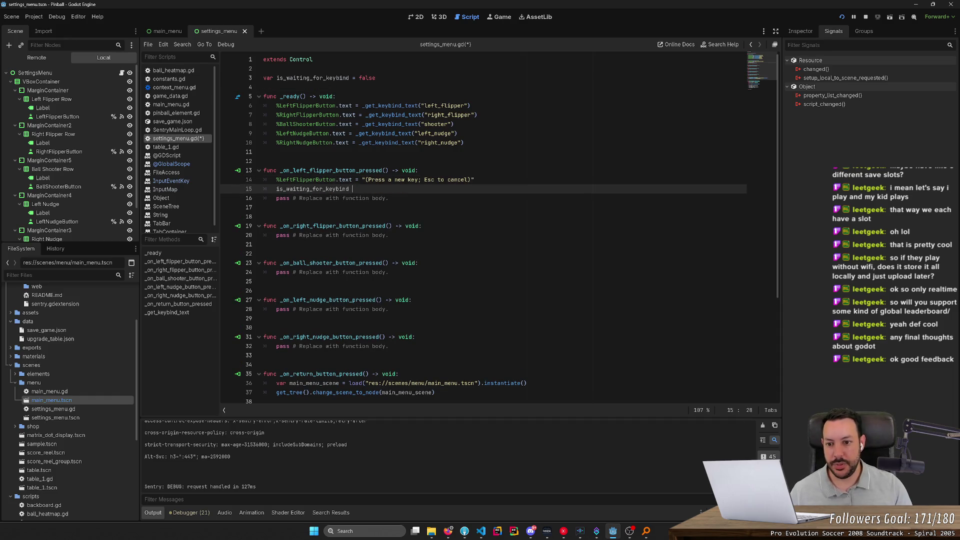
type("= true")
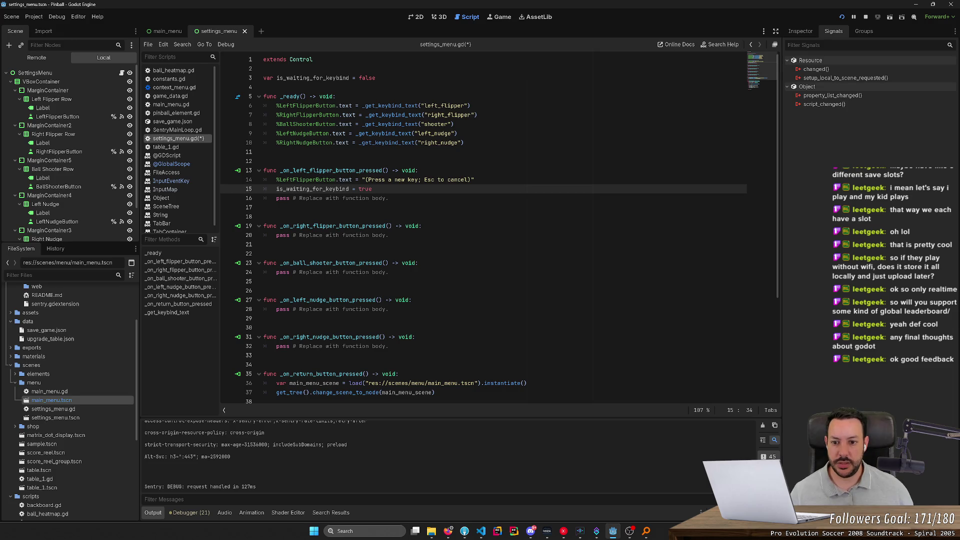
- Review the other button handlers and open a new line at line 12 for a helper function
left_click(352, 198)
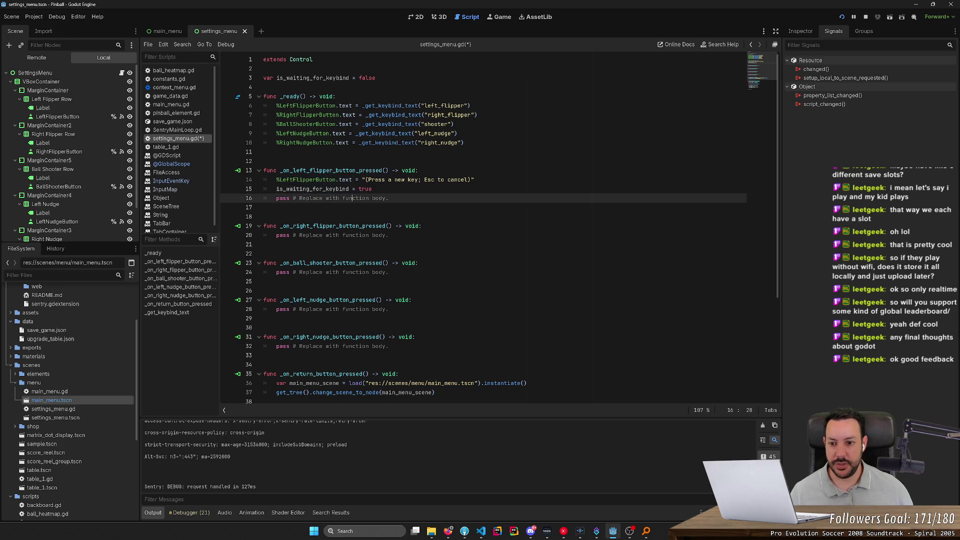
mouse_move(279, 235)
left_mouse_down()
mouse_move(270, 254)
mouse_move(393, 346)
mouse_move(264, 355)
left_mouse_up()
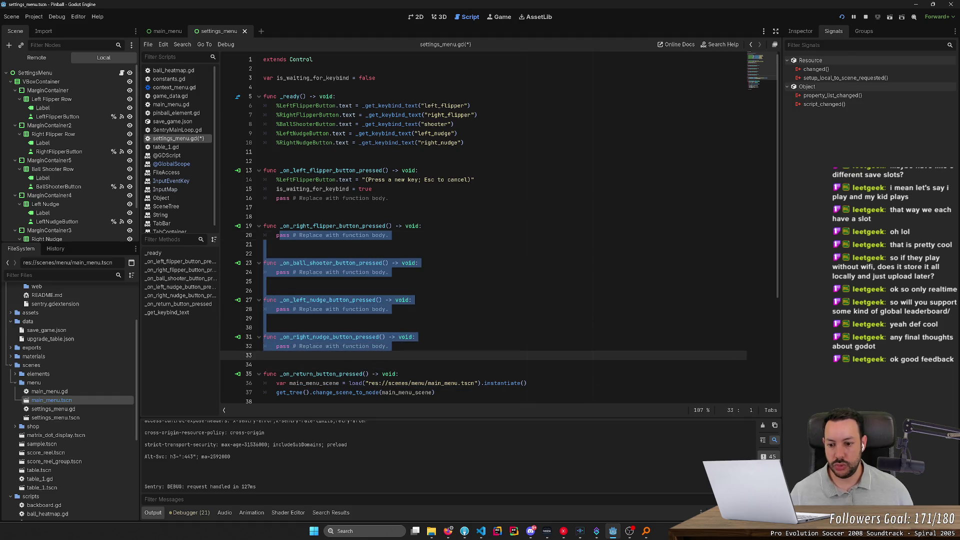
left_click(389, 309)
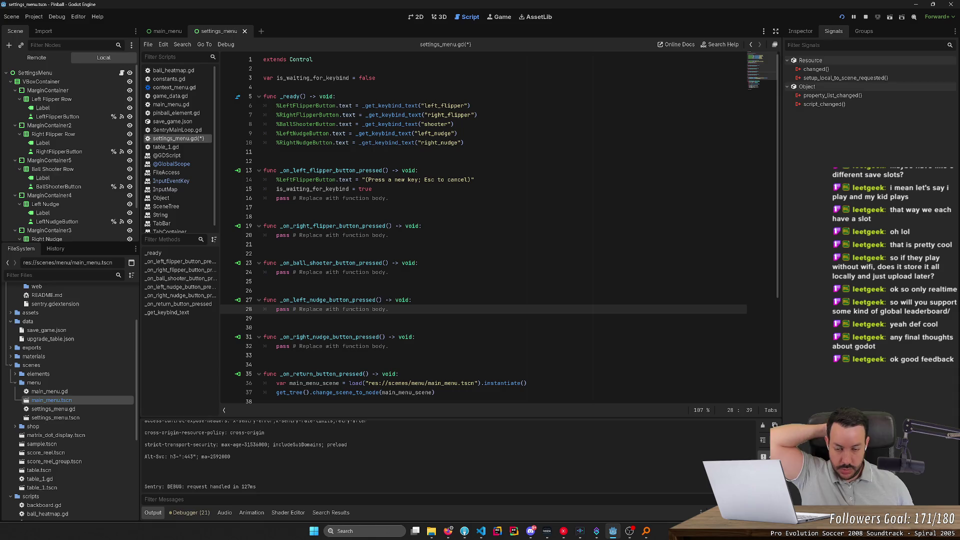
scroll(497, 228, "down", 3)
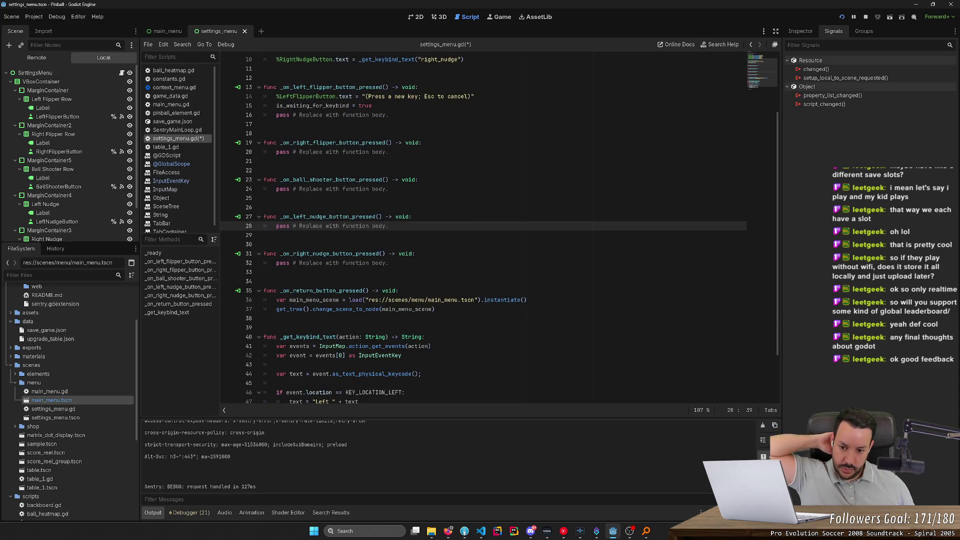
scroll(498, 228, "up", 3)
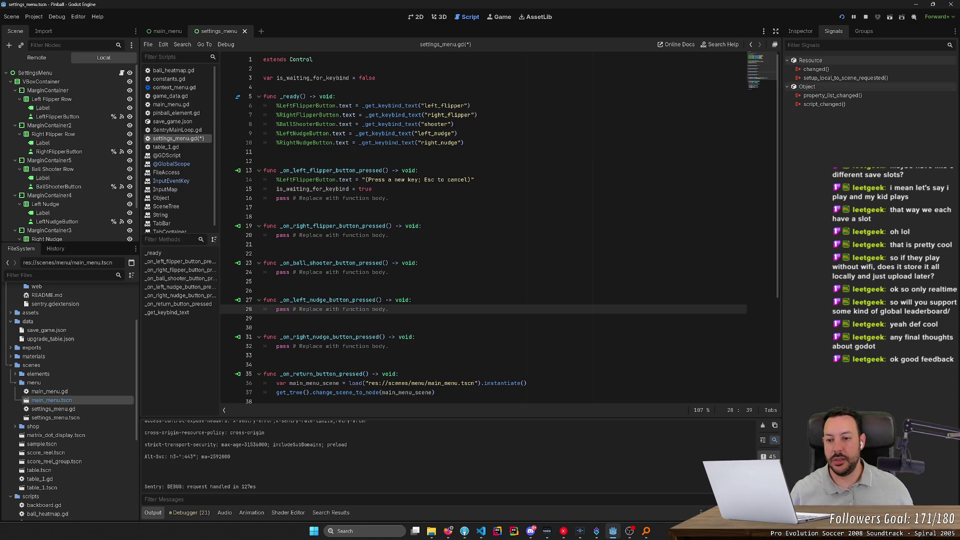
left_click(264, 160)
key("Return")
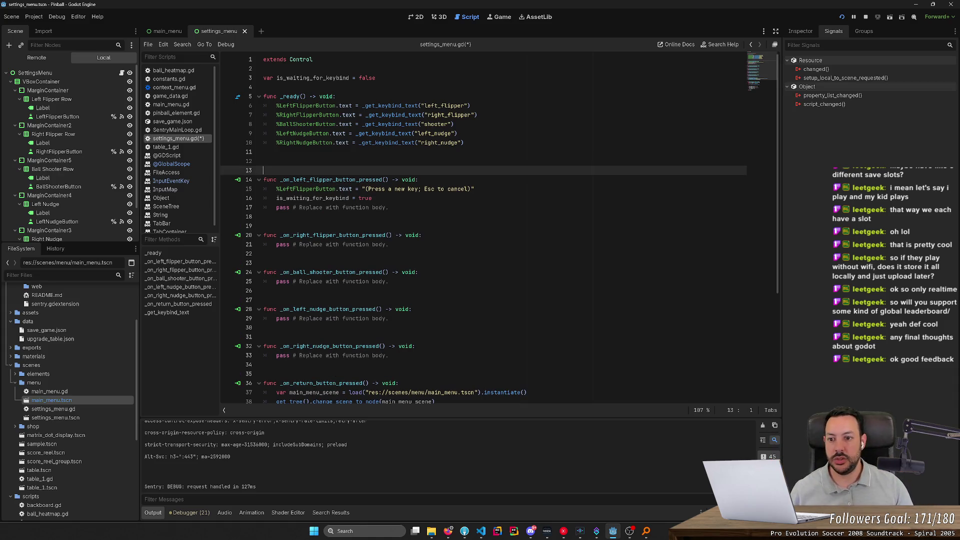
- Write the func _disable_all_buttons(): header and copy the five button names from _ready
type("func ")
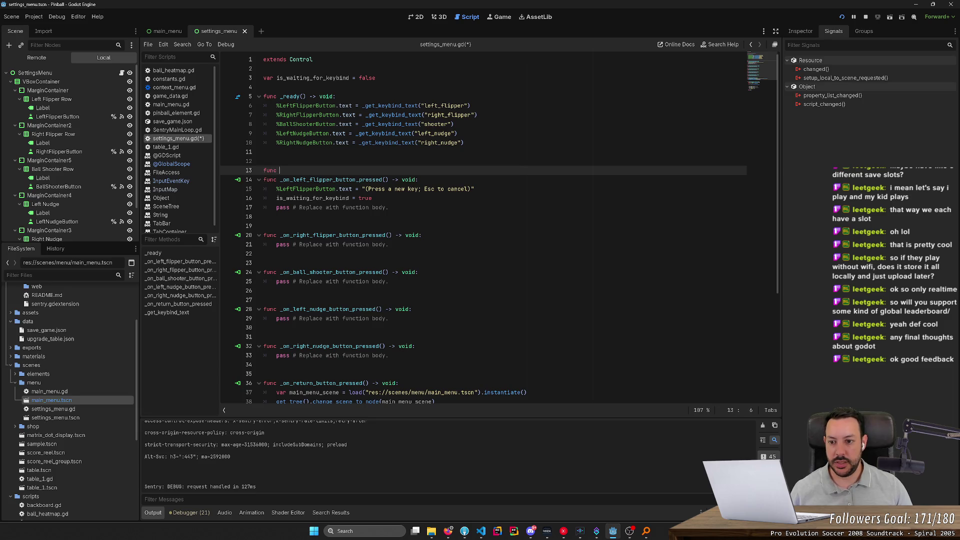
type("_disable_all")
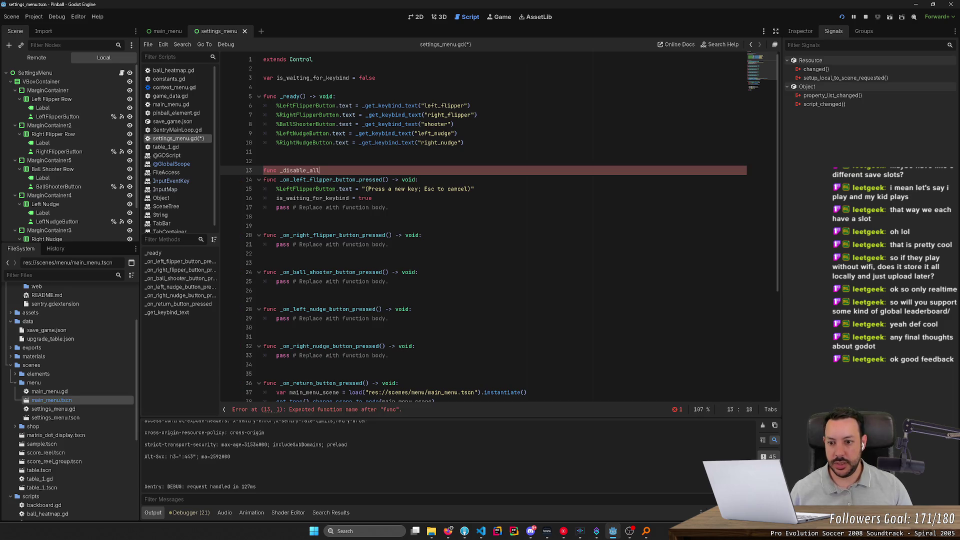
type("_buttons()")
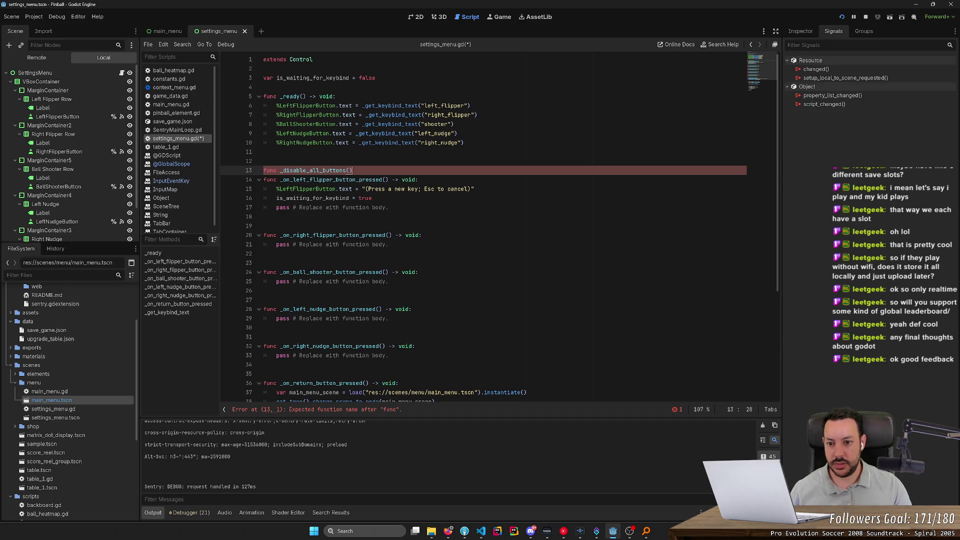
type(":")
key("Return")
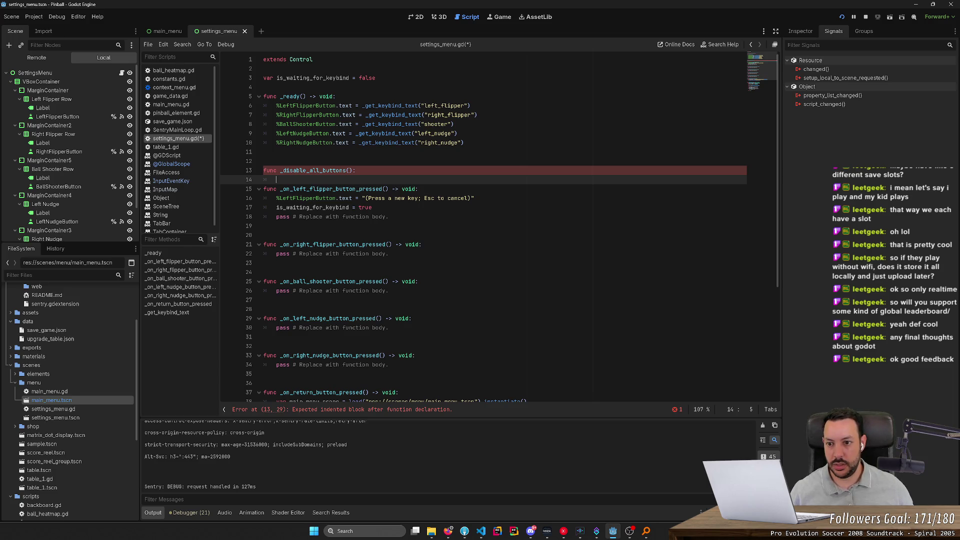
left_click_drag(470, 106, 280, 142)
left_click(279, 124)
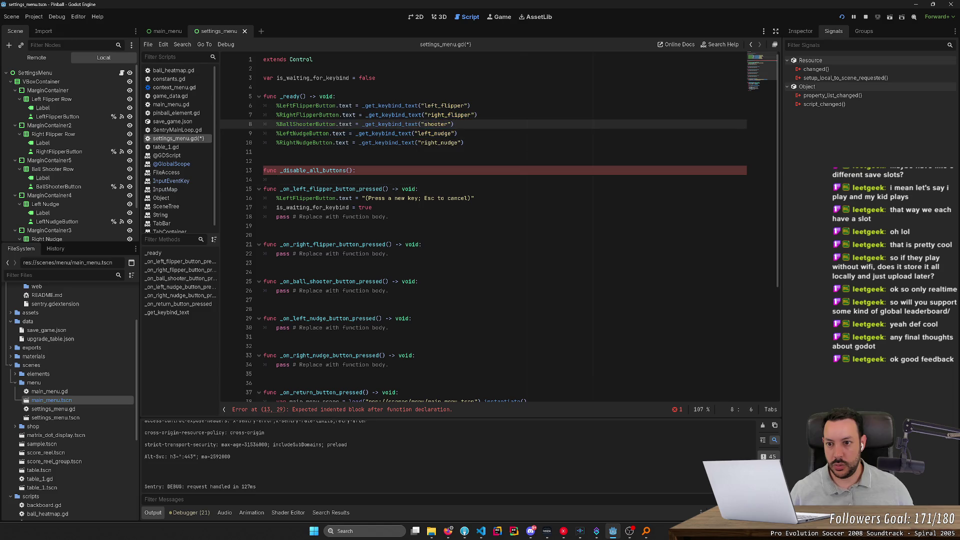
mouse_move(469, 106)
left_mouse_down()
mouse_move(280, 127)
mouse_move(280, 143)
left_mouse_up()
left_click(279, 124)
left_click_drag(277, 105, 454, 124)
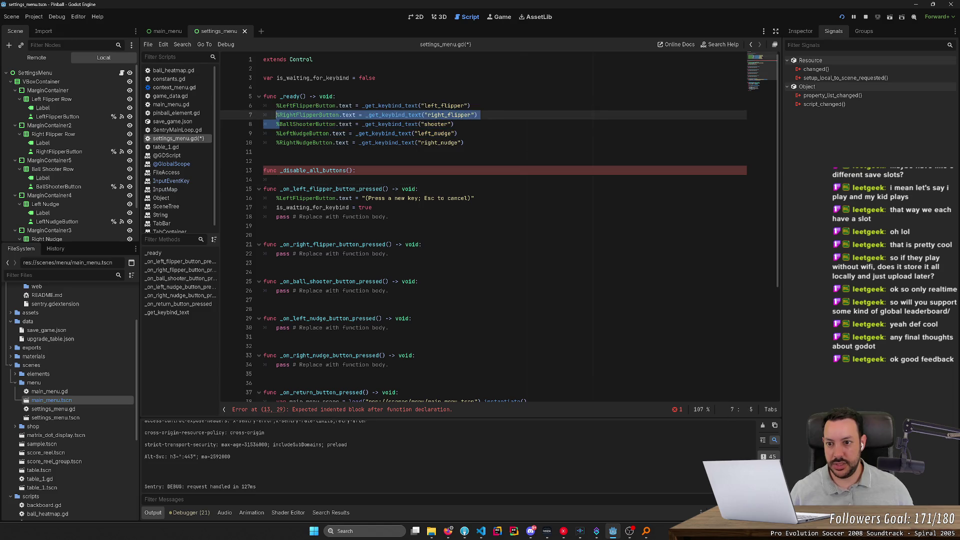
left_click(276, 106)
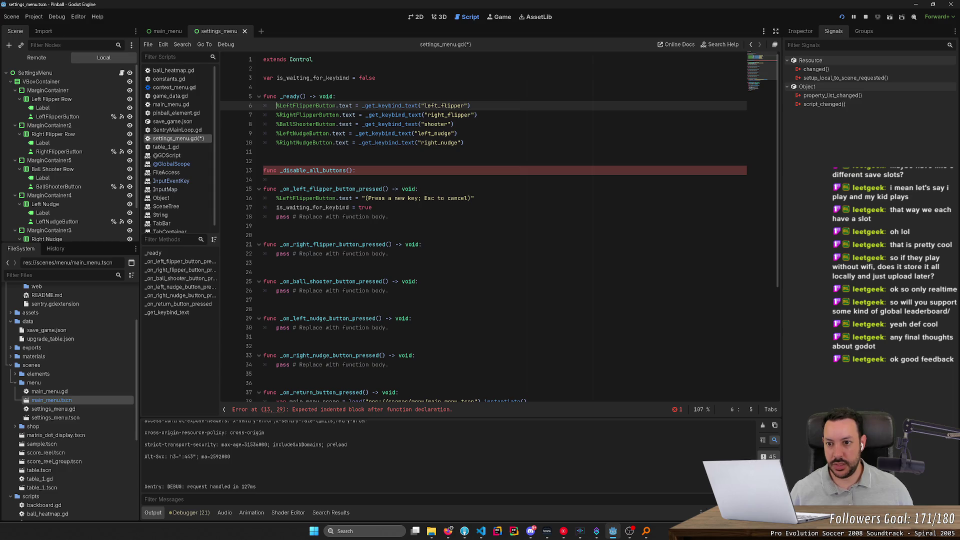
mouse_move(464, 143)
left_mouse_down()
mouse_move(300, 124)
mouse_move(276, 105)
left_mouse_up()
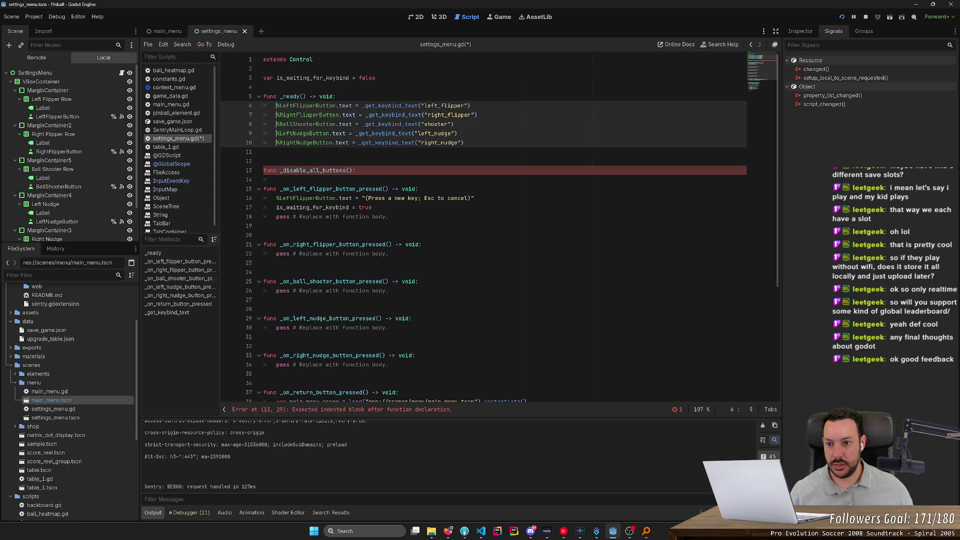
key("ctrl+shift+Right")
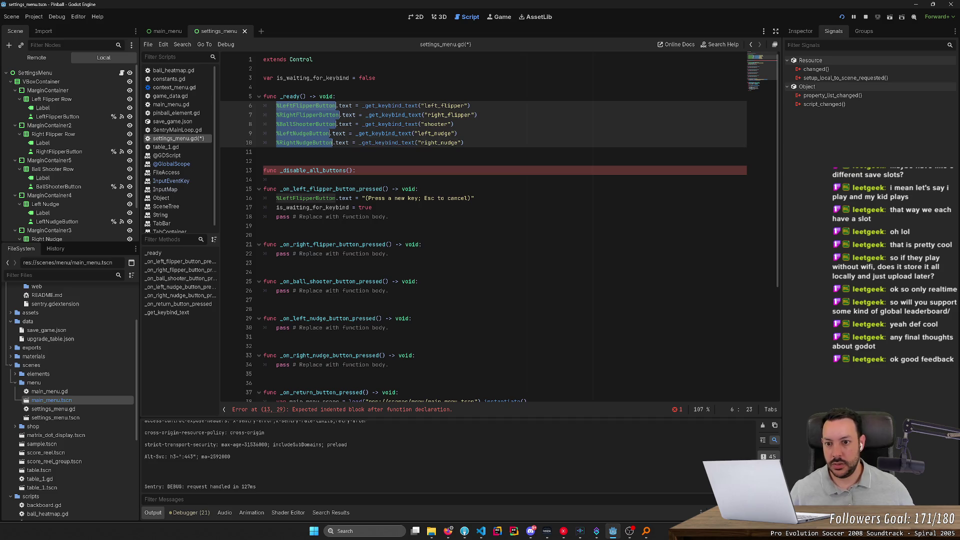
key("shift+Right")
key("ctrl+c")
- Paste the button names into the function body, each followed by 'enabled = false'
left_click(300, 179)
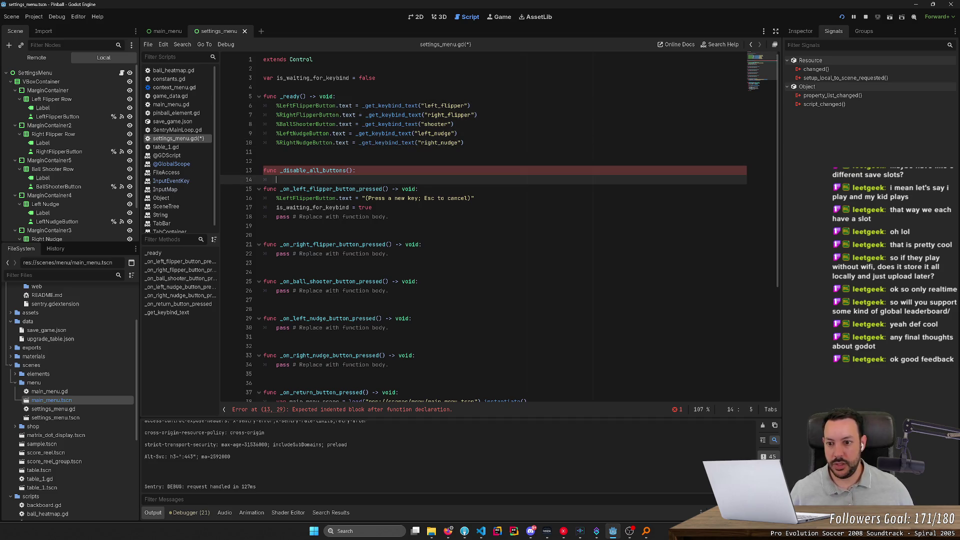
key("ctrl+v")
key("Return")
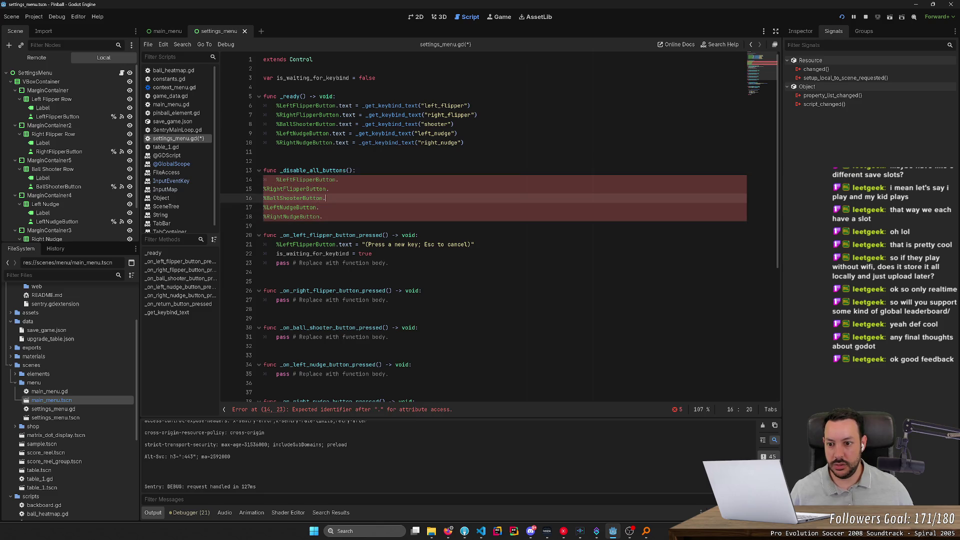
left_click(323, 216)
key("shift+Up")
key("shift+Up")
key("shift+Up")
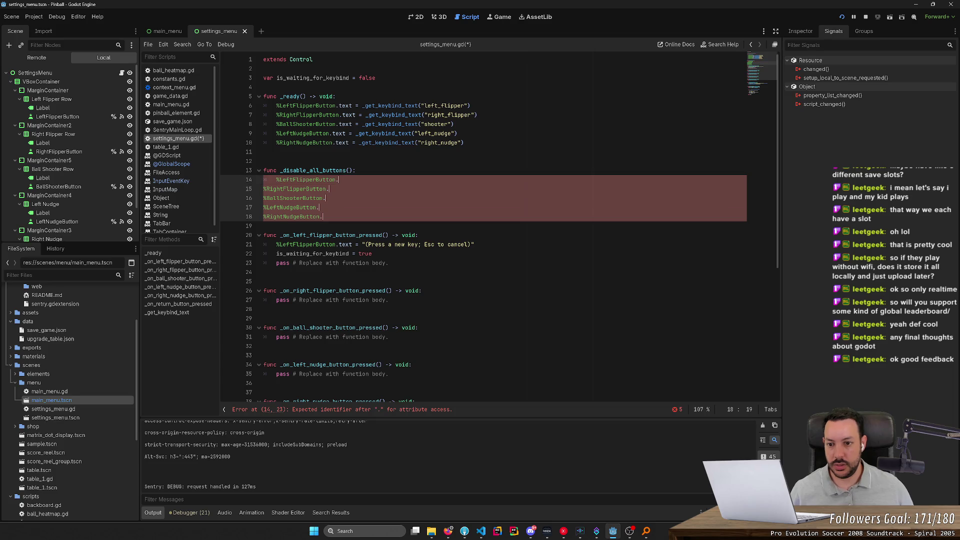
type("disa")
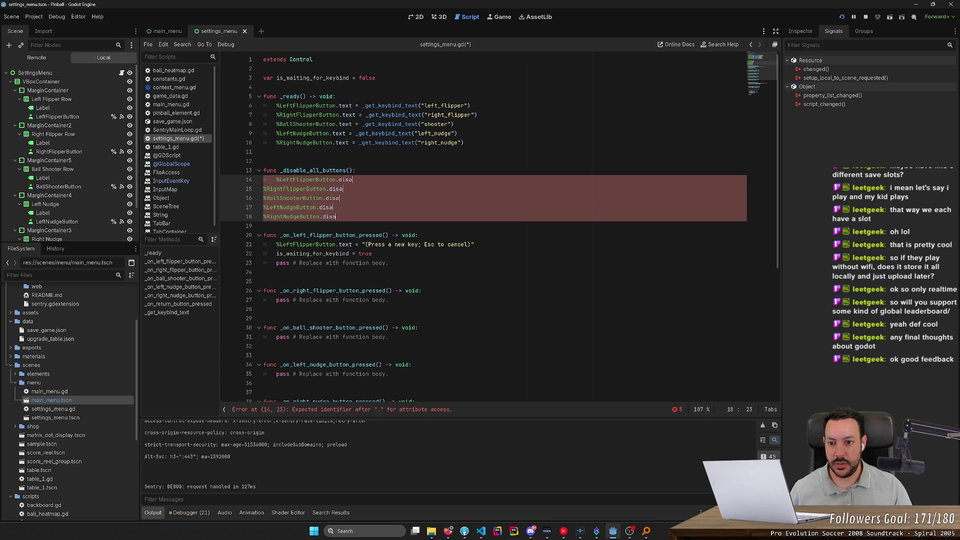
key("BackSpace")
key("BackSpace")
key("BackSpace")
key("BackSpace")
type("enabl")
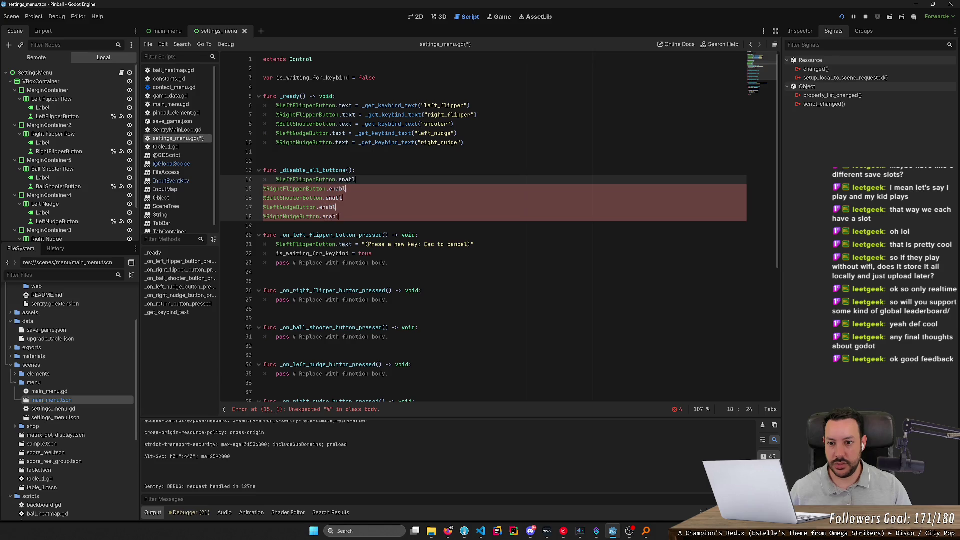
type("ed = false")
- Indent lines 15–18 to match line 14 and duplicate the RightNudgeButton line
key("shift+Up")
key("shift+Up")
key("shift+Up")
key("shift+Home")
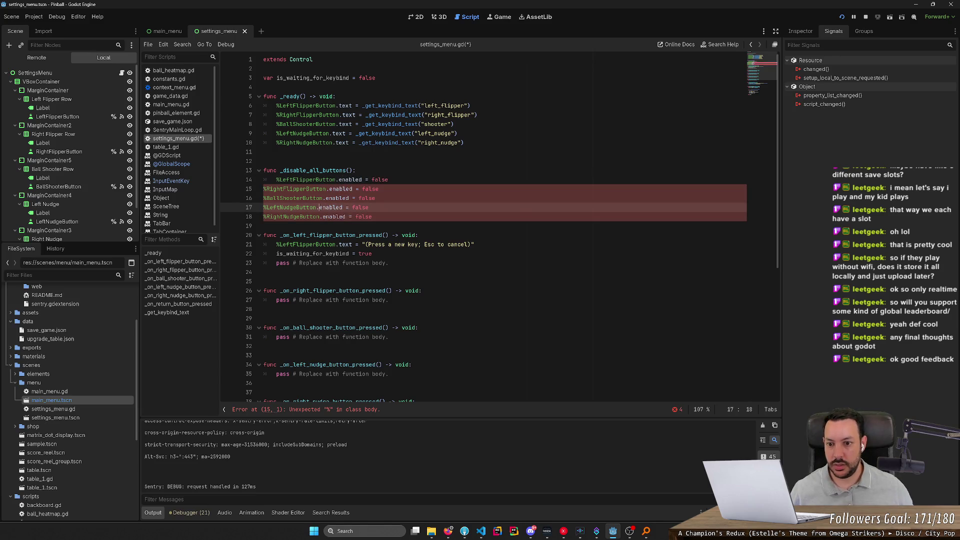
key("Tab")
key("Right")
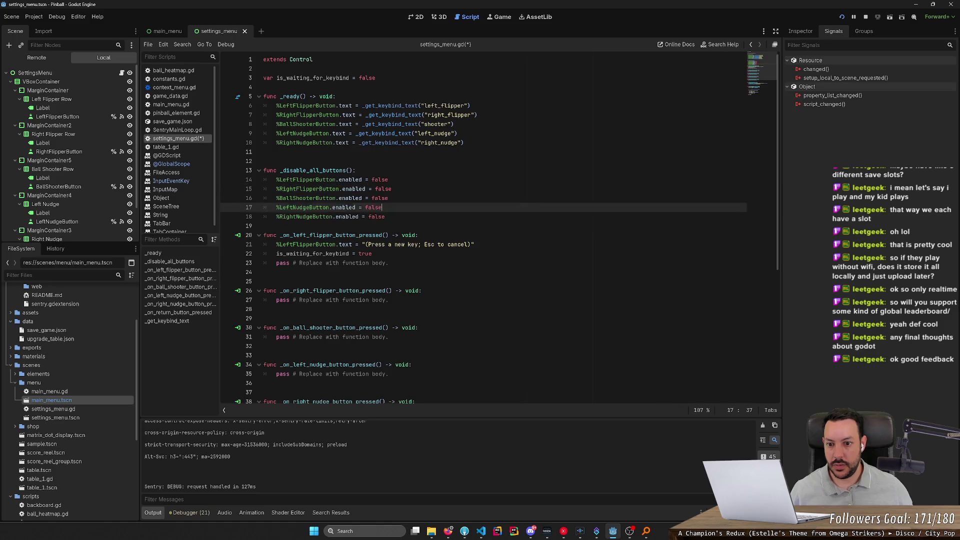
key("ctrl+shift+d")
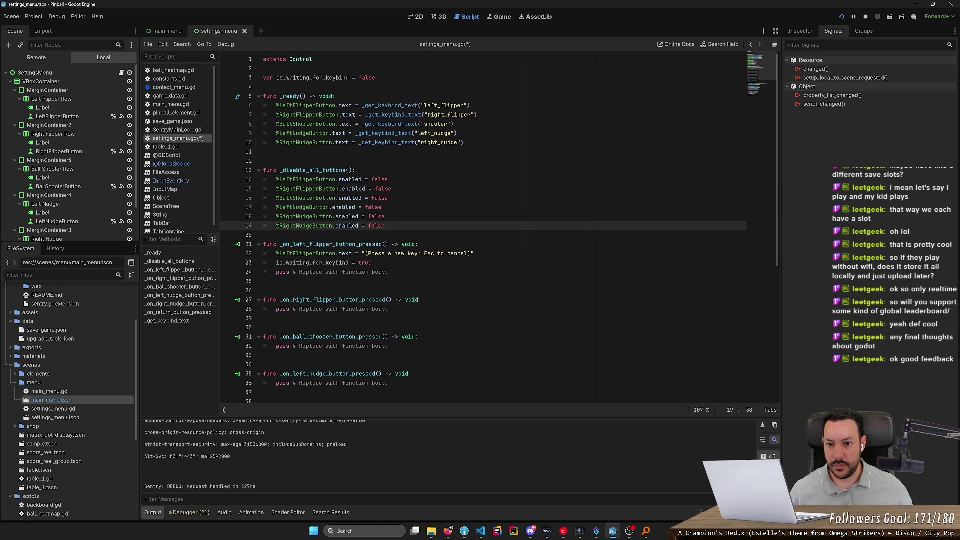
left_click_drag(307, 170, 283, 171)
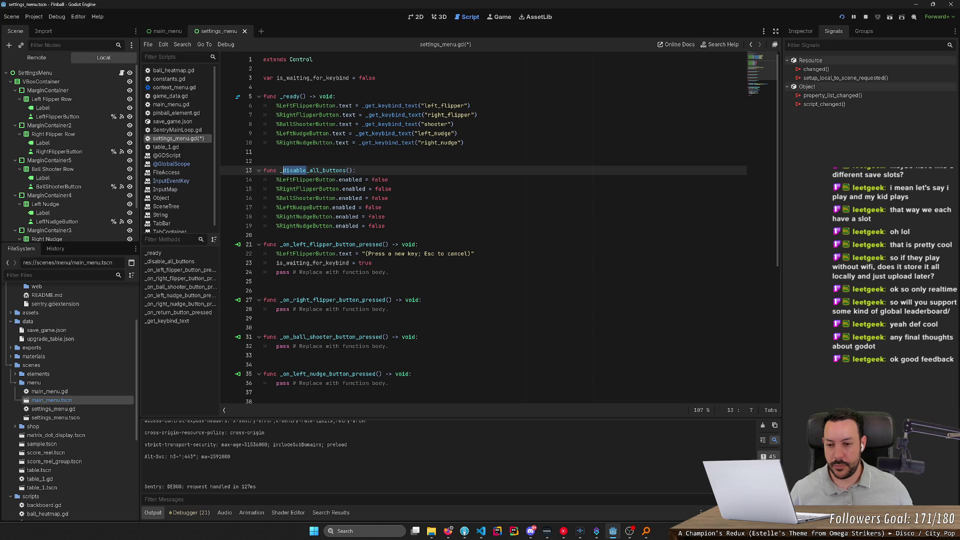
- Rename the function to _enable_all_buttons and give it an 'enable: bool' parameter
type("enable")
key("ctrl+Right")
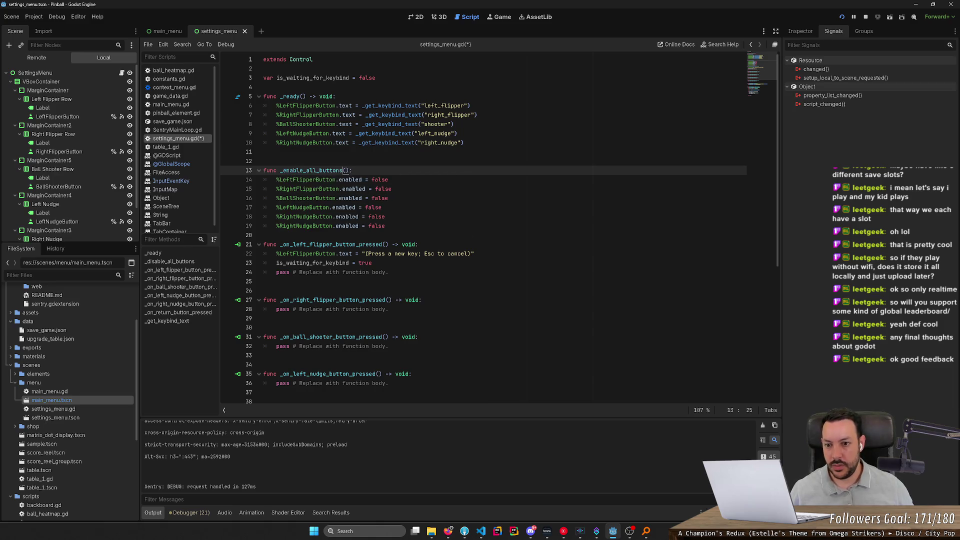
key("ctrl+Left")
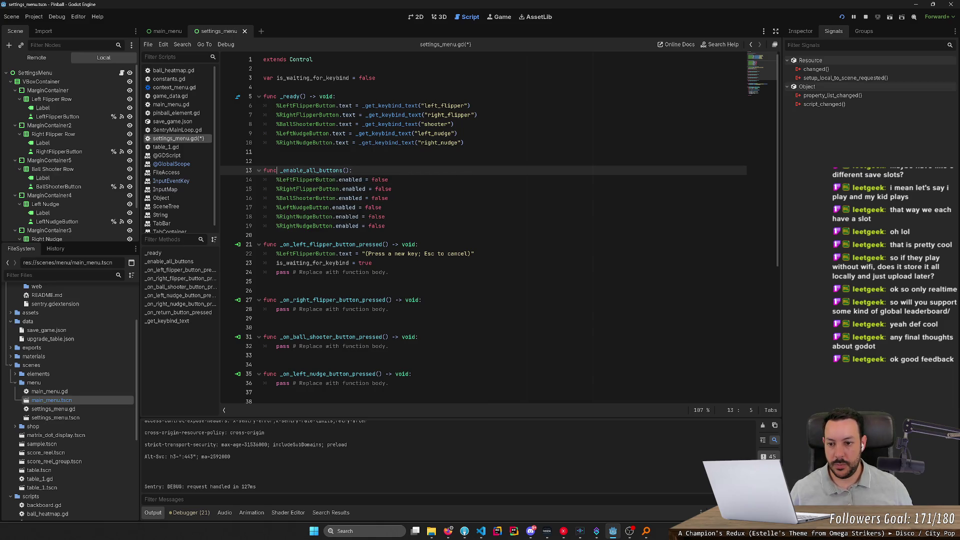
key("Down")
key("Up")
key("ctrl+Right")
key("Right")
type("en")
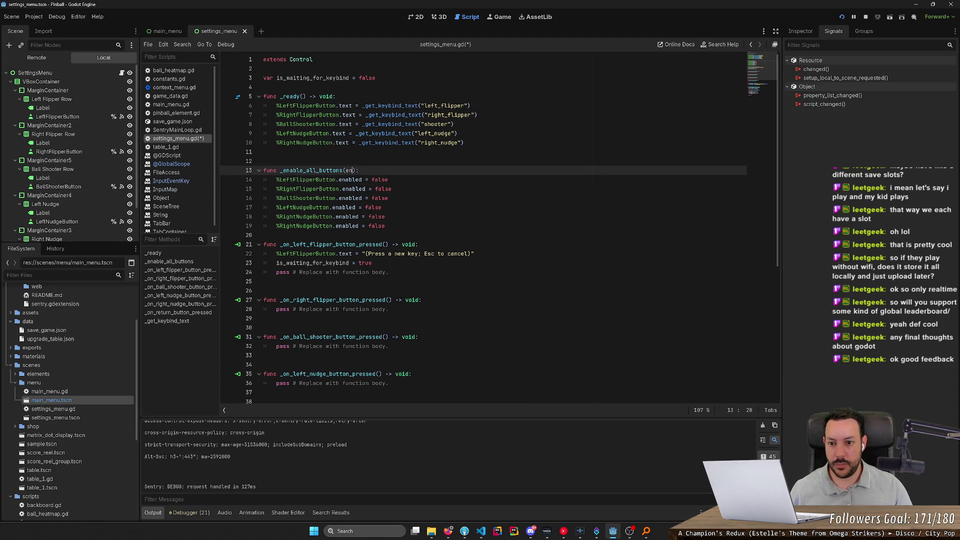
type("abled")
key("BackSpace")
type(": bool")
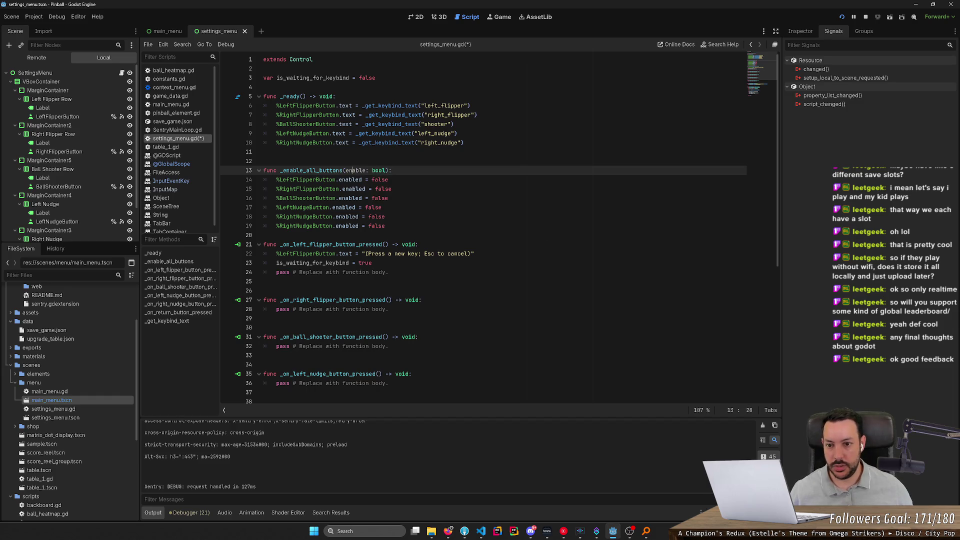
- Replace each button's false value with the enable parameter and save the script
double_click(382, 180)
key("ctrl+d")
type("enable")
left_click(379, 198)
key("ctrl+d")
type("enable")
key("Down")
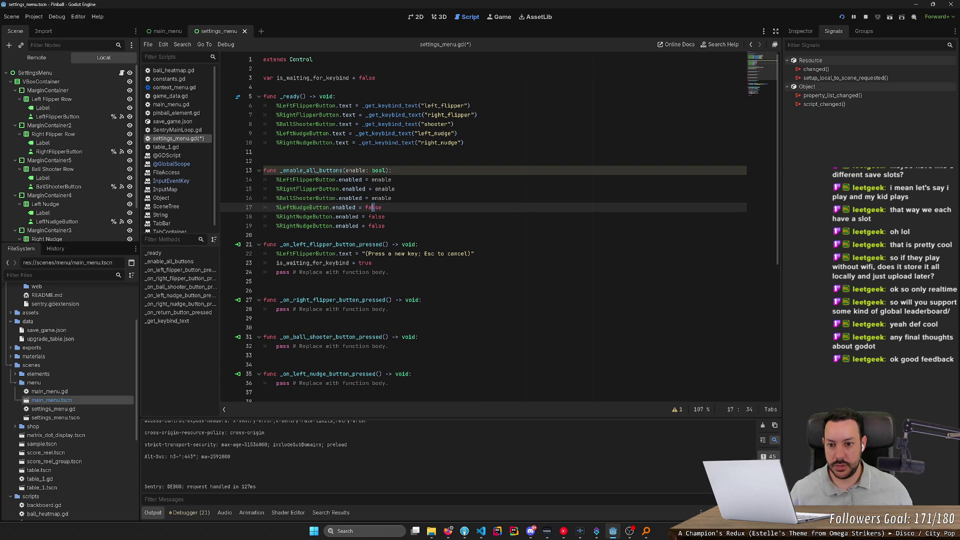
key("ctrl+d")
type("enable")
key("Down")
key("ctrl+d")
type("enable")
key("Down")
key("ctrl+d")
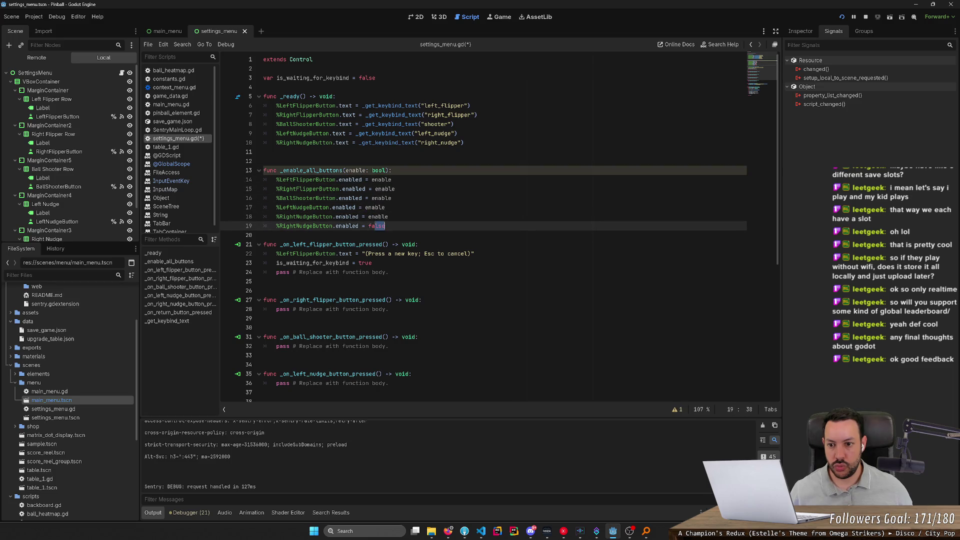
type("enable")
key("ctrl+s")
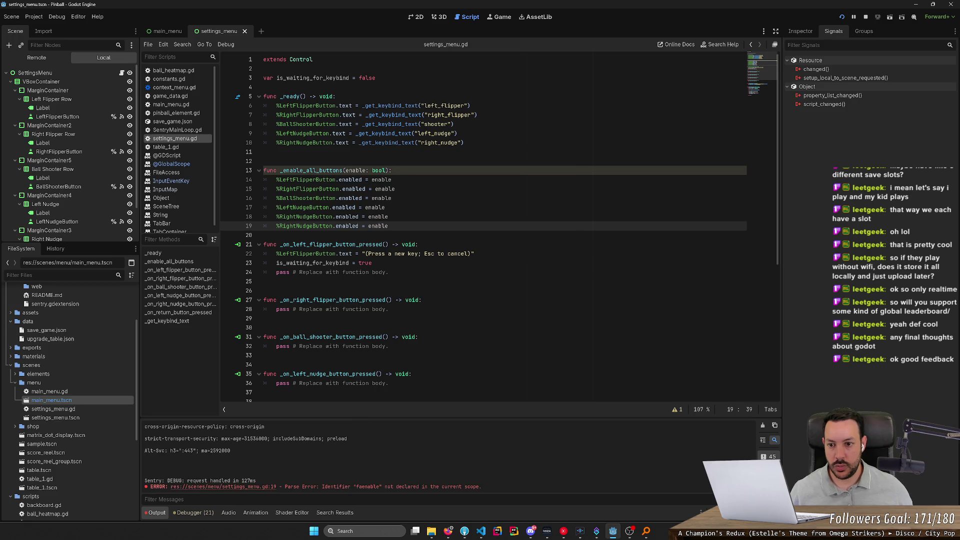
- Rename the function to _update_all_buttons and add a blank line after it
left_click_drag(303, 170, 279, 170)
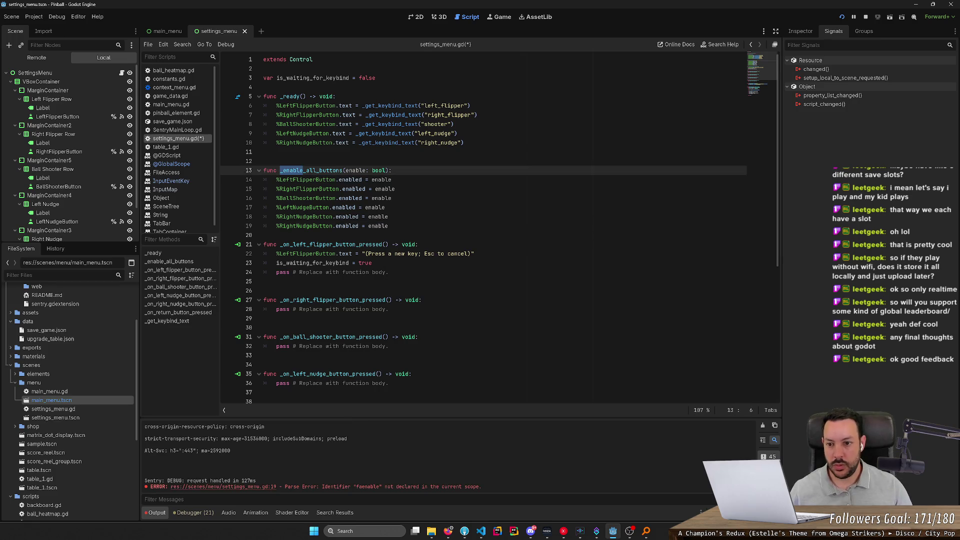
type("_set")
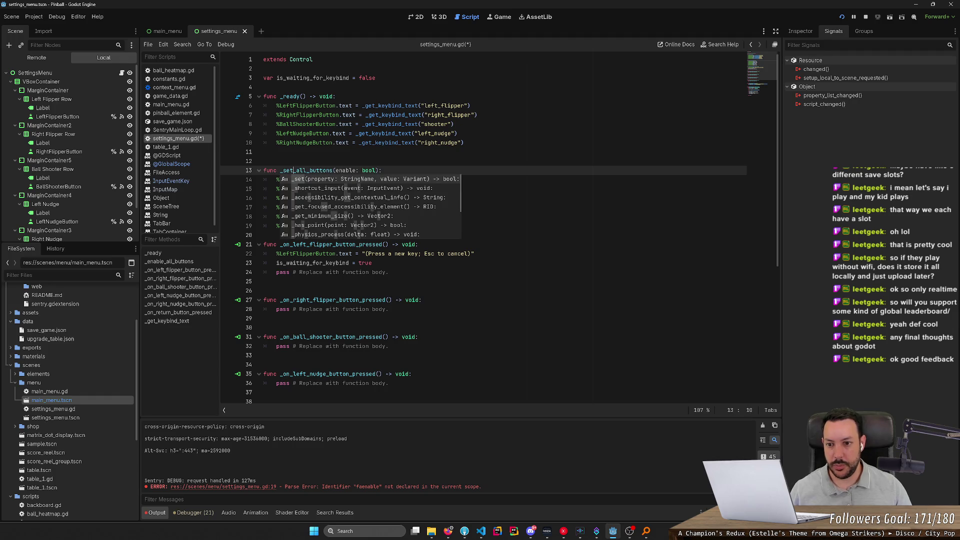
key("ctrl+z")
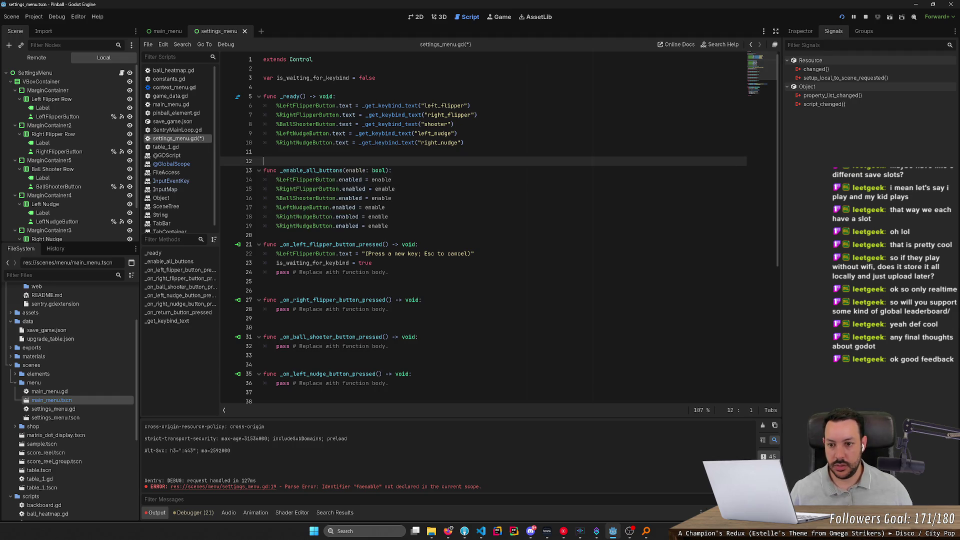
left_click_drag(303, 170, 279, 170)
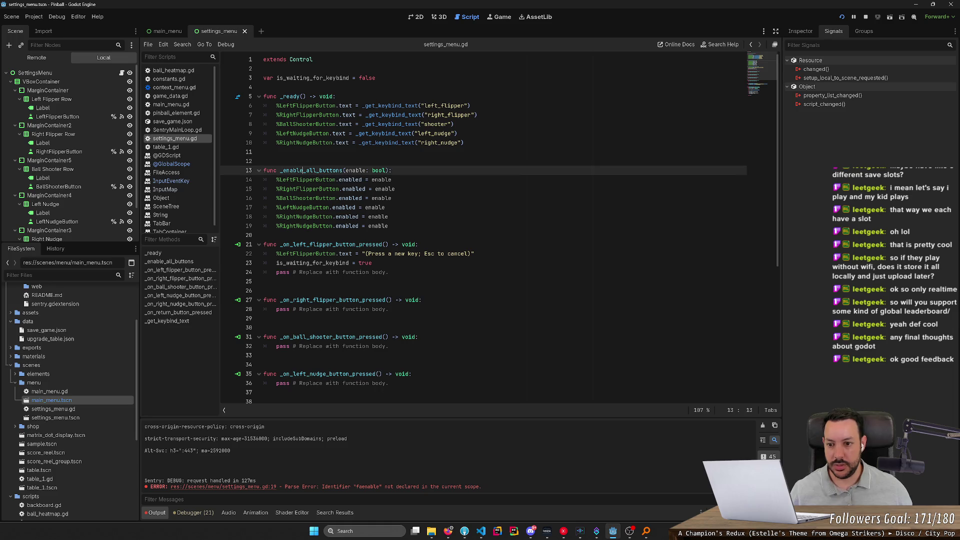
type("_set")
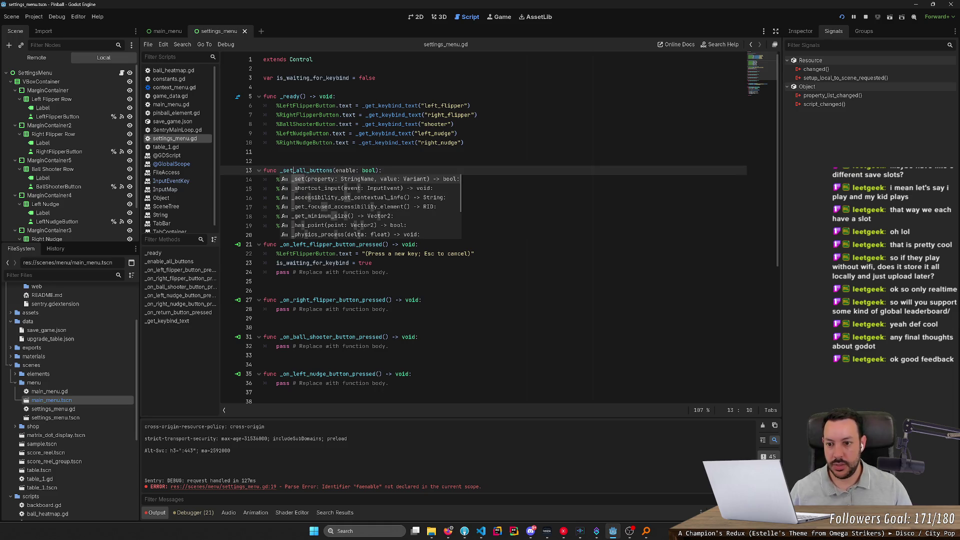
key("BackSpace")
key("BackSpace")
key("BackSpace")
type("update")
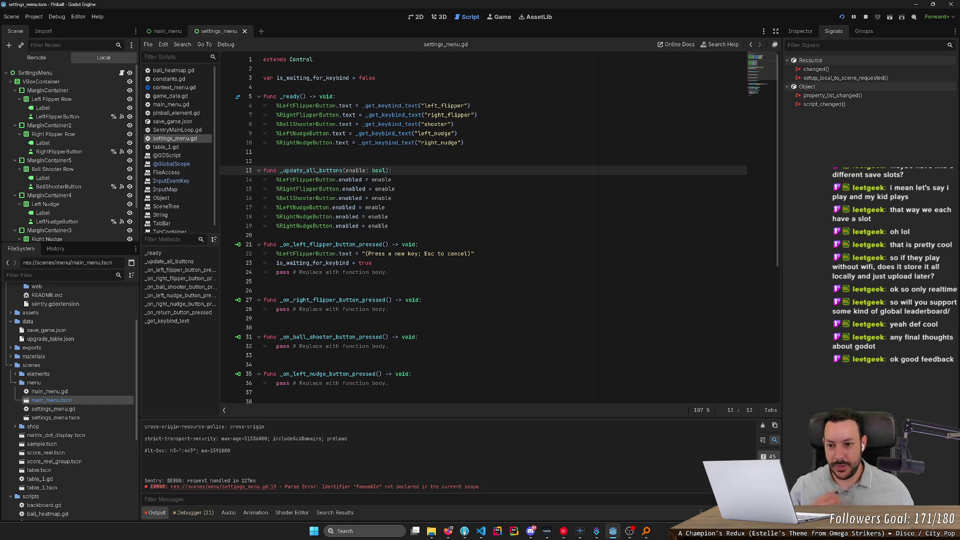
left_click(263, 235)
key("Return")
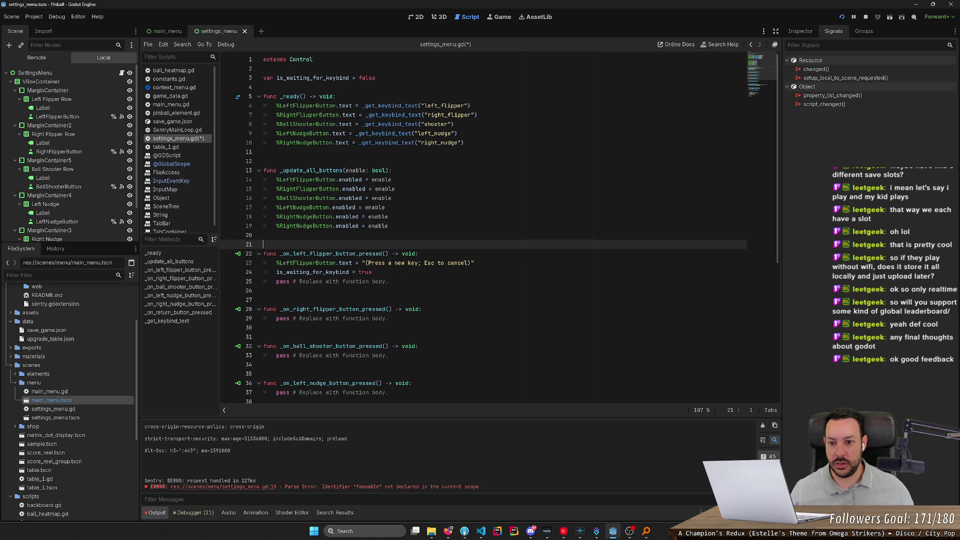
double_click(311, 170)
key("ctrl+c")
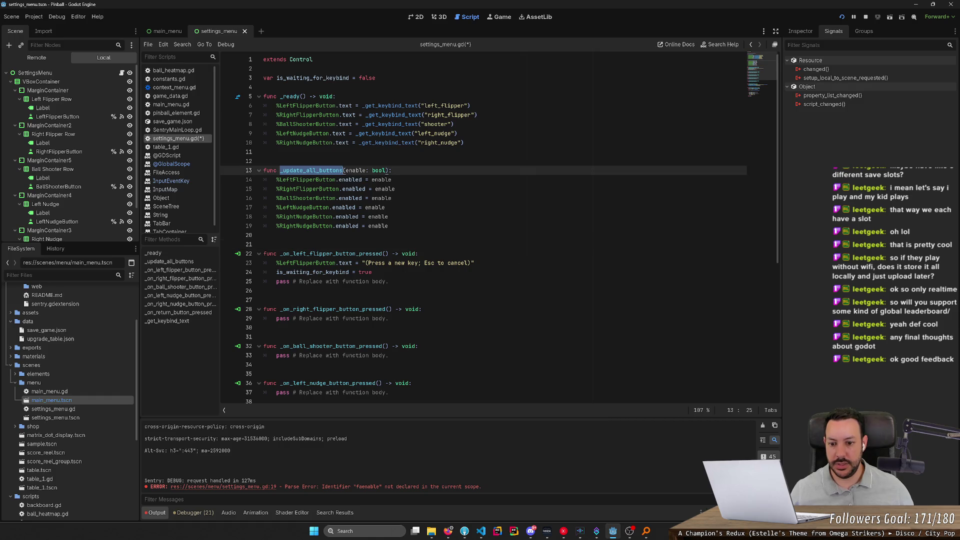
- Call _update_all_buttons(false) at the start of the left flipper handler and save
left_click(372, 272)
left_click(418, 254)
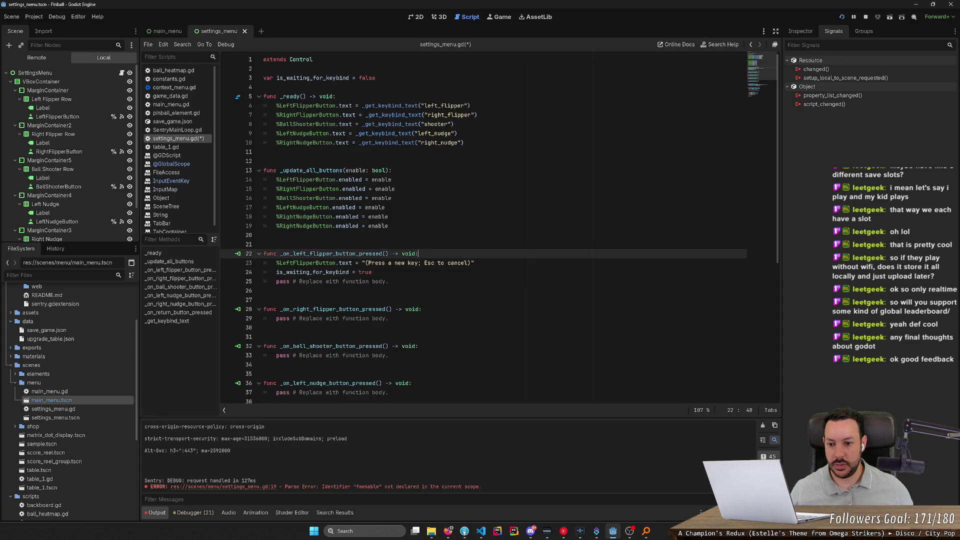
key("Return")
key("ctrl+v")
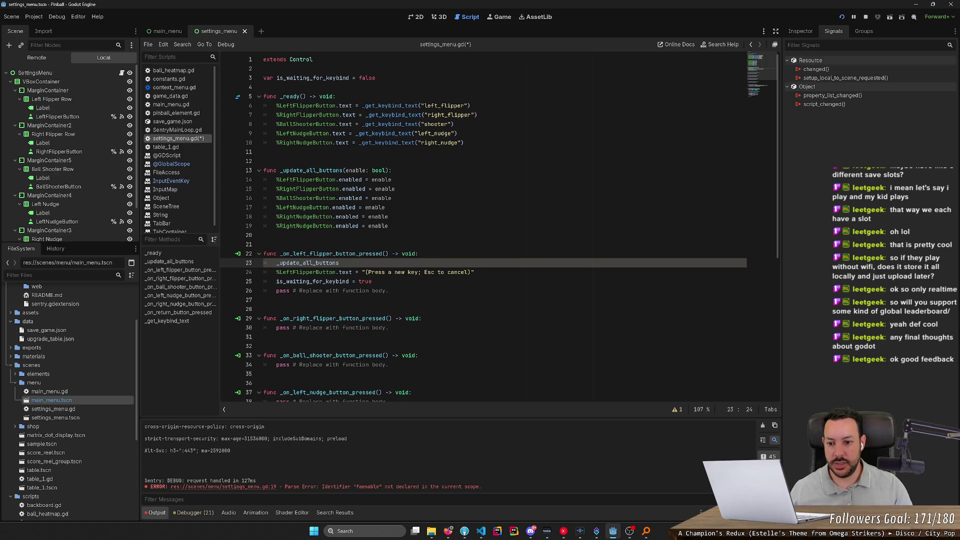
type("(false)")
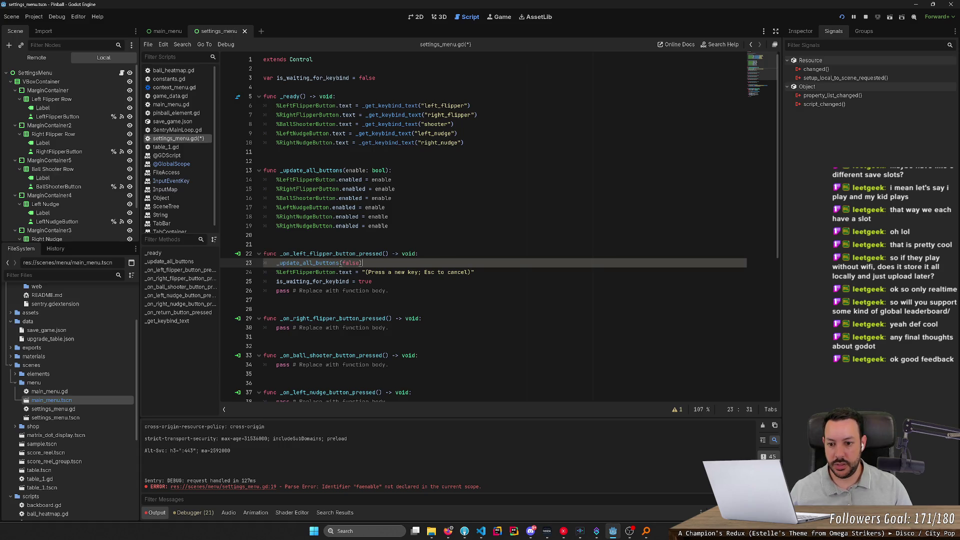
key("Return")
type("%")
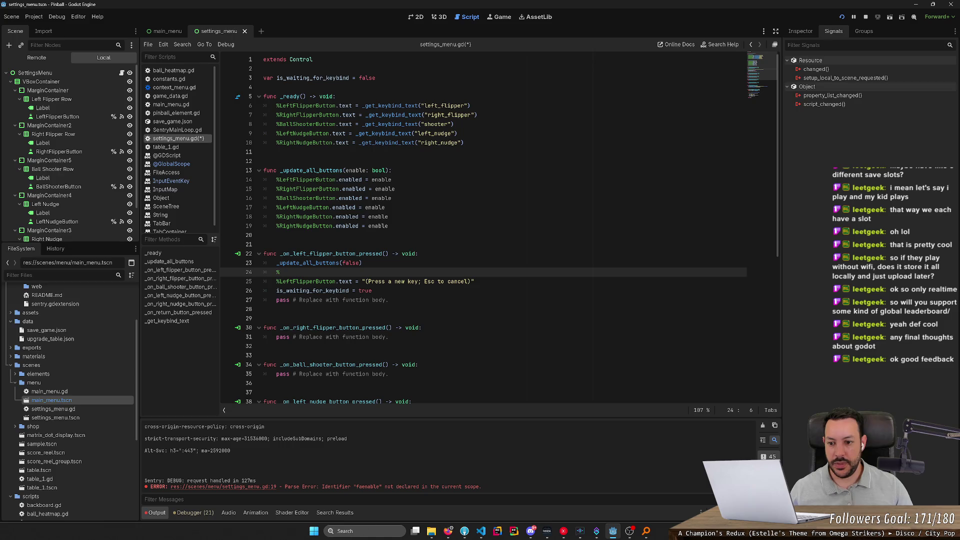
type("LeftFlipperButton")
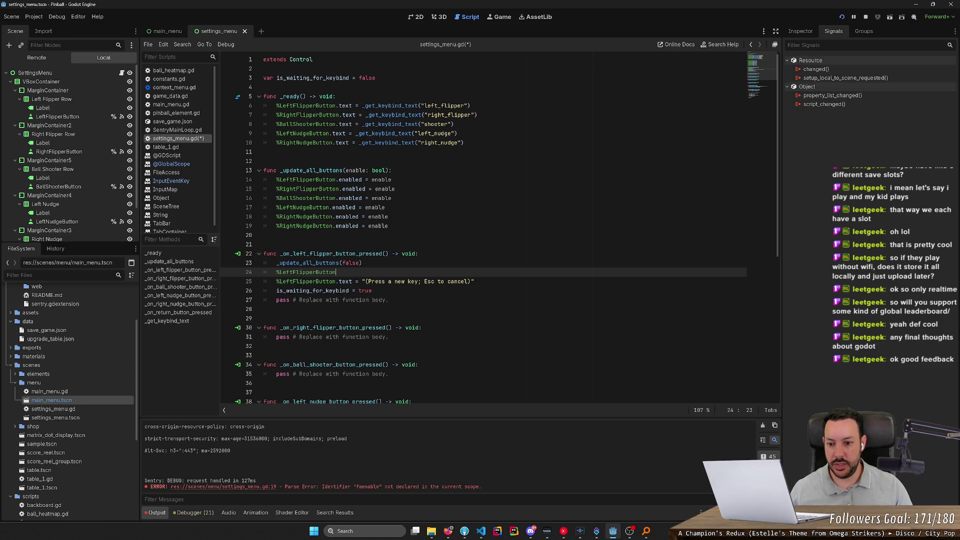
type(".enabled = true")
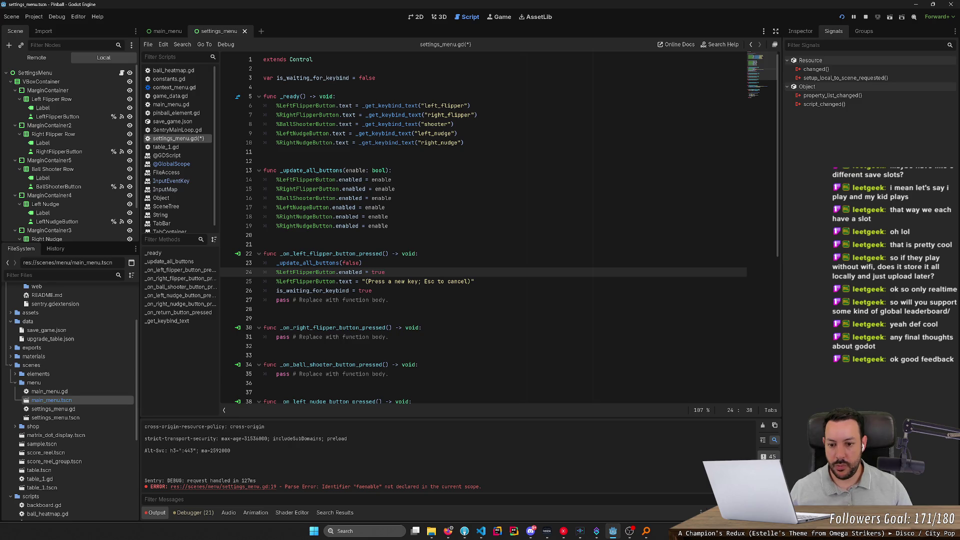
key("ctrl+shift+k")
key("ctrl+s")
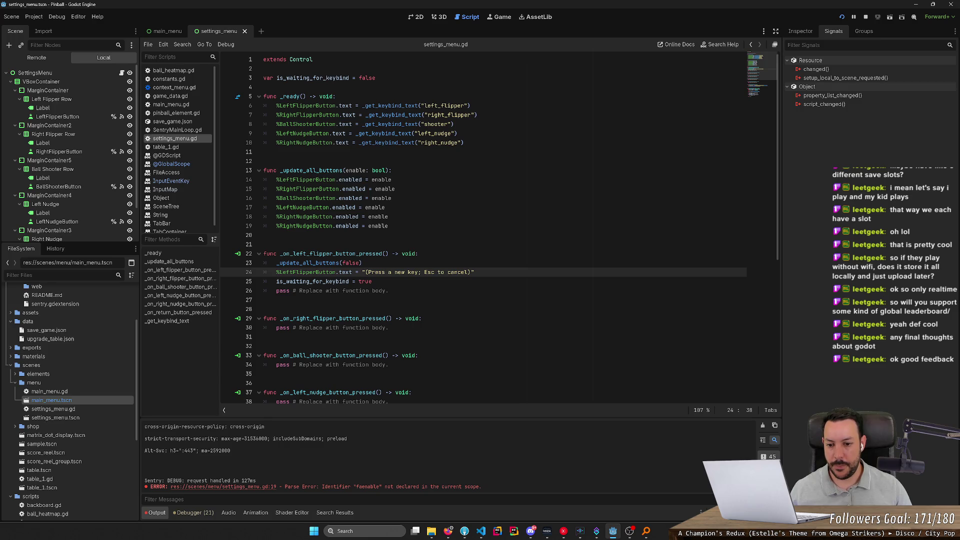
- Move the is_waiting_for_keybind line above the prompt text line and run the game
left_click(372, 281)
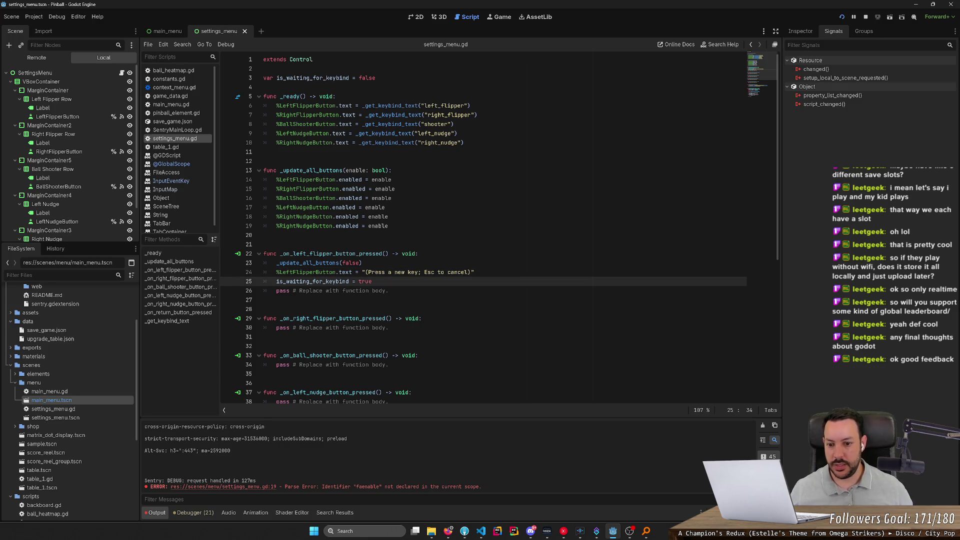
key("alt+Up")
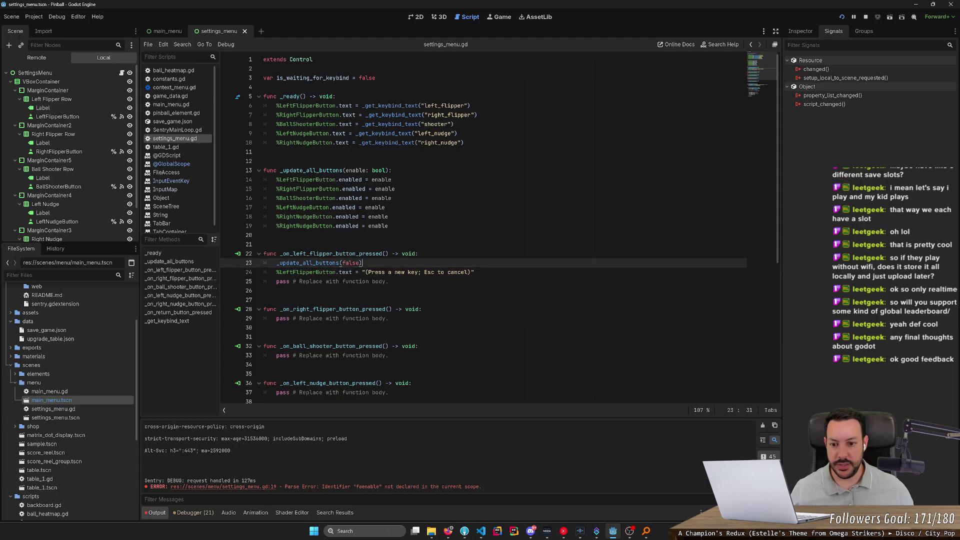
left_click(843, 17)
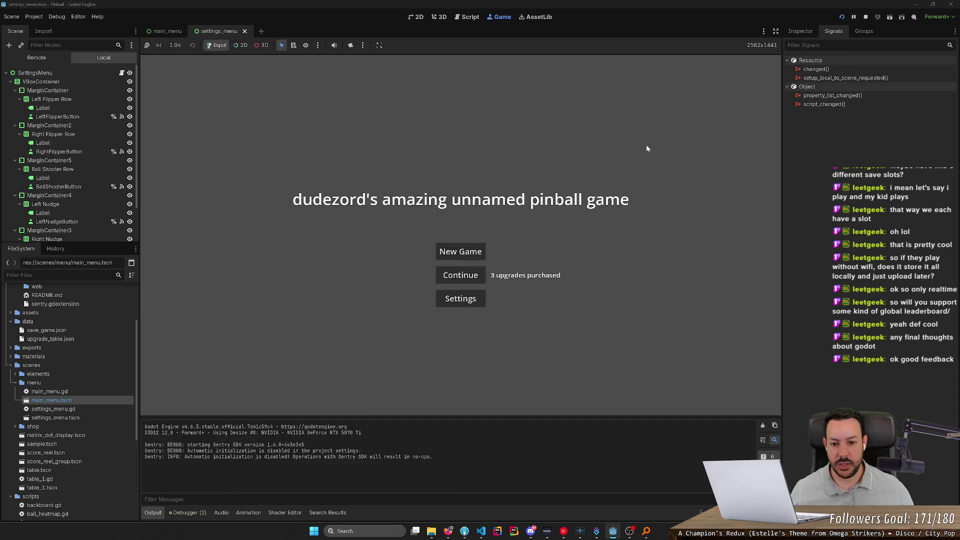
- Test rebinding Left Flipper in Settings, stop the run after the 'enabled' error, and open main_menu
left_click(475, 299)
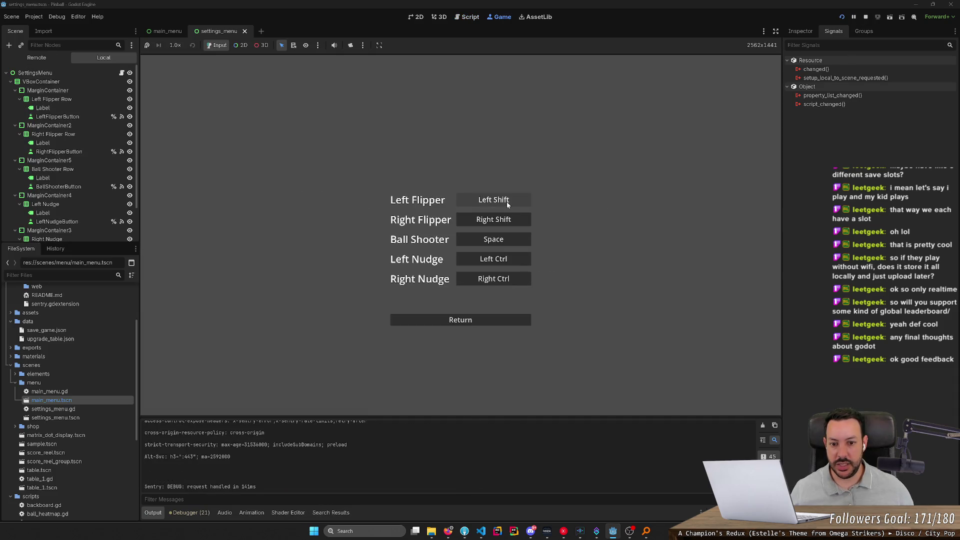
left_click(508, 204)
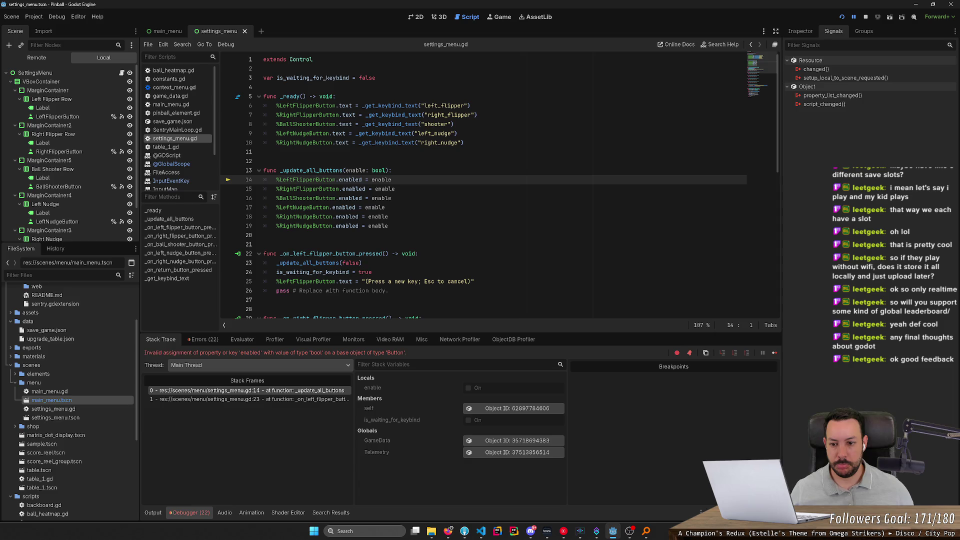
left_click(866, 17)
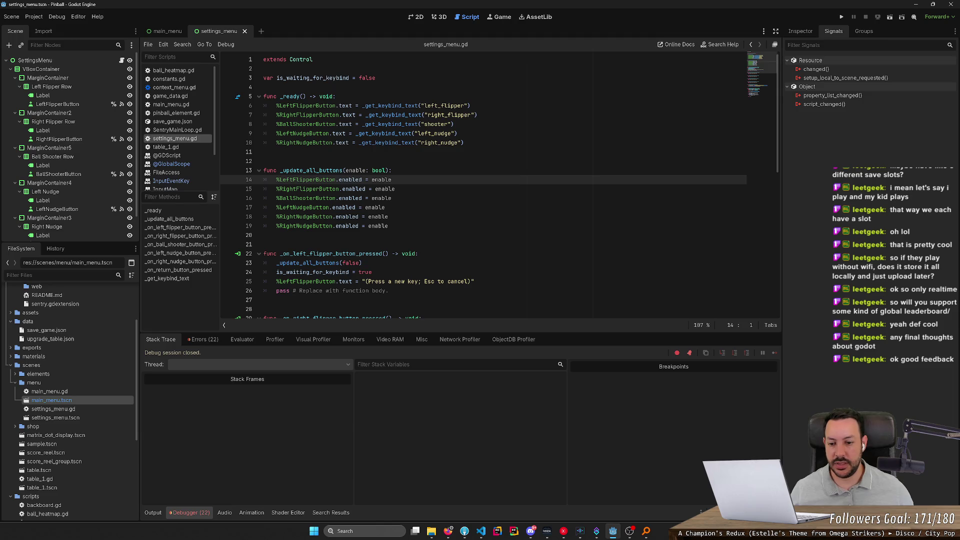
scroll(499, 185, "down", 1)
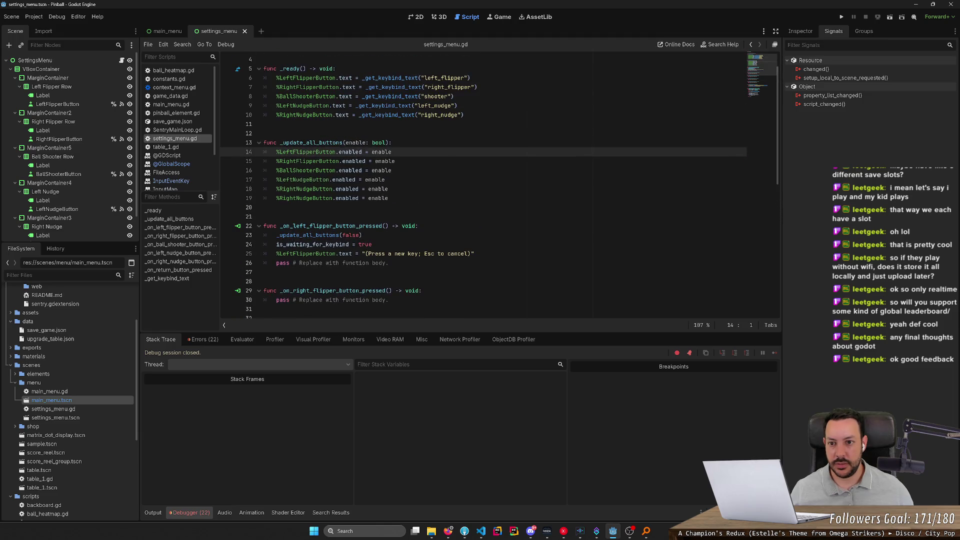
left_click(160, 35)
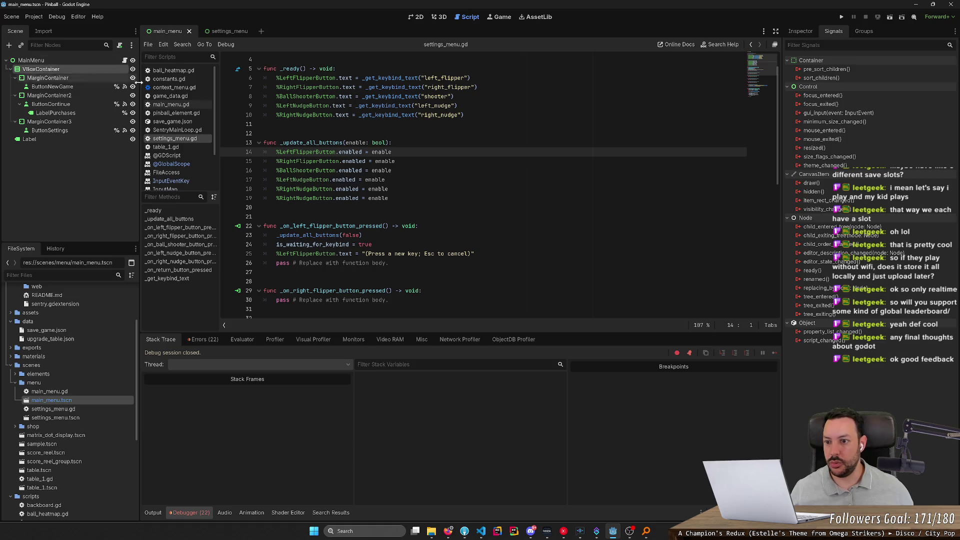
- Close every unneeded script and documentation page, including context_menu, ball_heatmap.gd and InputMap
middle_click(174, 121)
middle_click(174, 121)
middle_click(172, 113)
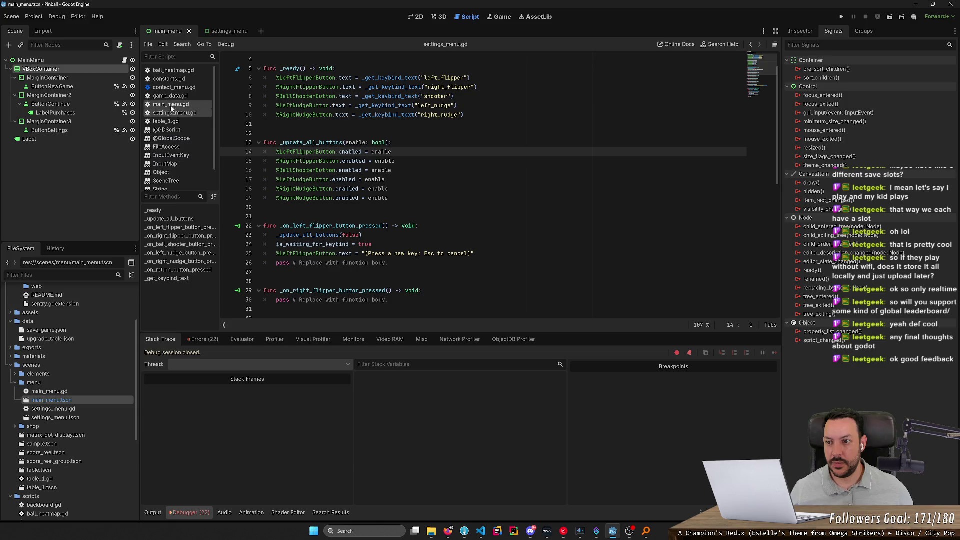
middle_click(170, 95)
middle_click(169, 87)
middle_click(169, 80)
middle_click(169, 71)
middle_click(169, 87)
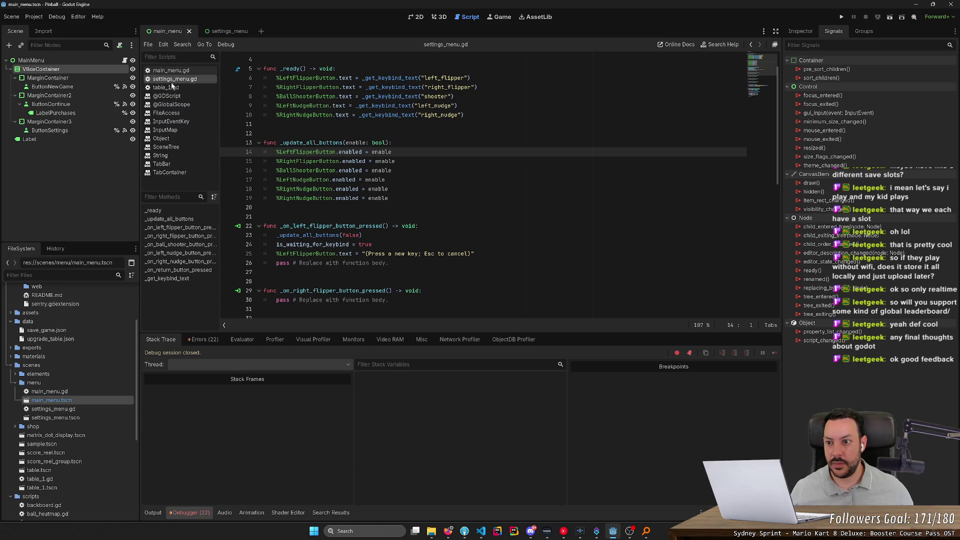
middle_click(169, 88)
middle_click(169, 87)
middle_click(168, 88)
middle_click(169, 88)
middle_click(169, 87)
middle_click(169, 88)
middle_click(169, 87)
middle_click(169, 88)
middle_click(168, 87)
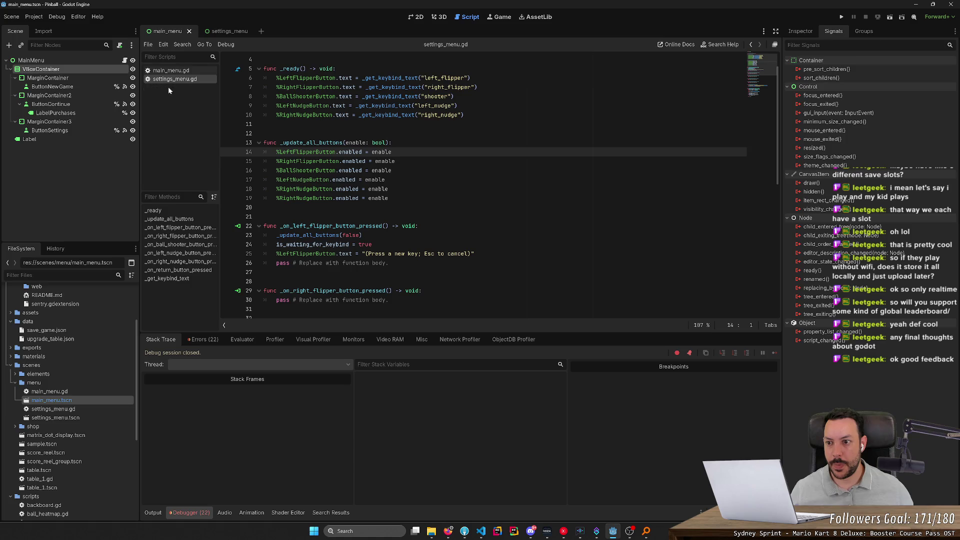
middle_click(168, 87)
- Show main_menu.gd in the script editor and return to the settings_menu scene
left_click(171, 72)
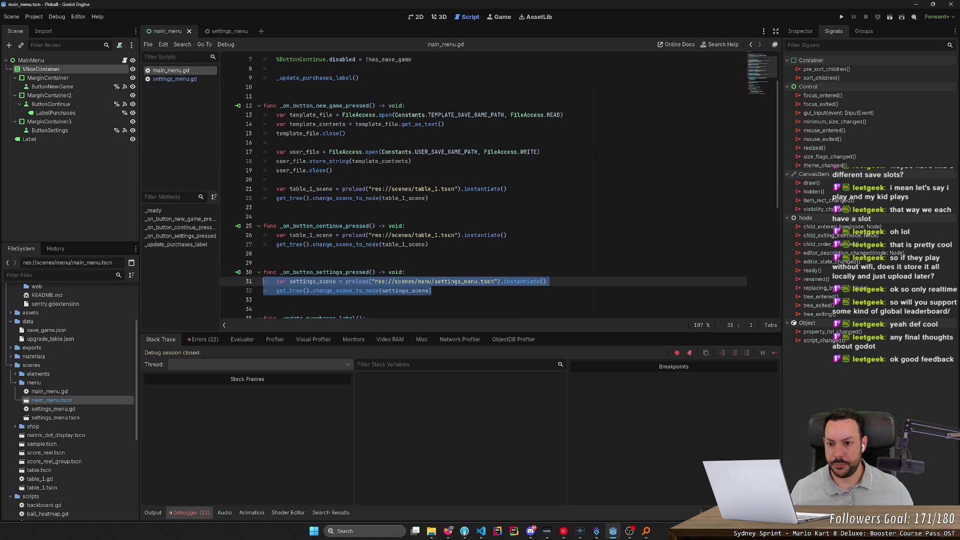
scroll(495, 185, "up", 2)
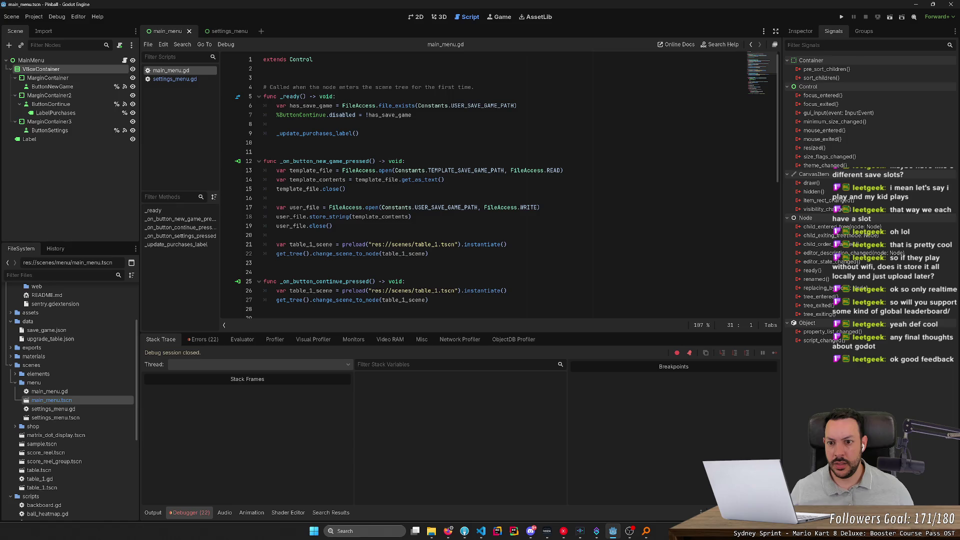
left_click(226, 29)
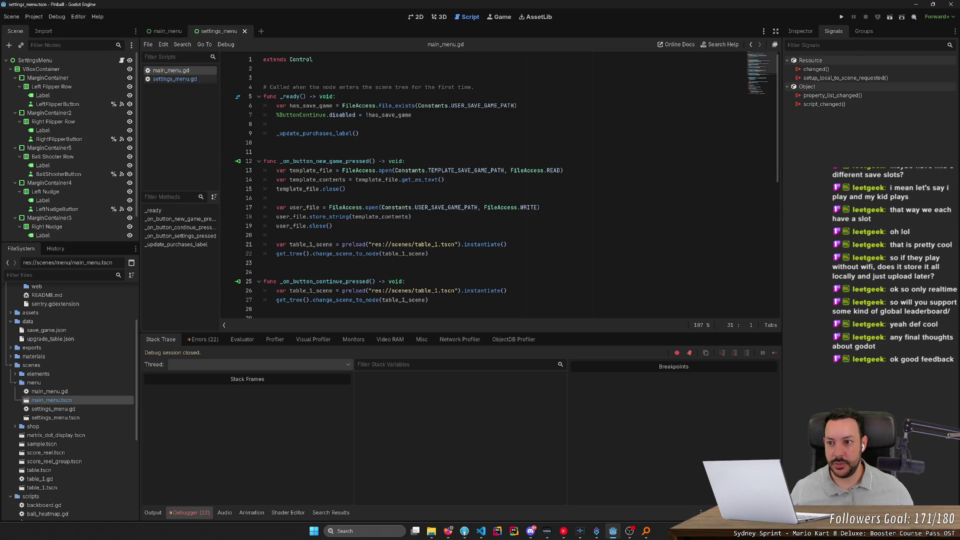
- In settings_menu.gd, rename the keybind buttons' enabled property to disabled and add 'var disabled = !enable'
left_click(175, 79)
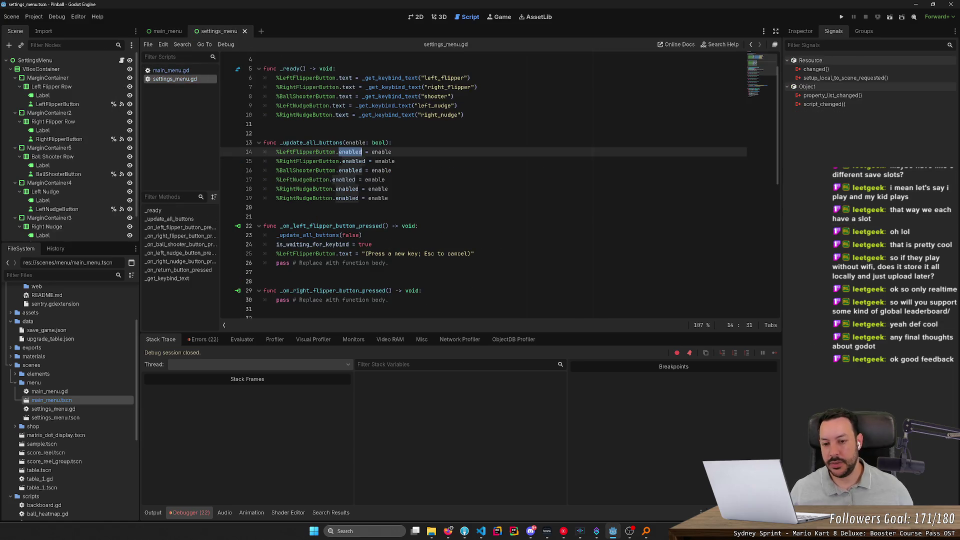
key("ctrl+d")
key("ctrl+d")
key("ctrl+d")
type("i")
key("BackSpace")
type("dis")
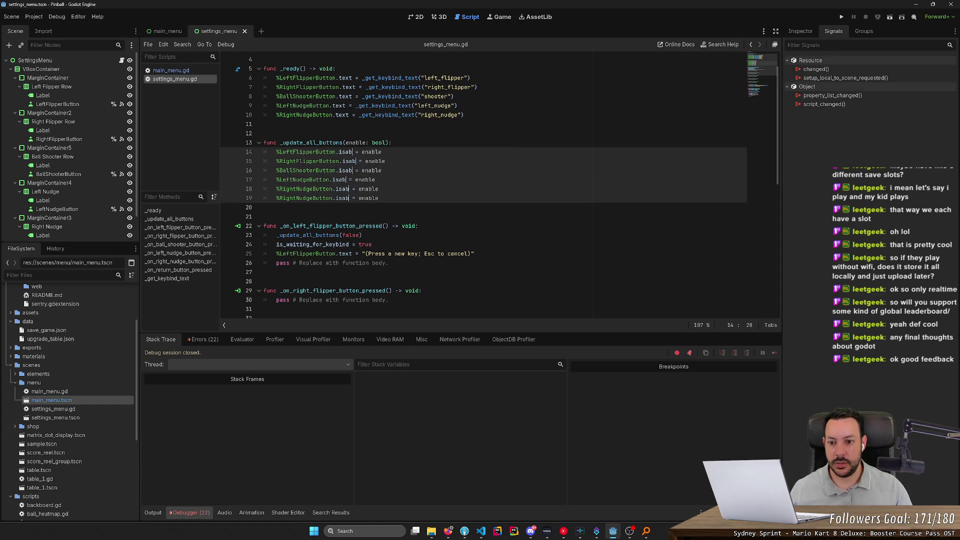
type("abled")
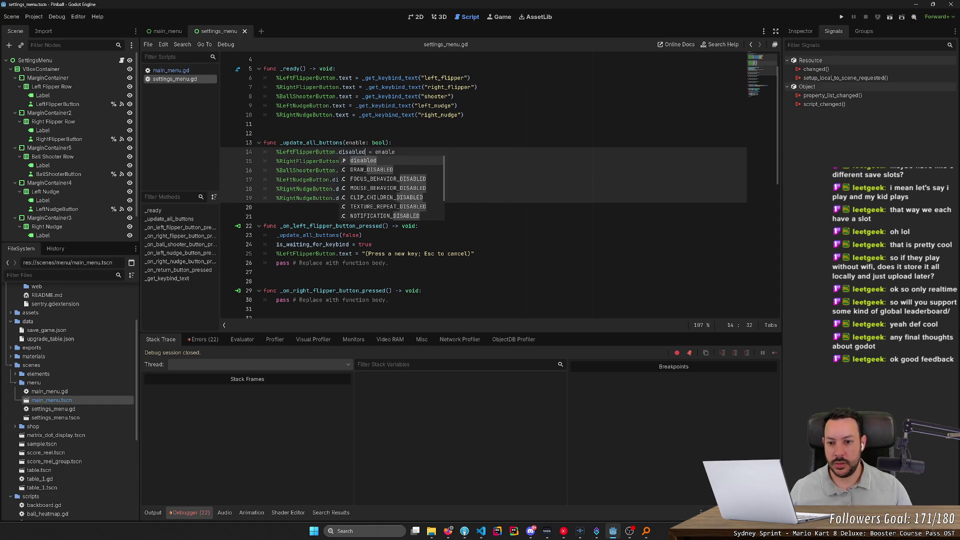
key("Escape")
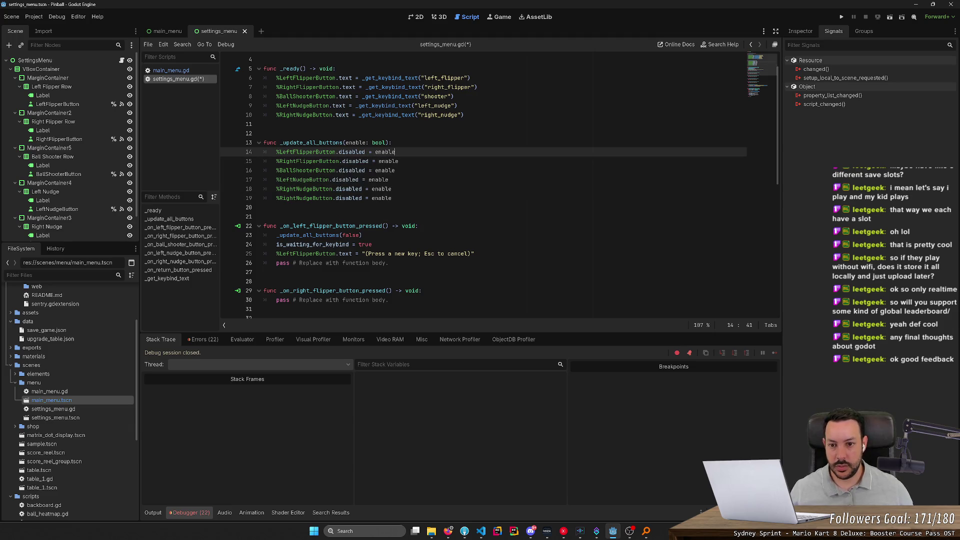
key("Up")
key("End")
key("Return")
type("var disabl")
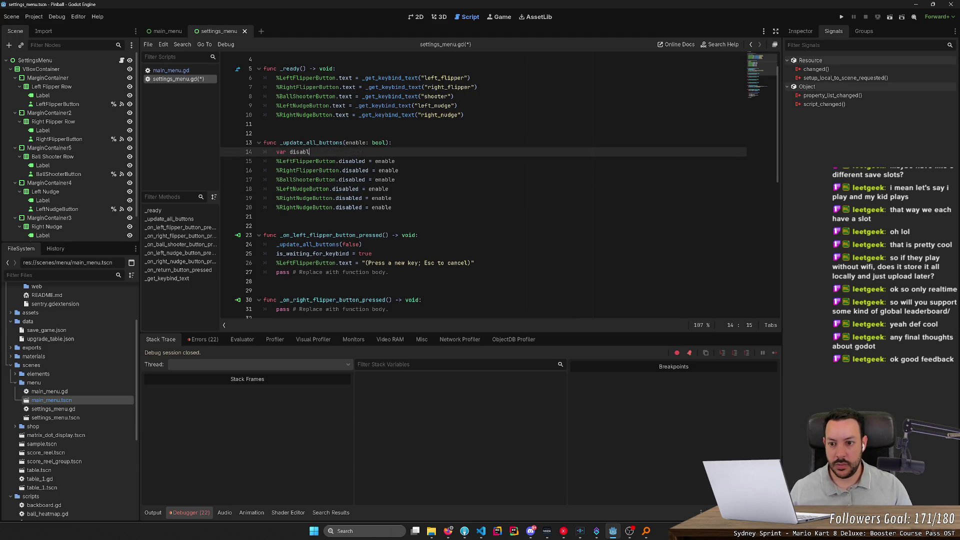
type("ed = !enable")
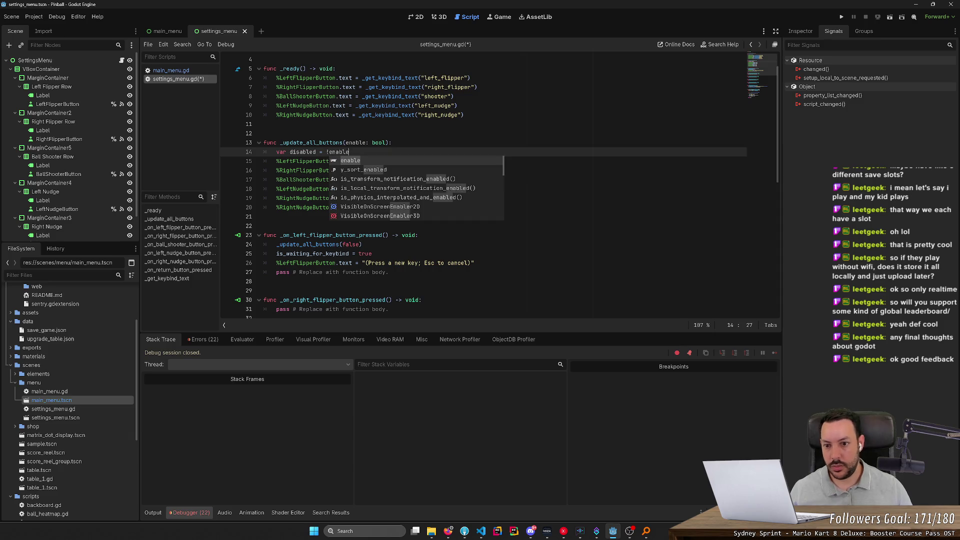
- Replace the enable values on those lines with disabled and save the script
left_click(383, 142)
double_click(302, 151)
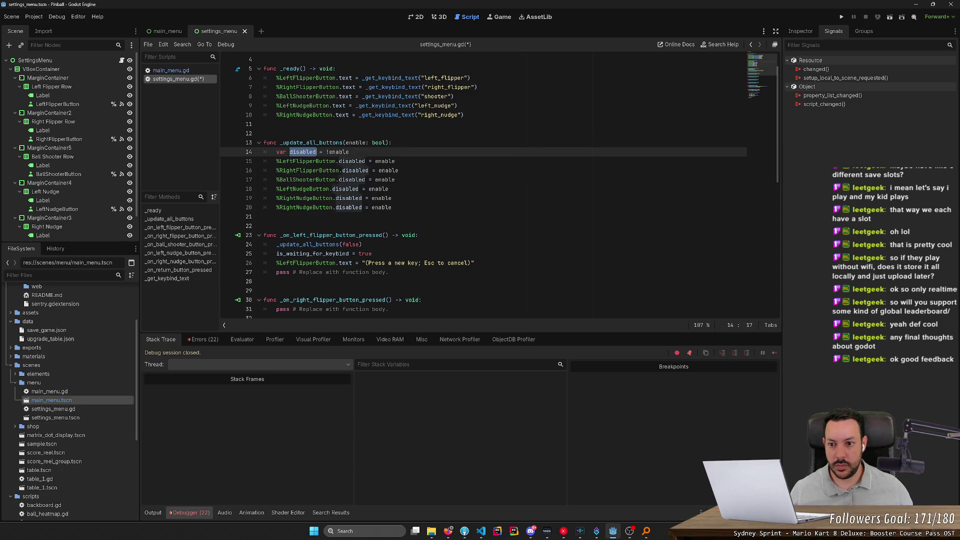
double_click(384, 161)
key("ctrl+d")
key("ctrl+d")
key("ctrl+d")
key("ctrl+d")
type("disabled")
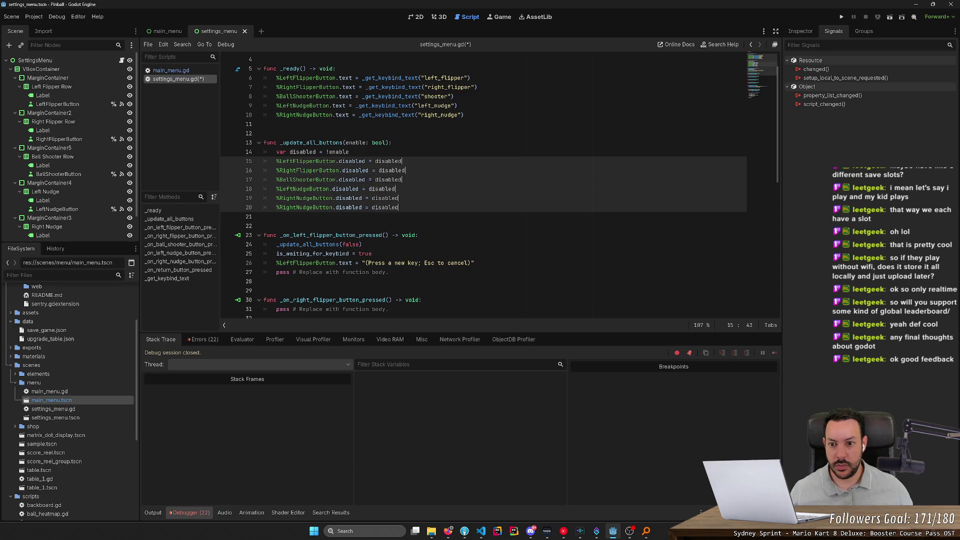
key("ctrl+s")
left_click(392, 143)
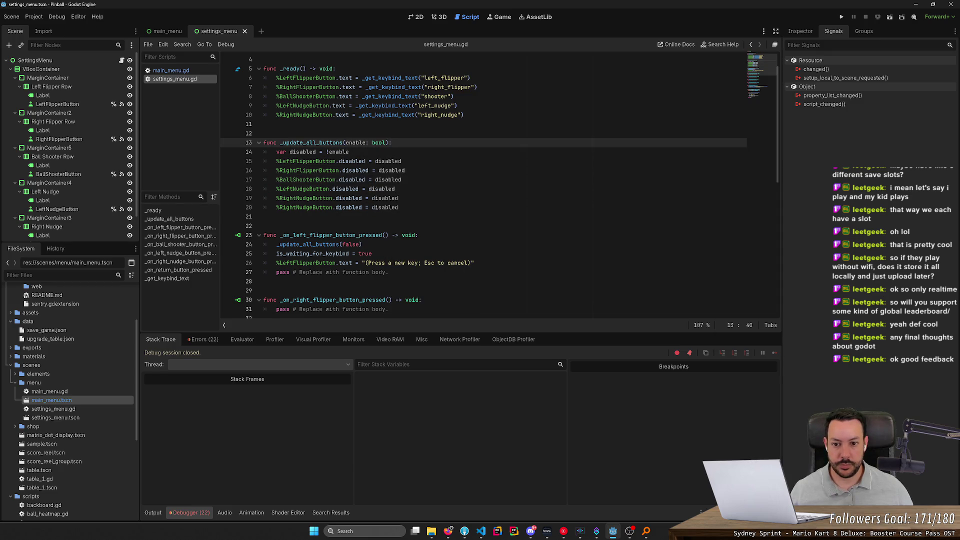
- Test-run the game: open Settings, rebind Left Flipper, press Return, then stop the game
left_click(841, 17)
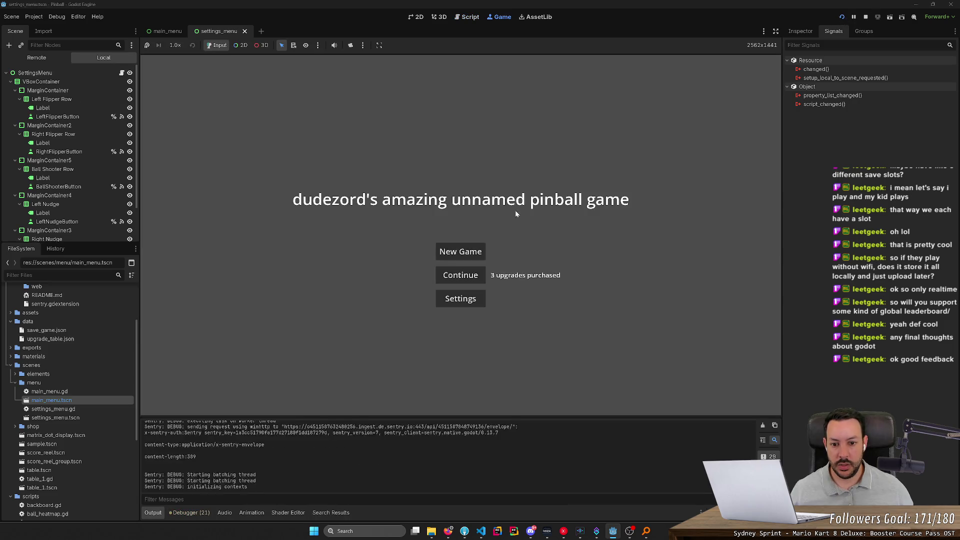
left_click(458, 298)
left_click(503, 200)
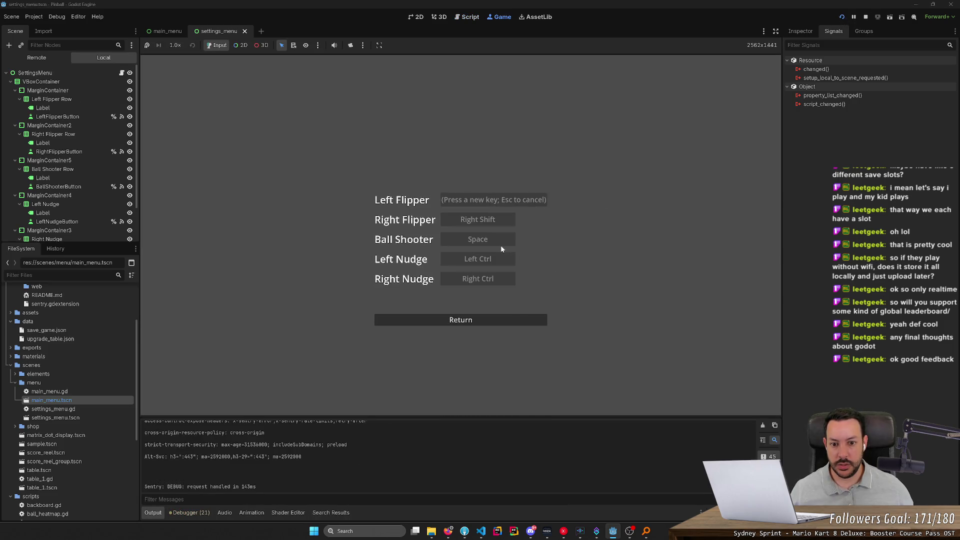
left_click(484, 319)
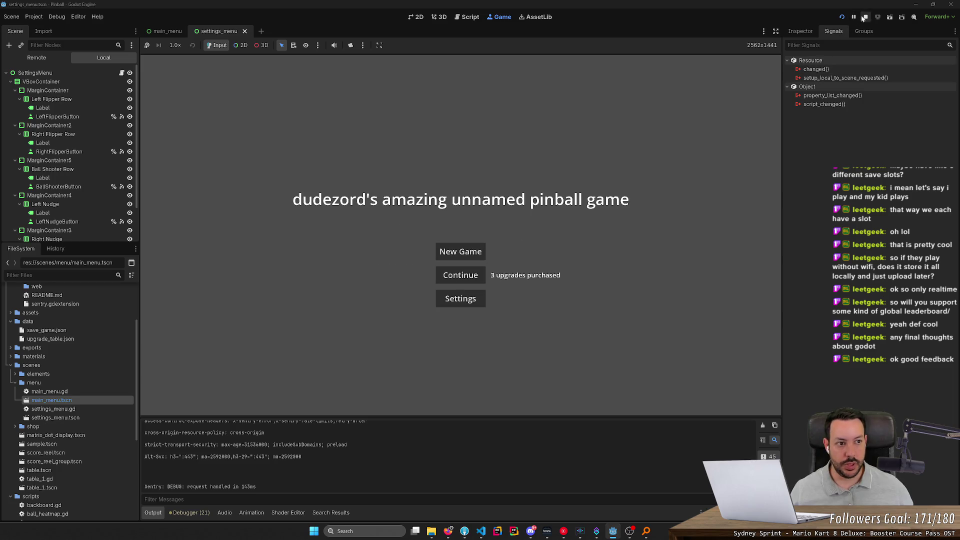
key("F8")
left_click(474, 263)
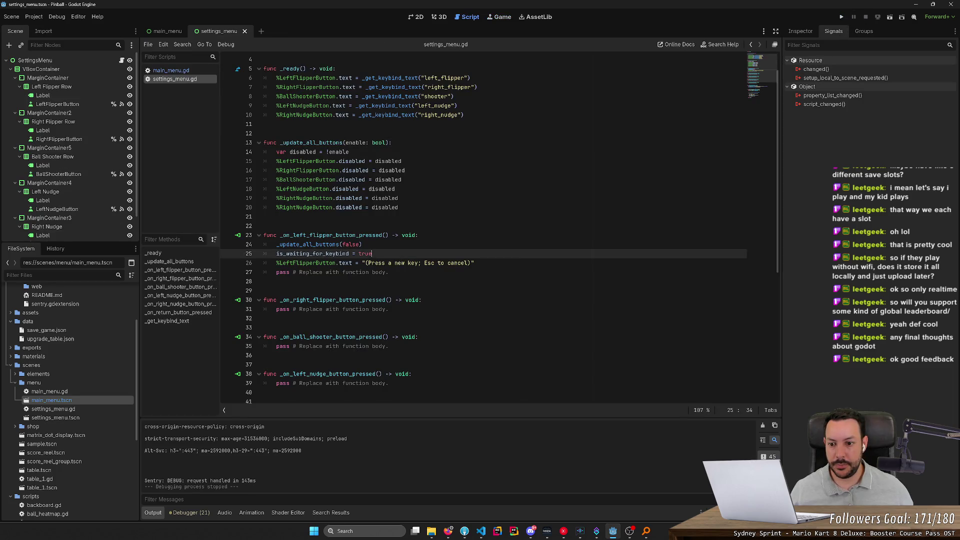
- Add '%LeftFlipperButton.disabled = false' after the prompt text and move is_waiting_for_keybind = true below it
key("Return")
type("%")
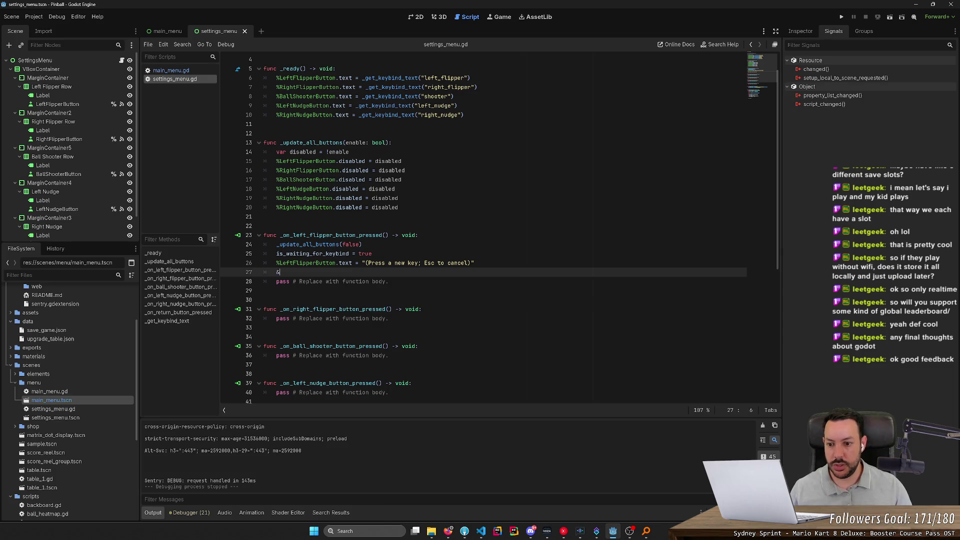
type("LeftFlipperButton.d")
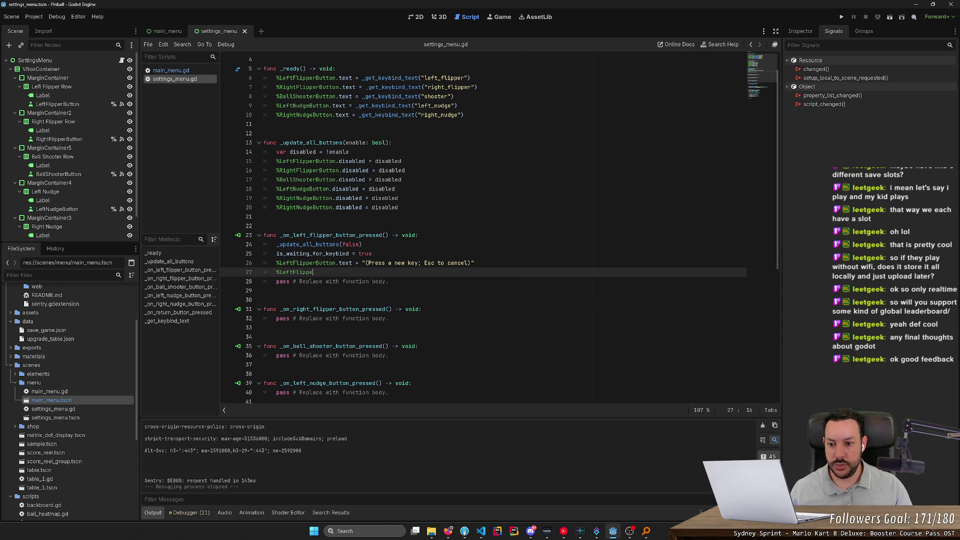
type("isabled = false")
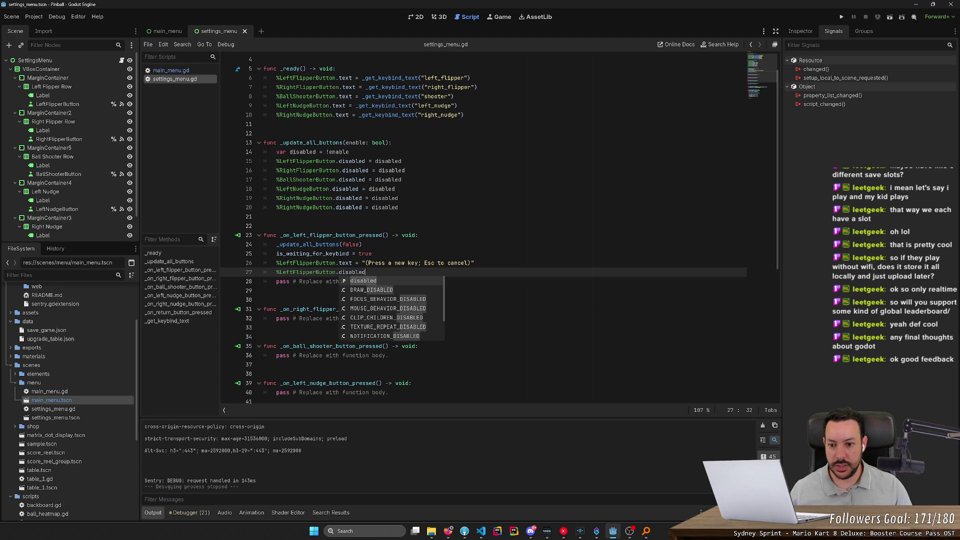
key("Escape")
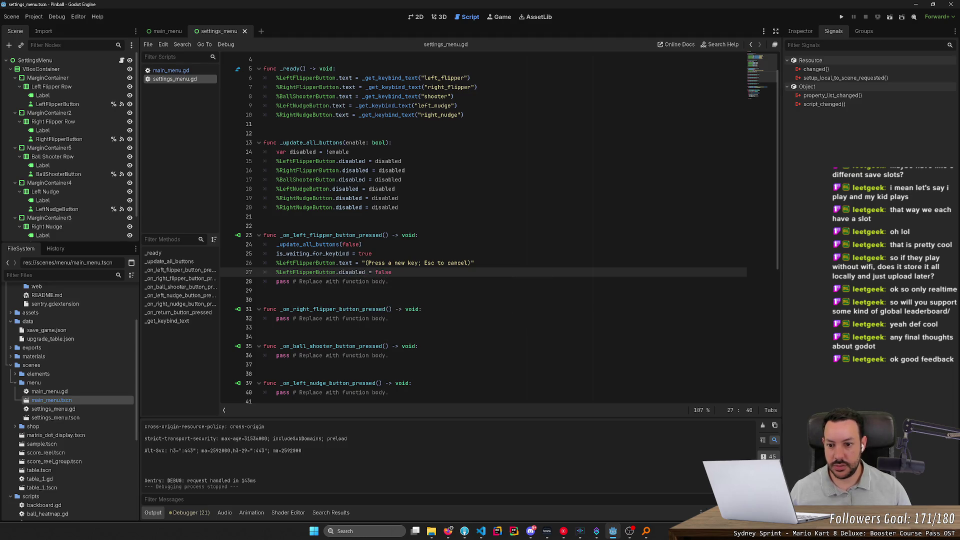
key("Up")
key("Up")
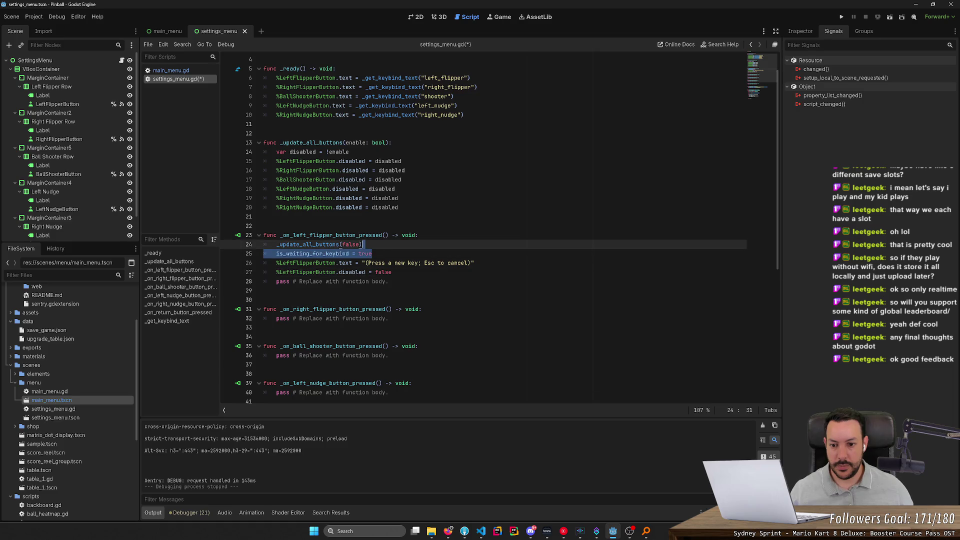
key("alt+Down")
key("alt+Down")
- Delete the placeholder pass line, save the script, and relaunch the game
left_click_drag(474, 254, 363, 245)
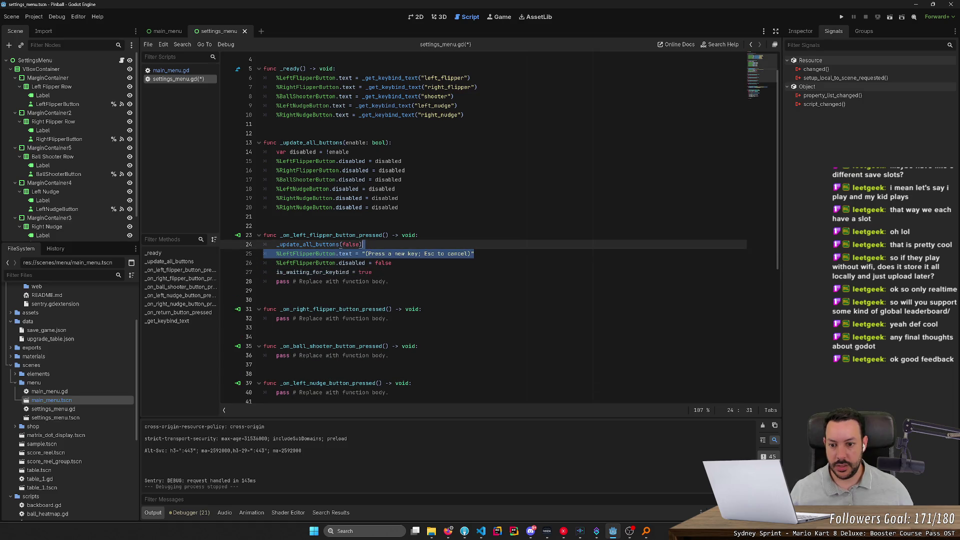
left_click(372, 272)
key("Down")
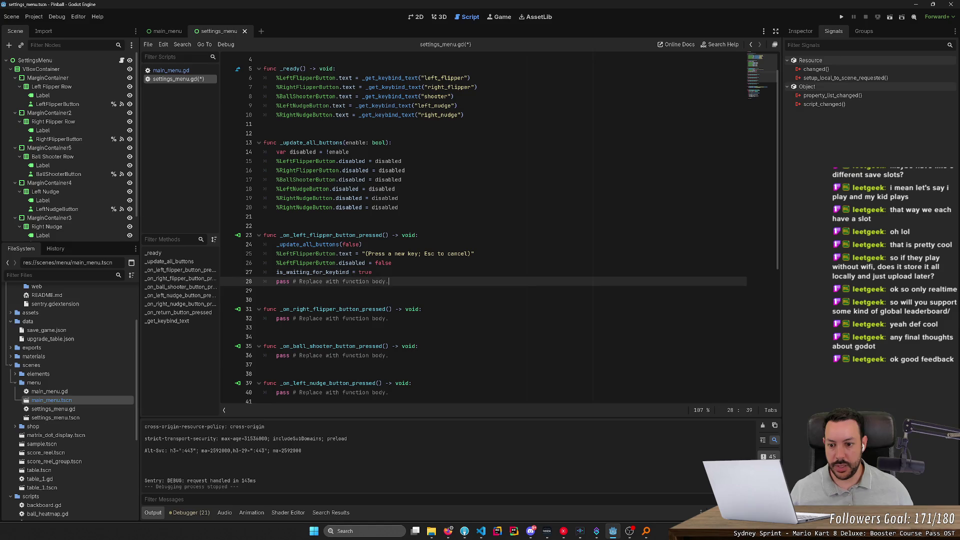
key("ctrl+shift+k")
key("ctrl+s")
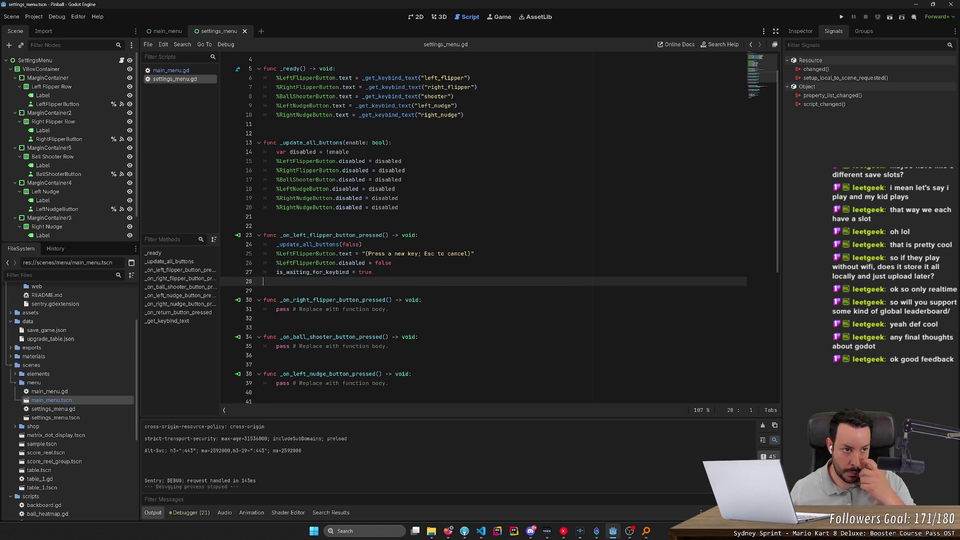
left_click(841, 17)
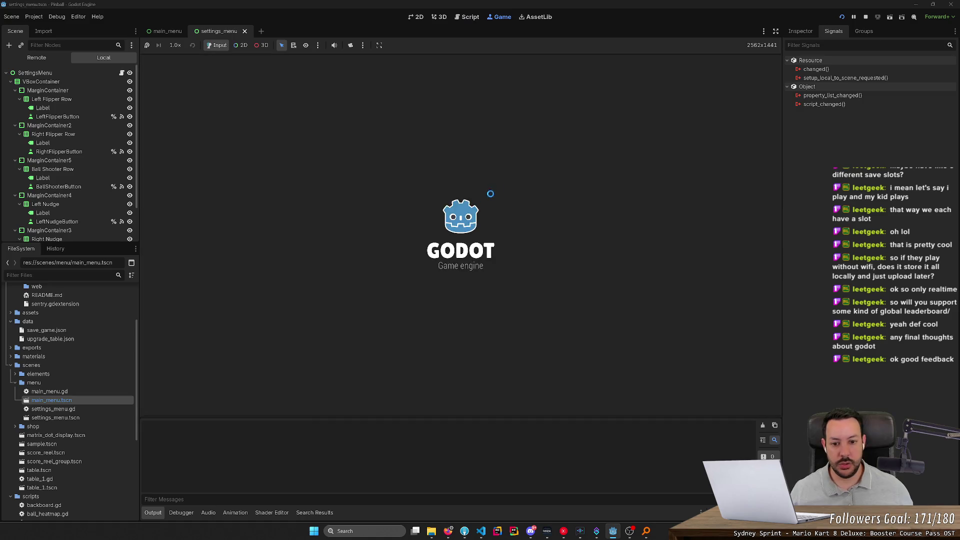
left_click(398, 298)
left_click(500, 200)
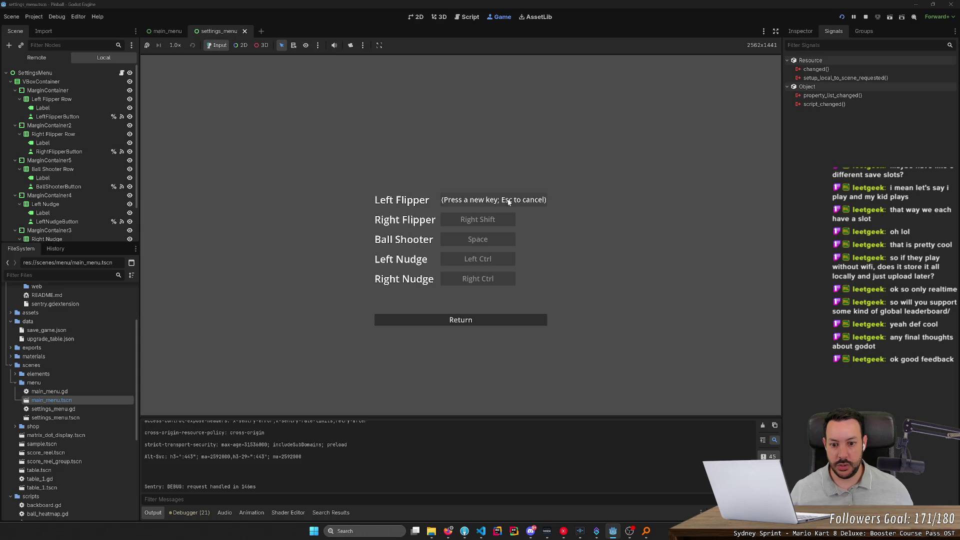
left_click(869, 16)
left_click(398, 207)
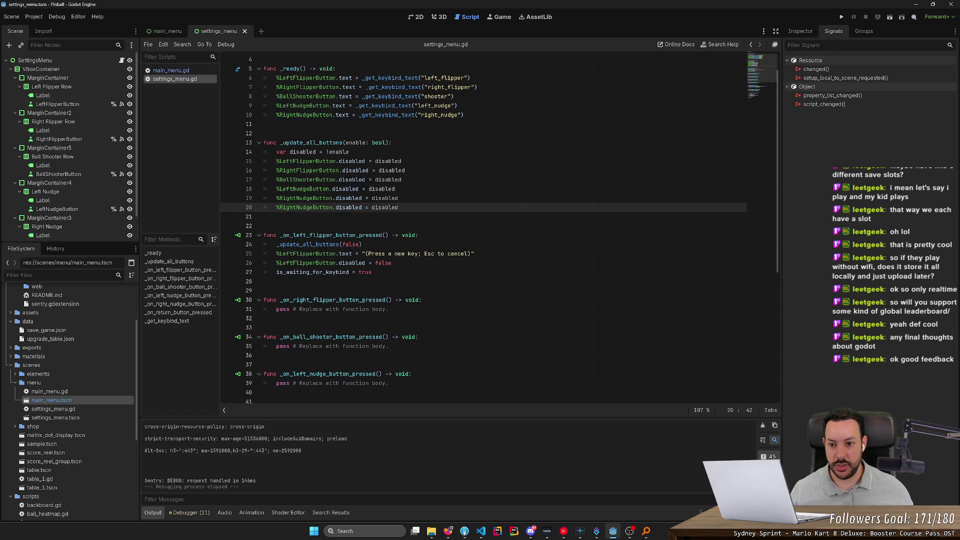
- Duplicate the RightNudgeButton disabled line as %ReturnButton and save the script
key("ctrl+shift+d")
double_click(304, 217)
type("Retur")
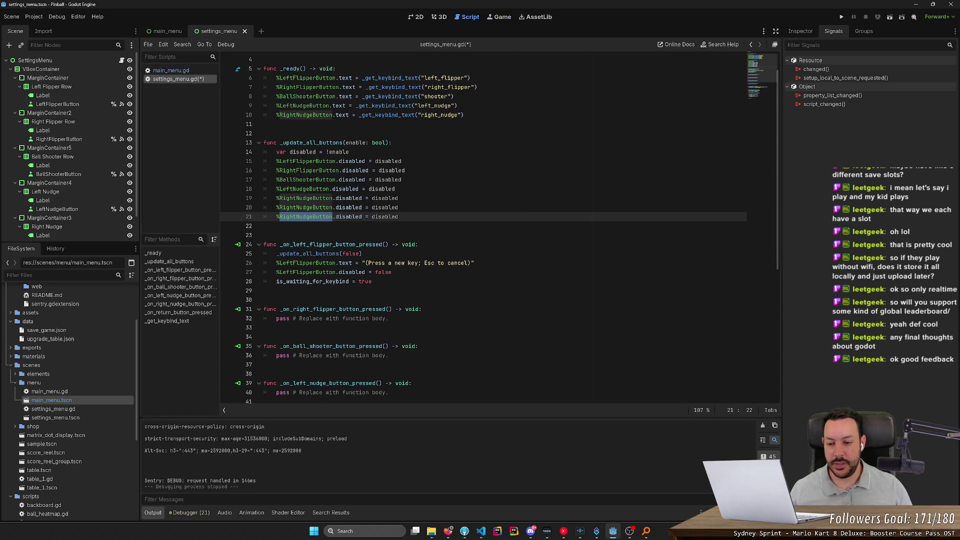
type("nButton")
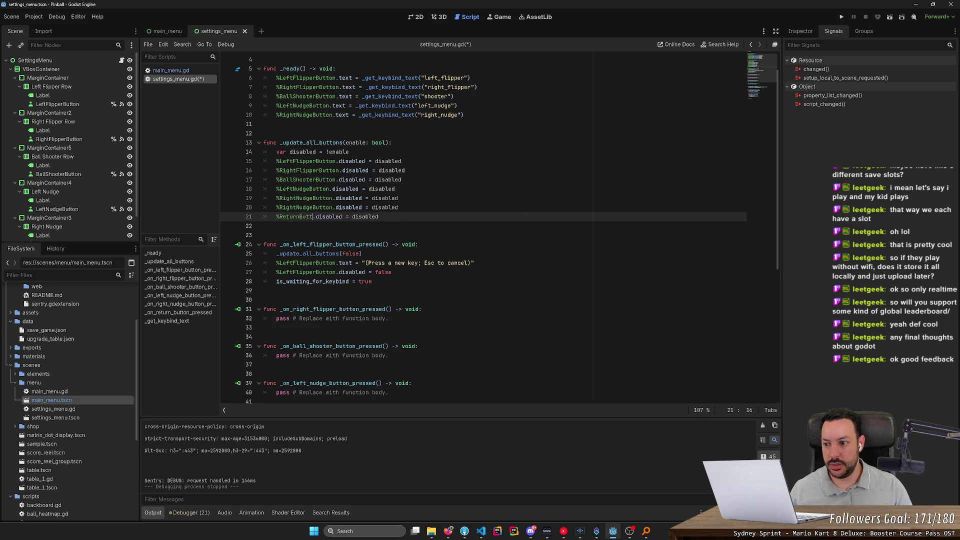
key("ctrl+s")
- Mark ReturnButton with Access as Unique Name in the Scene dock and save the scene
scroll(96, 194, "down", 2)
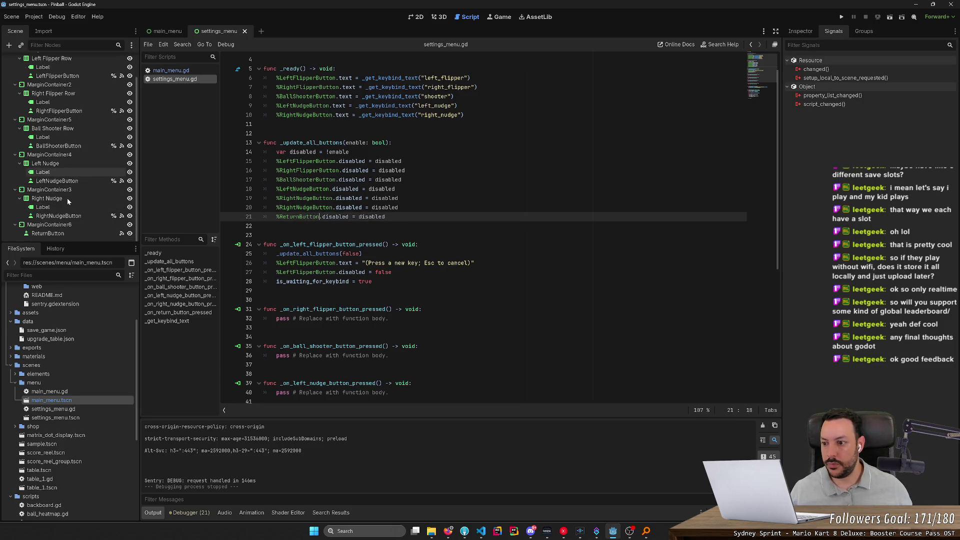
right_click(101, 233)
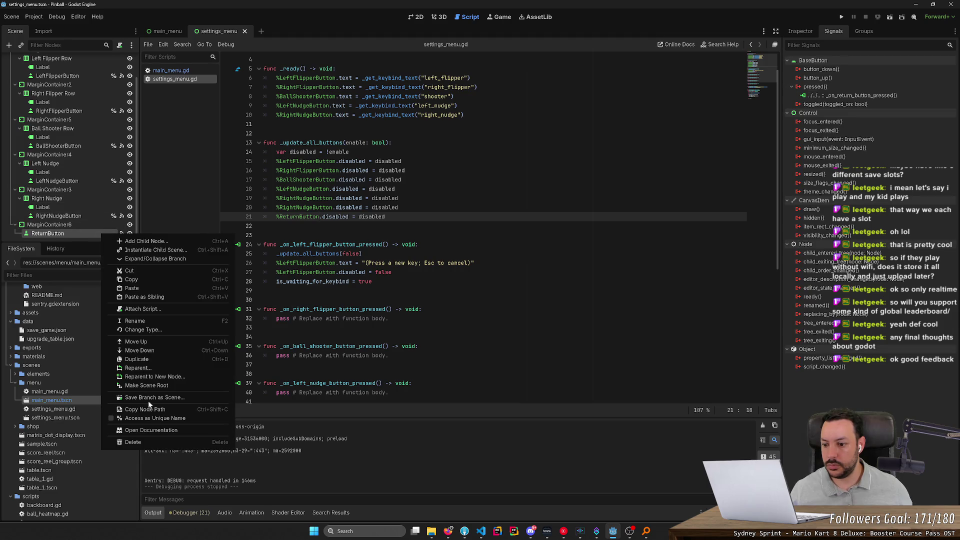
left_click(152, 416)
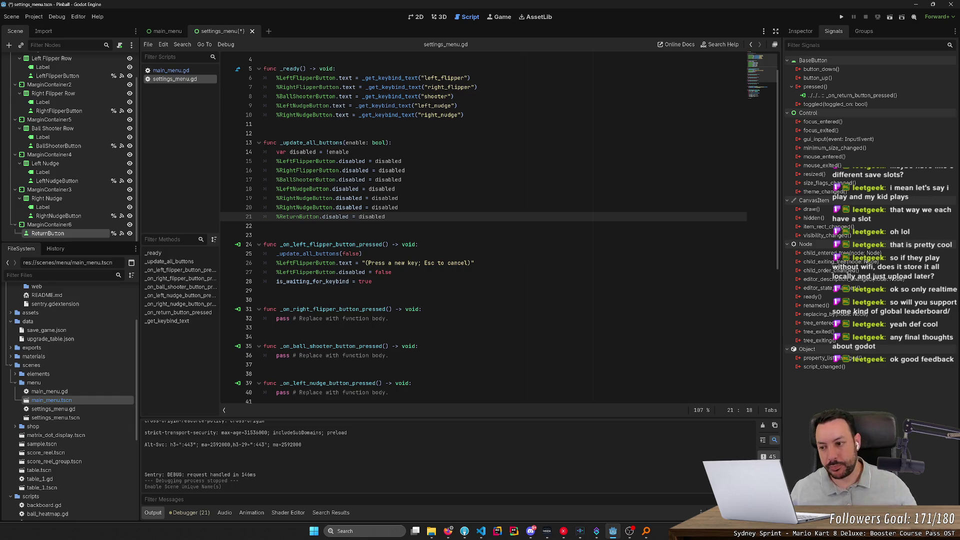
key("ctrl+s")
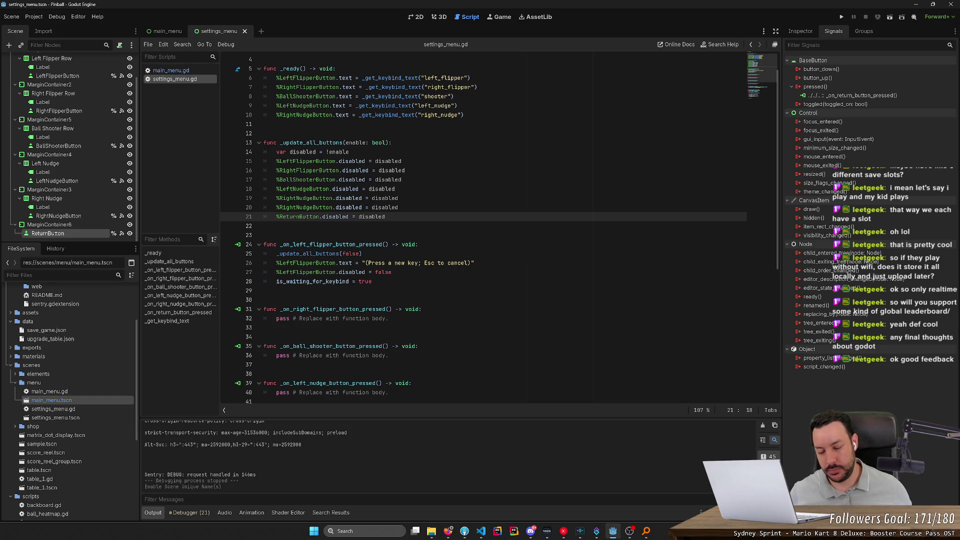
scroll(495, 225, "up", 1)
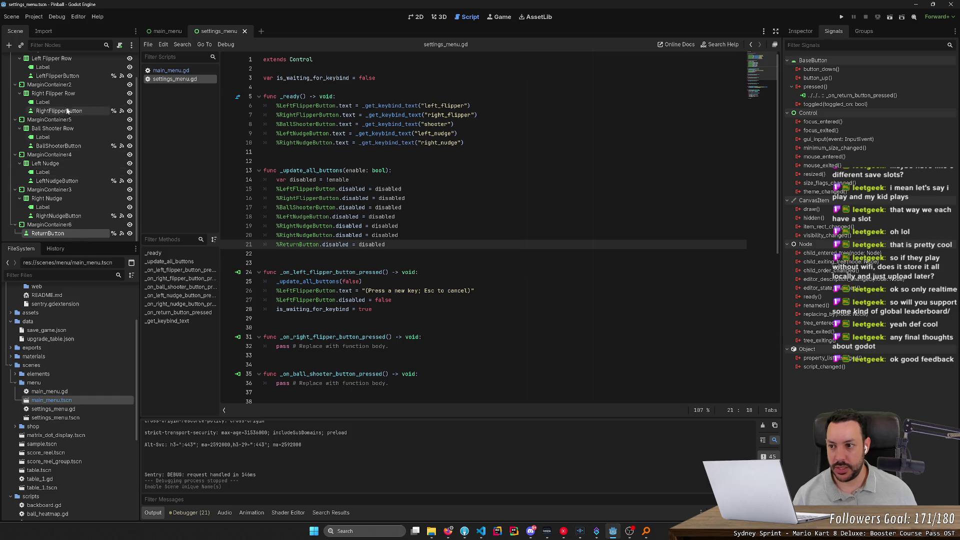
scroll(68, 132, "up", 1)
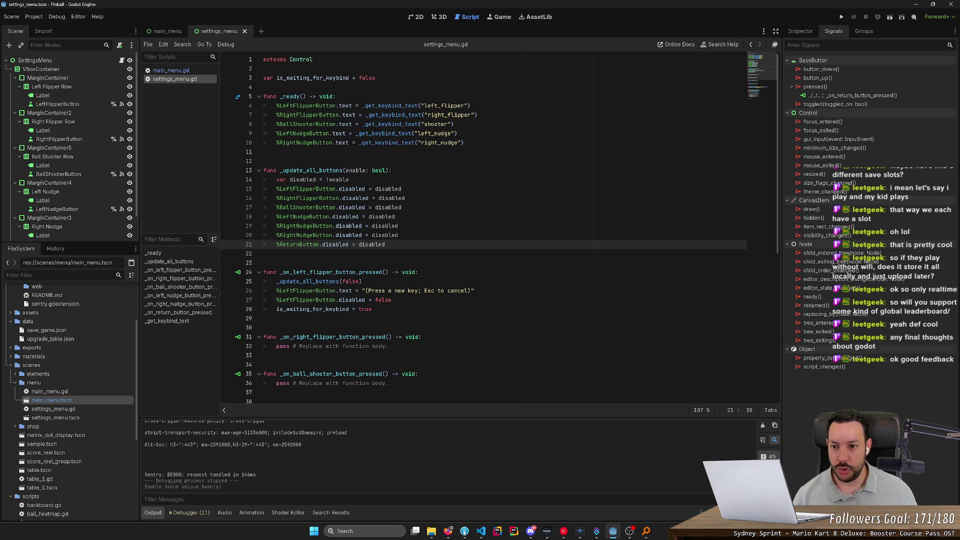
- Start a $ node path on a new first line of _ready, initially inserting the Ball Shooter Row path
left_click(264, 151)
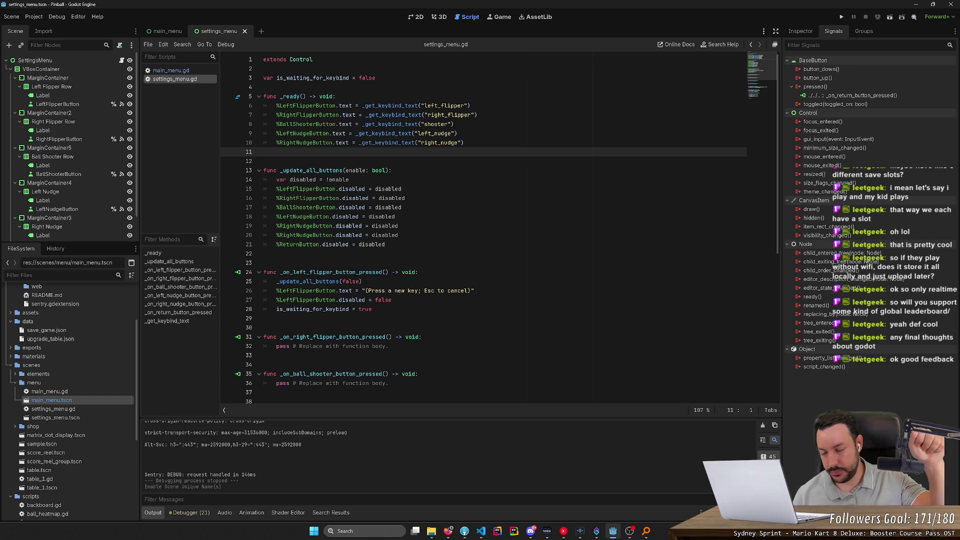
left_click(336, 96)
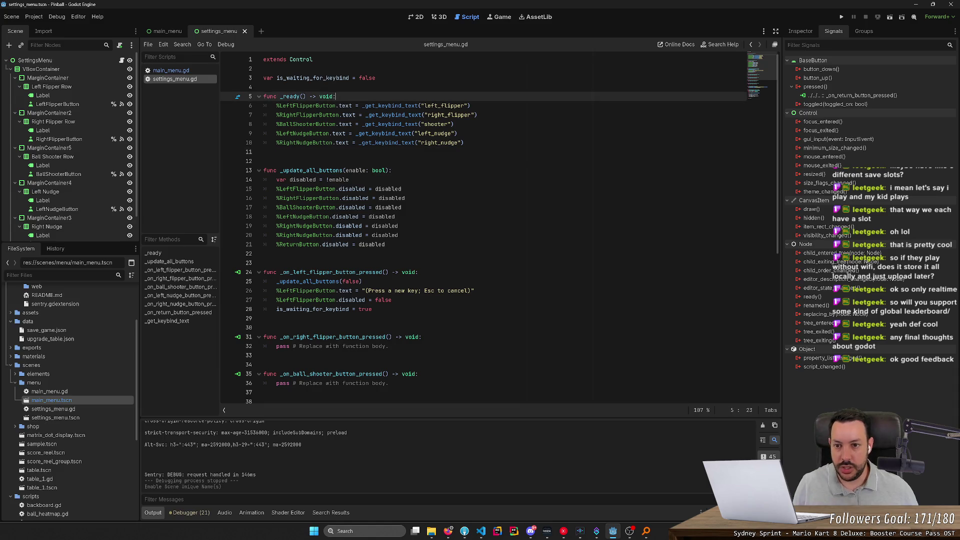
key("Return")
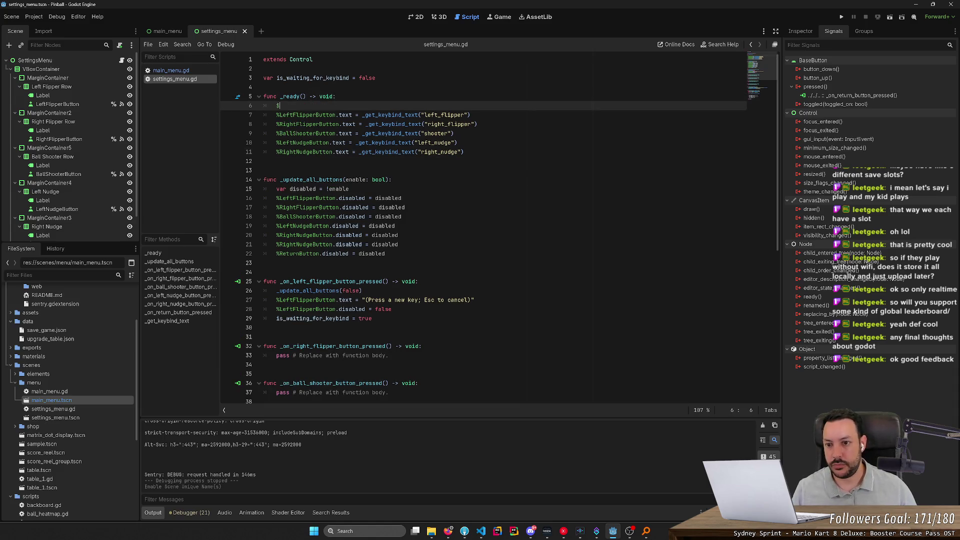
type("$")
key("Down")
key("Down")
key("Down")
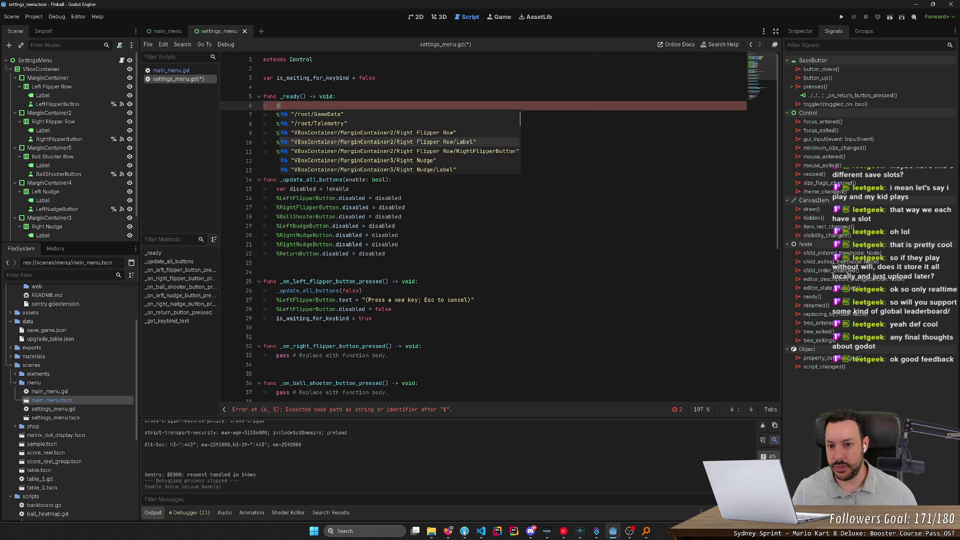
key("Down")
key("Down")
key("Down")
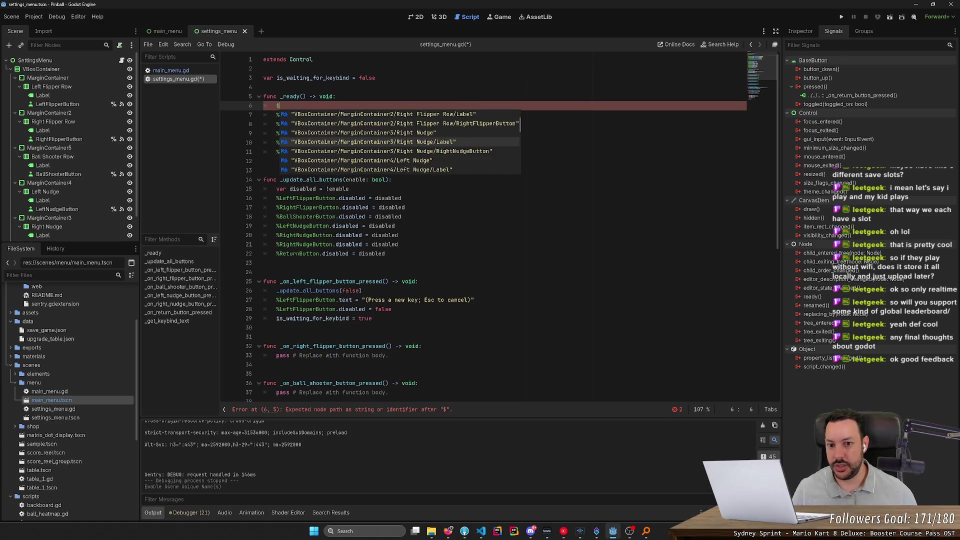
key("Down")
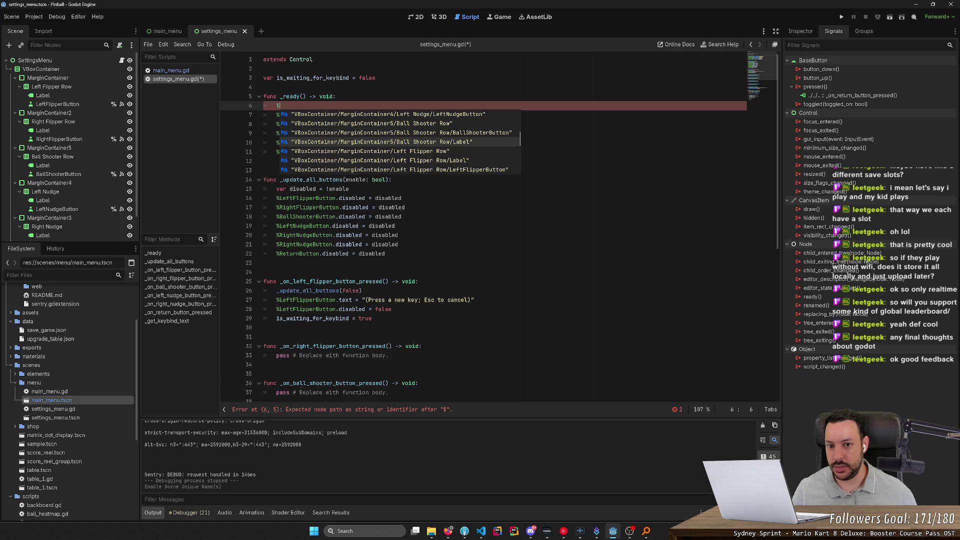
key("Down")
key("Down")
key("Down")
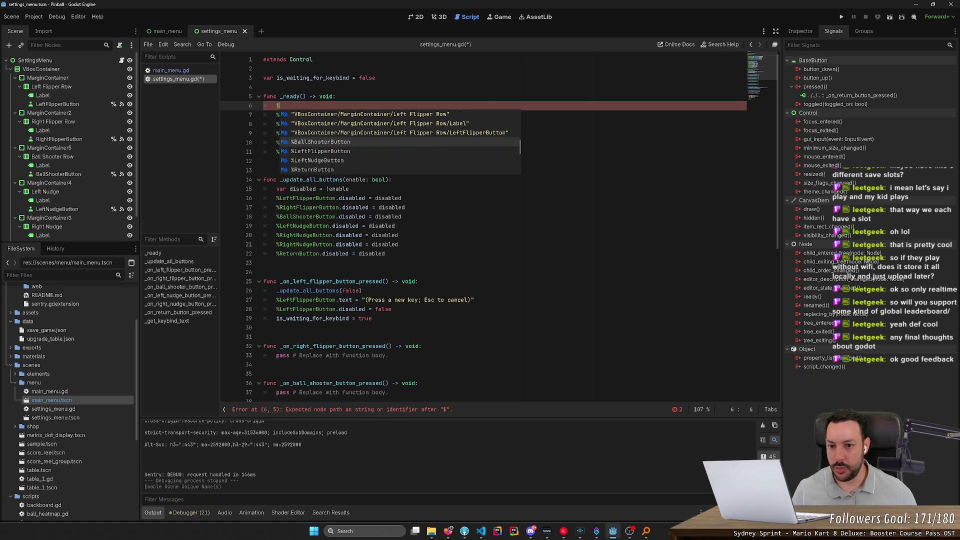
key("Up")
key("Up")
key("Up")
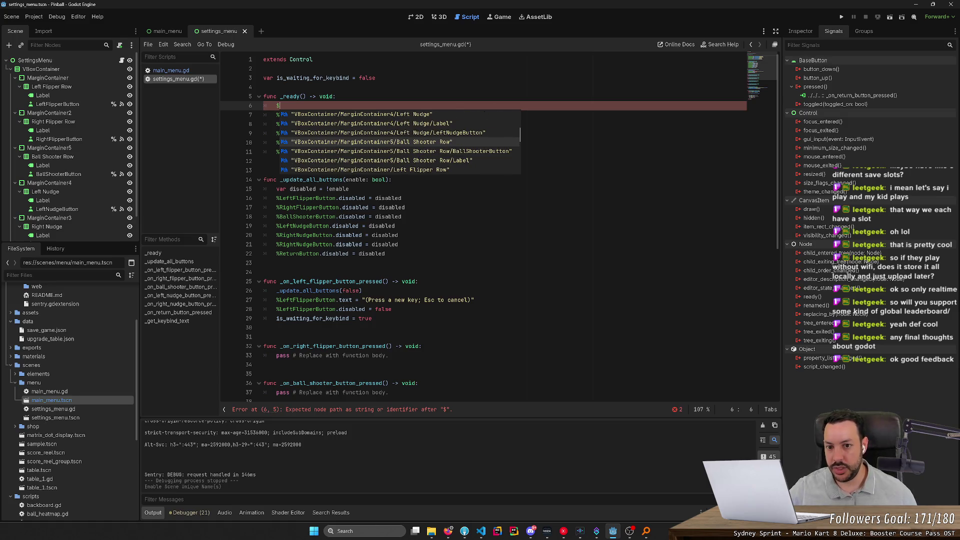
key("Return")
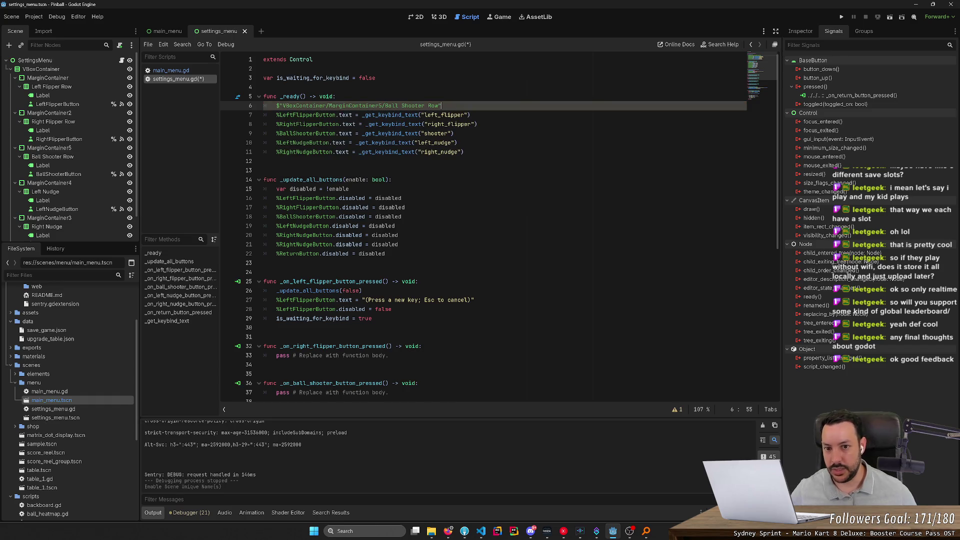
- Check the LeftFlipperButton node, then undo the Ball Shooter Row path back to the bare $
left_click(264, 170)
left_click(442, 106)
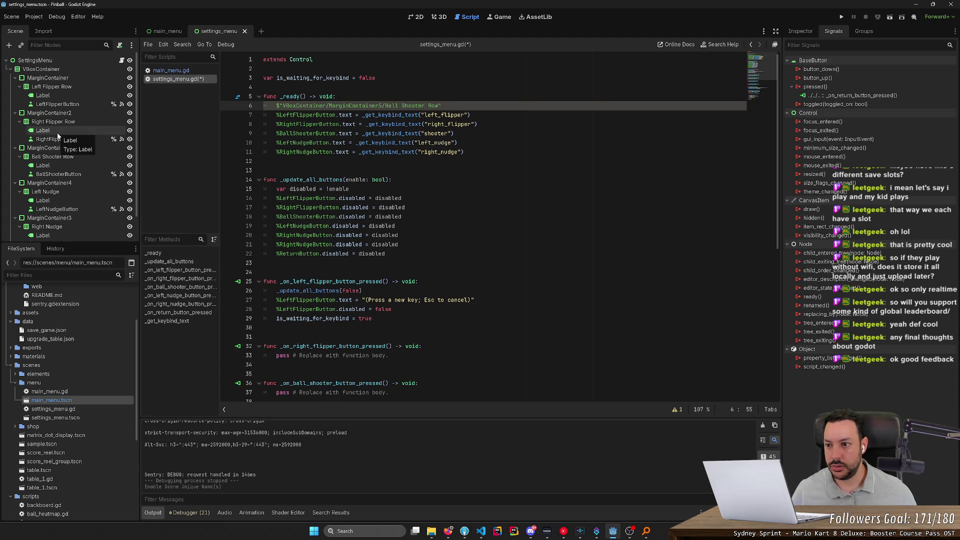
right_click(57, 104)
key("Escape")
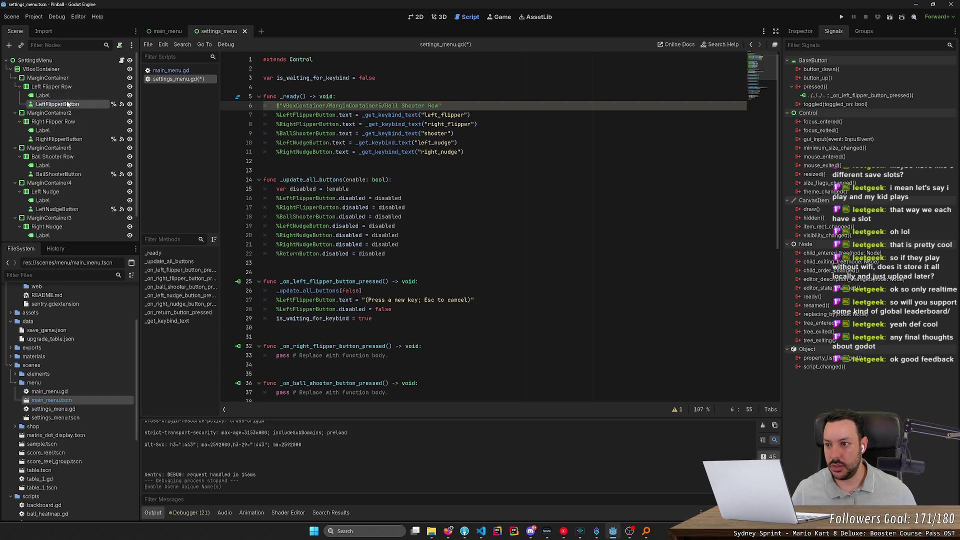
left_click(425, 124)
left_click_drag(385, 106, 441, 105)
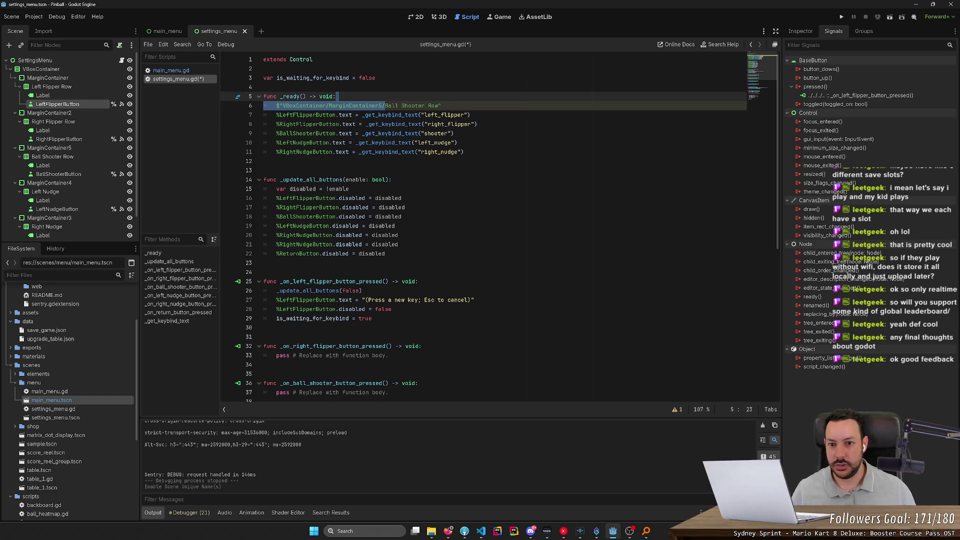
left_click(441, 106)
key("ctrl+z")
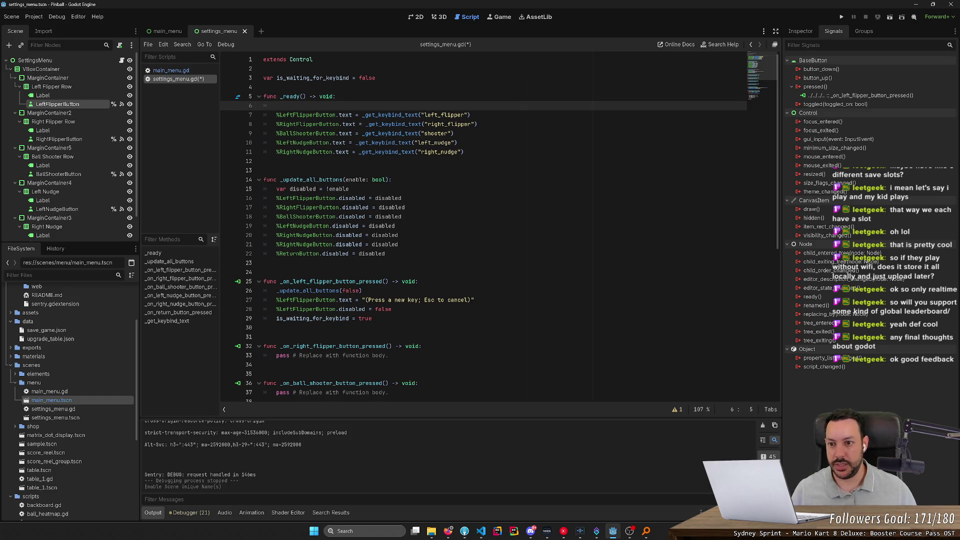
type("$")
key("ctrl+space")
- Autocomplete 'Left' to the Left Flipper Row/LeftFlipperButton path and add blank lines below it
type("Left")
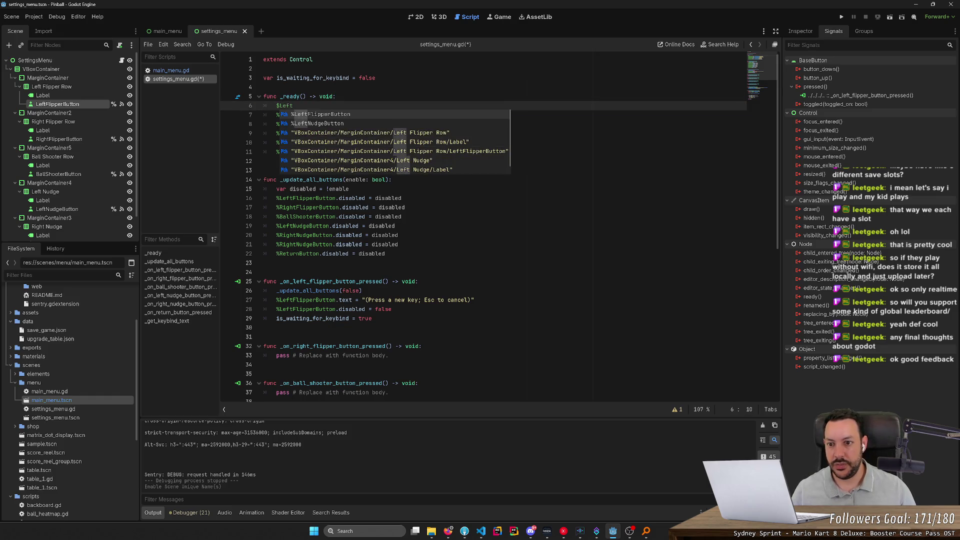
key("Down")
key("Down")
key("Down")
key("Down")
key("Down")
key("Down")
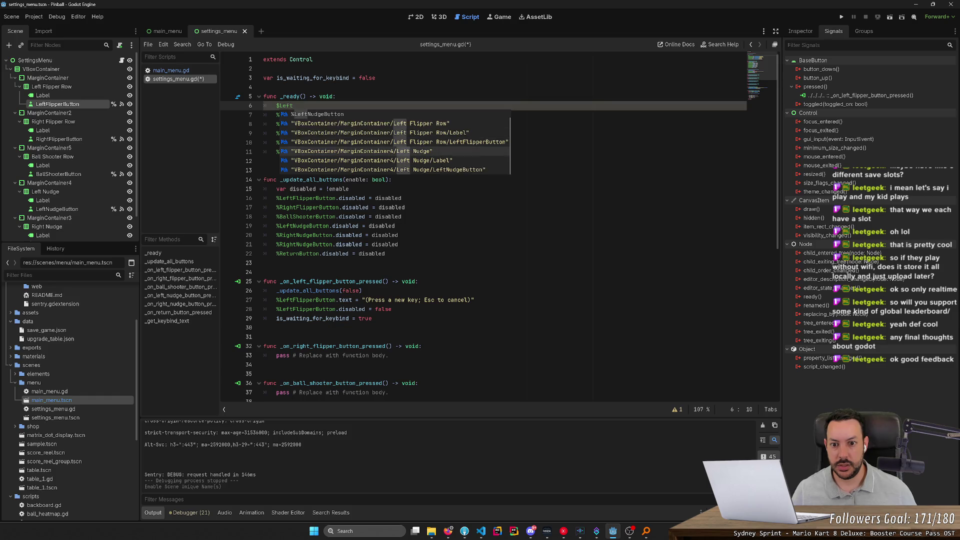
key("Up")
key("Up")
key("Return")
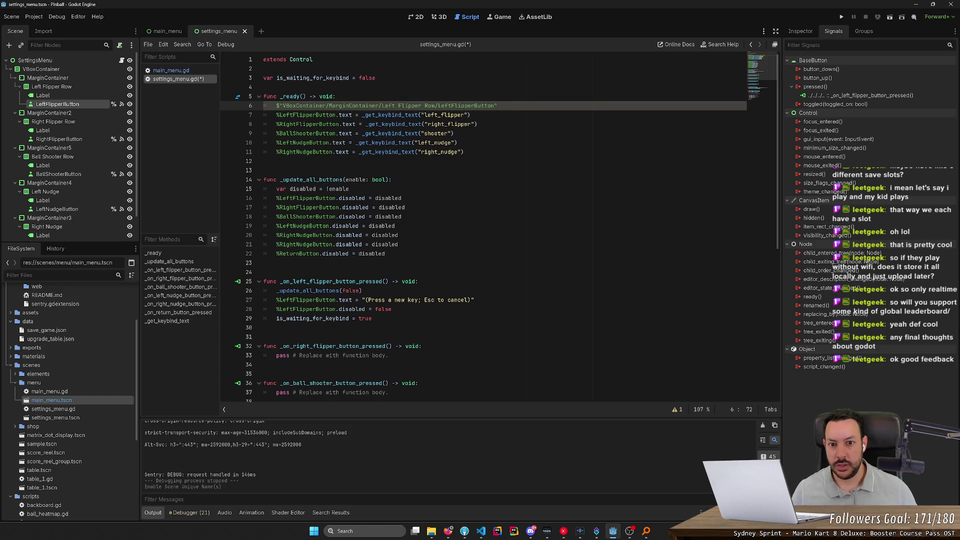
key("Return")
key("Return")
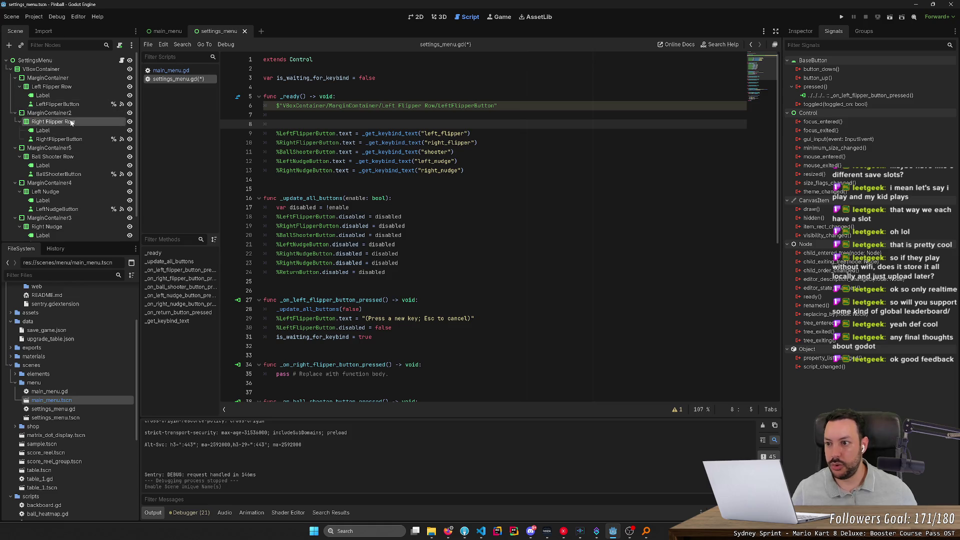
- Compare the line-6 node path against the MarginContainer and LeftFlipperButton nodes in the Scene dock
key("Up")
key("Up")
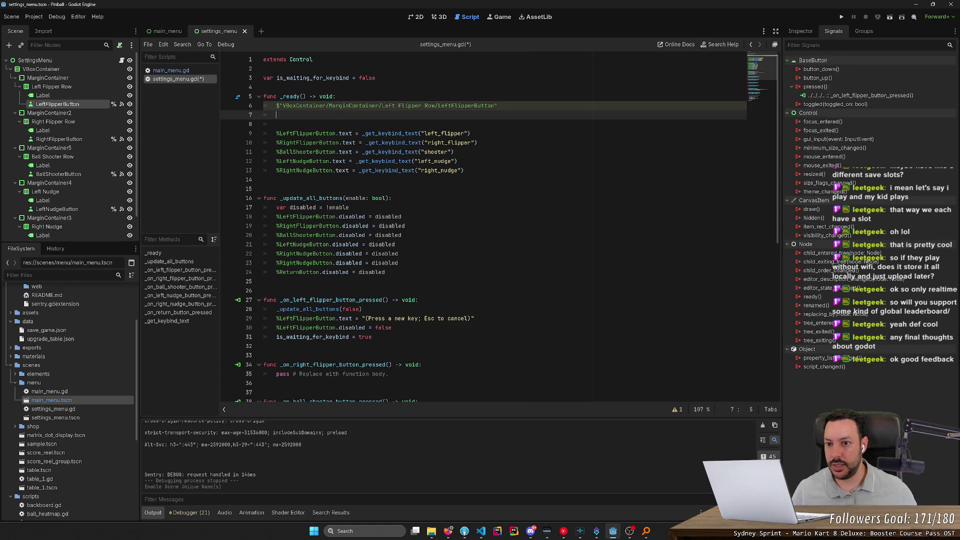
key("shift+End")
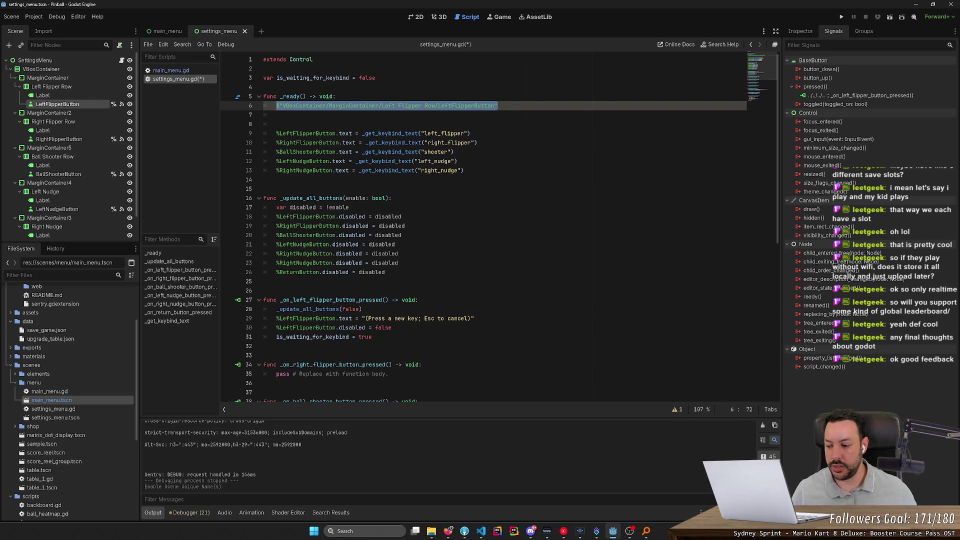
key("Down")
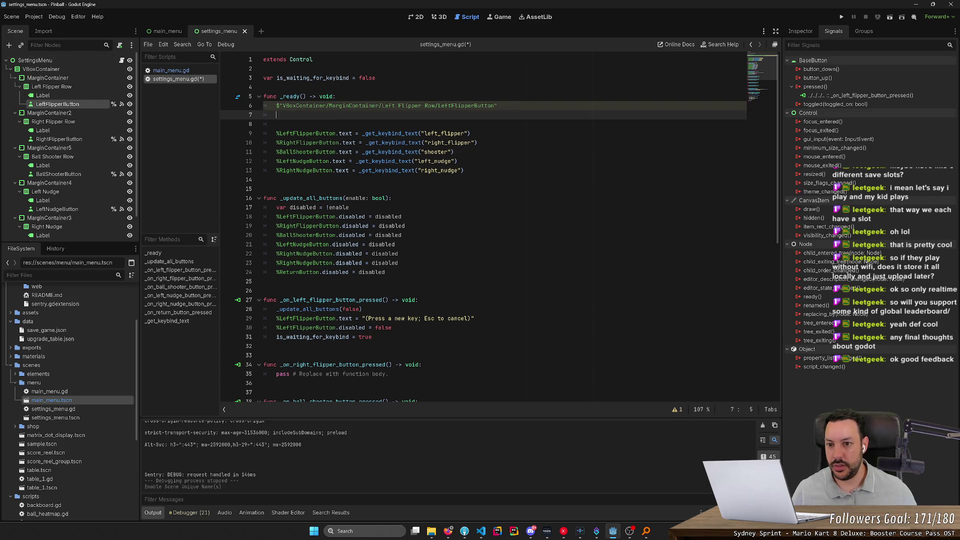
left_click(49, 78)
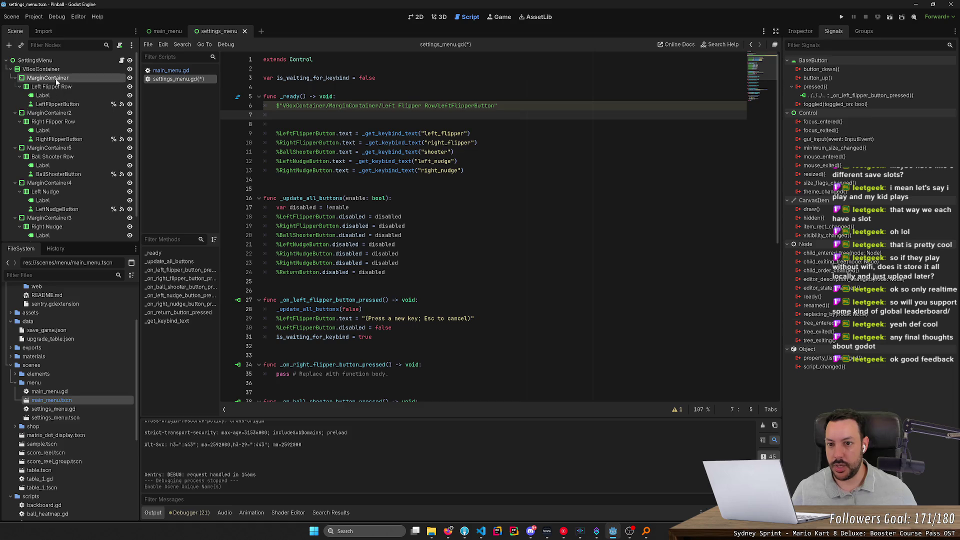
left_click(57, 104)
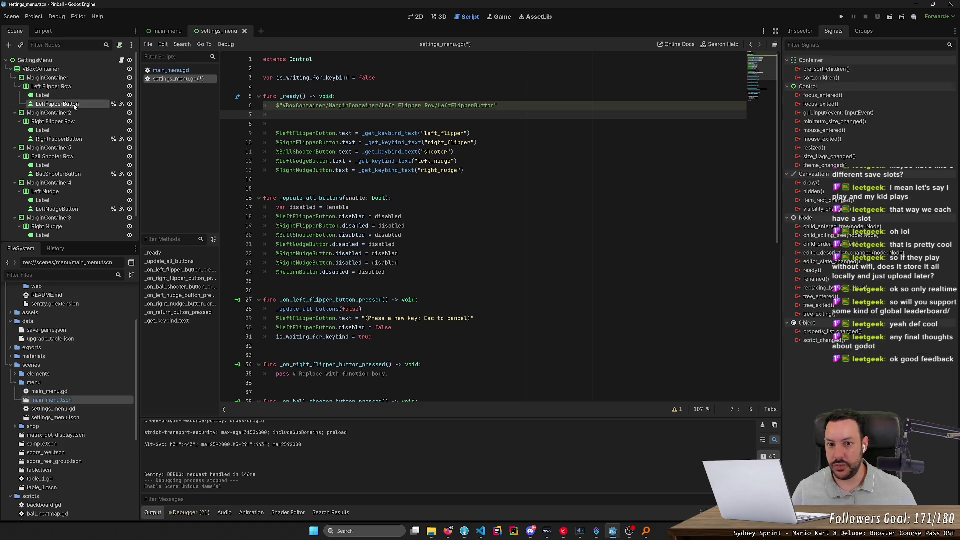
left_click_drag(498, 105, 263, 106)
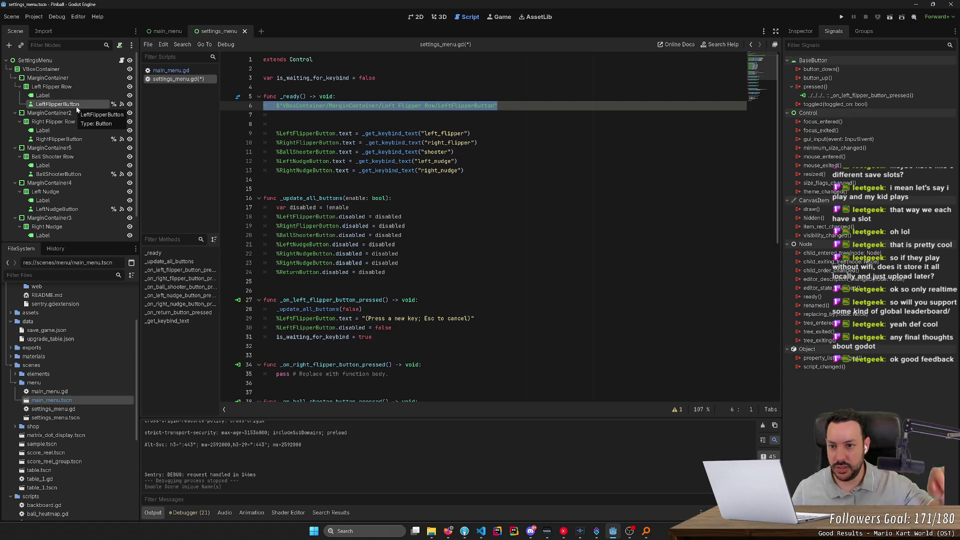
left_click(314, 142)
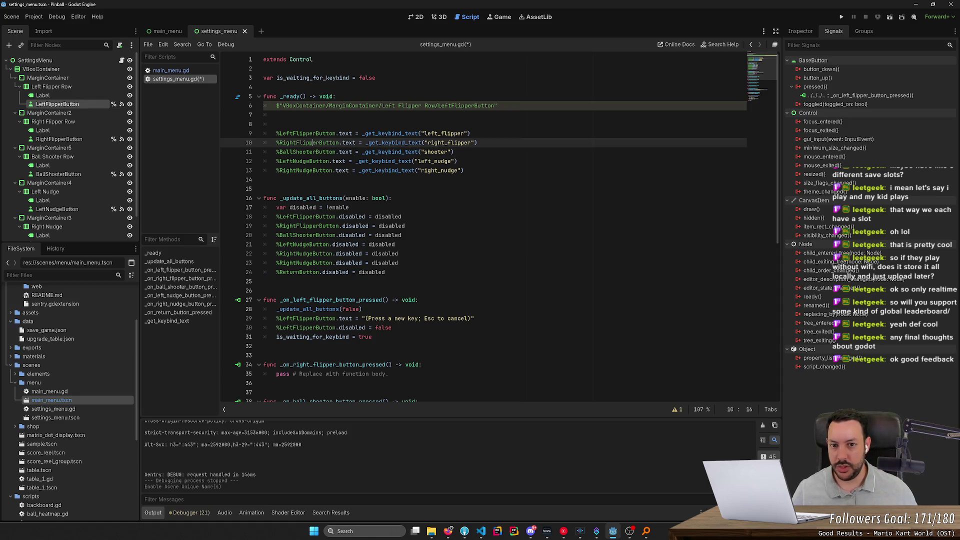
- Check LeftFlipperButton's Access as Unique Name option, then begin typing %LeftFlipperButton on line 7
right_click(93, 105)
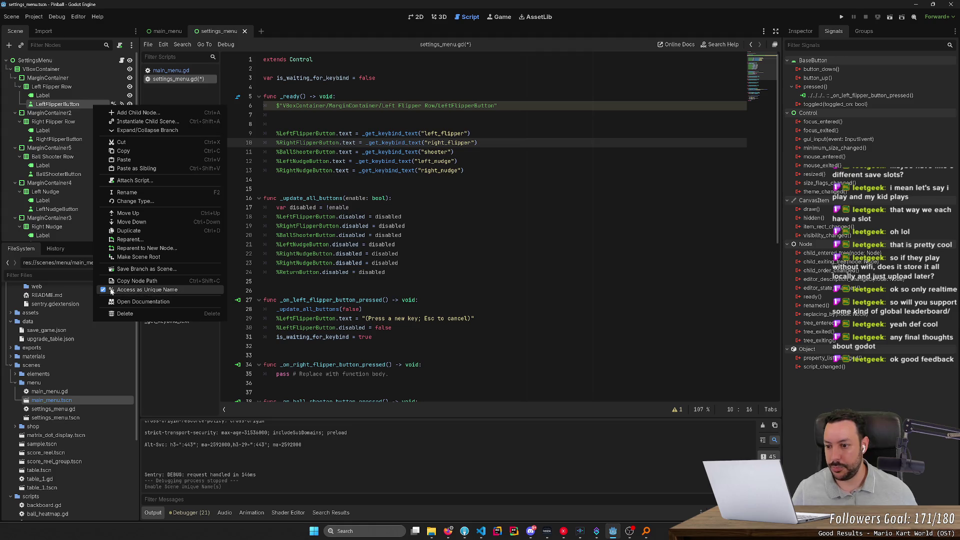
key("Escape")
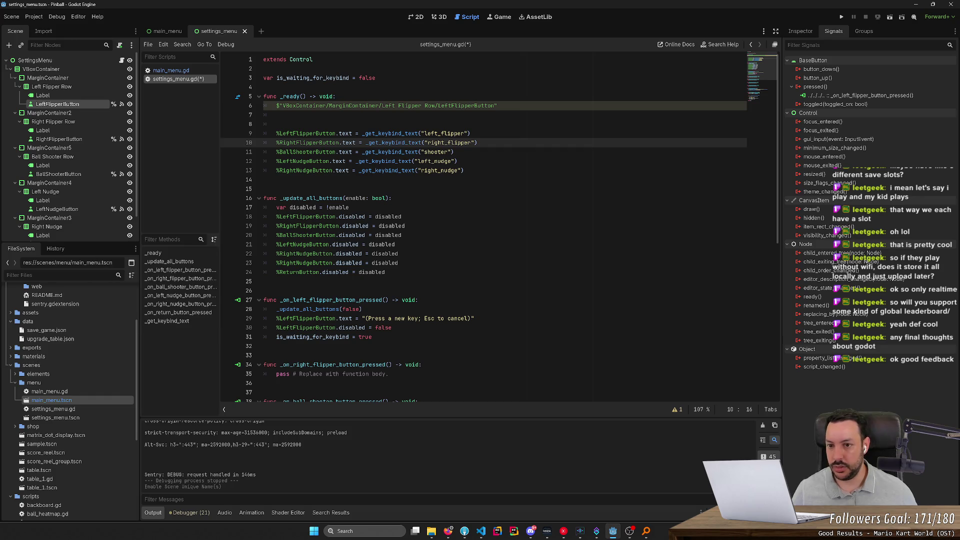
left_click(350, 106)
key("Down")
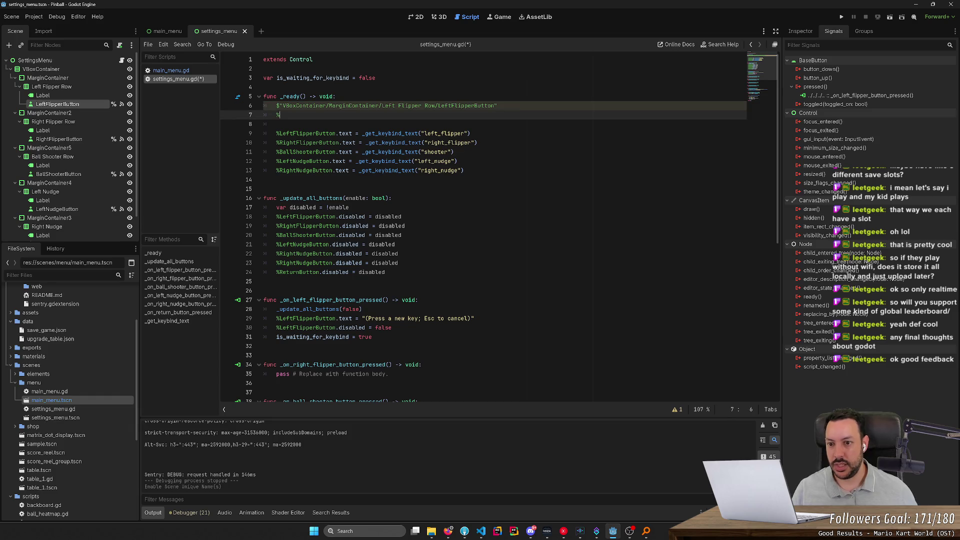
type("Left")
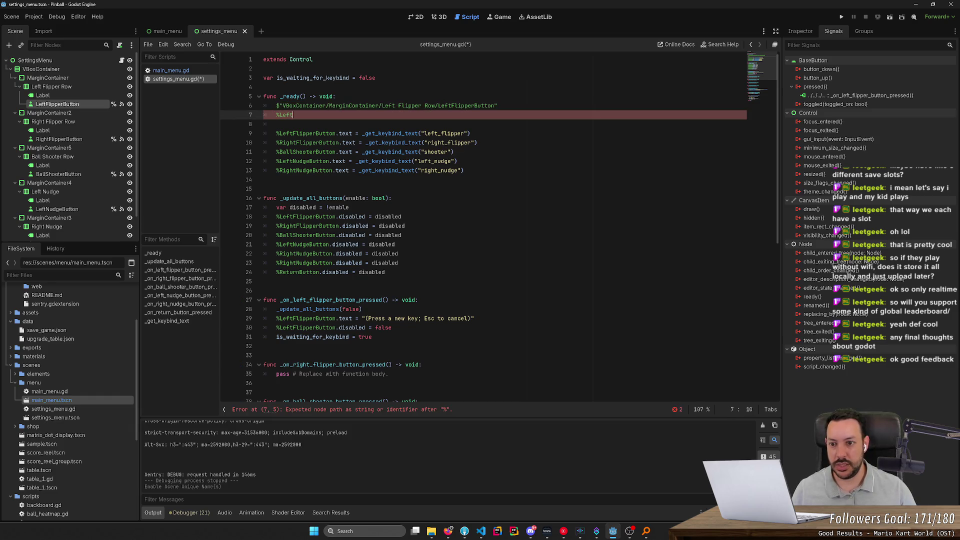
type("FlipperButton")
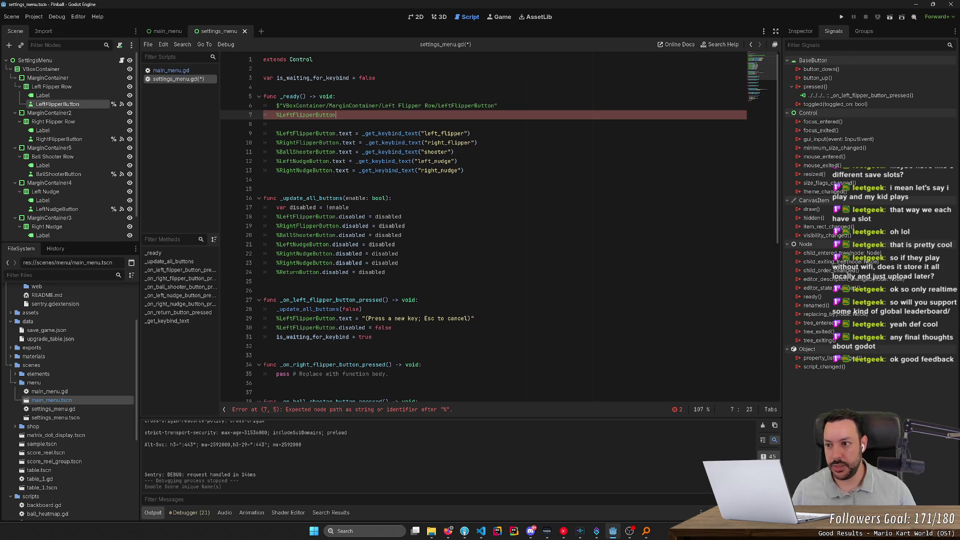
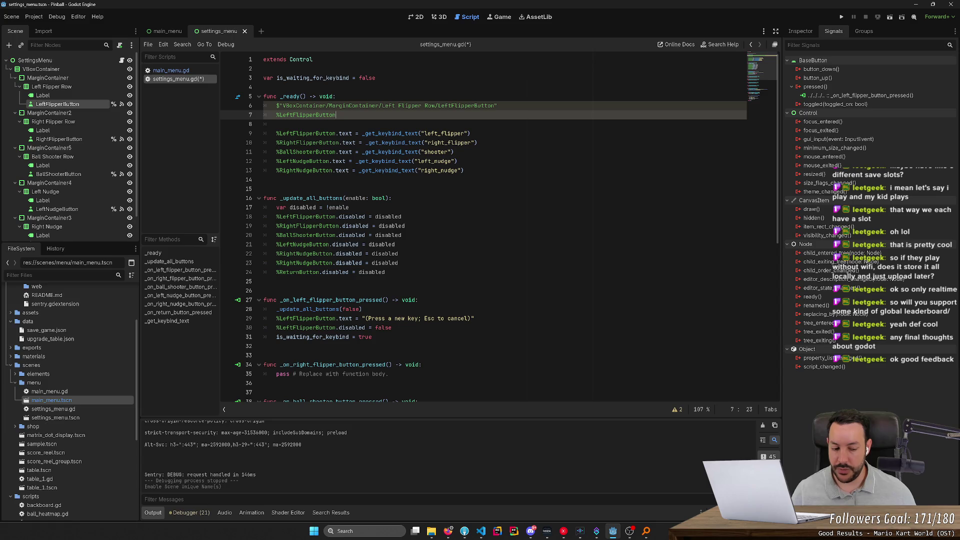
- Undo the two extra node reference lines in _ready and add a blank line above _ready
left_click(355, 78)
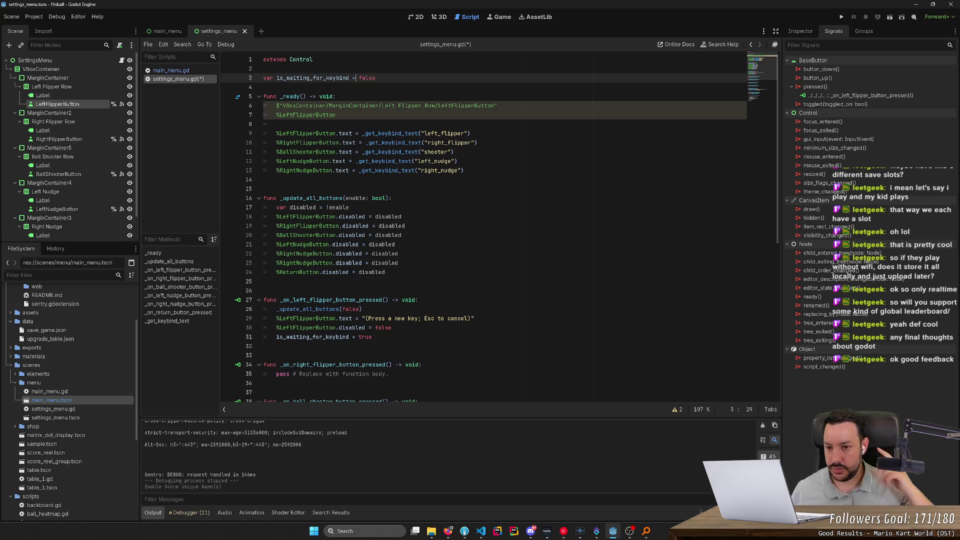
left_click_drag(336, 114, 264, 106)
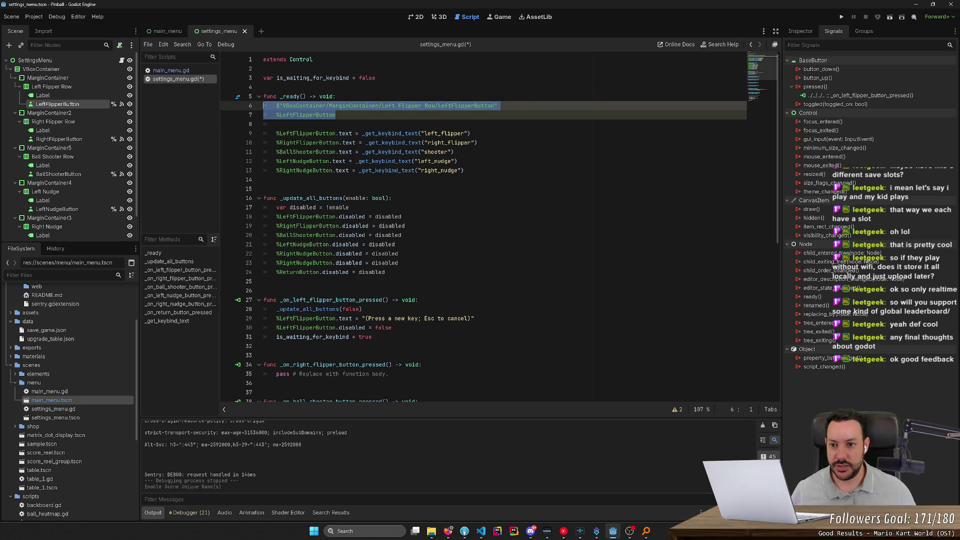
key("ctrl+z")
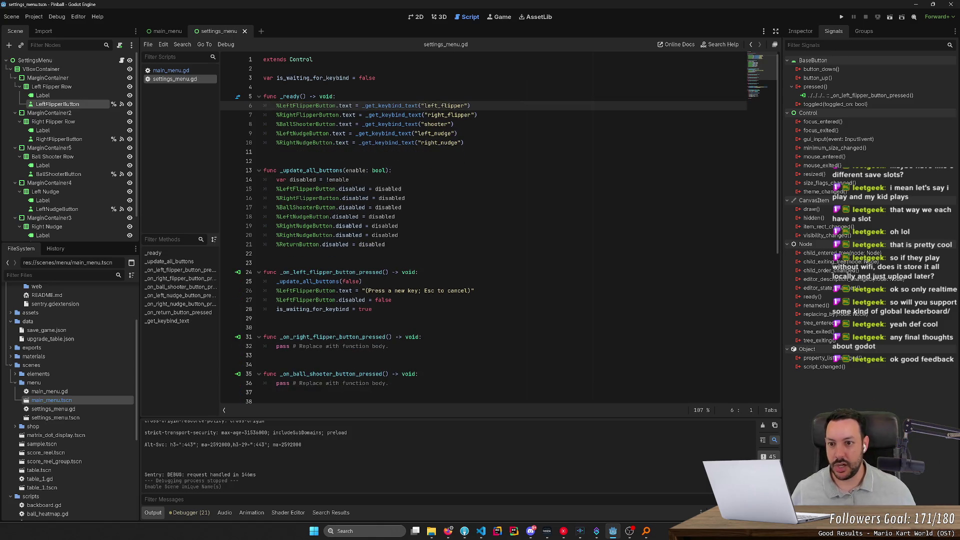
left_click(336, 96)
left_click(263, 87)
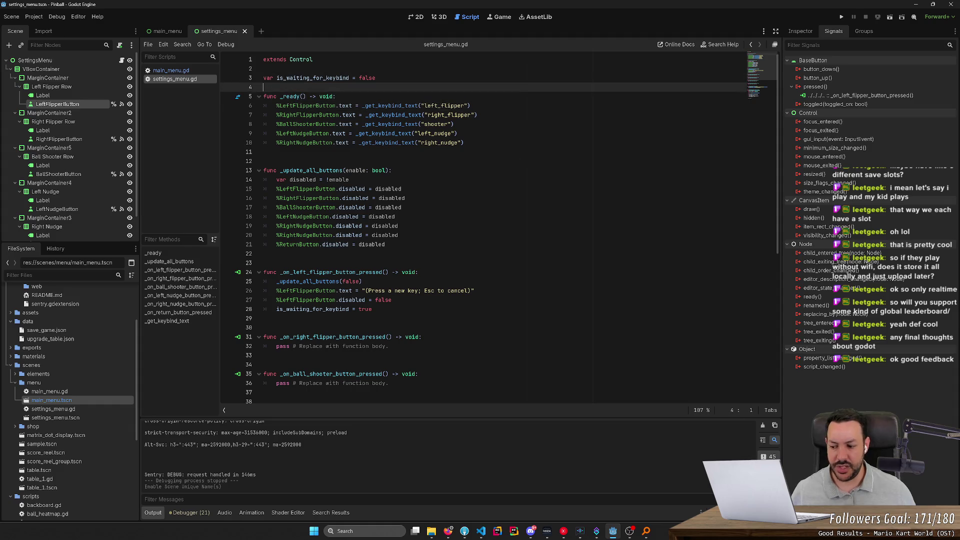
key("Return")
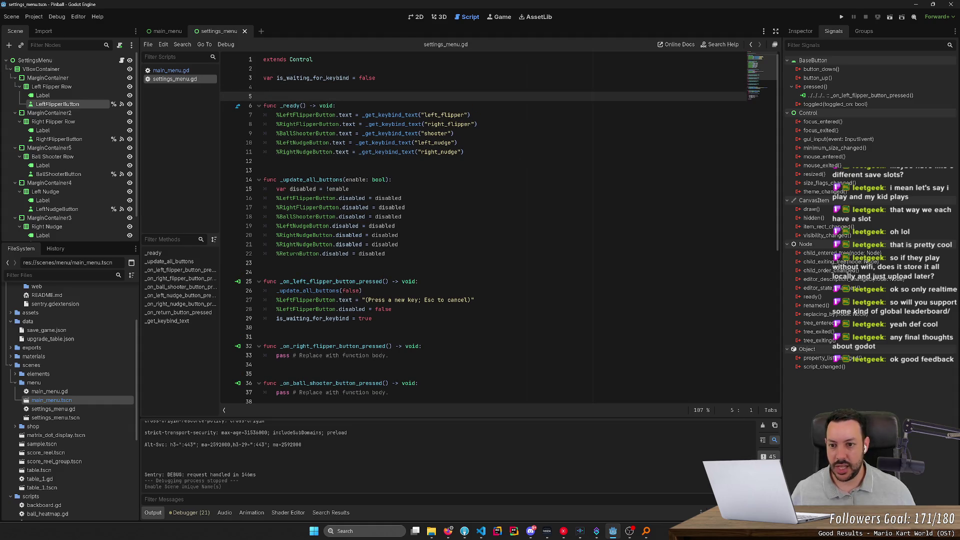
- Review the left flipper handler's body and move to the blank line above it
scroll(495, 230, "down", 3)
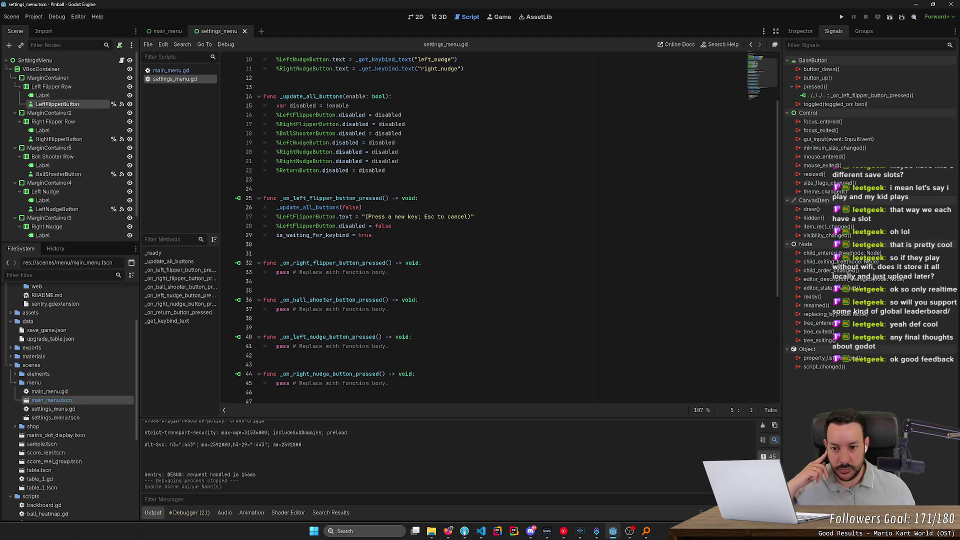
left_click(418, 197)
mouse_move(372, 235)
left_mouse_down()
mouse_move(280, 225)
mouse_move(263, 207)
left_mouse_up()
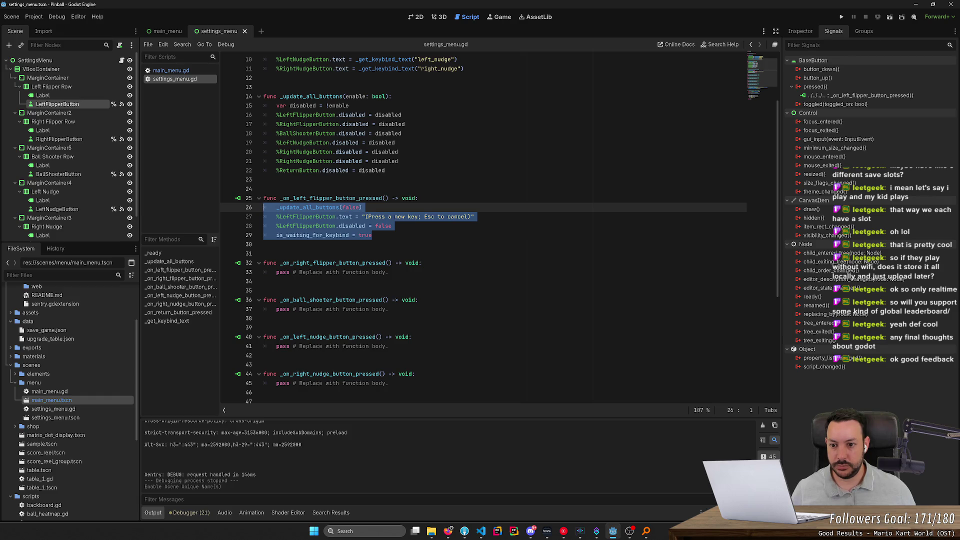
left_click(372, 235)
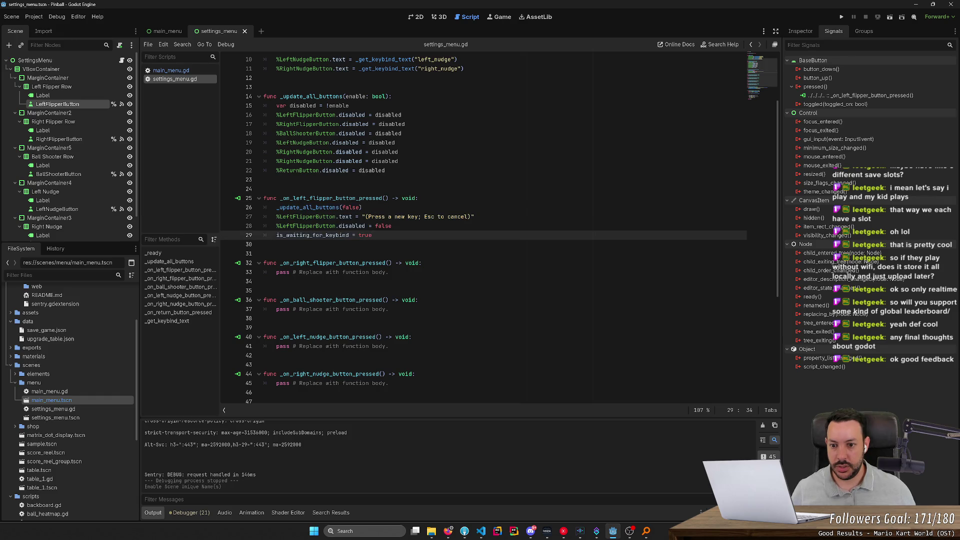
left_click(418, 198)
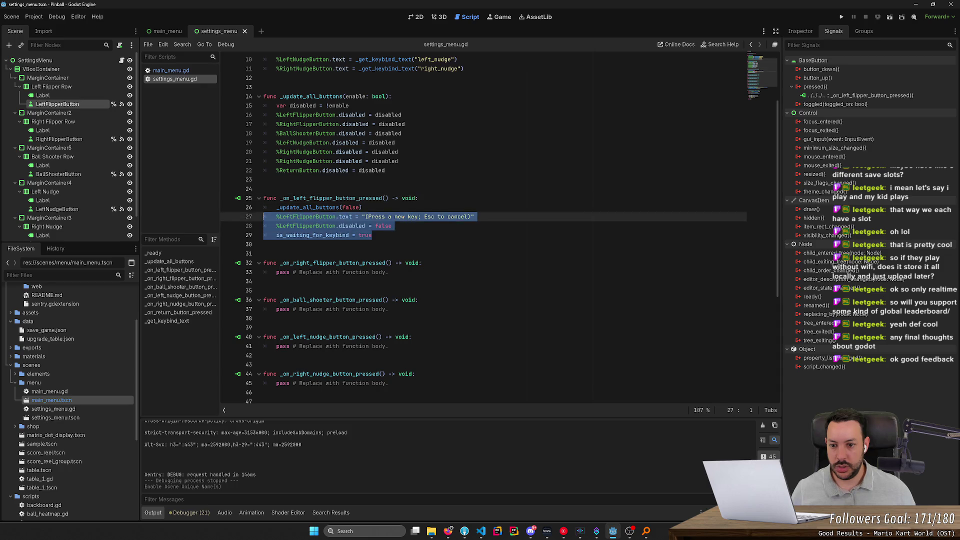
left_click(265, 189)
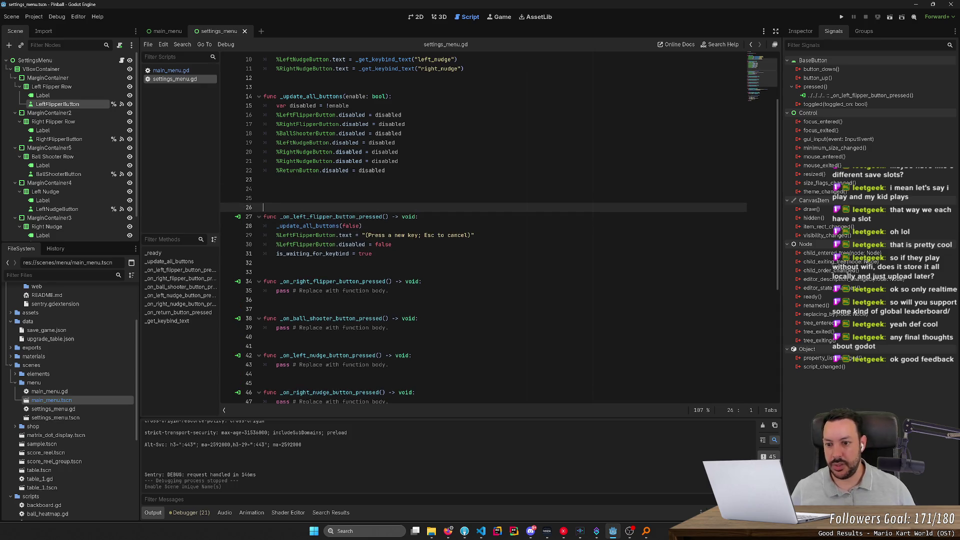
- Create a func _set_button_pressed(): helper holding the pasted flipper handler lines, with corrected indentation
key("Return")
key("Return")
key("Up")
type("func")
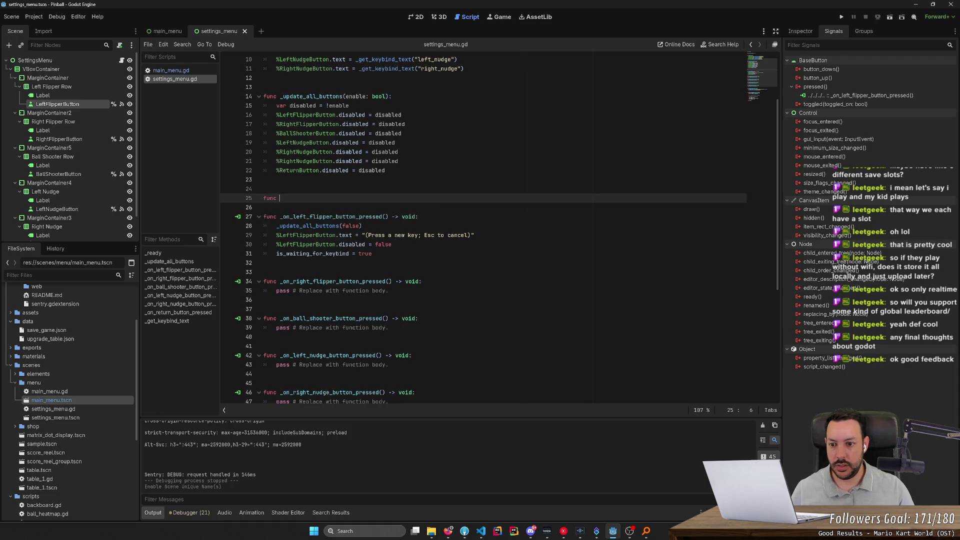
type(" _set_ub")
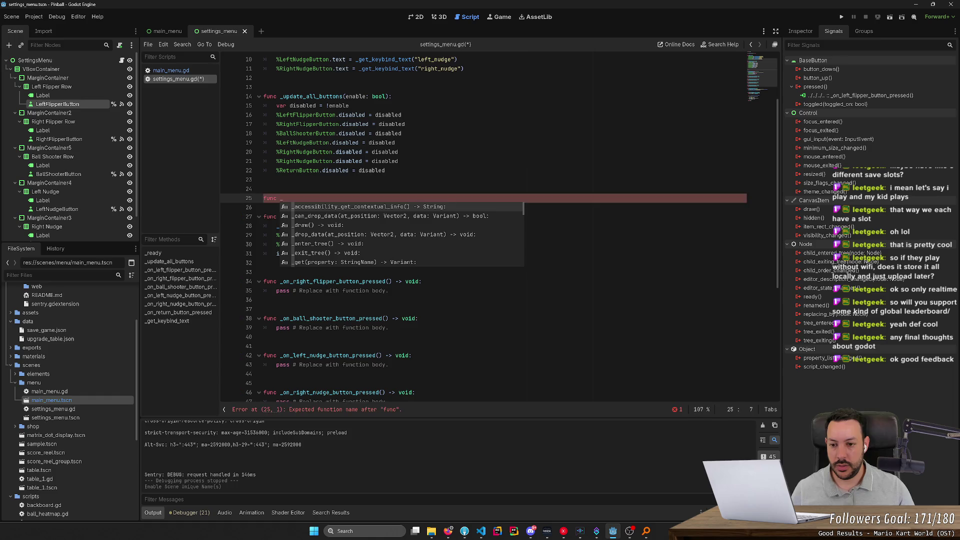
key("BackSpace")
key("BackSpace")
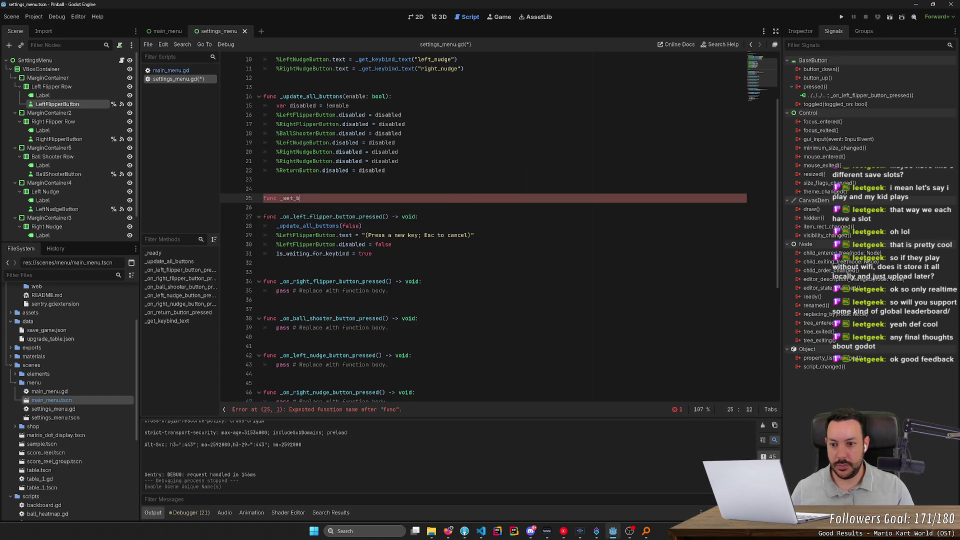
type("button_pressed():")
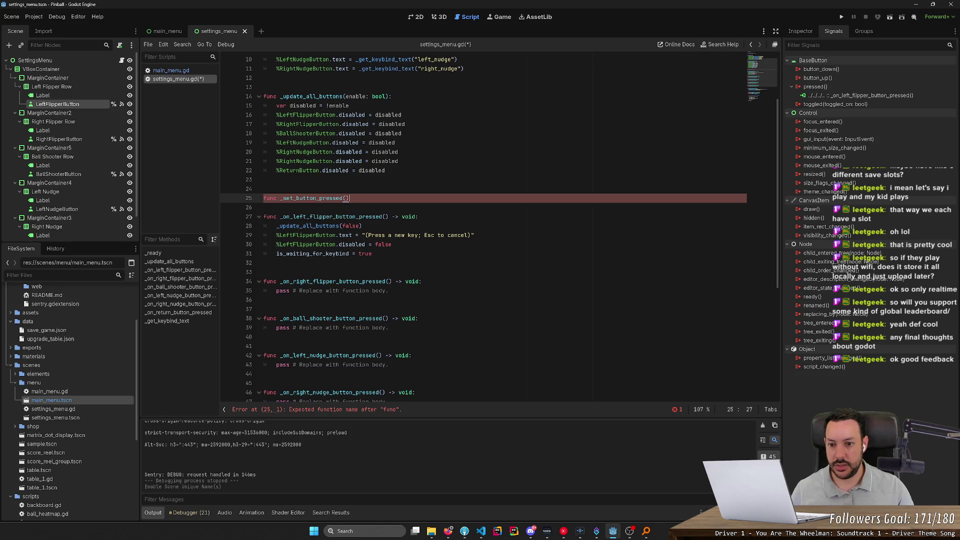
key("Return")
key("ctrl+v")
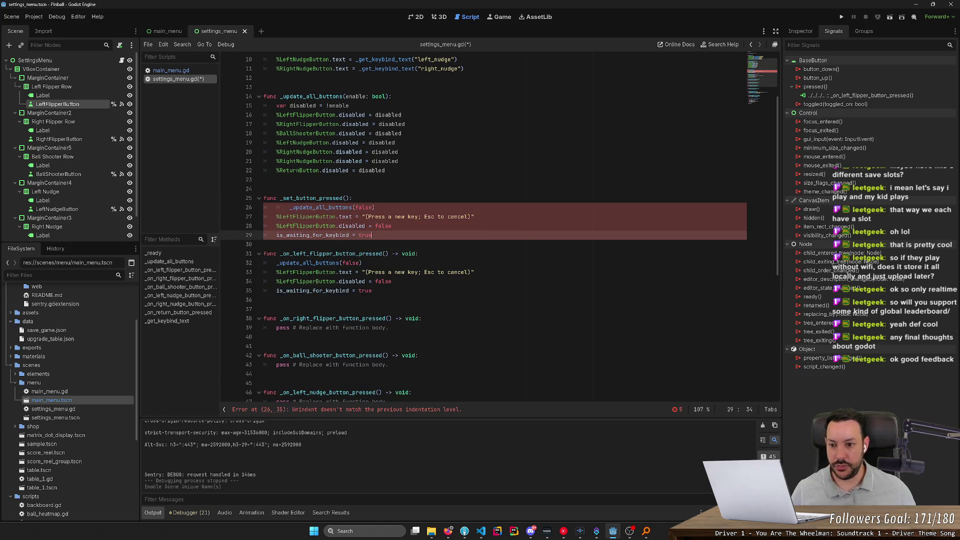
key("Up")
key("Up")
key("Up")
key("BackSpace")
- Replace the left flipper handler's body with a _set_button_pressed(%LeftFlipperButton) call
double_click(311, 198)
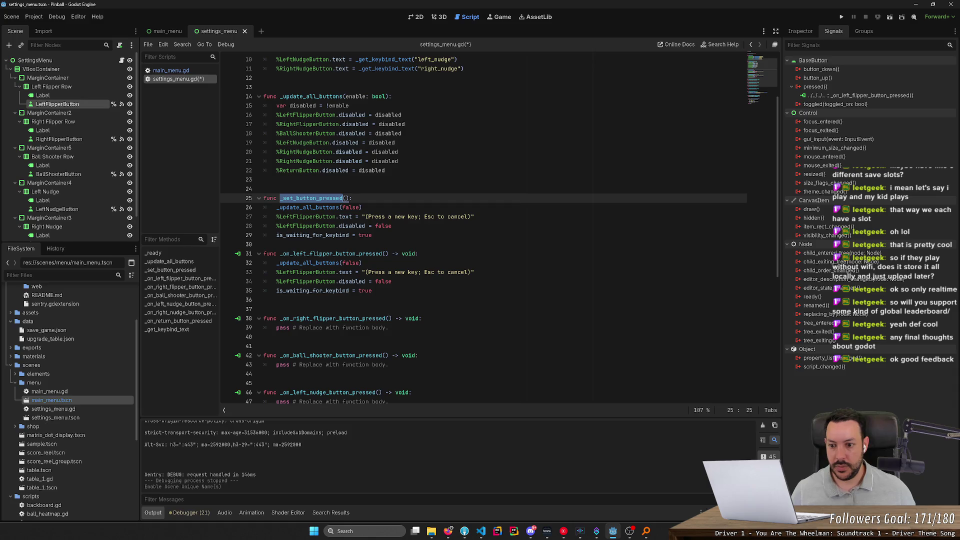
mouse_move(373, 291)
left_mouse_down()
mouse_move(300, 280)
mouse_move(264, 262)
left_mouse_up()
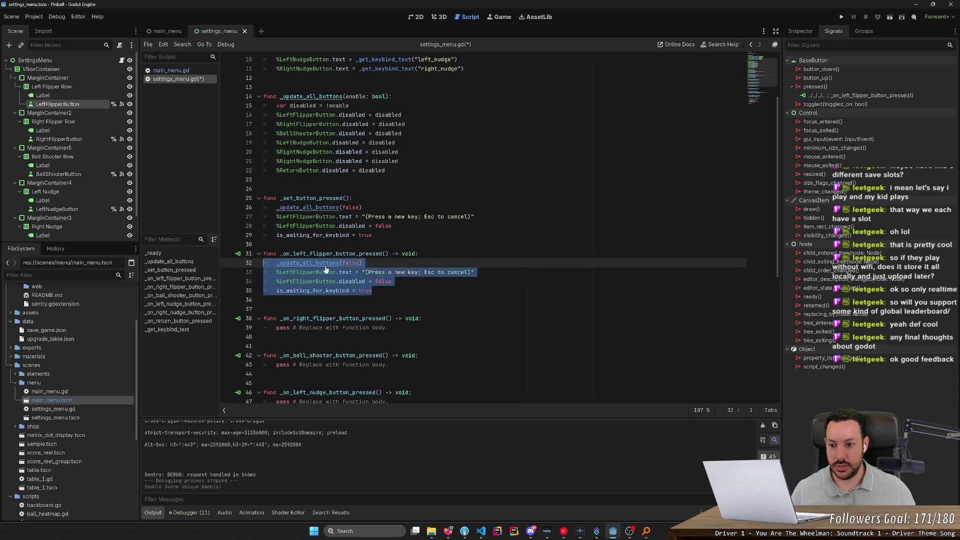
key("ctrl+v")
key("Home")
key("Tab")
key("End")
type("(%")
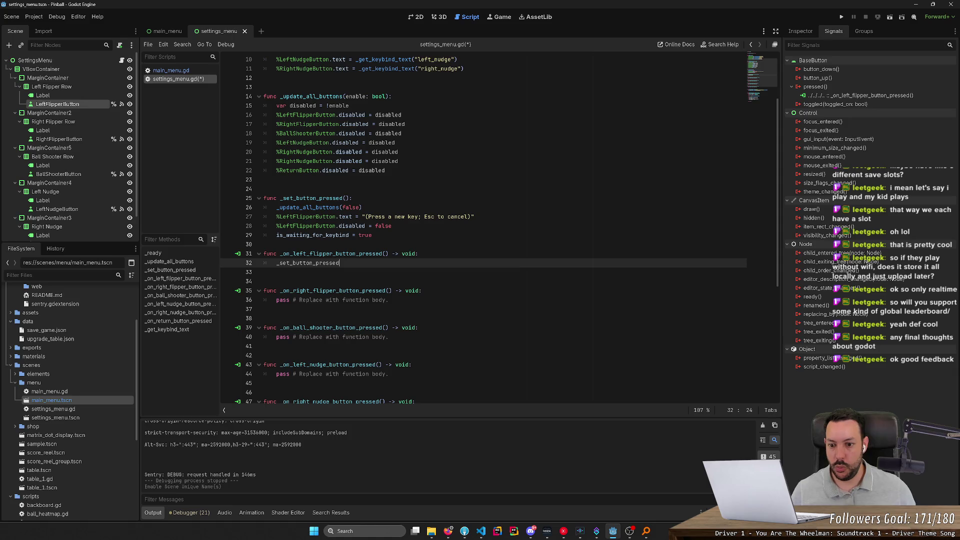
type("LeftFlipper")
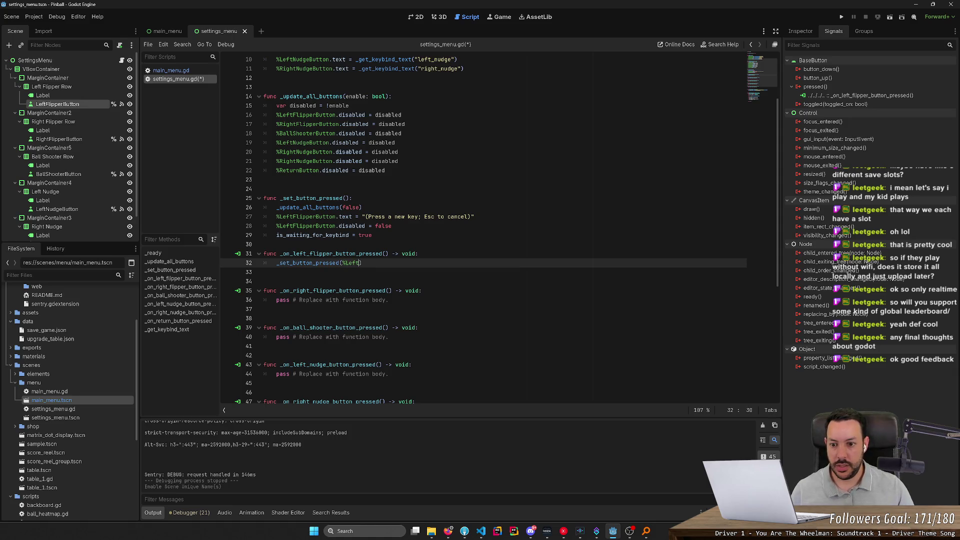
type("Button")
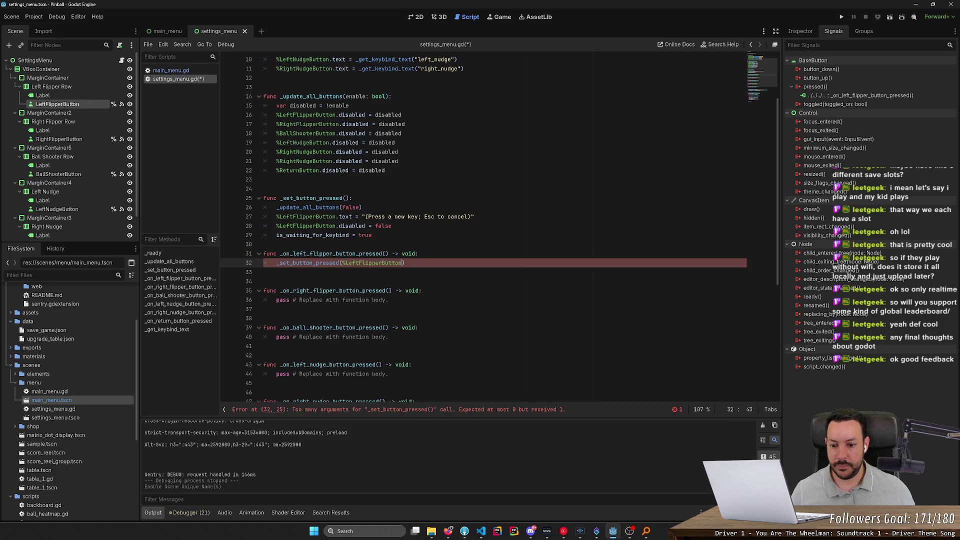
right_click(376, 265)
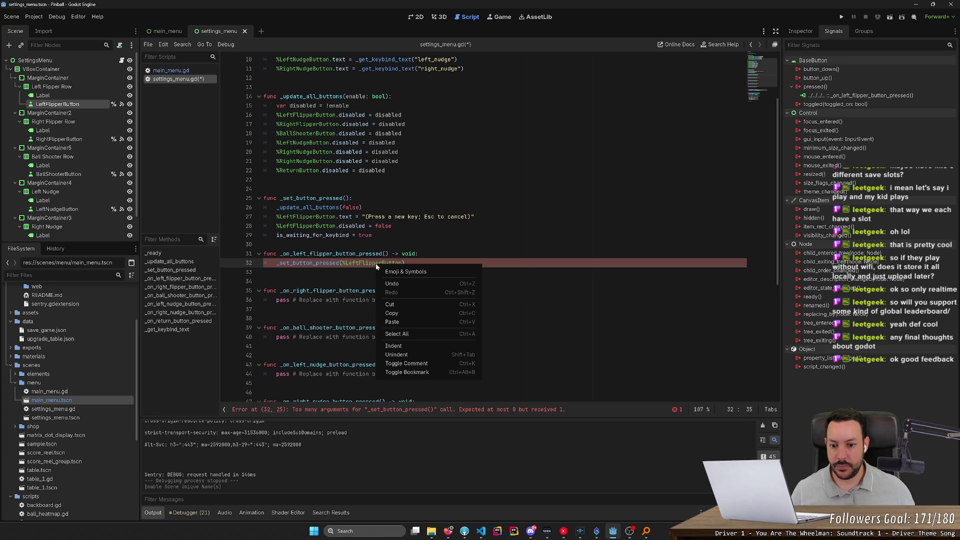
left_click(376, 267)
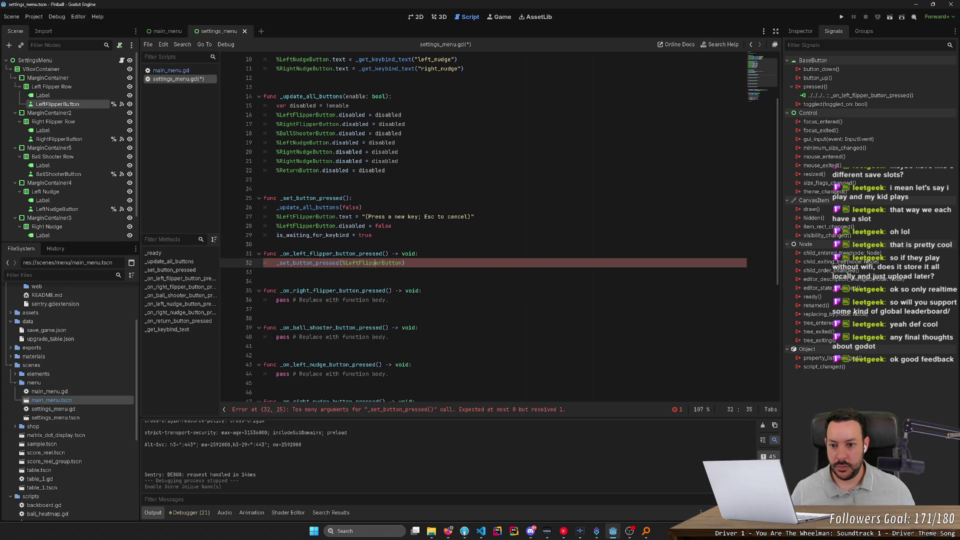
- Give the helper a button: Button parameter, use button instead of %LeftFlipperButton, and save
left_click(345, 198)
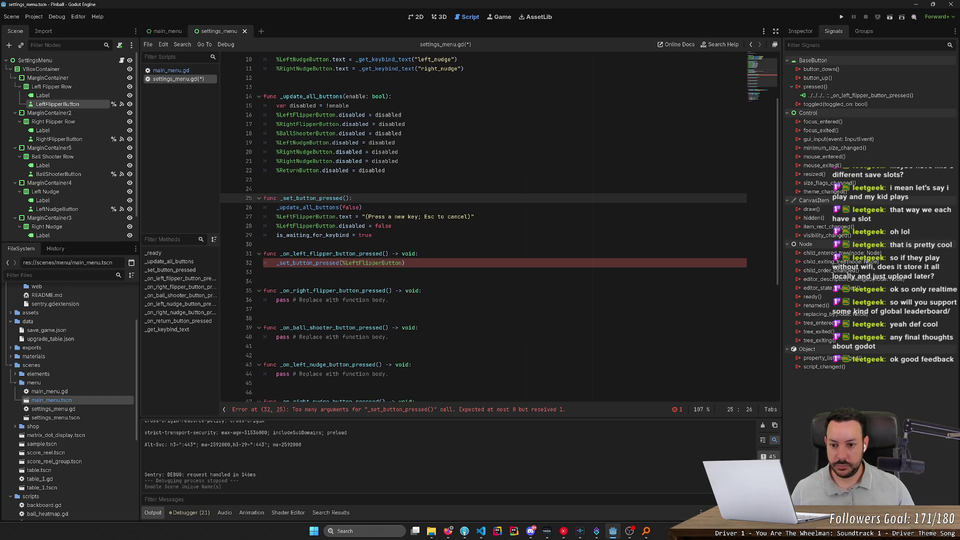
type("button: Butto")
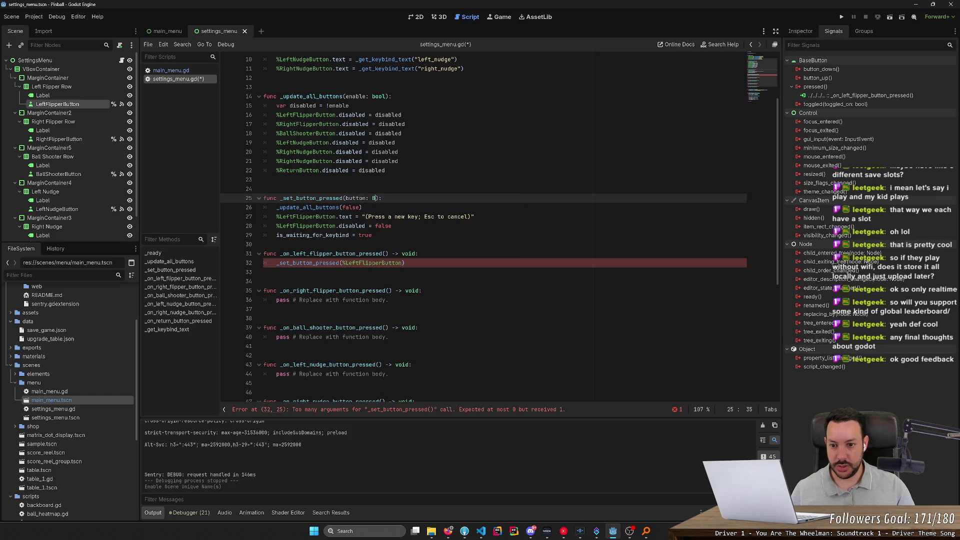
type("n")
left_click(350, 180)
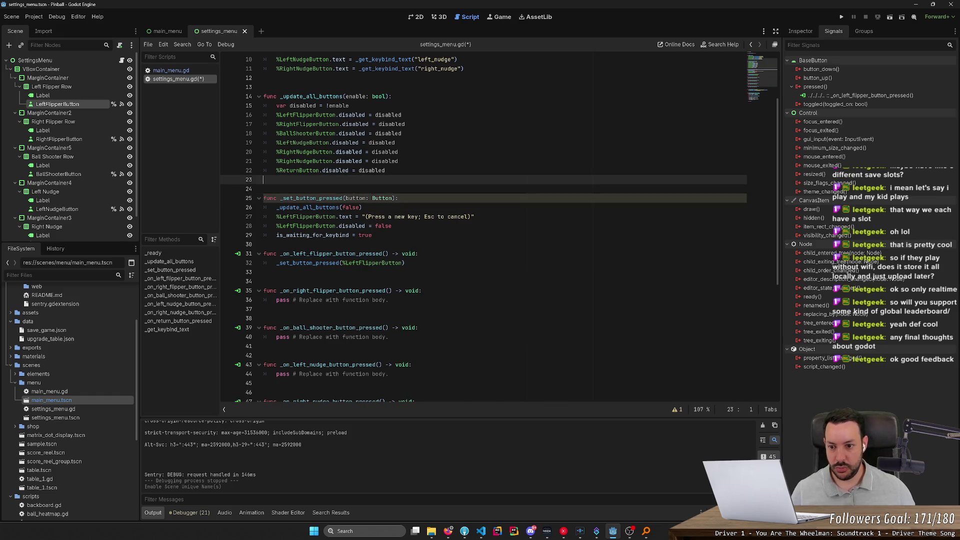
double_click(308, 216)
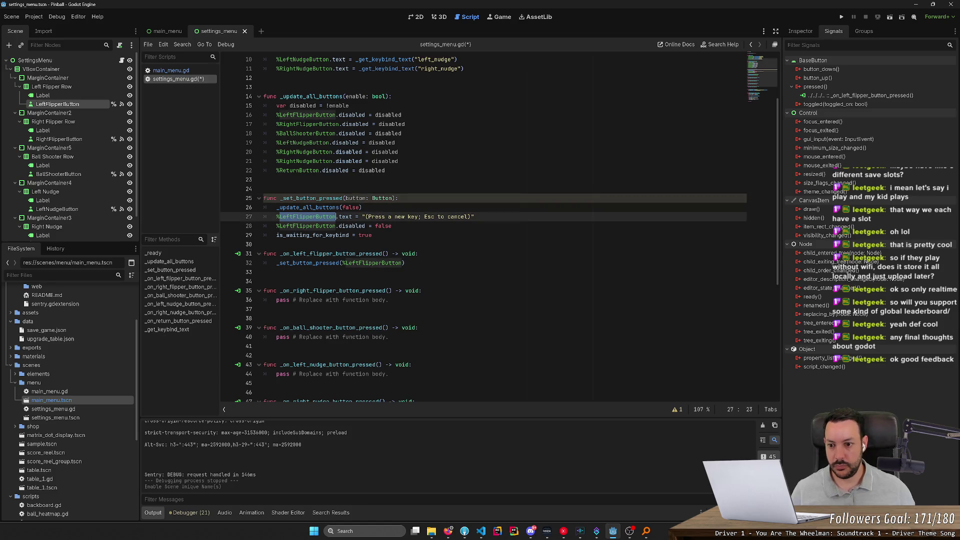
key("BackSpace")
key("BackSpace")
type("button")
double_click(307, 226)
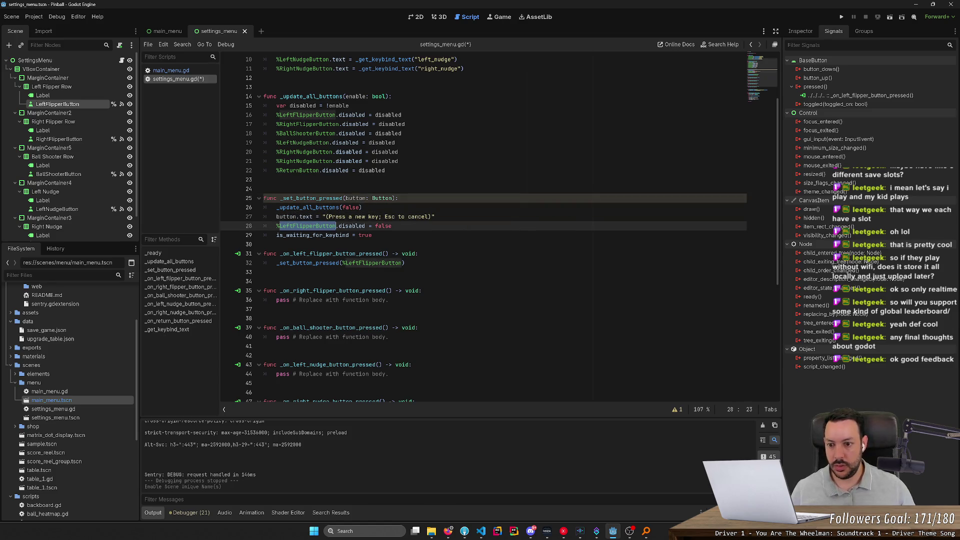
key("BackSpace")
key("BackSpace")
type("button")
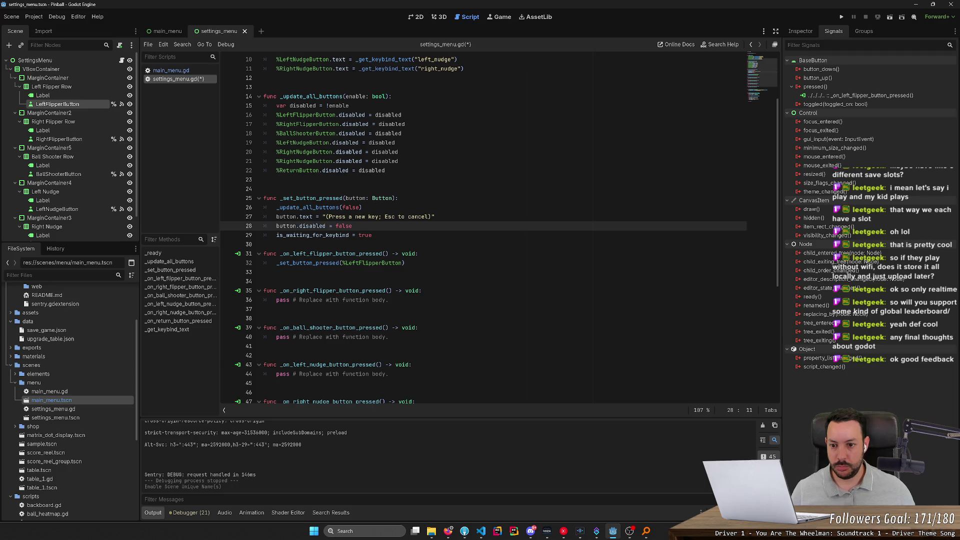
key("ctrl+s")
- Copy the _set_button_pressed call into the right flipper, ball shooter, left nudge and right nudge handlers
left_click(270, 244)
key("Return")
triple_click(340, 272)
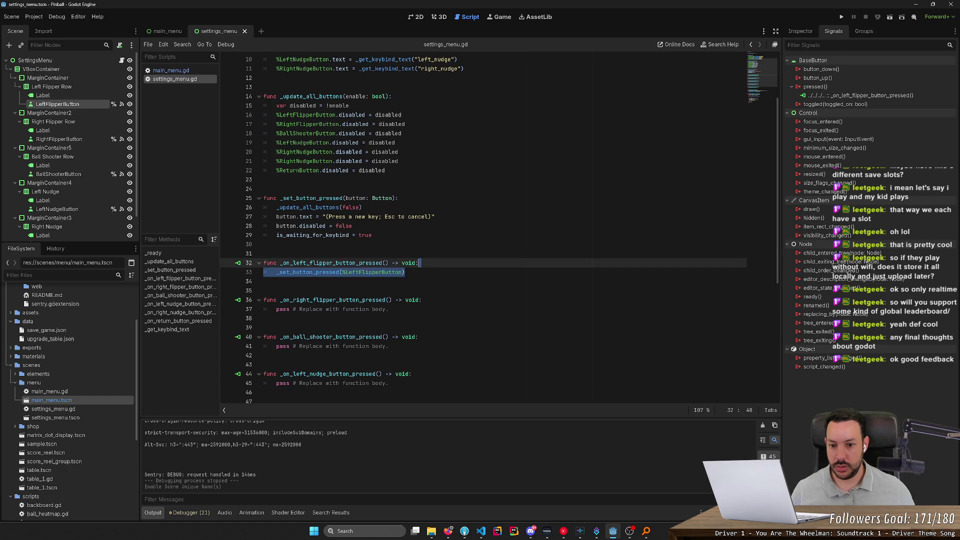
key("ctrl+c")
triple_click(340, 309)
key("ctrl+v")
triple_click(340, 346)
key("ctrl+v")
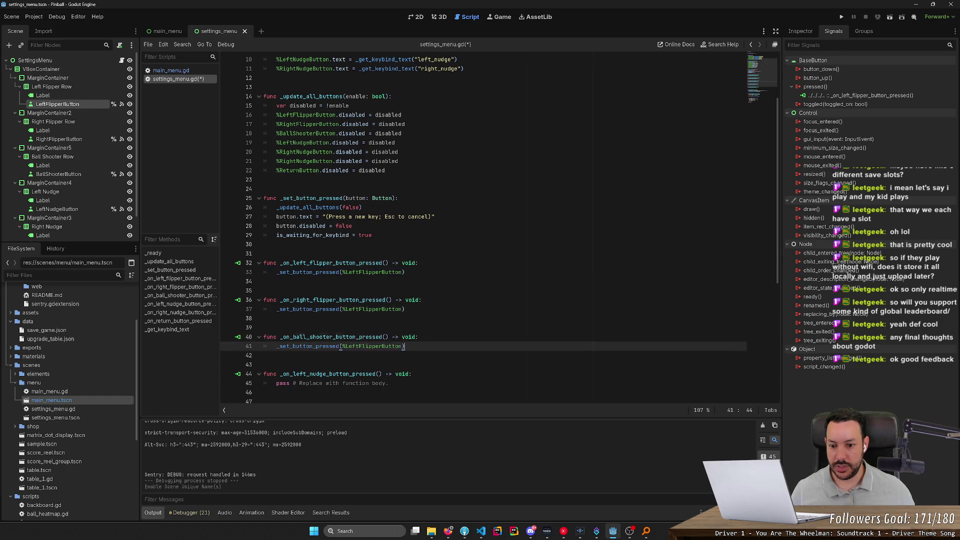
triple_click(340, 382)
key("ctrl+v")
scroll(340, 350, "down", 2)
triple_click(340, 364)
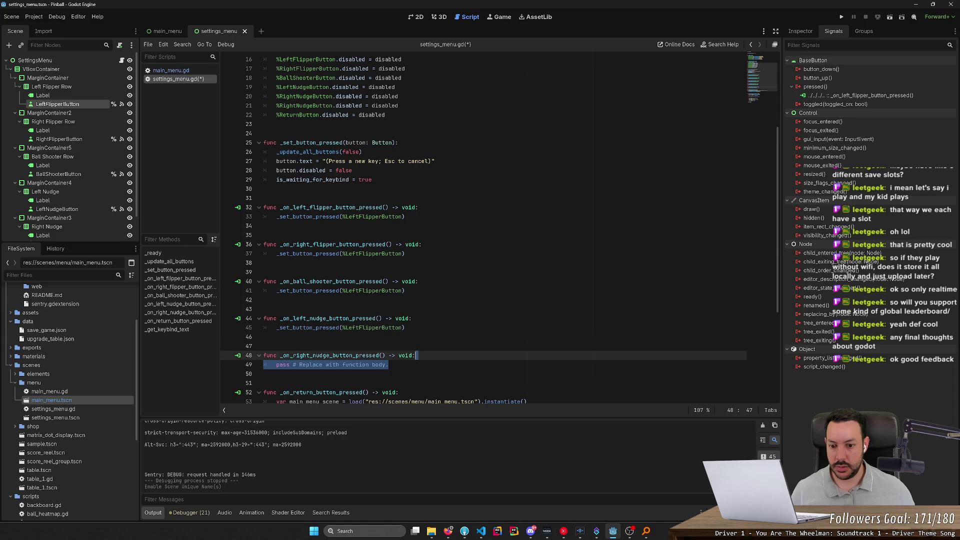
key("ctrl+v")
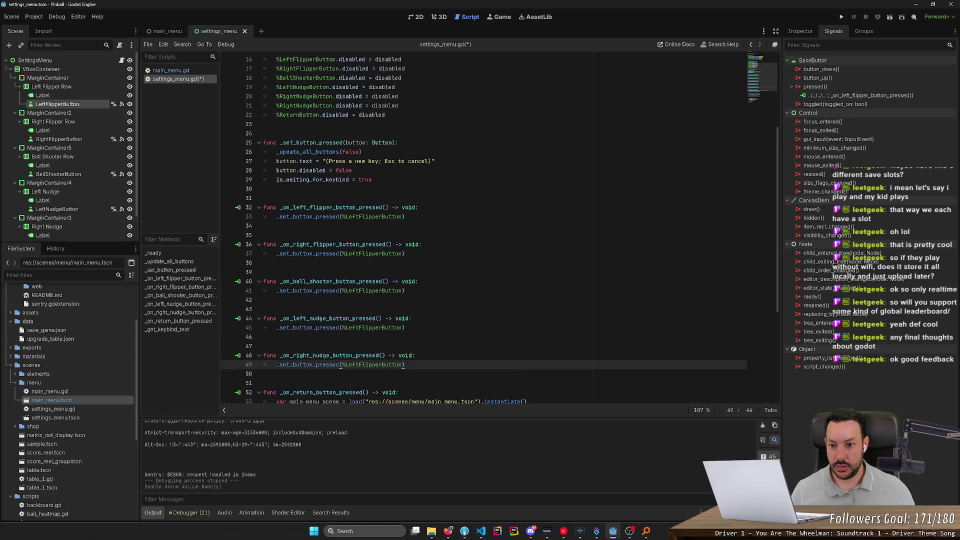
- Change the pasted references to RightFlipper, BallShooter, LeftNudge and RightNudge buttons, save, and run the game
left_click(359, 253)
key("BackSpace")
key("BackSpace")
key("BackSpace")
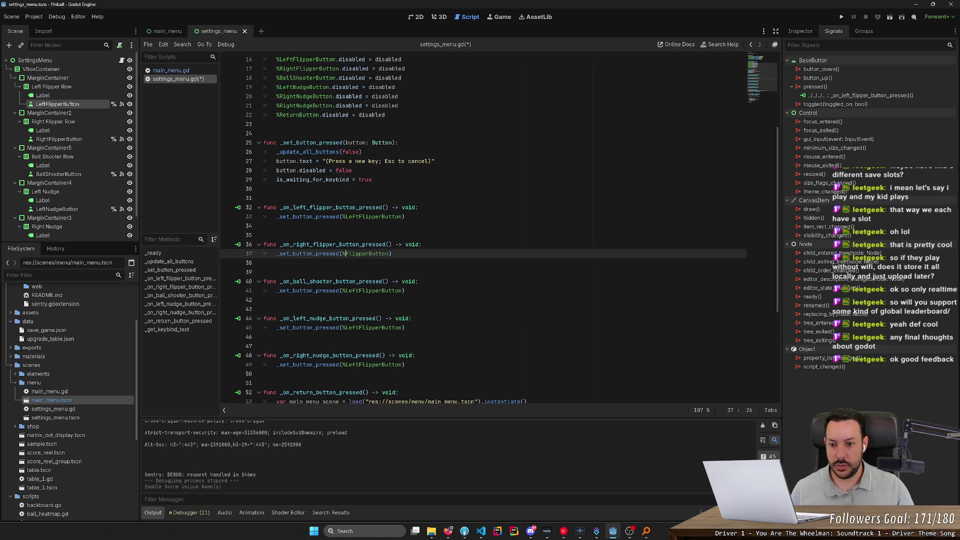
type("Right")
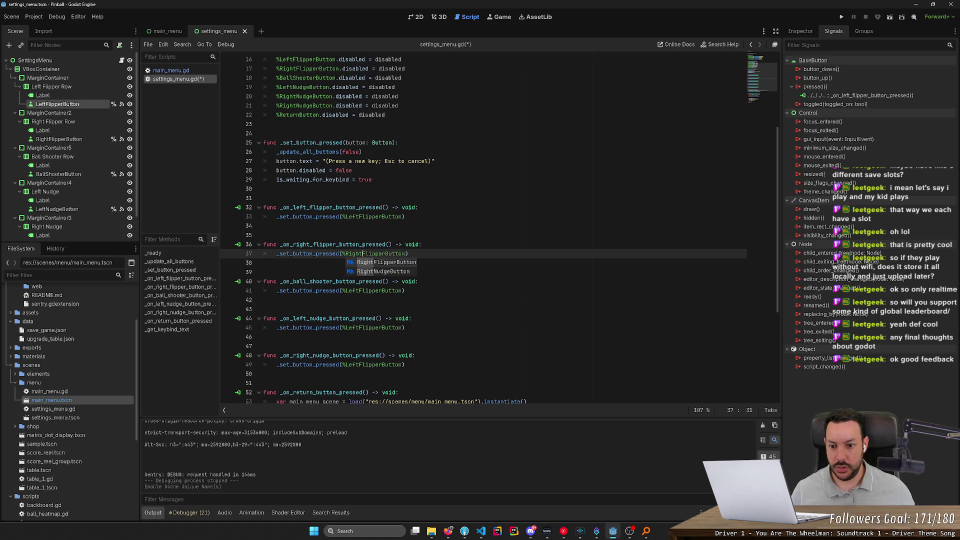
left_click_drag(387, 291, 345, 290)
type("Ba")
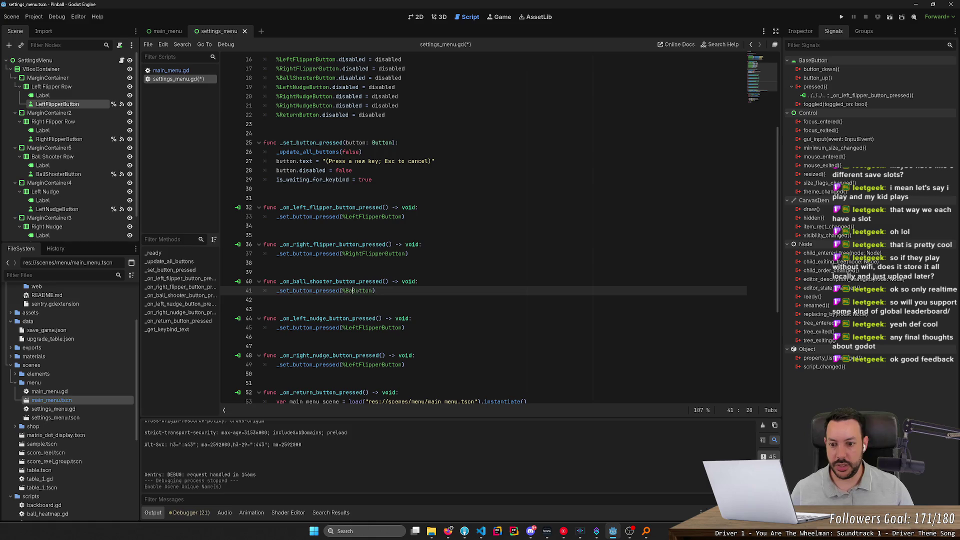
type("llShooter")
left_click(384, 327)
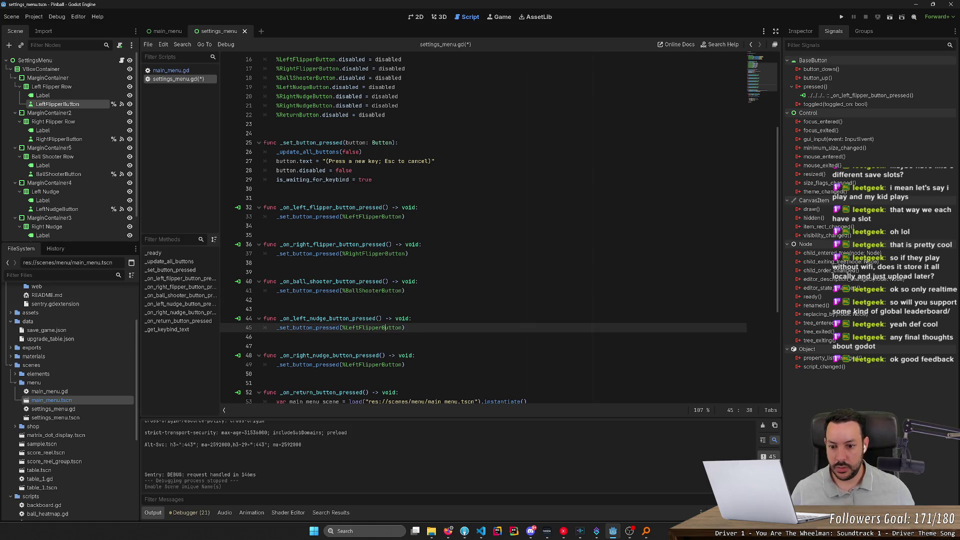
left_click_drag(382, 327, 358, 327)
type("Nudge")
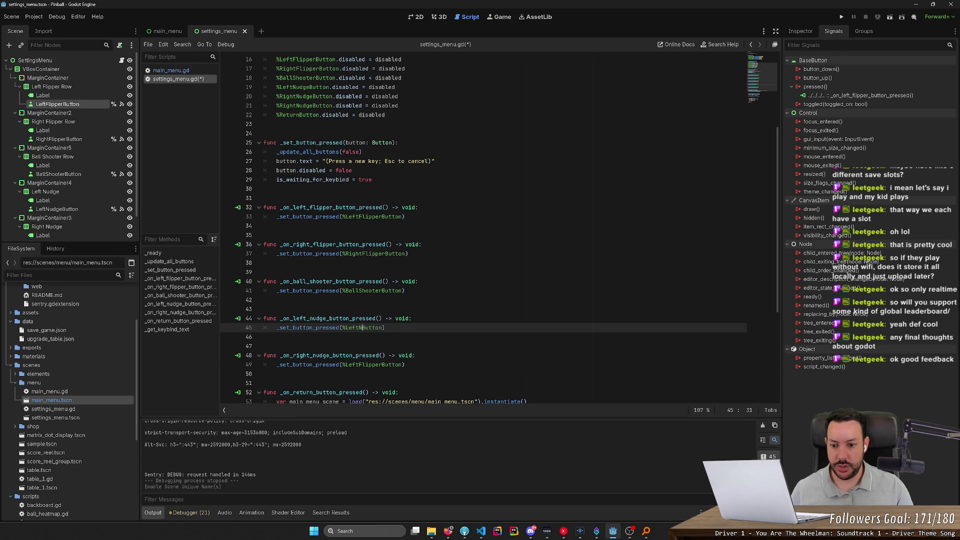
left_click(359, 365)
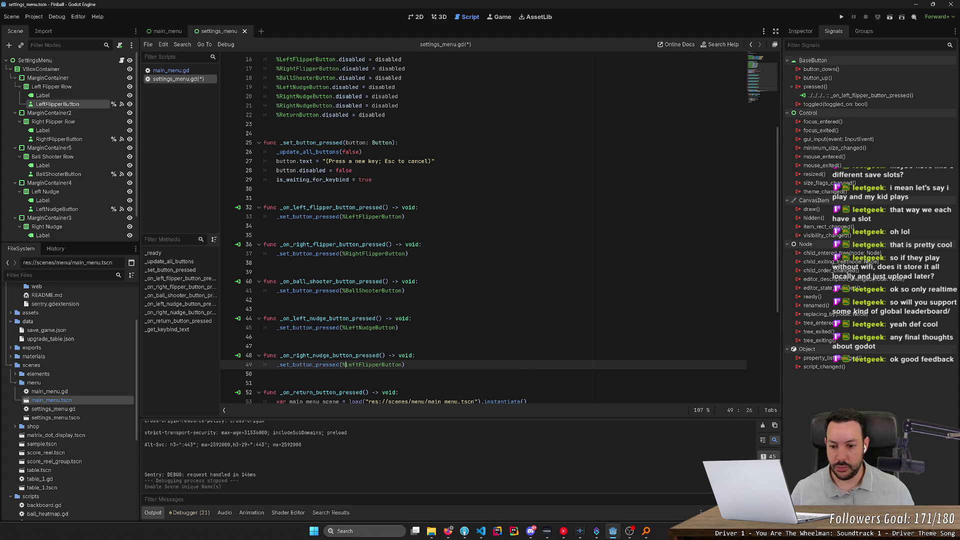
left_click_drag(345, 364, 384, 364)
type("Right")
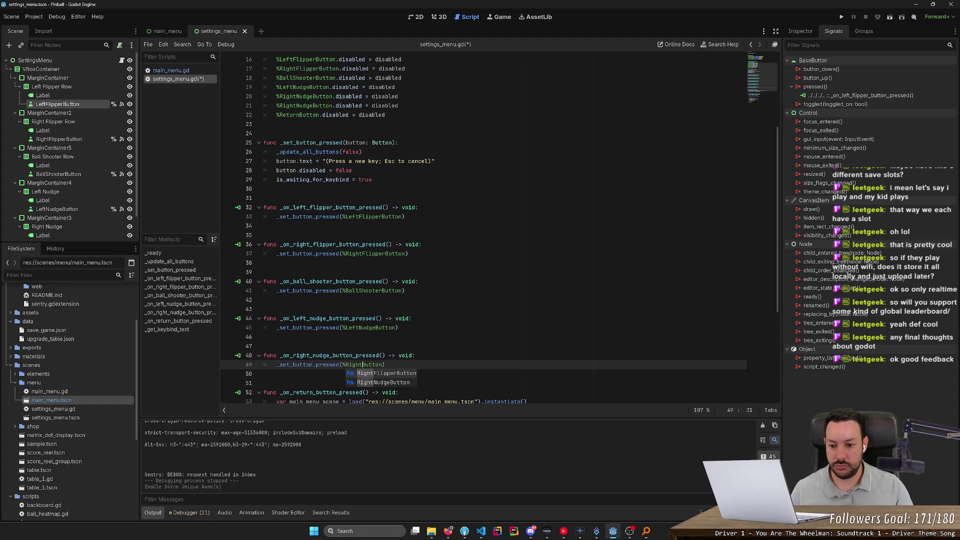
type("Nudge")
left_click(263, 346)
key("ctrl+s")
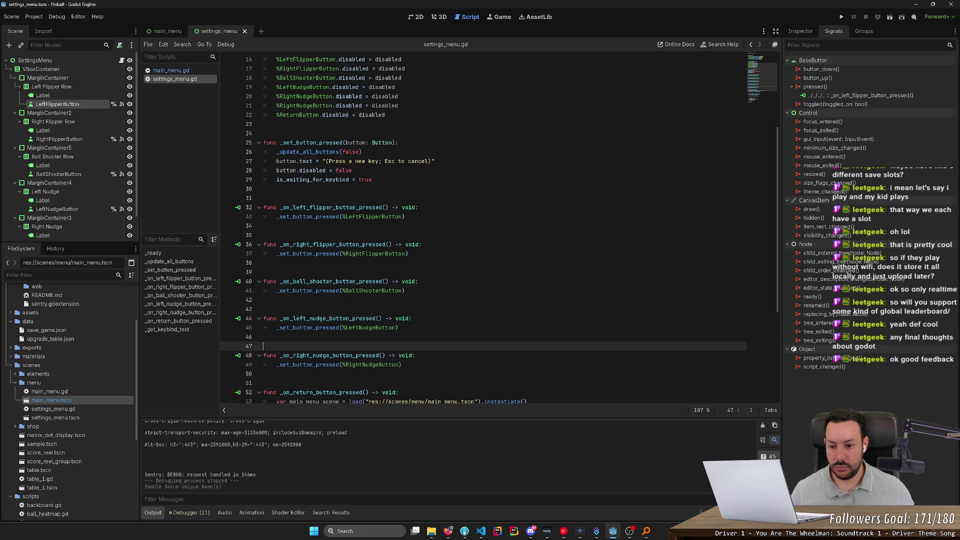
left_click(843, 17)
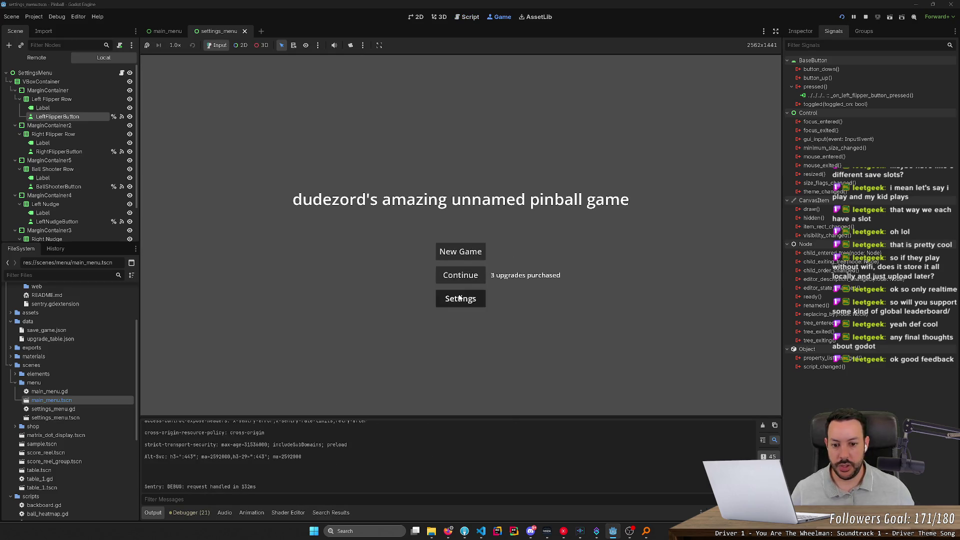
- In the game's Settings screen, start rebinding the Ball Shooter key, then stop the game
left_click(460, 297)
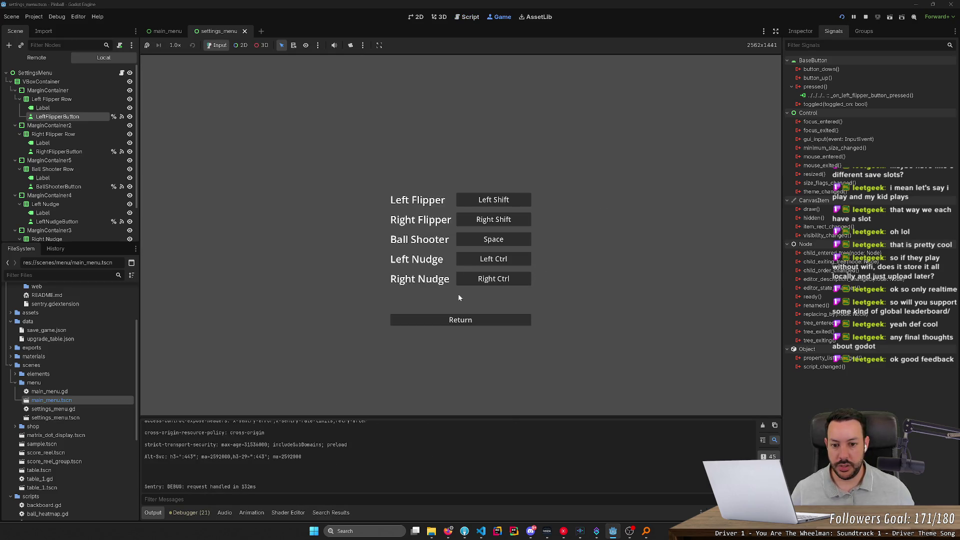
left_click(495, 240)
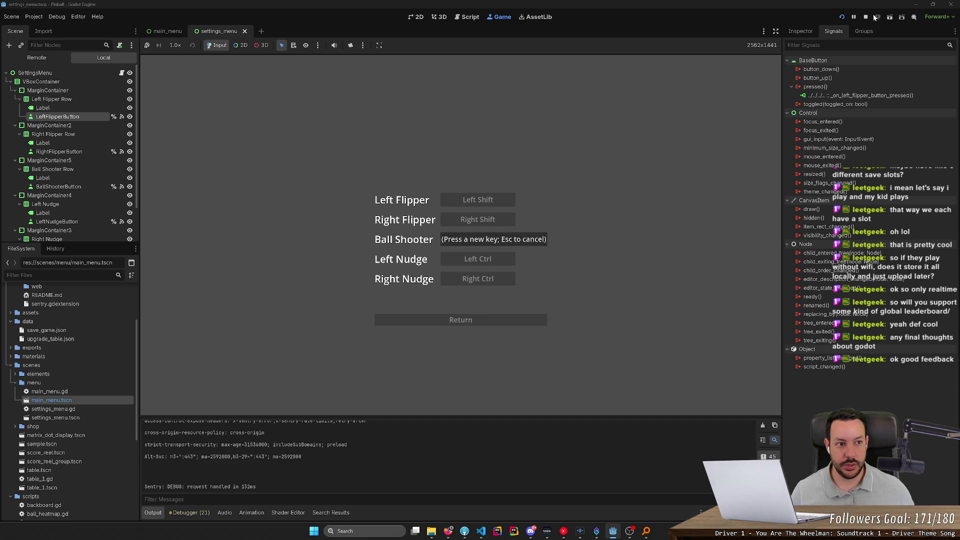
key("F8")
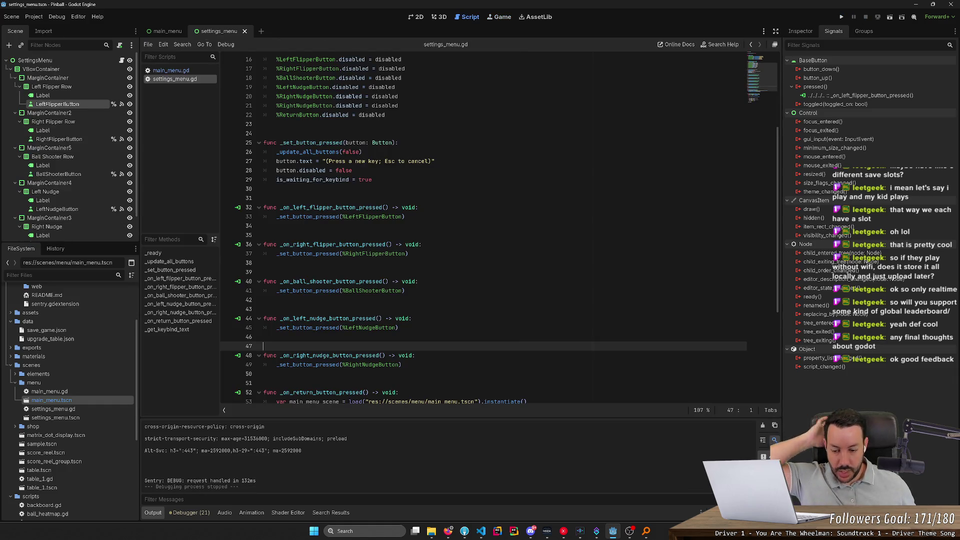
- Open Project > Project Settings to reach the Input Map
scroll(495, 230, "down", 4)
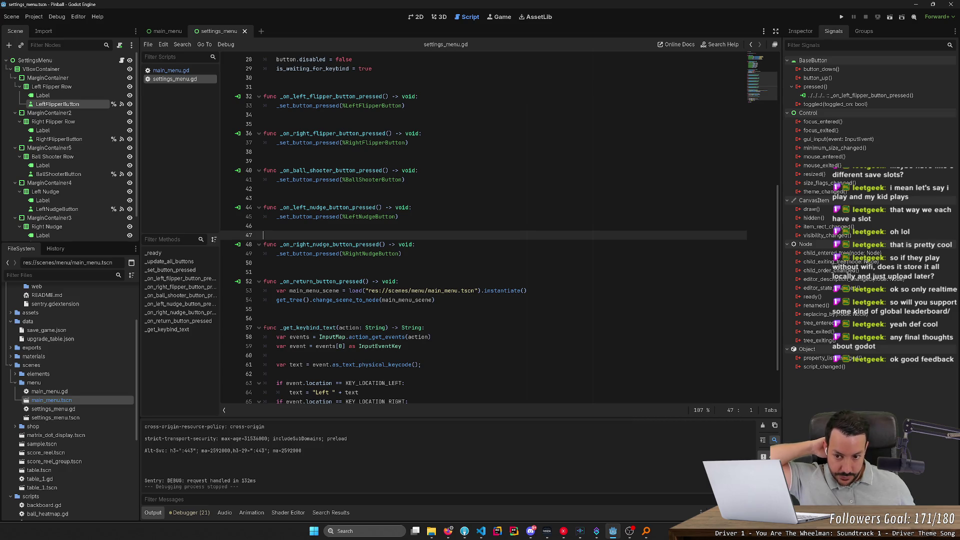
left_click(43, 18)
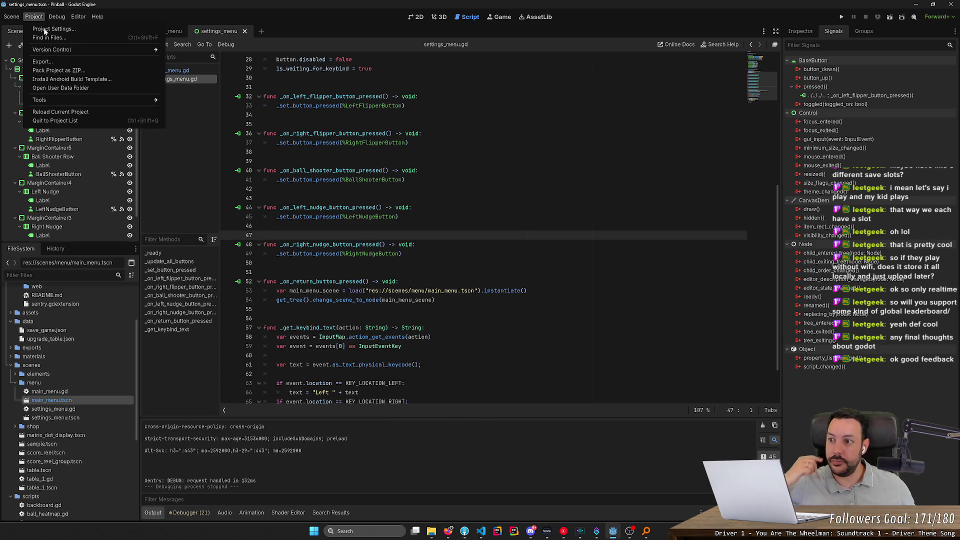
left_click(50, 29)
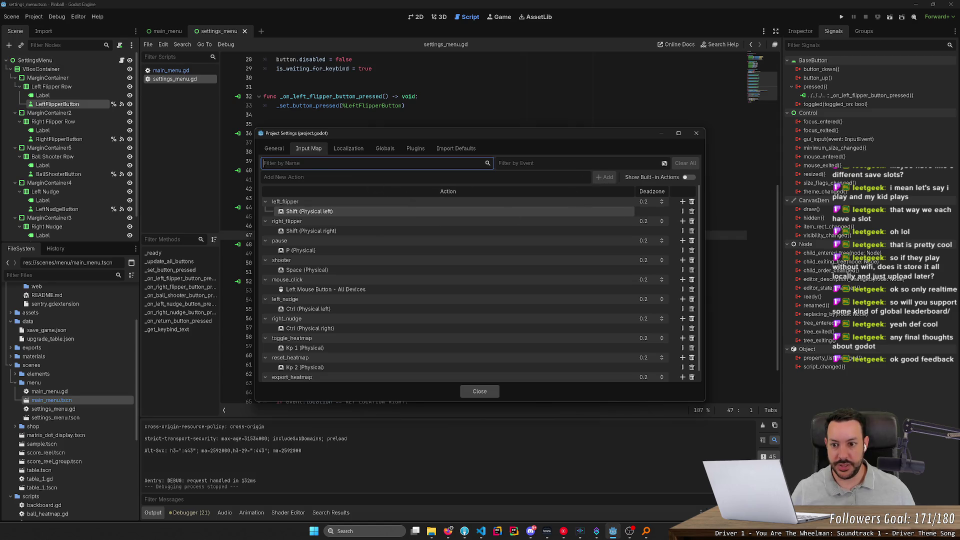
- Enter cancel_keybind as the name for a new Input Map action
left_click(300, 177)
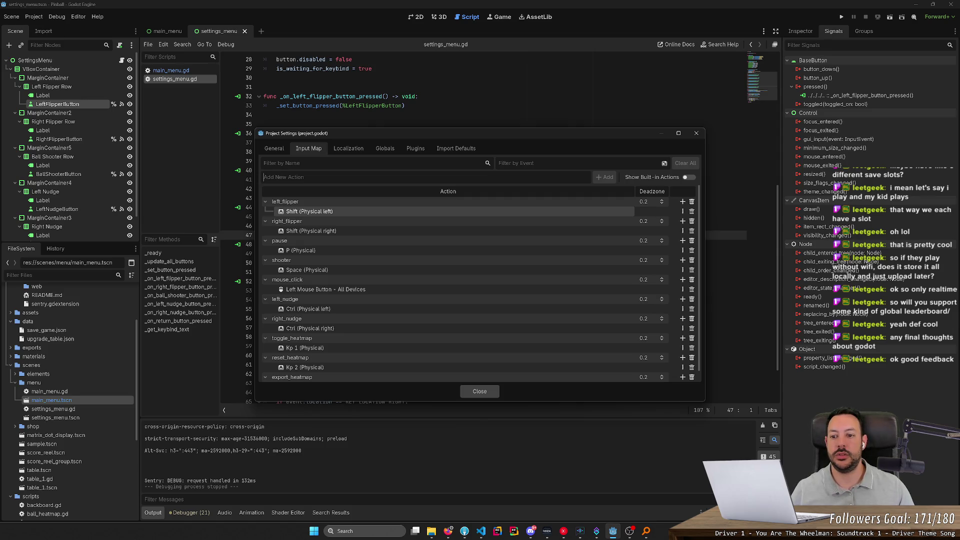
type("c")
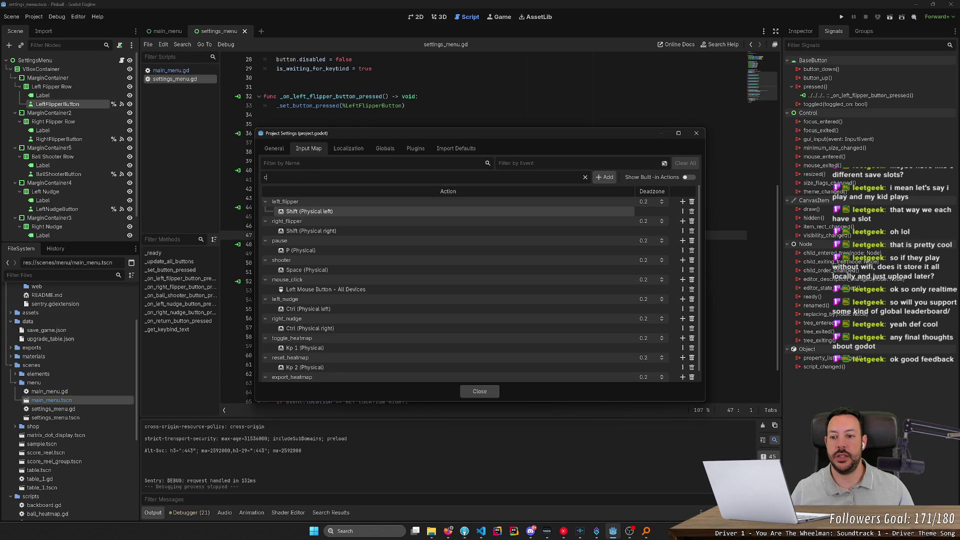
type("ancel")
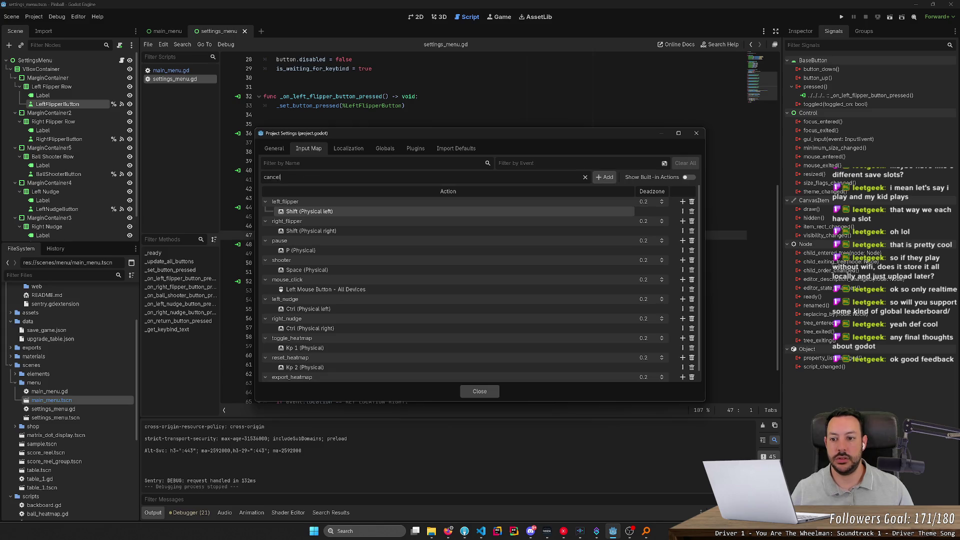
type("_keybind")
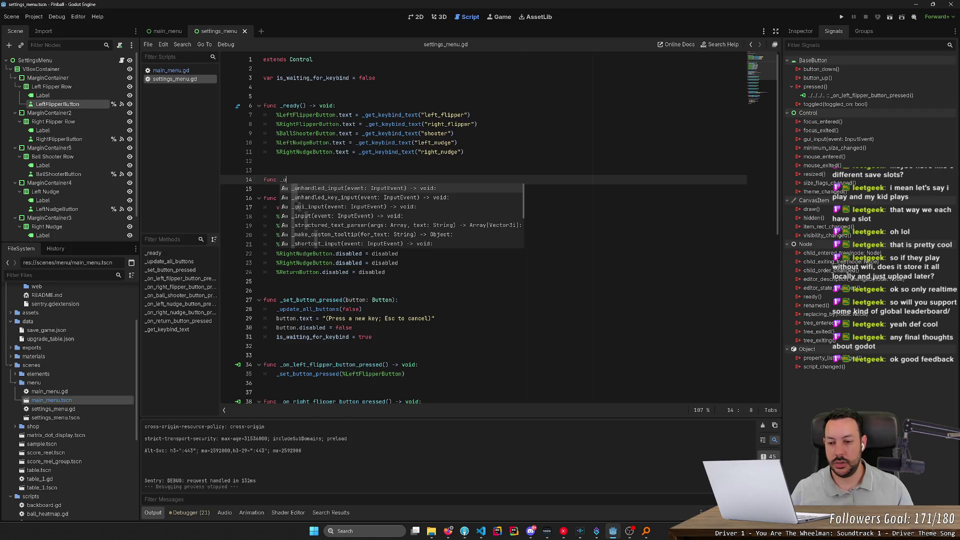
- Add a _process function with an if Input.is_key_pressed(Key.KEY_ESCAPE): check
key("BackSpace")
type("pro")
key("Return")
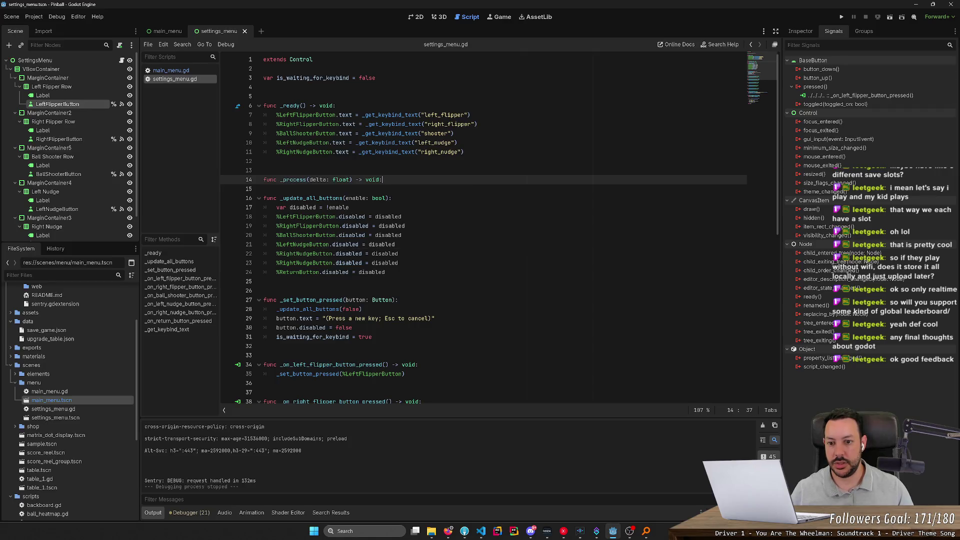
key("Return")
type("if Input")
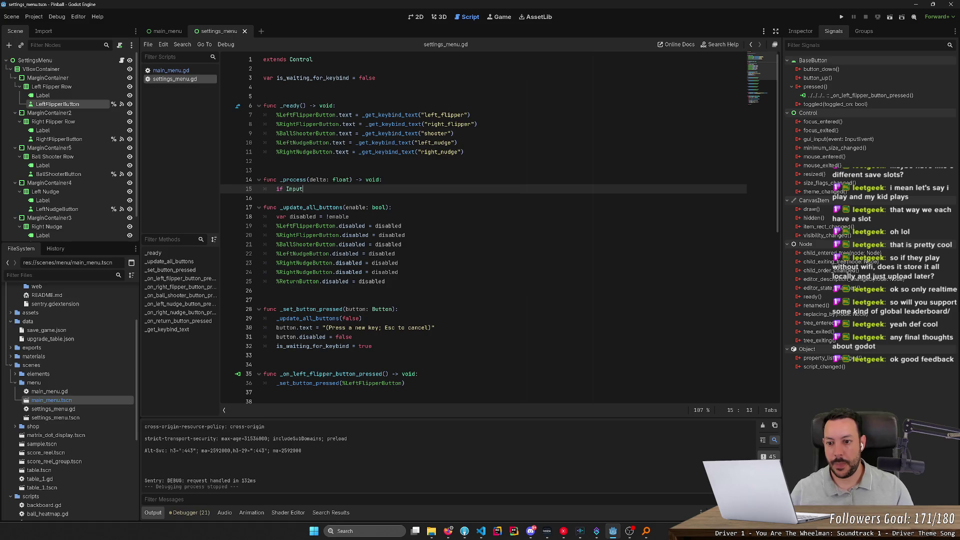
type(".")
key("Return")
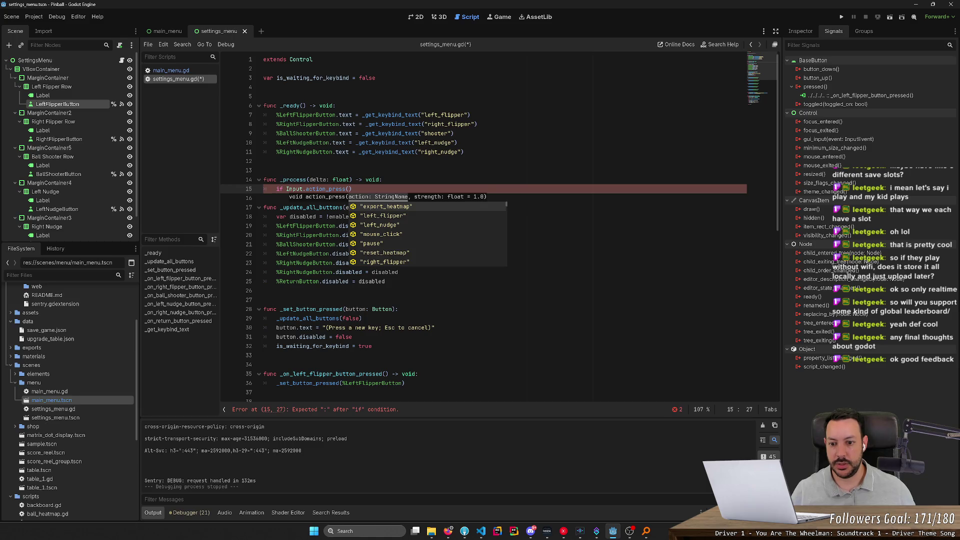
key("BackSpace")
key("BackSpace")
key("BackSpace")
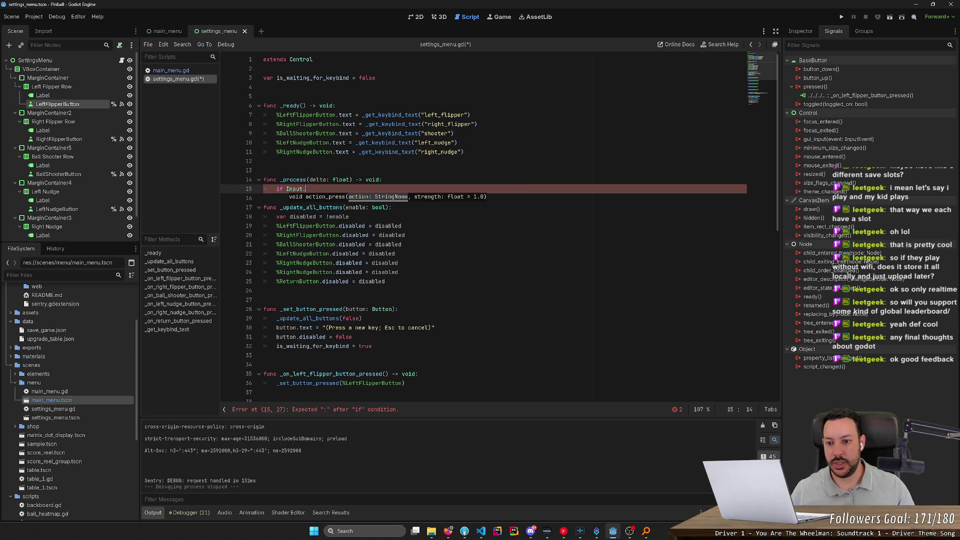
type("key")
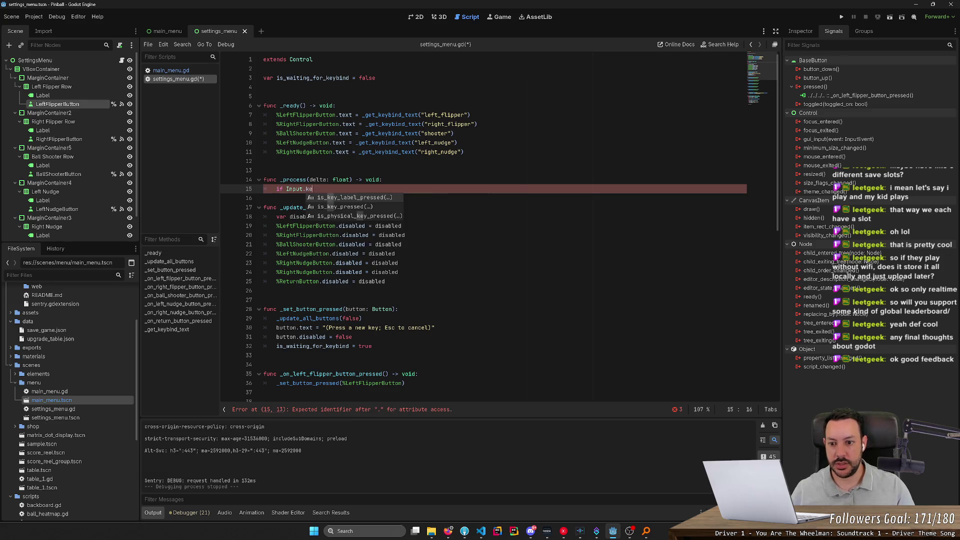
key("Down")
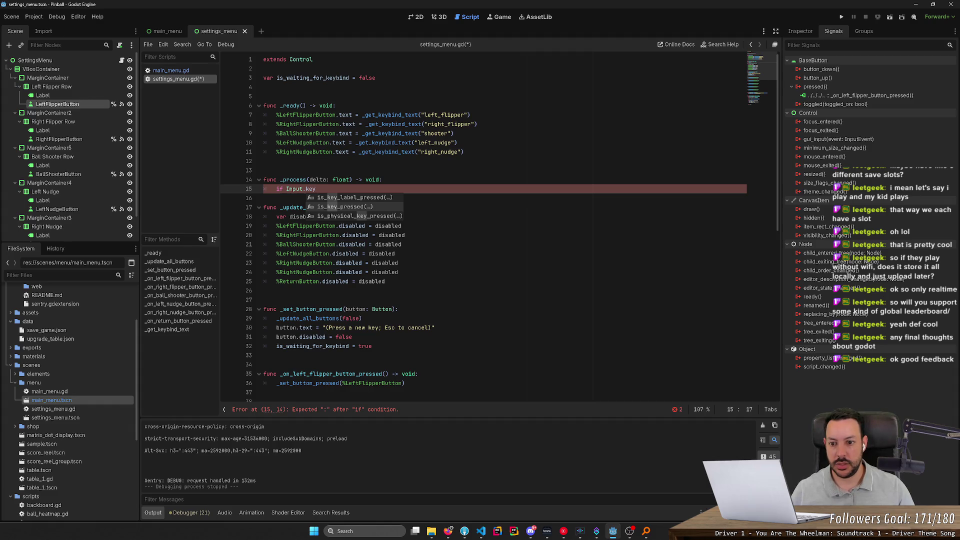
key("BackSpace")
key("Return")
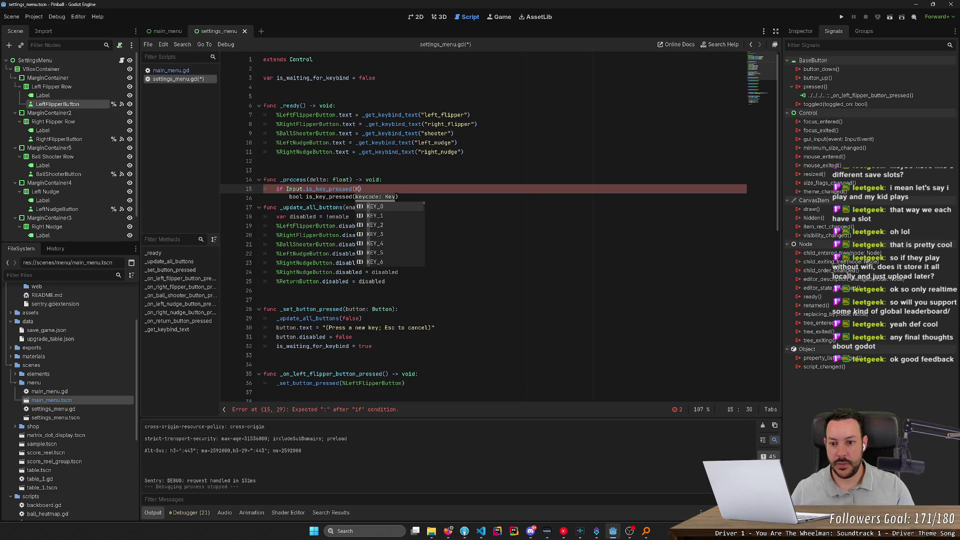
type("es")
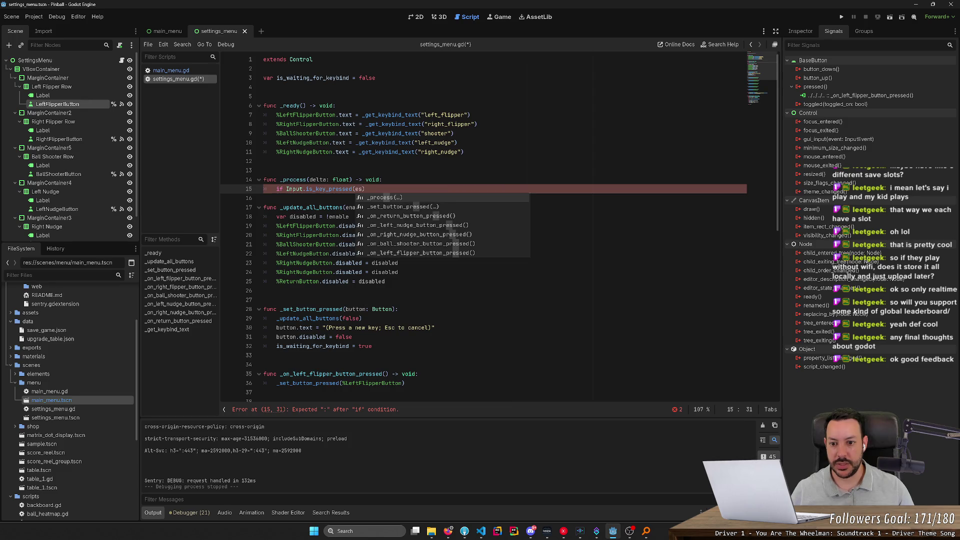
key("BackSpace")
key("BackSpace")
type("KeyCode.E")
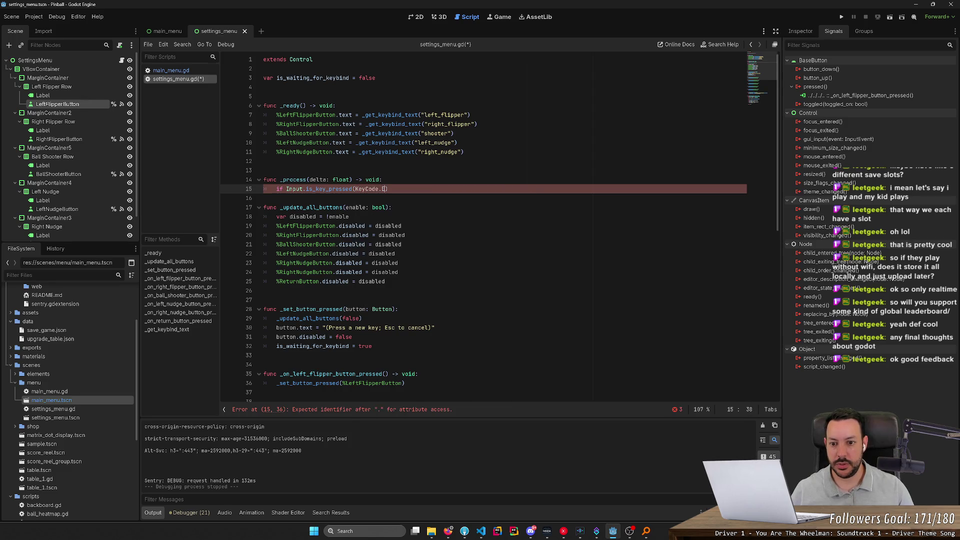
key("BackSpace")
key("BackSpace")
key("BackSpace")
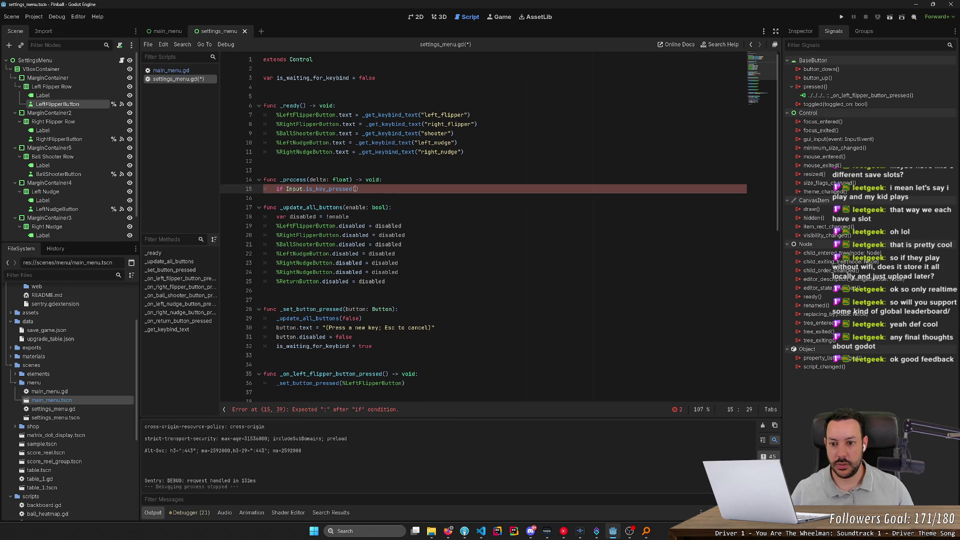
key("ctrl+space")
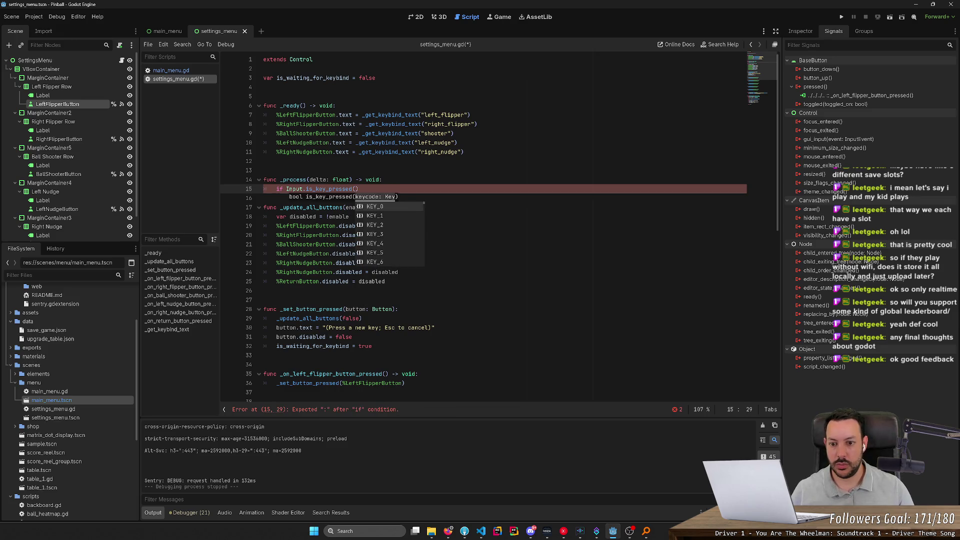
type("Key.")
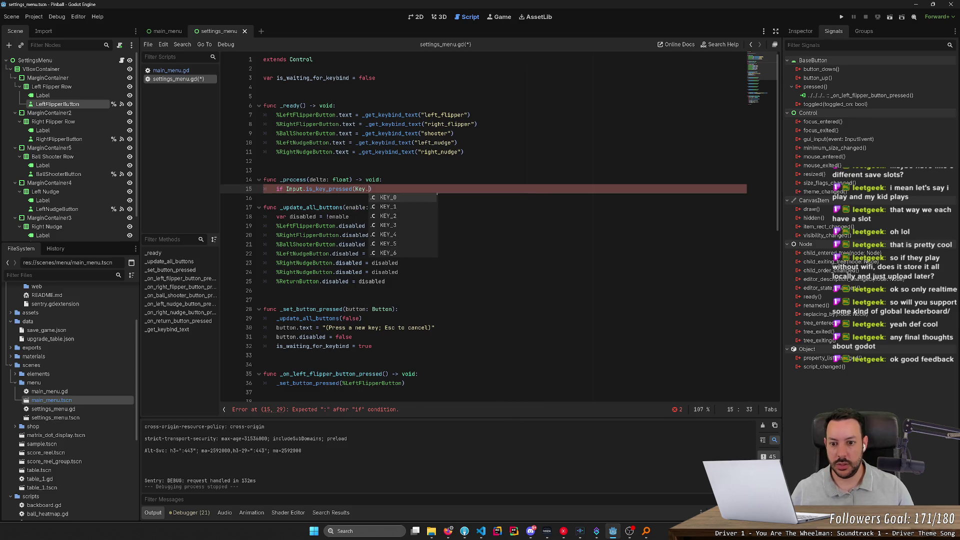
type("esc")
key("Return")
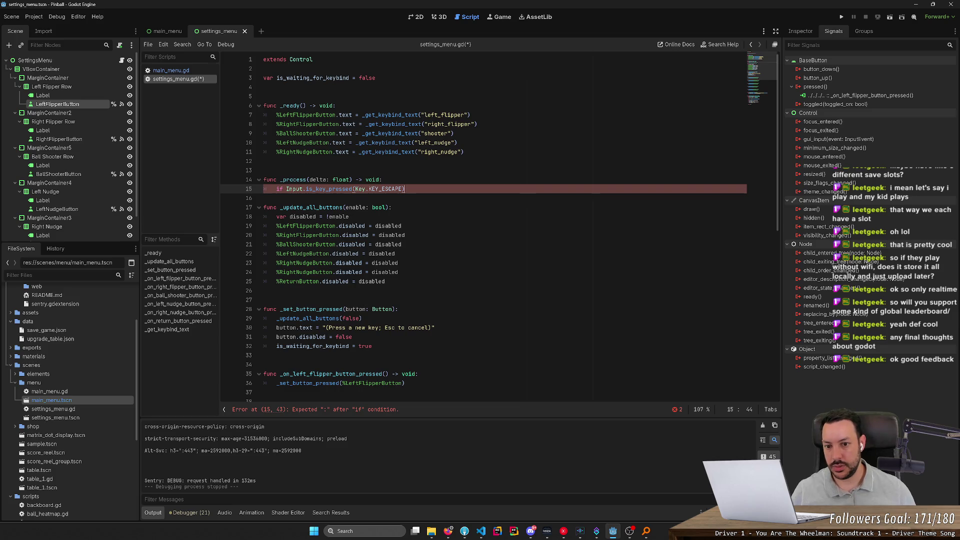
type(":")
- Inside the Escape check call _update_all_buttons(true) and set is_waiting_for_keybind = false, then save
key("Return")
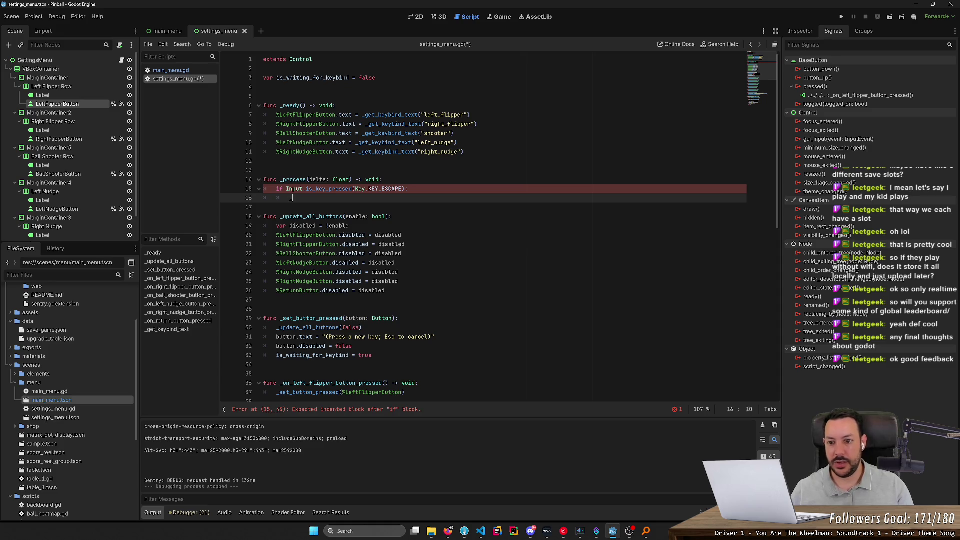
type("_update_all")
key("Return")
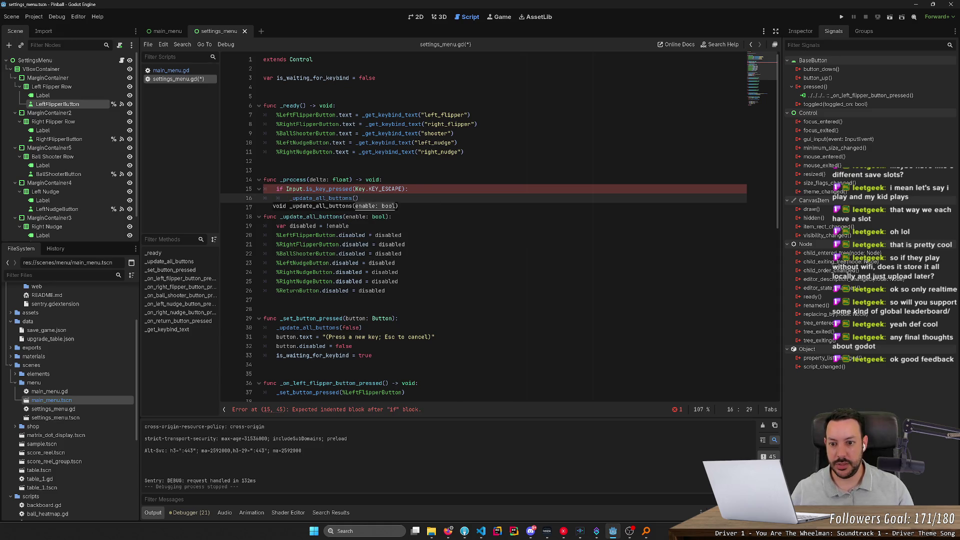
type("true")
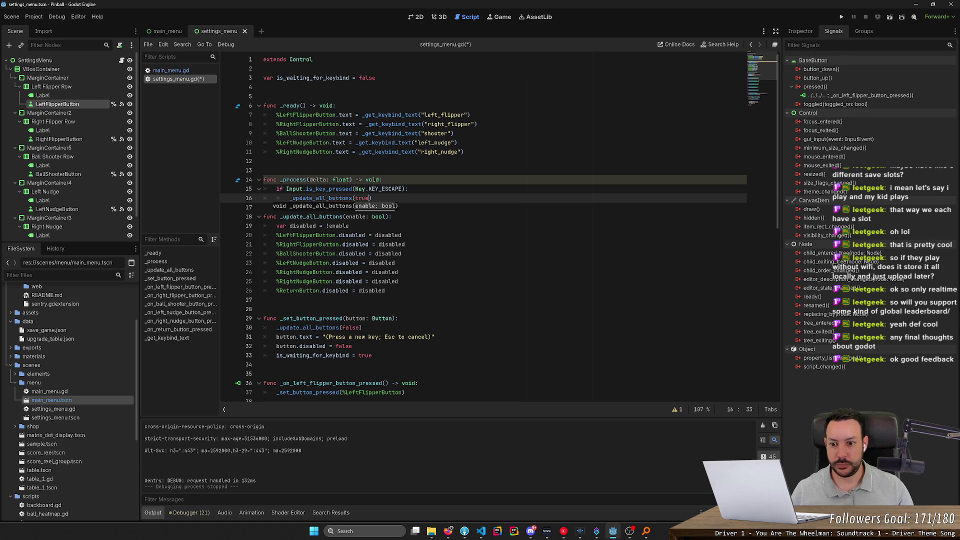
key("Return")
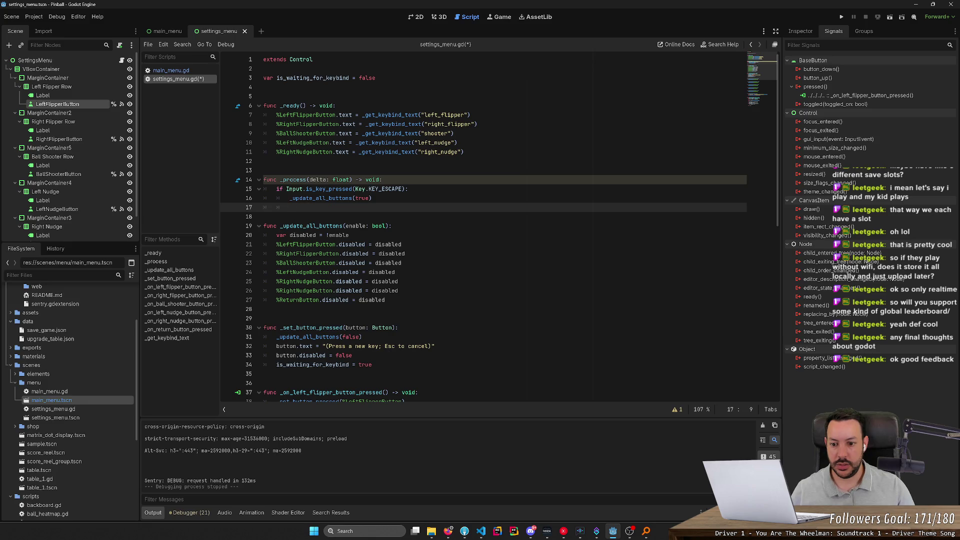
type("is")
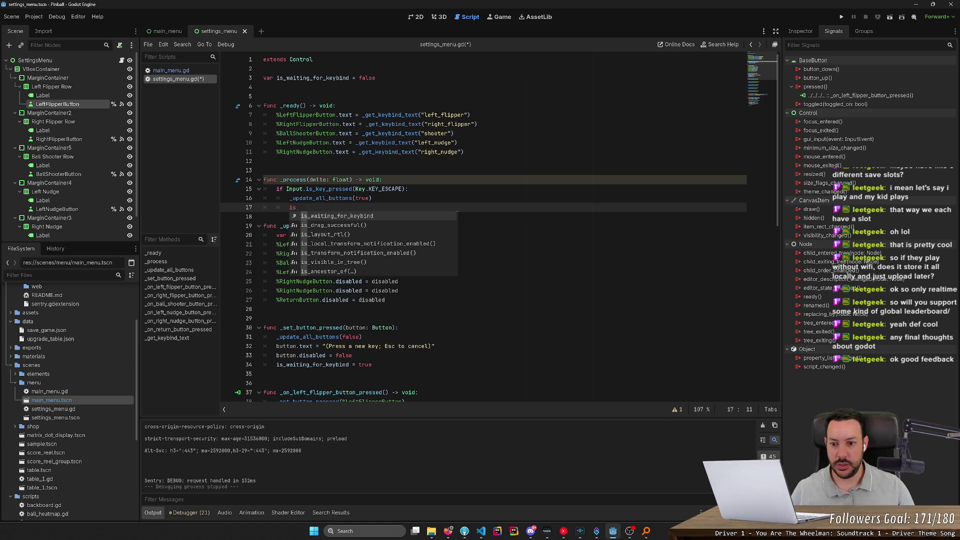
key("Return")
type("false")
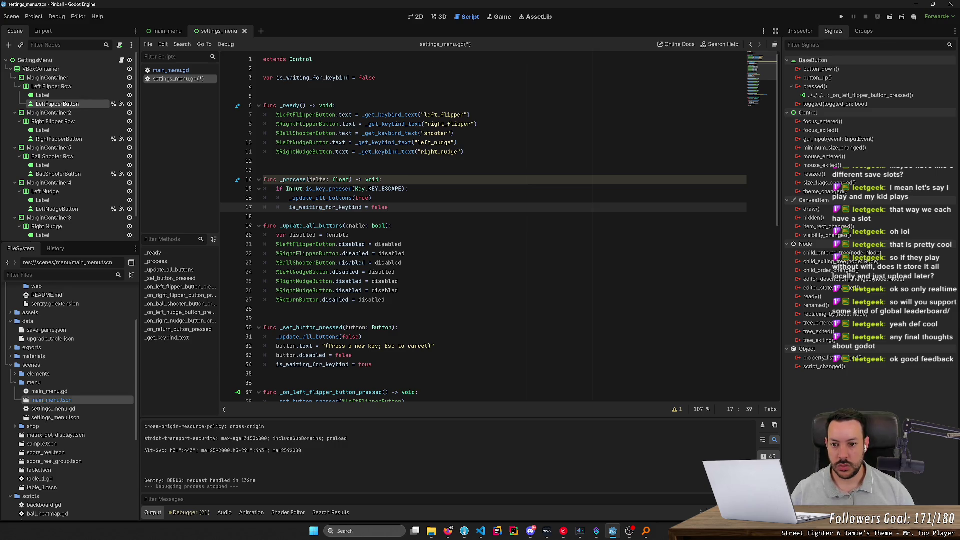
key("ctrl+s")
key("Down")
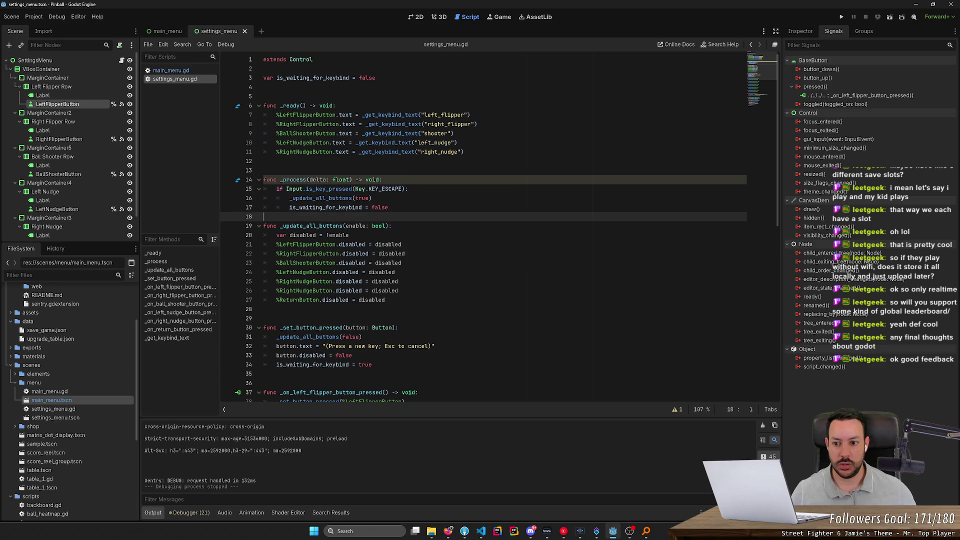
key("Return")
left_click(844, 18)
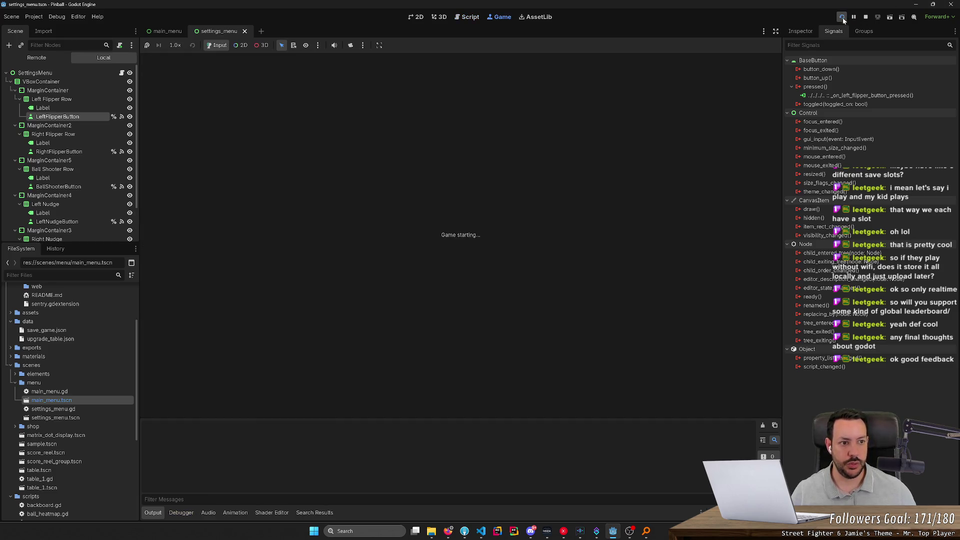
left_click(461, 299)
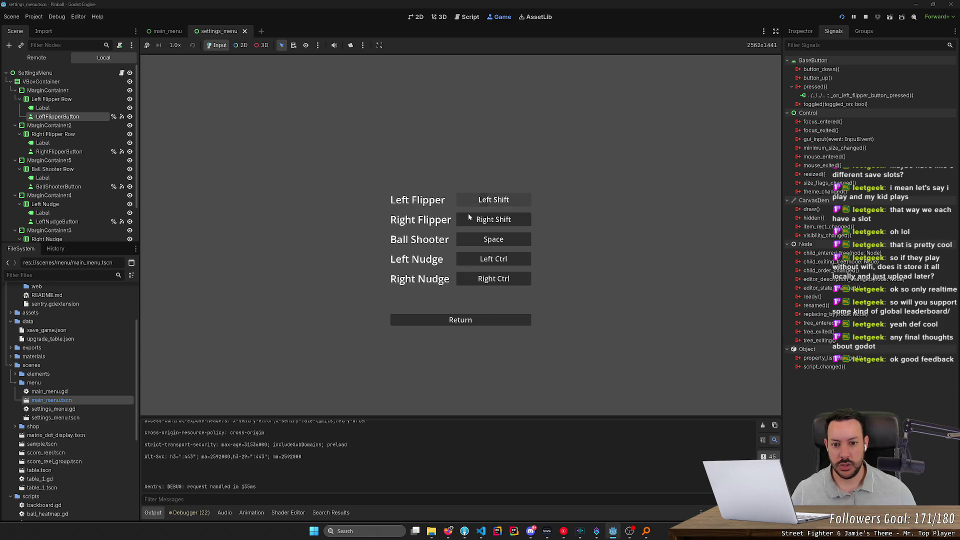
left_click(489, 241)
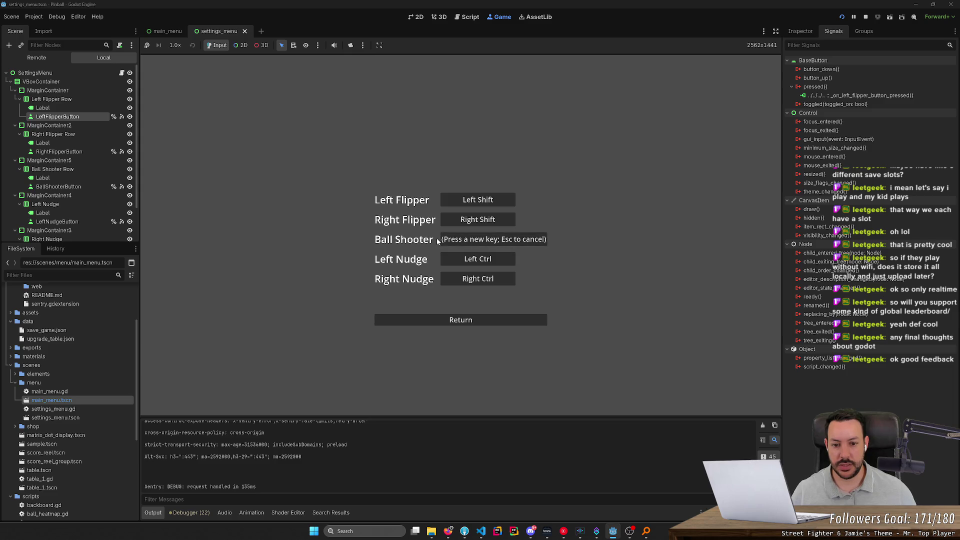
left_click(865, 19)
scroll(494, 225, "down", 4)
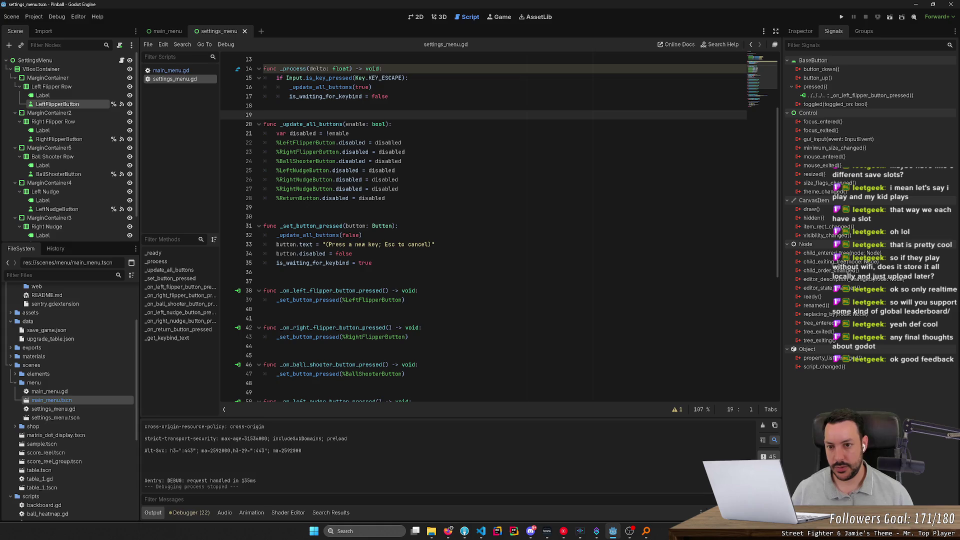
- Move the five keybind-text lines under a new 'if enable:' block after the disabled assignments
scroll(500, 227, "up", 4)
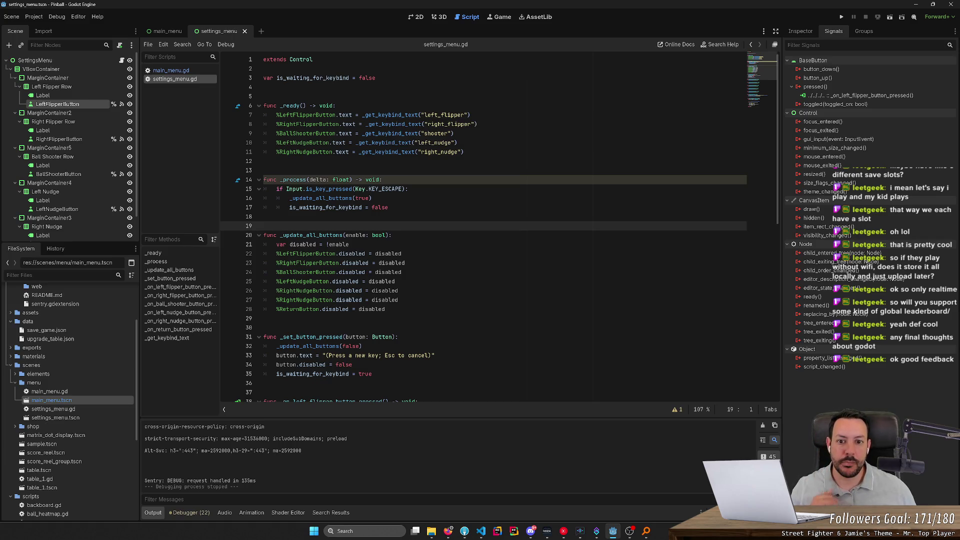
left_click_drag(464, 152, 264, 114)
key("ctrl+c")
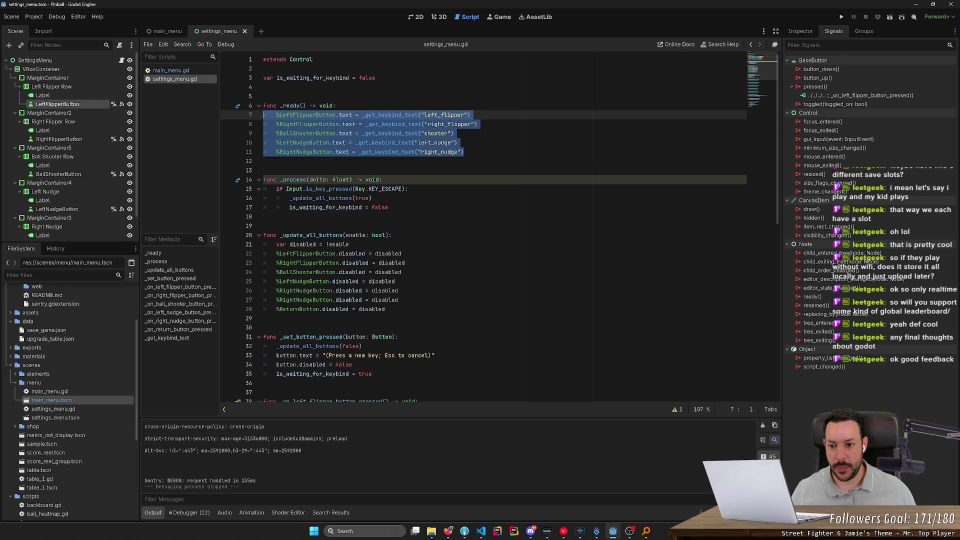
left_click(386, 309)
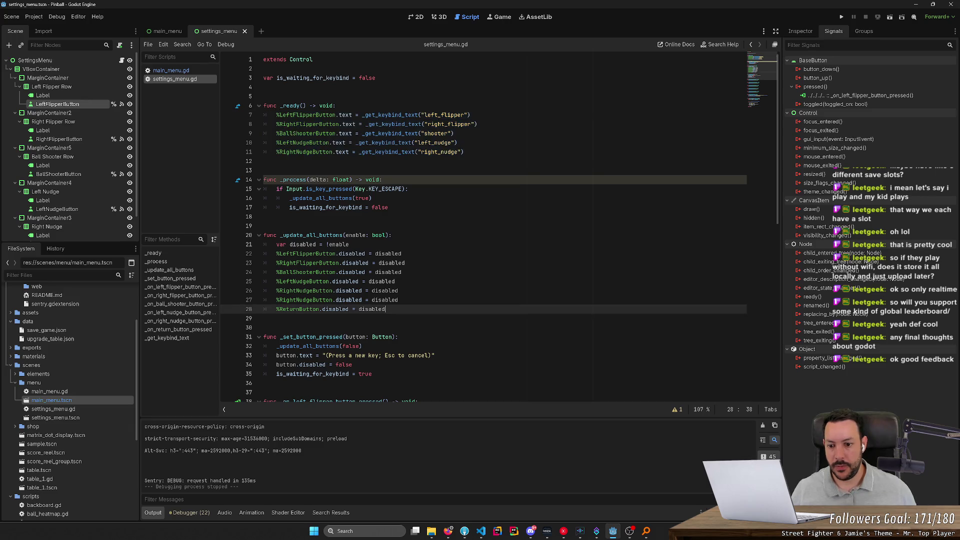
key("Return")
key("Return")
type("if enable:")
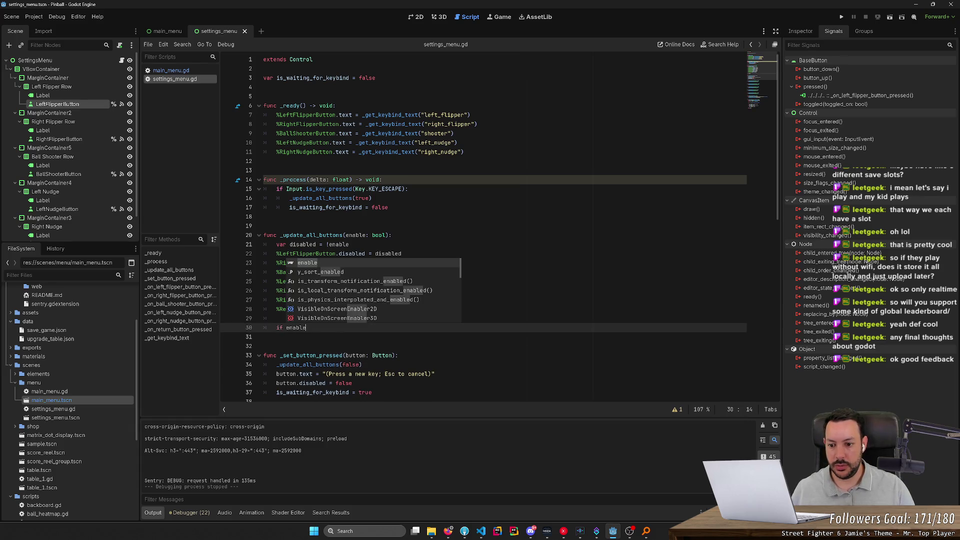
key("Return")
key("ctrl+v")
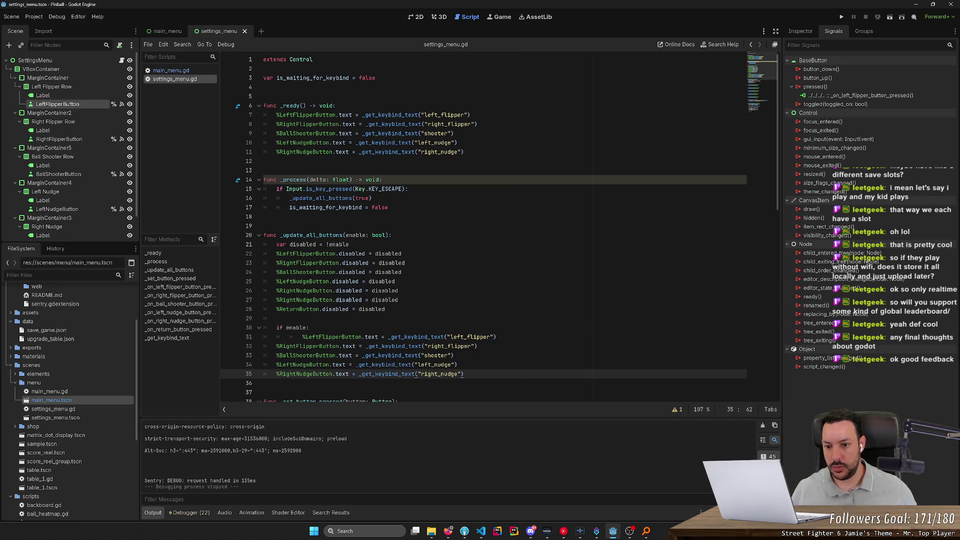
- Rename enable to enabled on lines 20, 21 and 30 and outdent the pasted lines
left_click(384, 235)
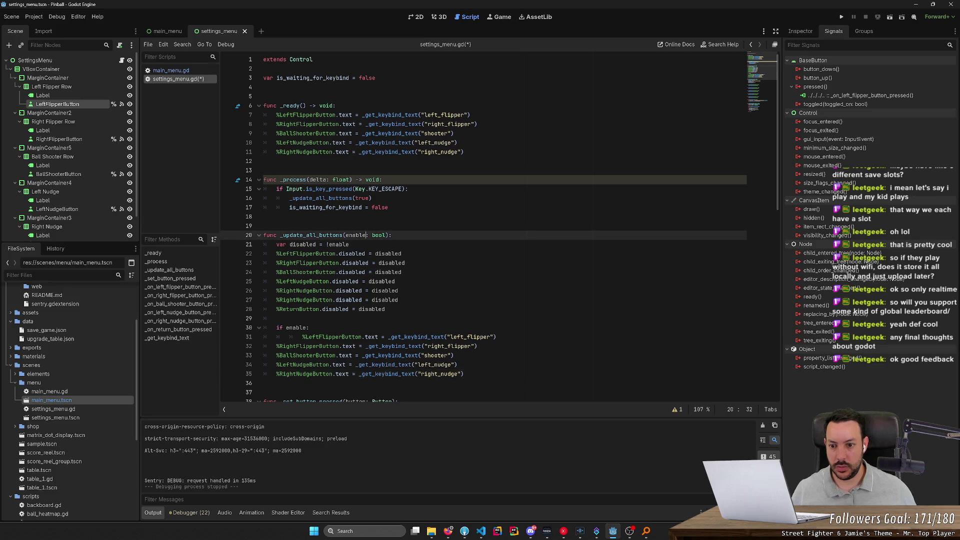
type("d")
left_click(349, 245)
type("d")
left_click(307, 327)
type("d")
mouse_move(332, 346)
left_mouse_down()
mouse_move(500, 348)
mouse_move(450, 373)
mouse_move(339, 374)
left_mouse_up()
key("shift+Tab")
left_click(302, 337)
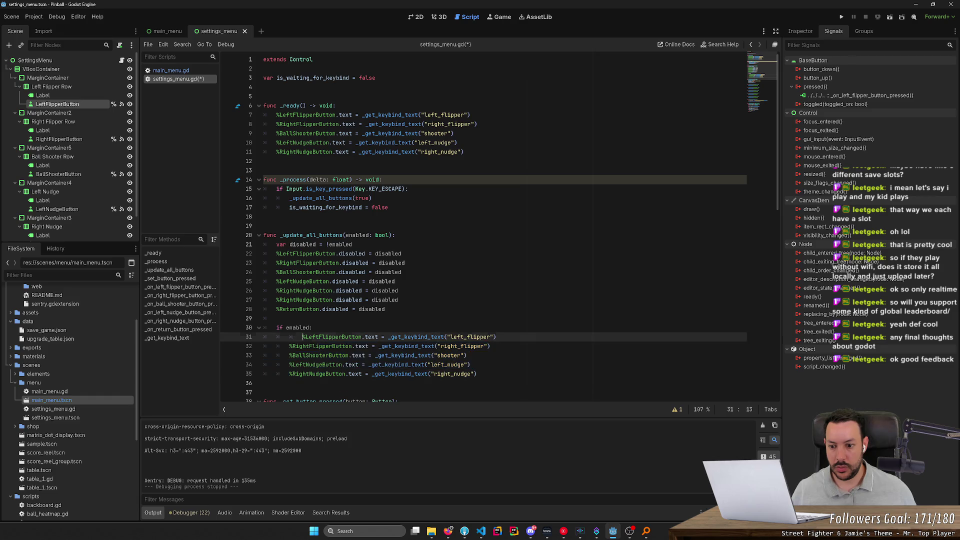
key("shift+Tab")
- Revert the parameter name and rework the disabled assignments on lines 21–22
left_click(383, 235)
key("BackSpace")
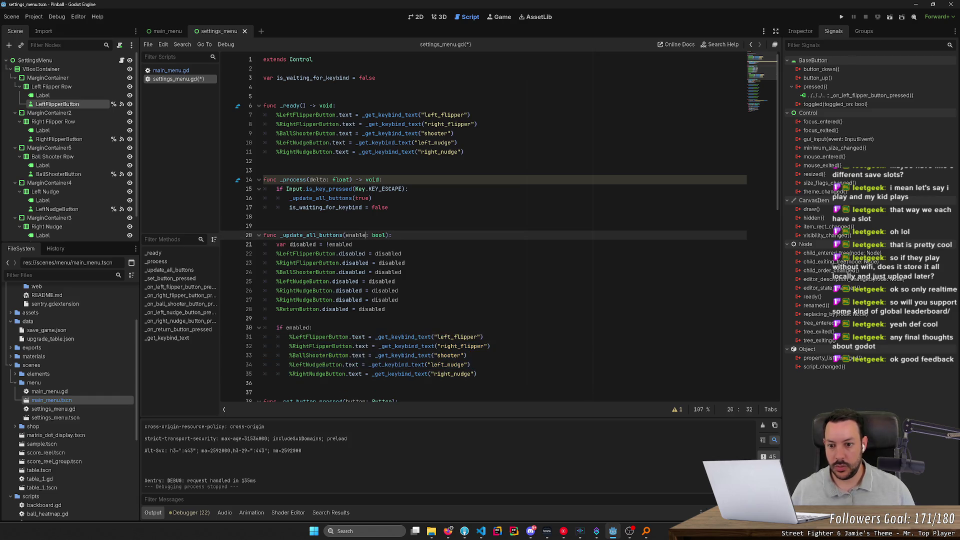
left_click(352, 244)
key("BackSpace")
double_click(302, 245)
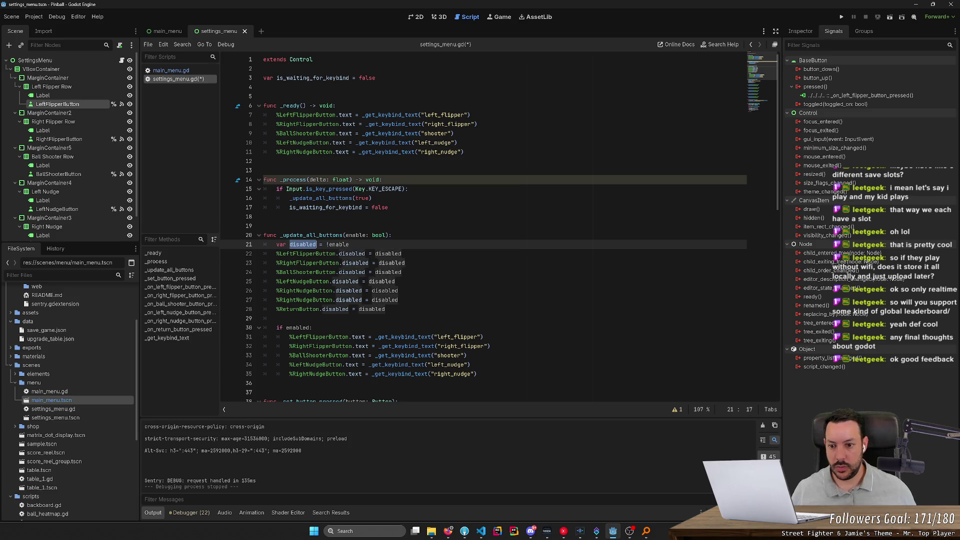
type("disable")
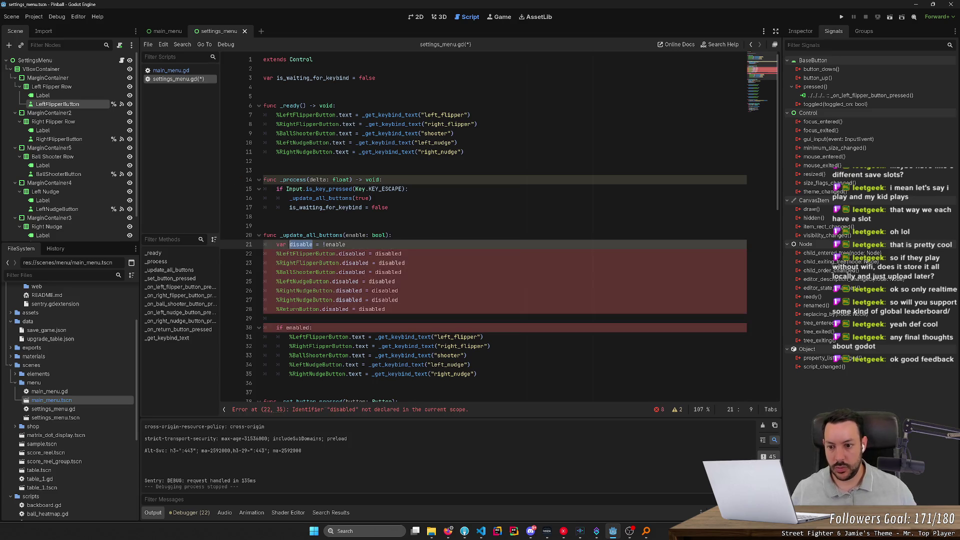
left_click(386, 253)
double_click(386, 254)
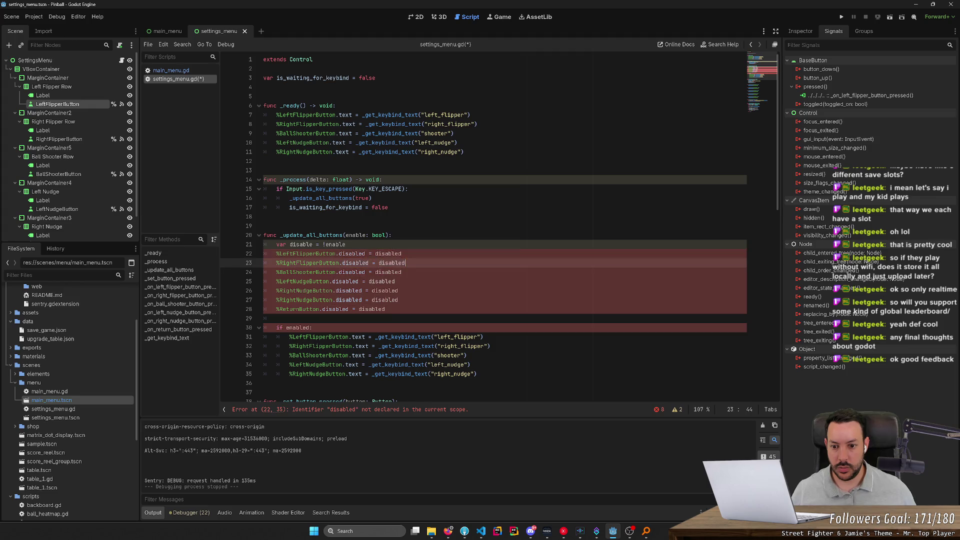
left_click_drag(386, 254, 370, 253)
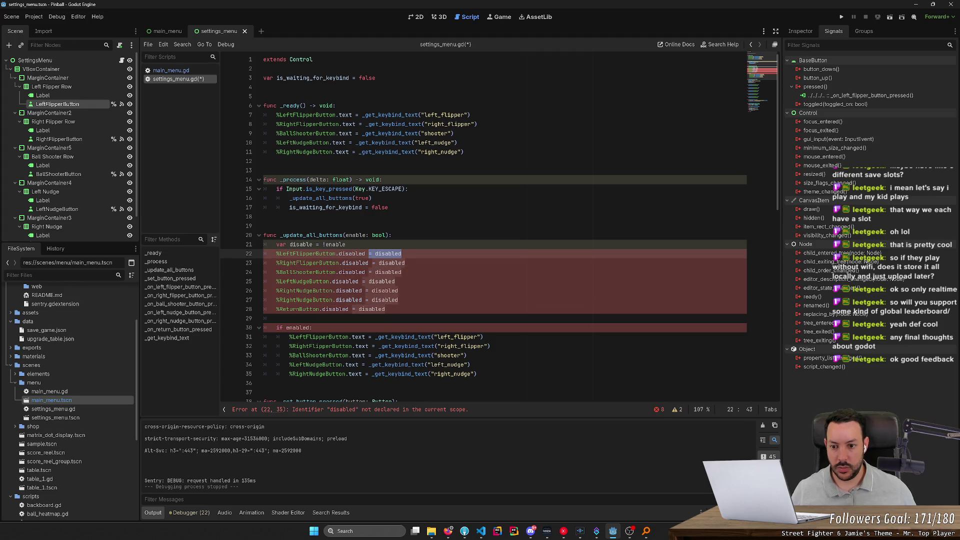
type("d")
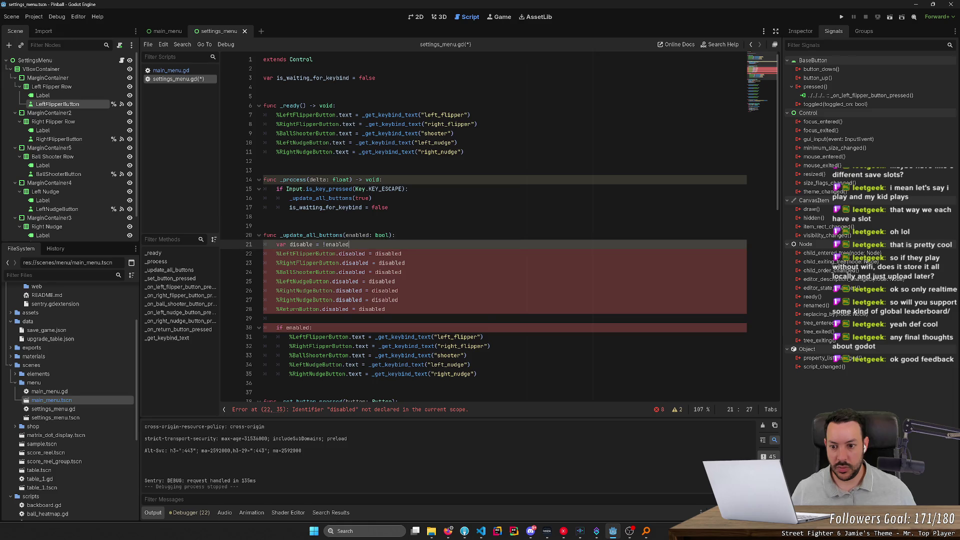
- Restore 'disabled' on line 21 and save settings_menu.gd
left_click(312, 328)
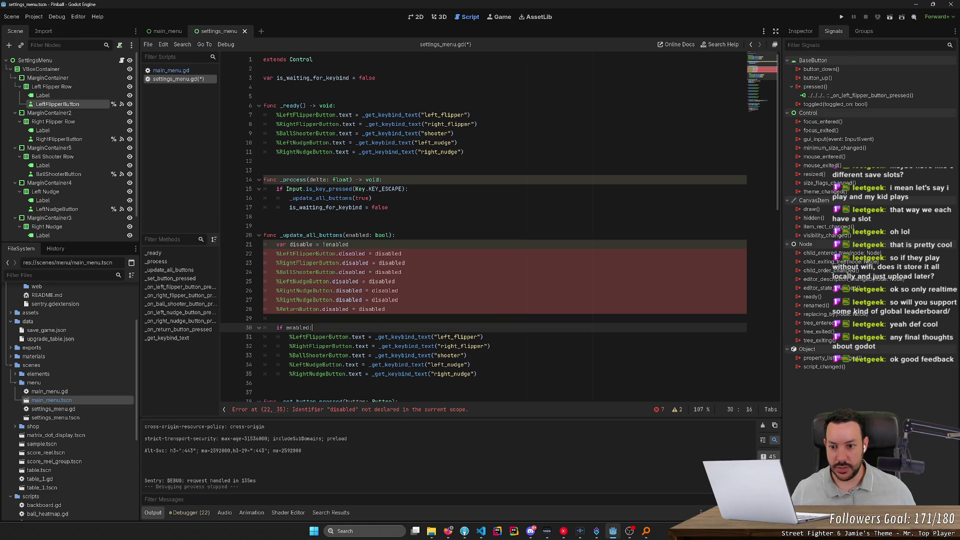
left_click(311, 245)
type("d")
left_click(402, 253)
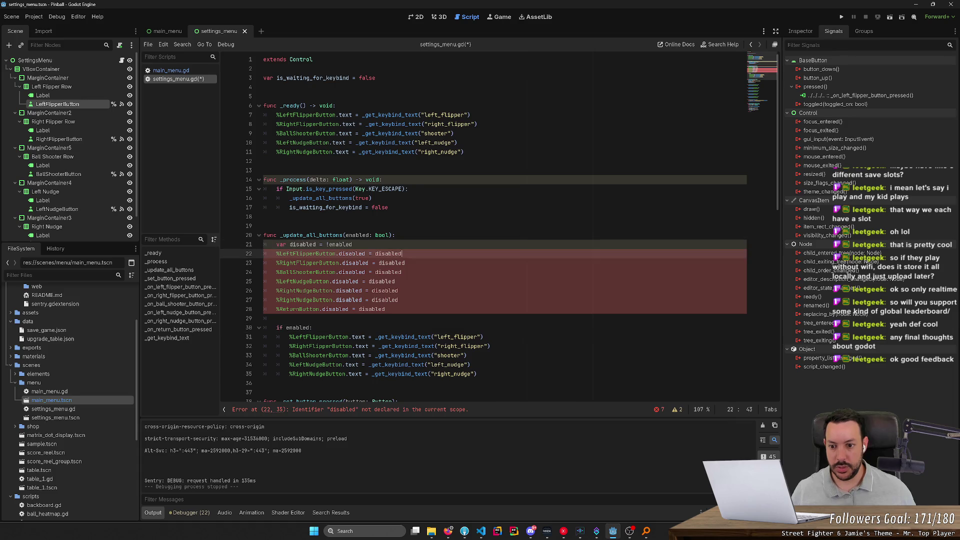
key("ctrl+s")
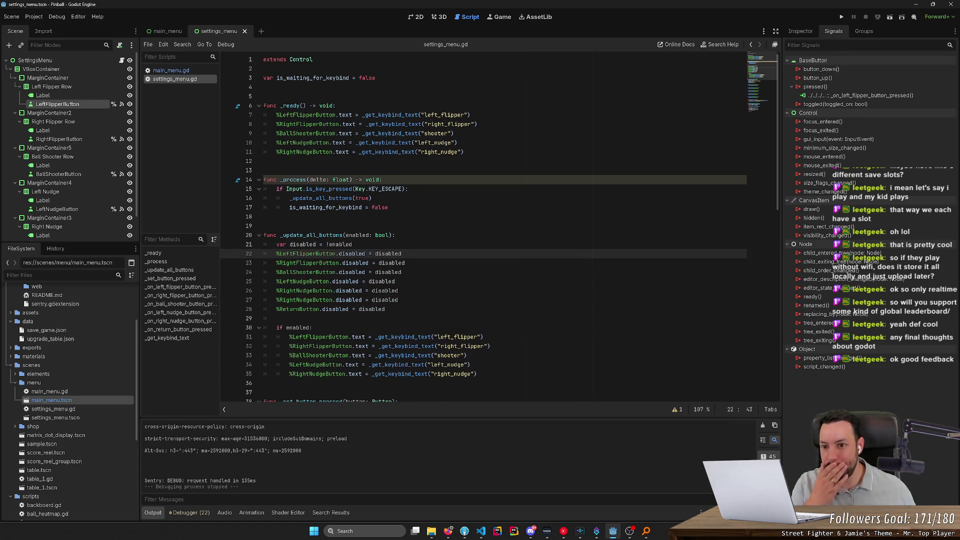
- Replace the keybind-text lines in _ready with _update_all_buttons(true) and save
left_click_drag(465, 152, 206, 116)
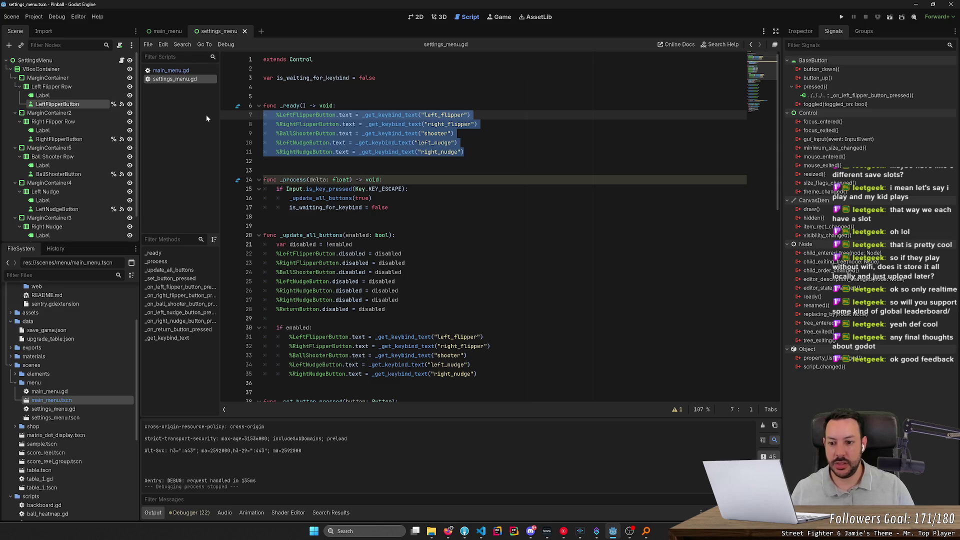
key("BackSpace")
key("Tab")
type("_")
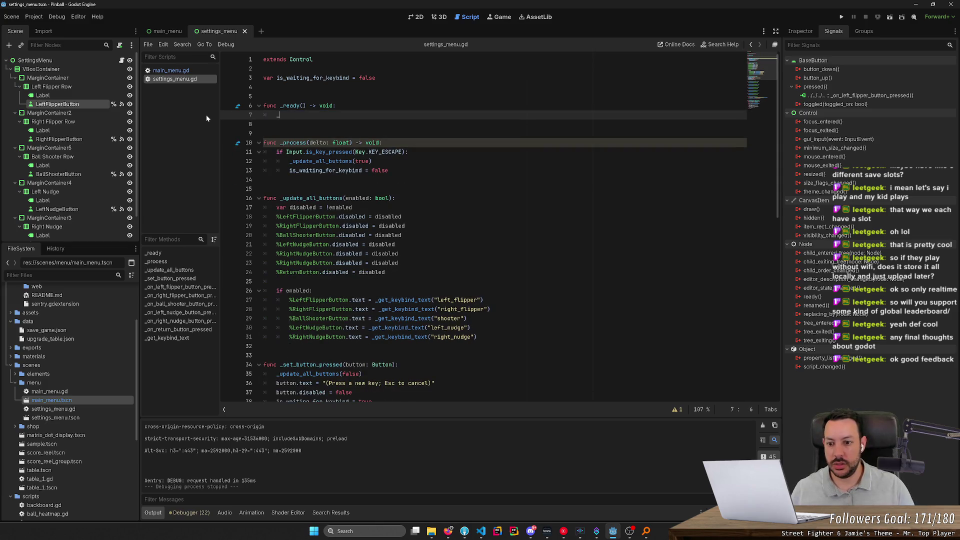
type("update")
key("Return")
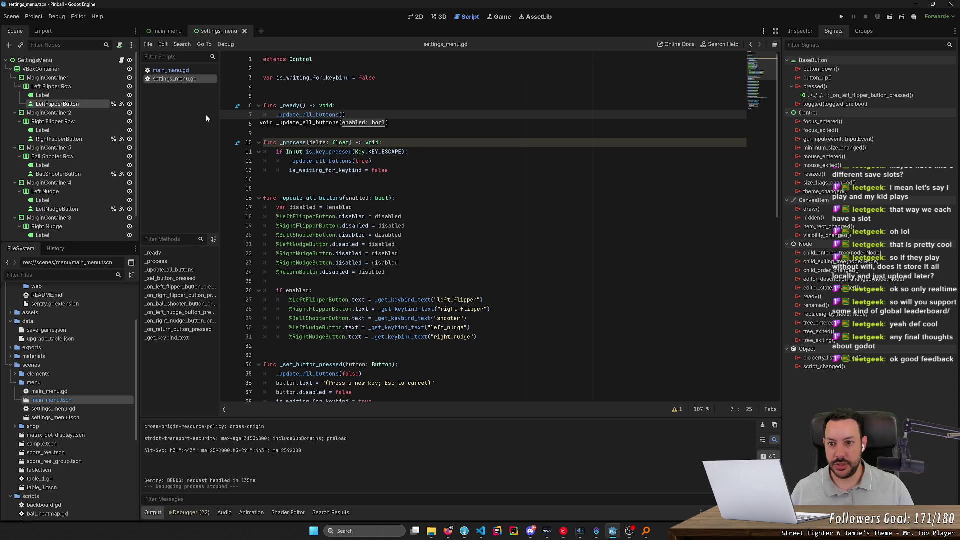
type("true")
key("Down")
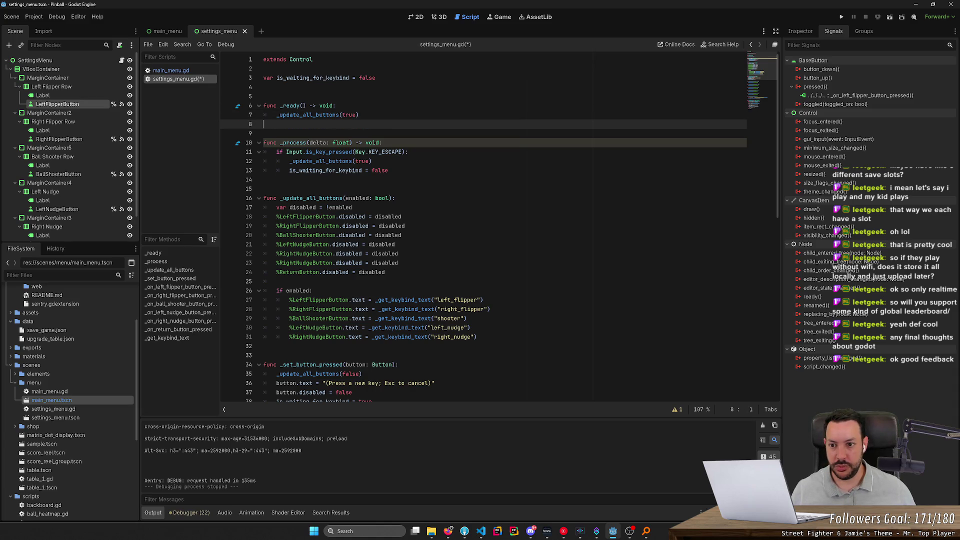
mouse_move(478, 336)
left_mouse_down()
mouse_move(289, 309)
mouse_move(289, 299)
left_mouse_up()
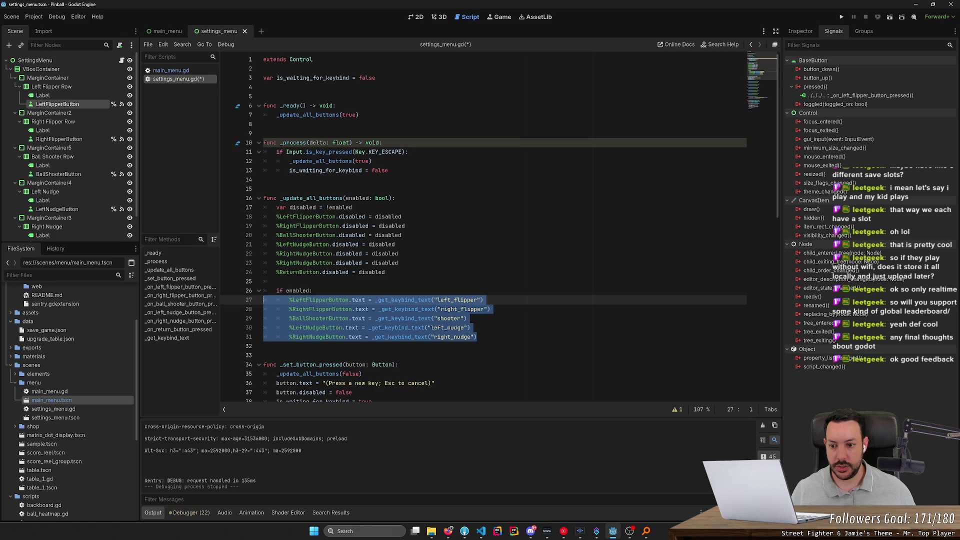
left_click(482, 309)
key("ctrl+s")
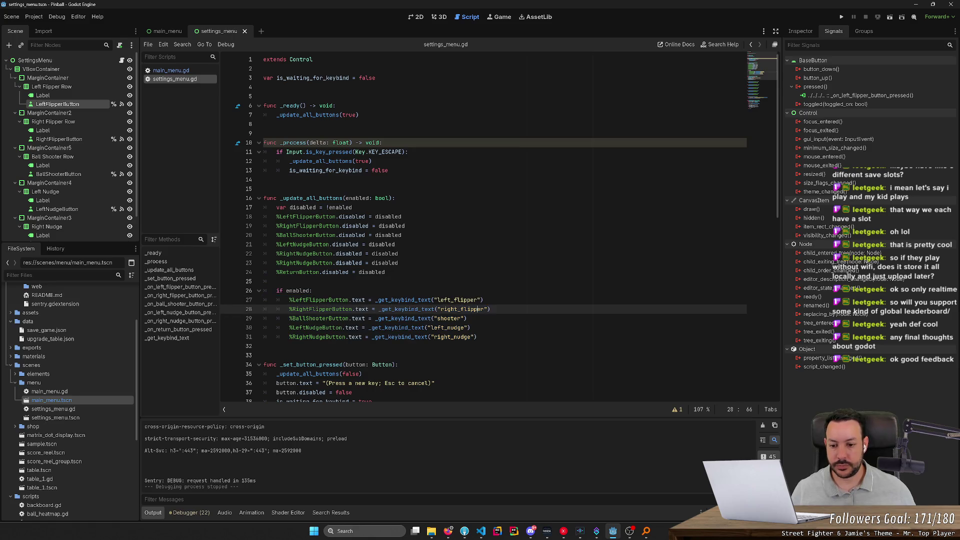
- Select the _update_all_buttons call in _process and run the pinball game
scroll(499, 225, "down", 3)
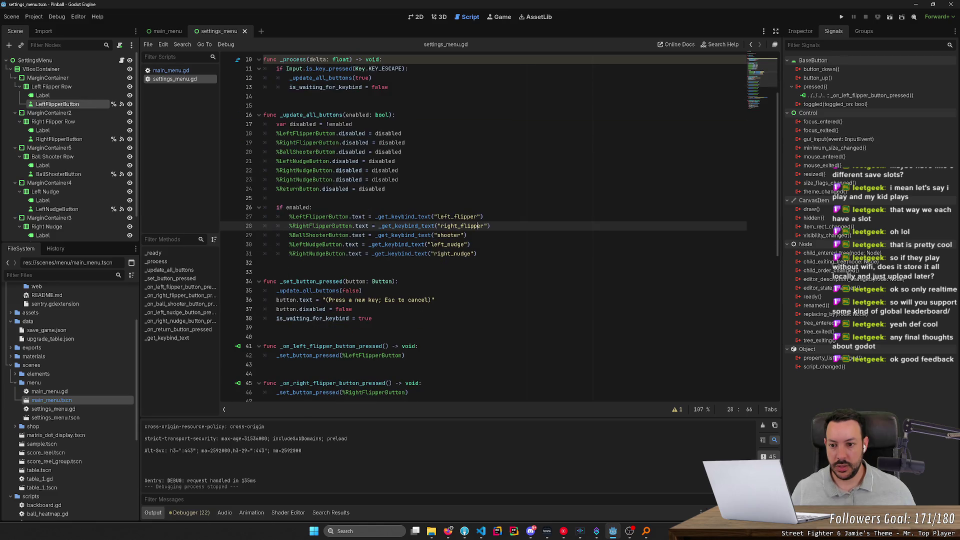
double_click(320, 78)
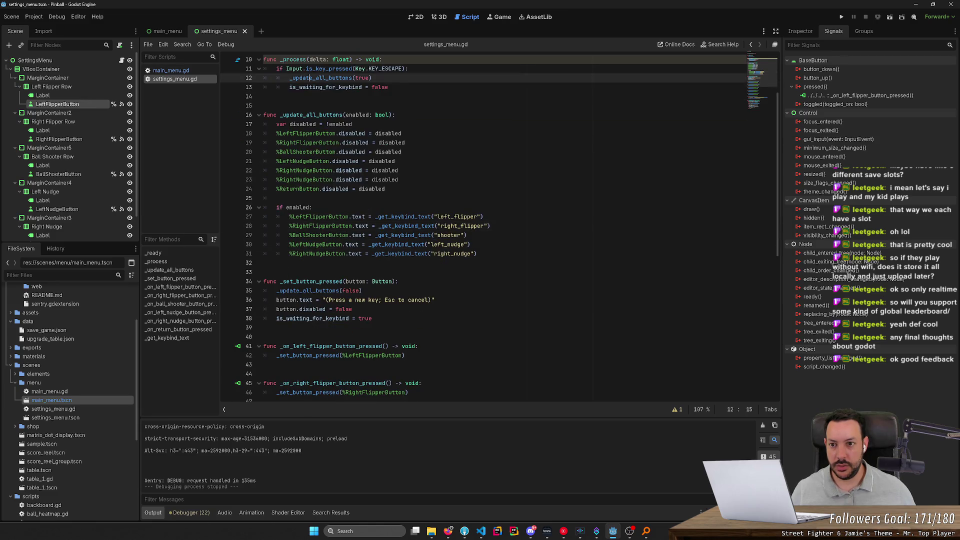
scroll(320, 78, "up", 2)
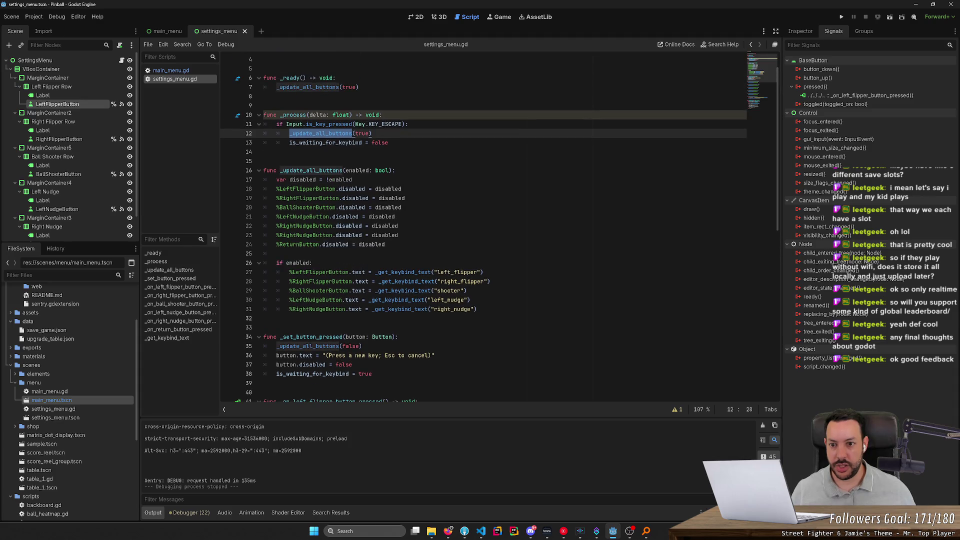
left_click(841, 16)
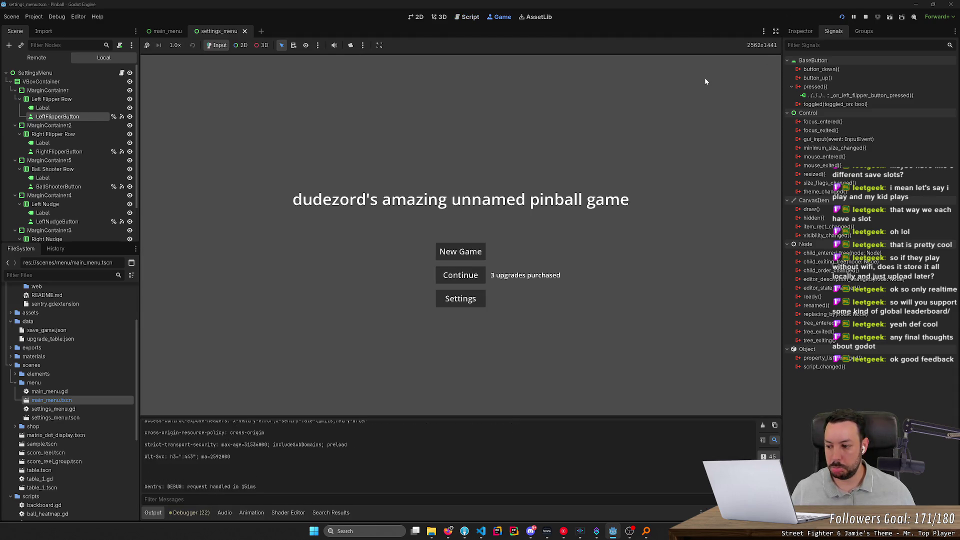
- On the game's Settings screen, rebind Ball Shooter to Space several times
left_click(472, 302)
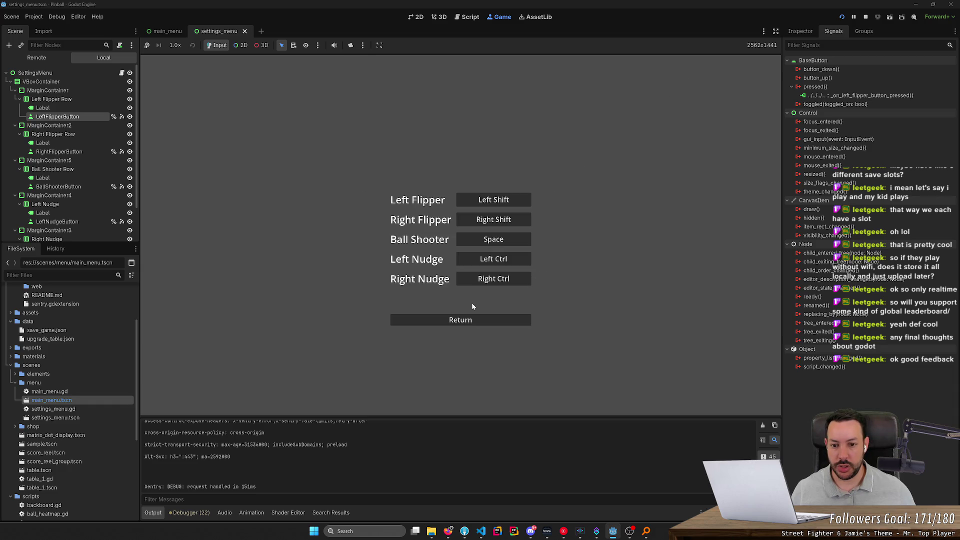
left_click(506, 242)
key("space")
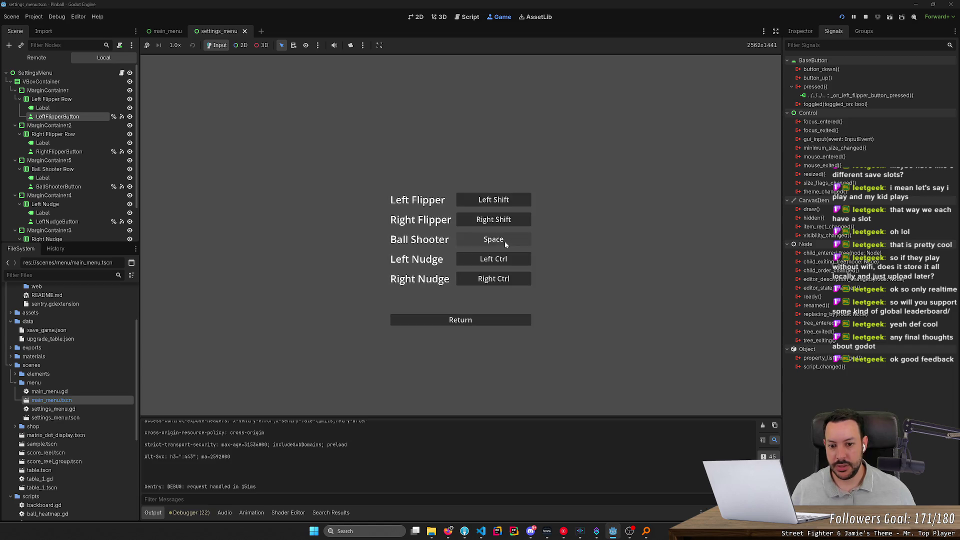
left_click(506, 242)
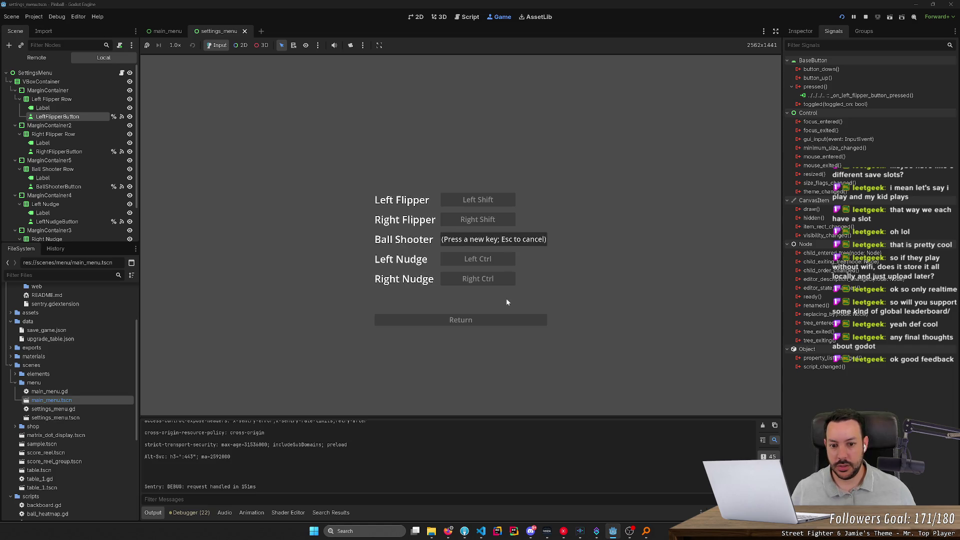
key("space")
left_click(494, 242)
key("space")
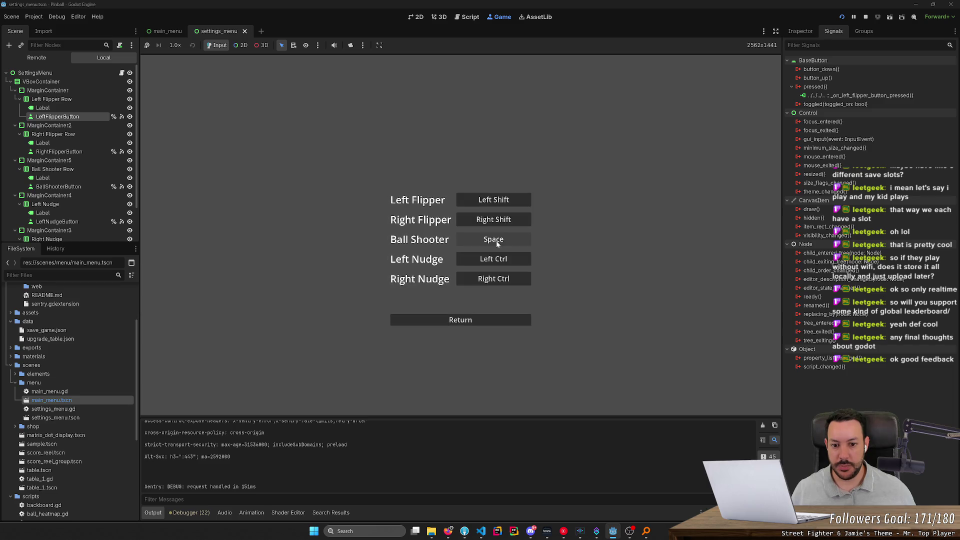
left_click(496, 241)
key("space")
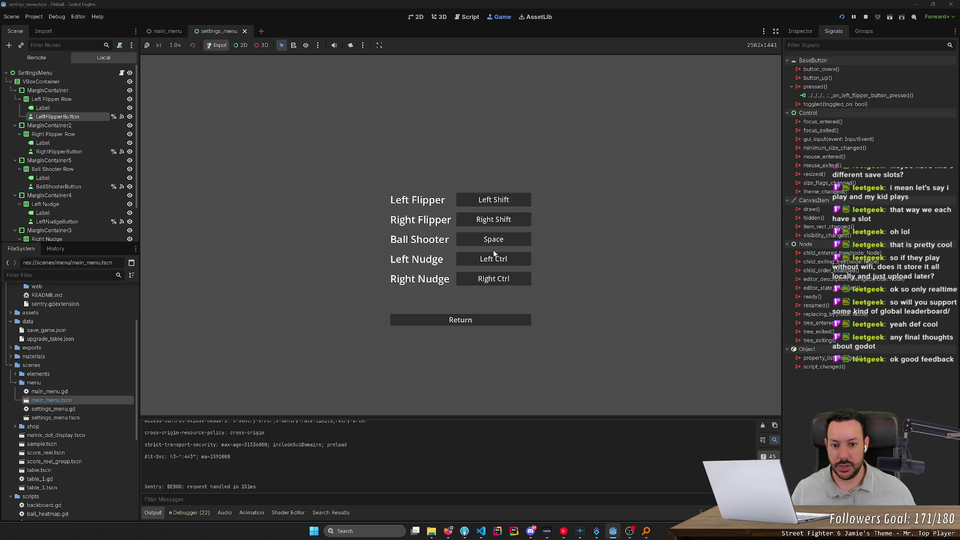
left_click(495, 241)
key("space")
- Rebind flippers to Right/Left Shift, nudges to Left/Right Ctrl, Ball Shooter to Space, then stop
left_click(497, 221)
key("Shift_R")
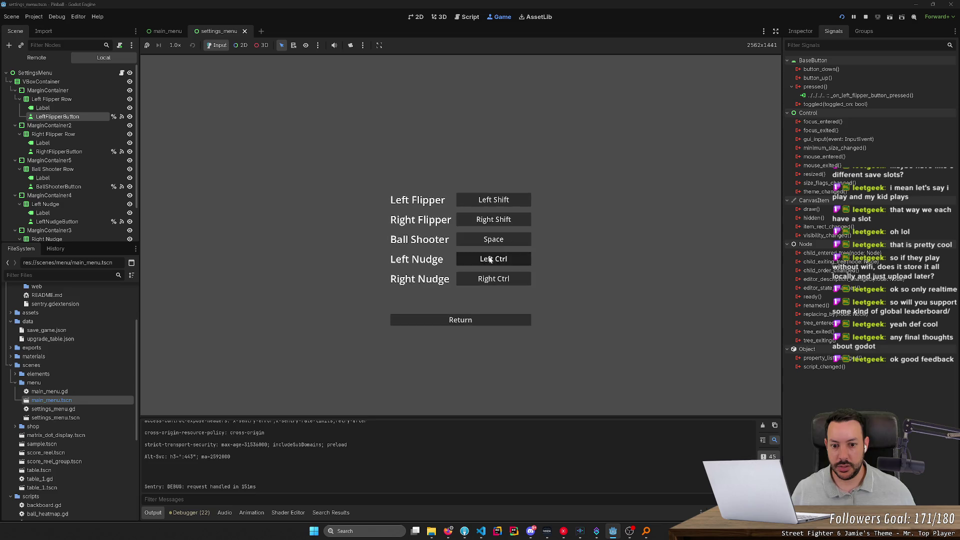
left_click(490, 259)
key("Control_L")
left_click(493, 277)
key("Control_R")
left_click(498, 200)
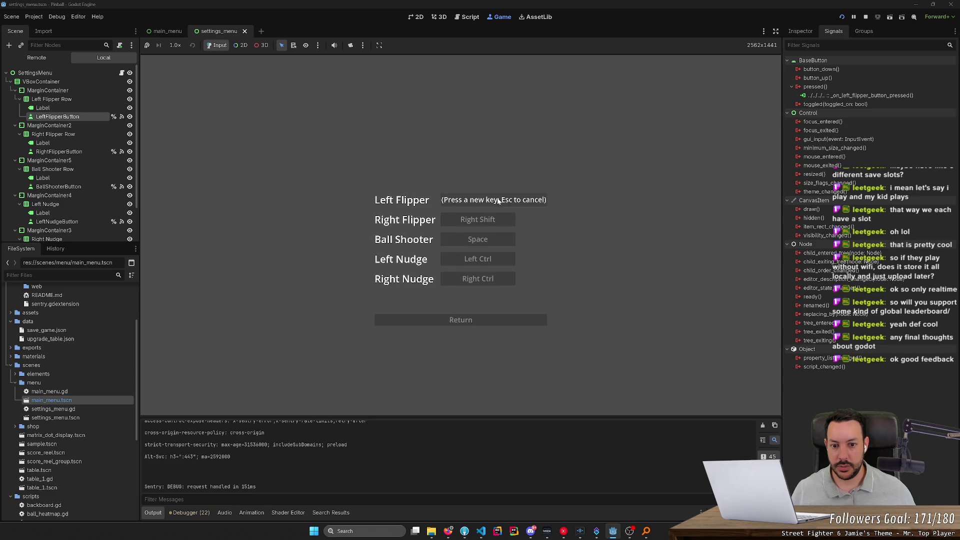
key("shift")
left_click(492, 240)
key("space")
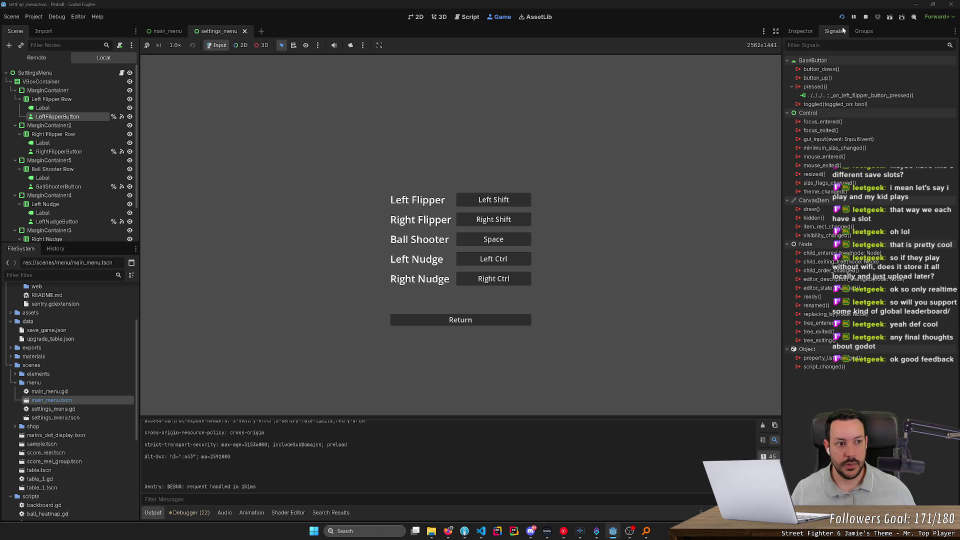
left_click(865, 17)
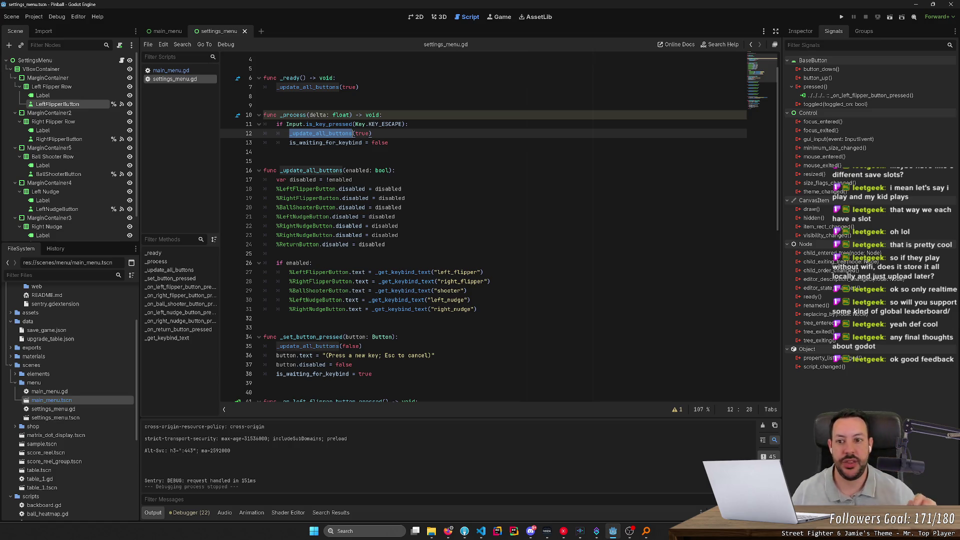
- Replace the _process function with an _input override holding the Escape check
key("Down")
key("End")
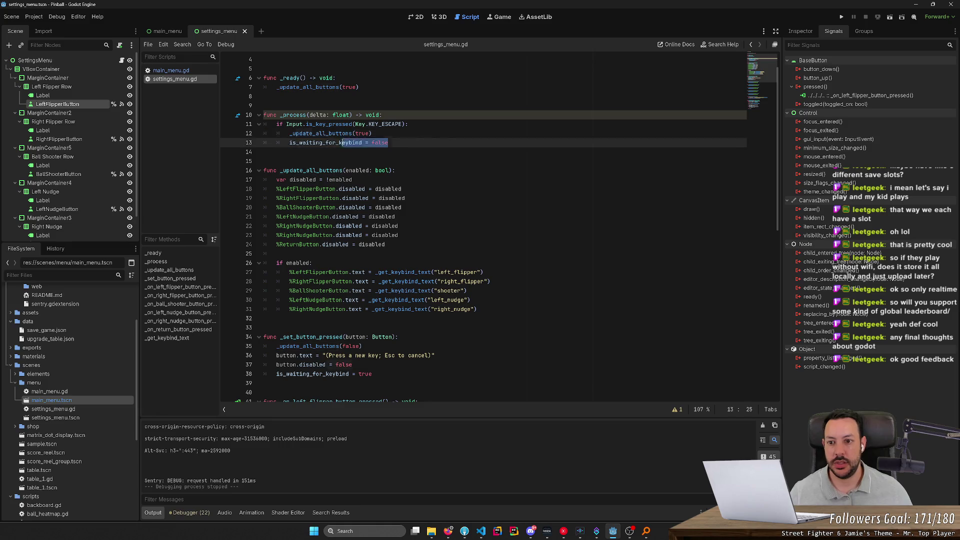
key("shift+Up")
key("shift+Up")
key("shift+Up")
key("ctrl+c")
key("BackSpace")
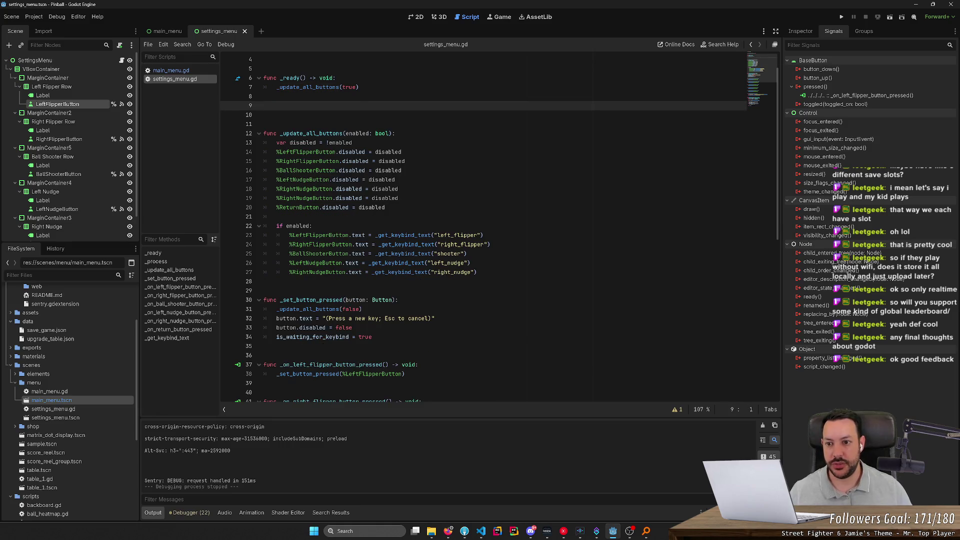
key("Return")
type("func ")
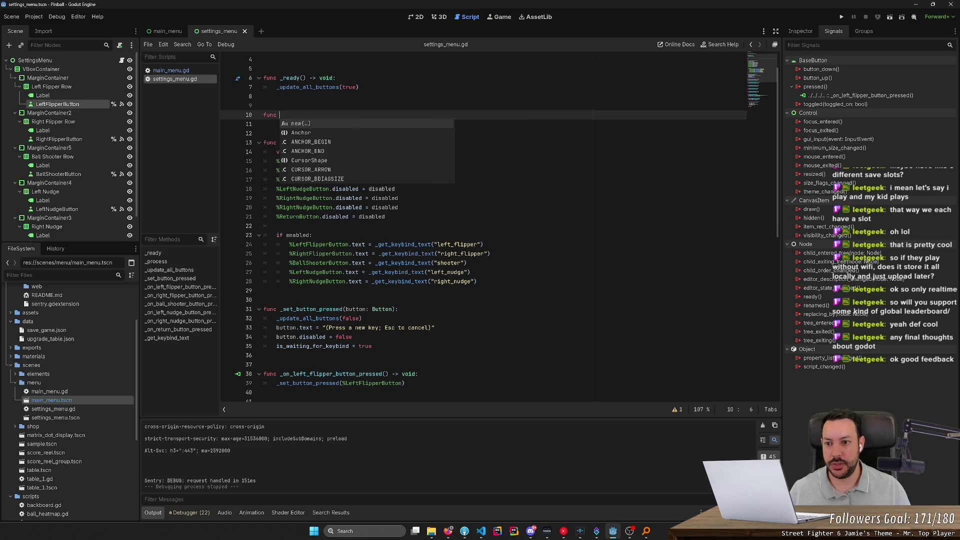
type("_inpu")
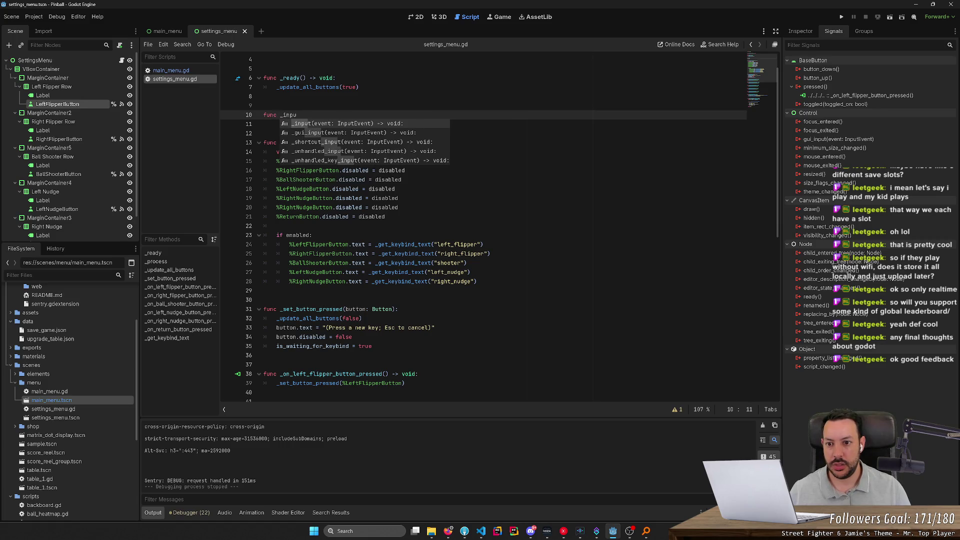
key("Return")
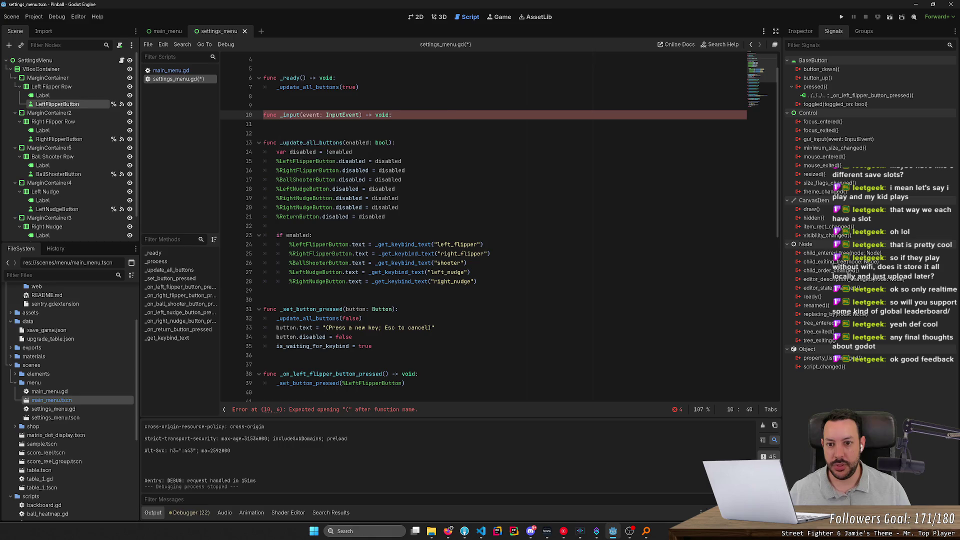
key("ctrl+v")
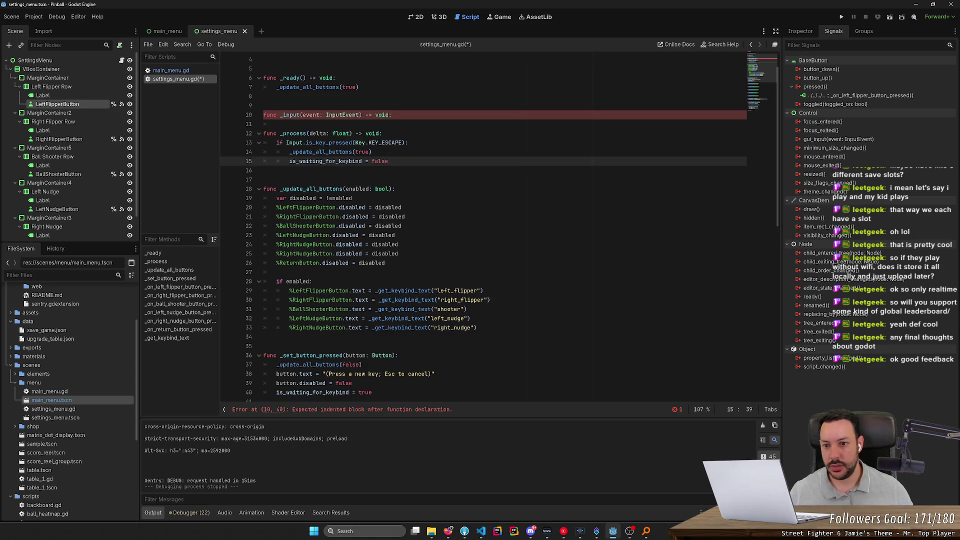
key("Up")
key("Up")
key("Up")
key("ctrl+shift+k")
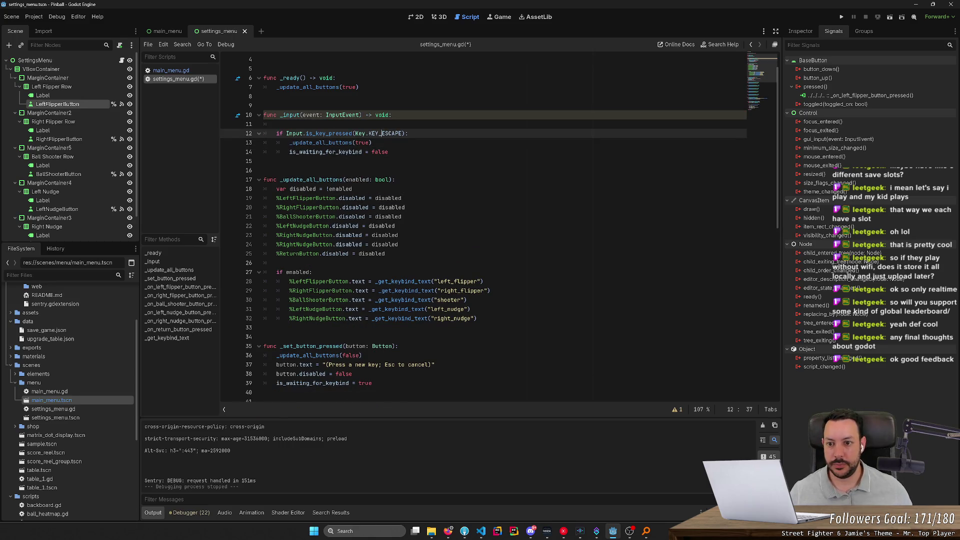
left_click(276, 124)
- Add 'if event is InputEventKey:' in _input with an indented line below
type("if event")
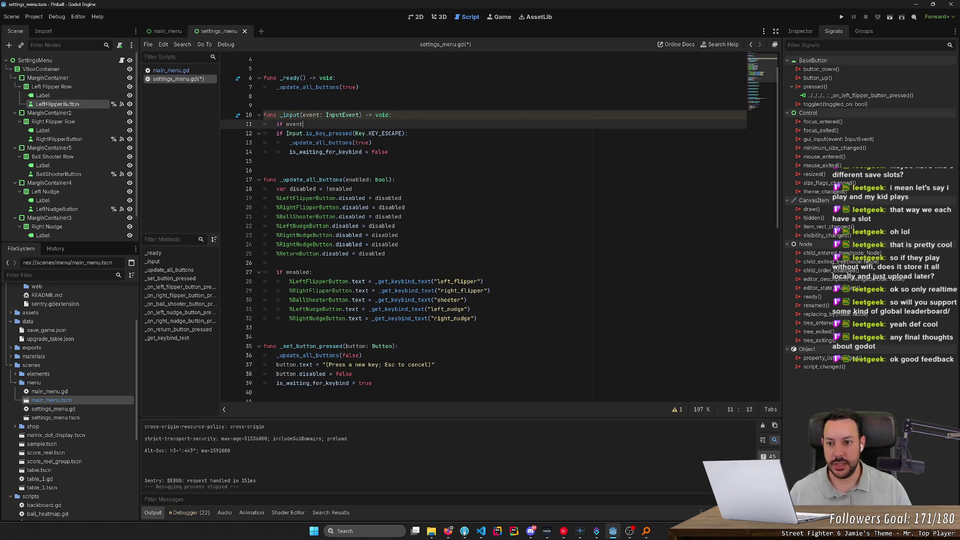
type(".")
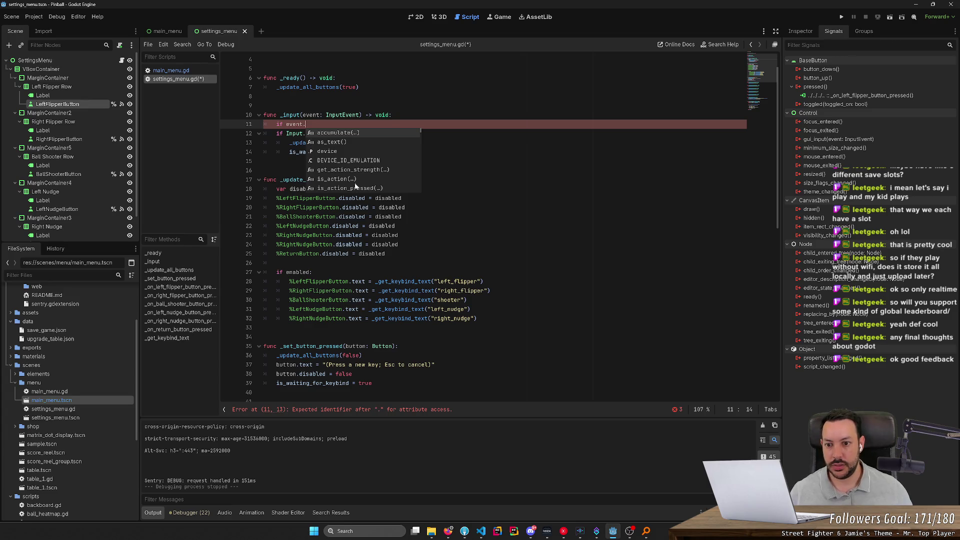
scroll(356, 184, "down", 9)
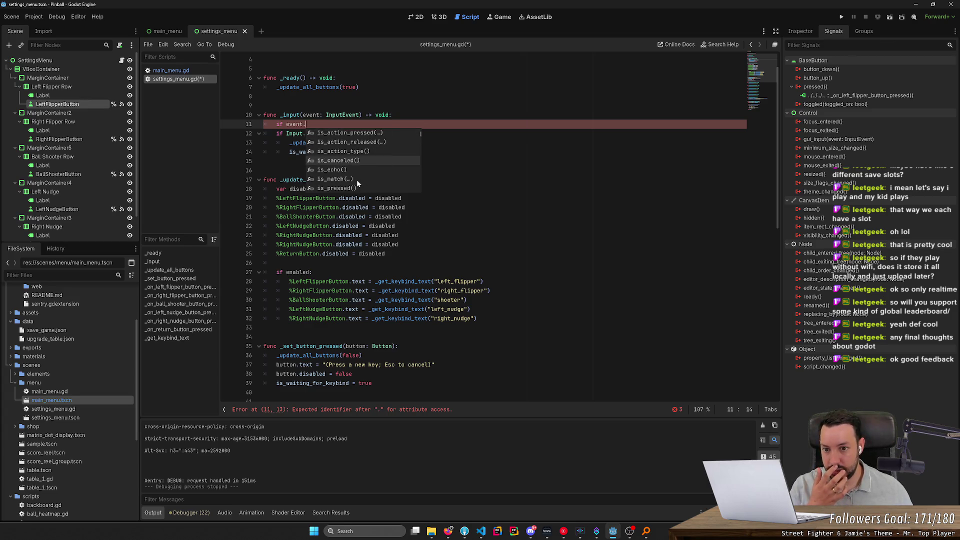
type("ke")
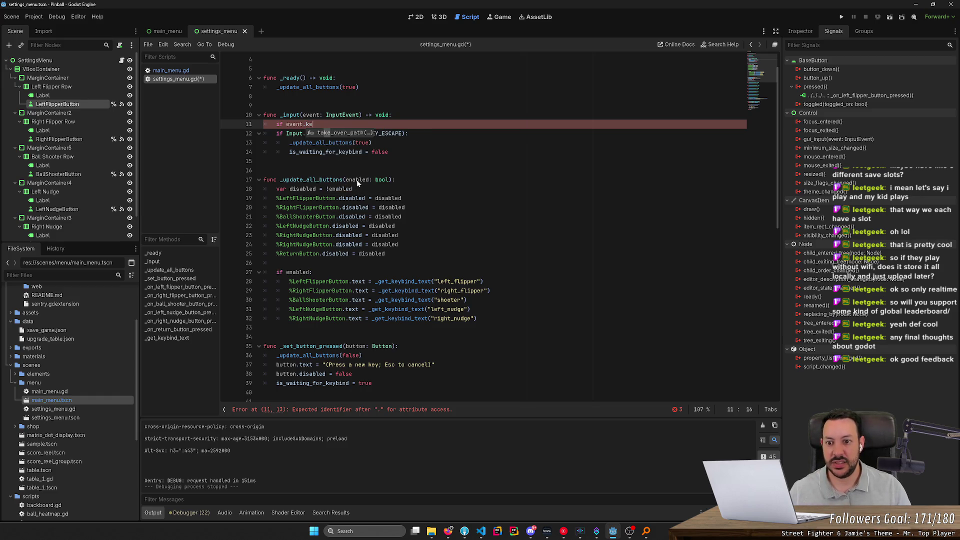
key("BackSpace")
key("BackSpace")
key("BackSpace")
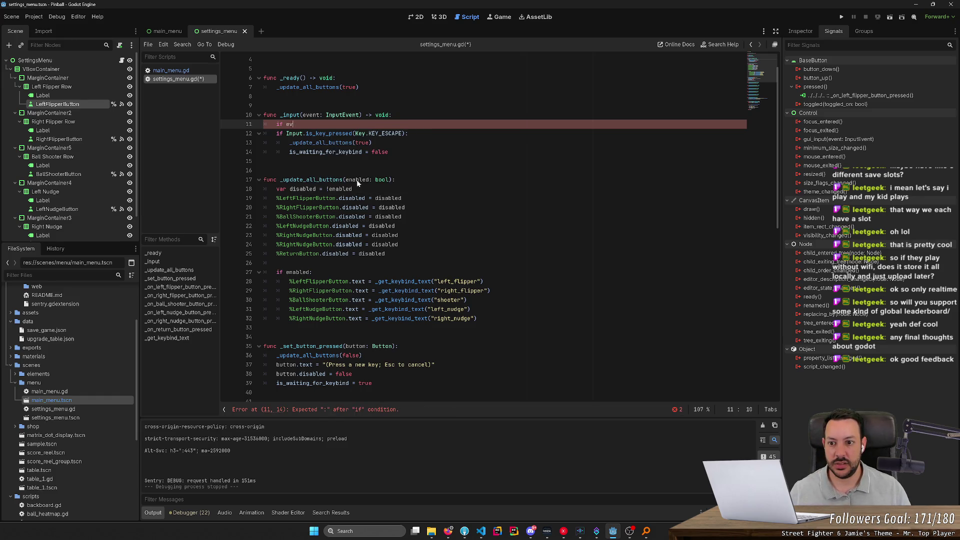
type("ent is Inpu")
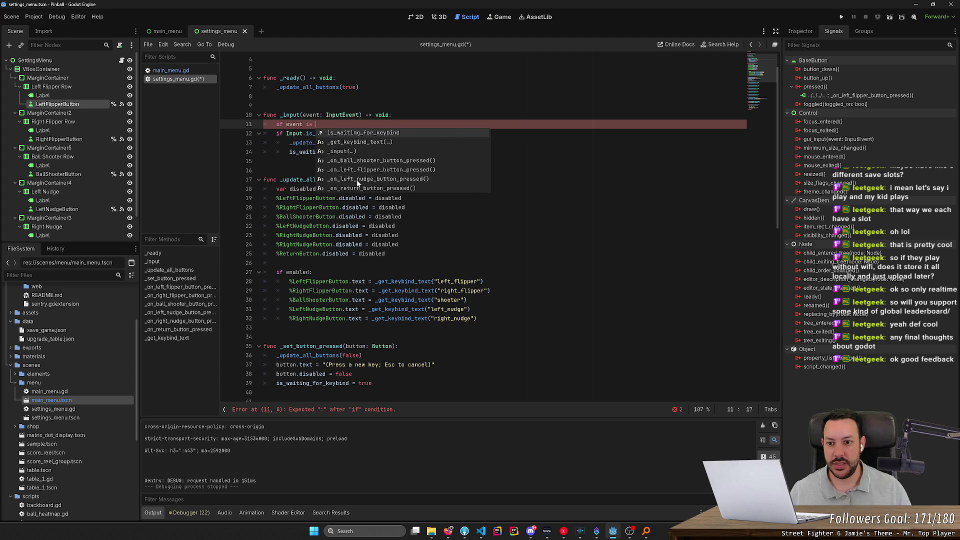
type("tEve")
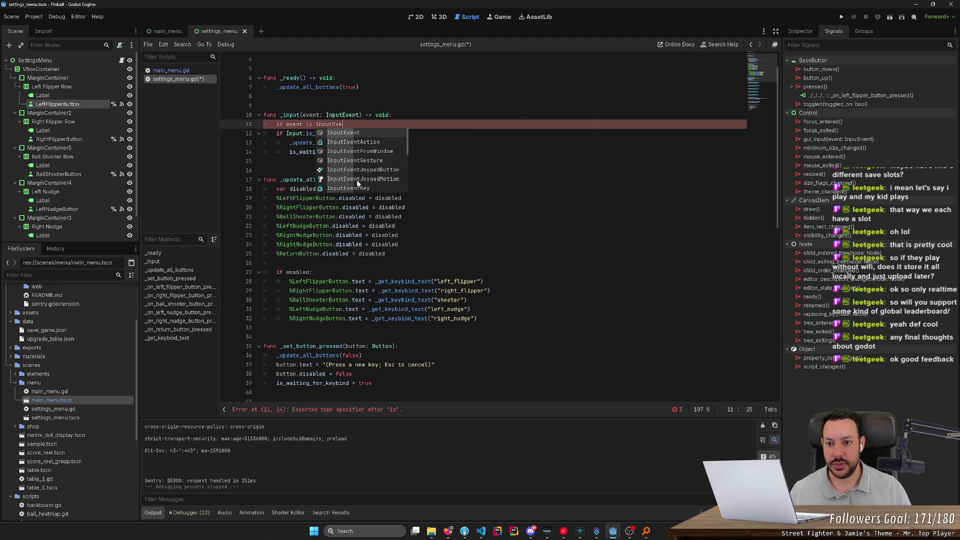
type("ntKey:")
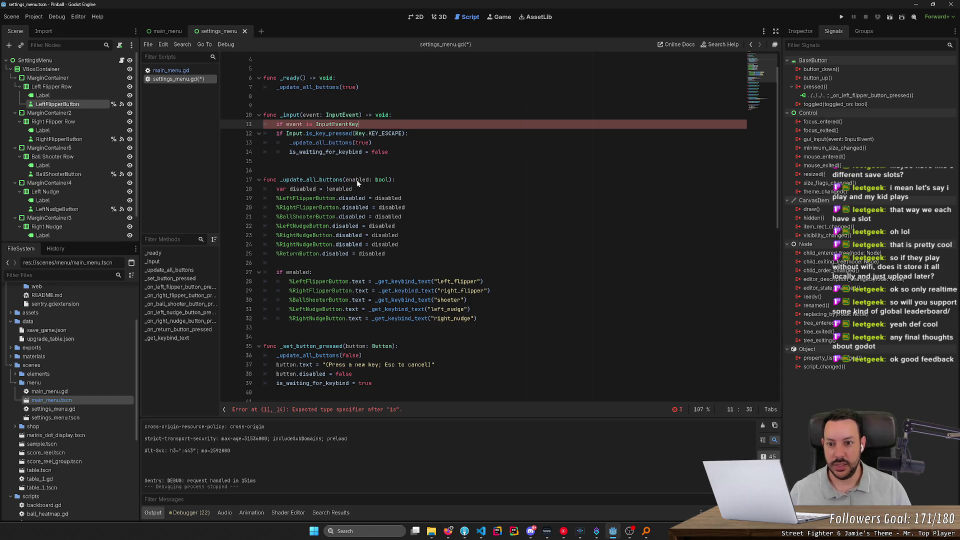
key("Return")
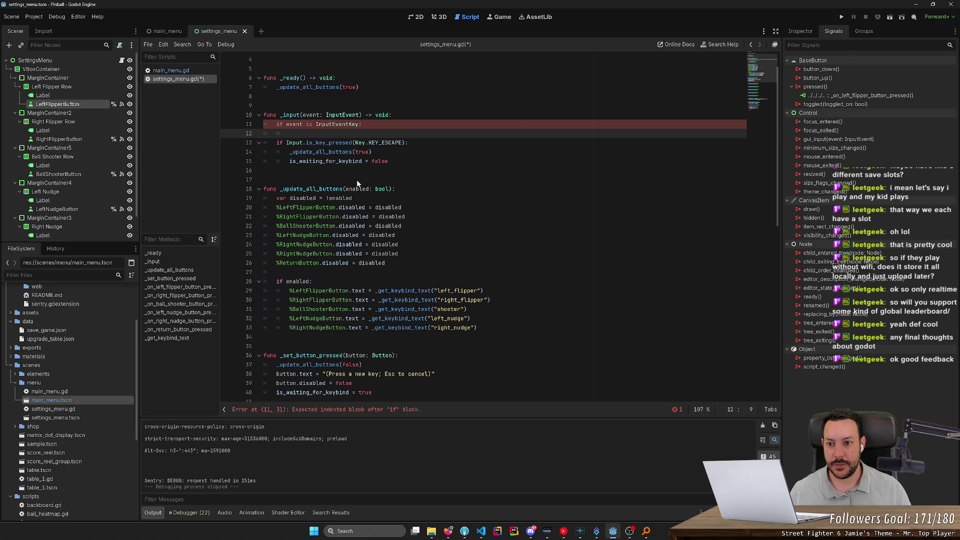
- Declare 'var input = event as InputEventKey' inside the key check
type("var key")
key("BackSpace")
key("BackSpace")
key("BackSpace")
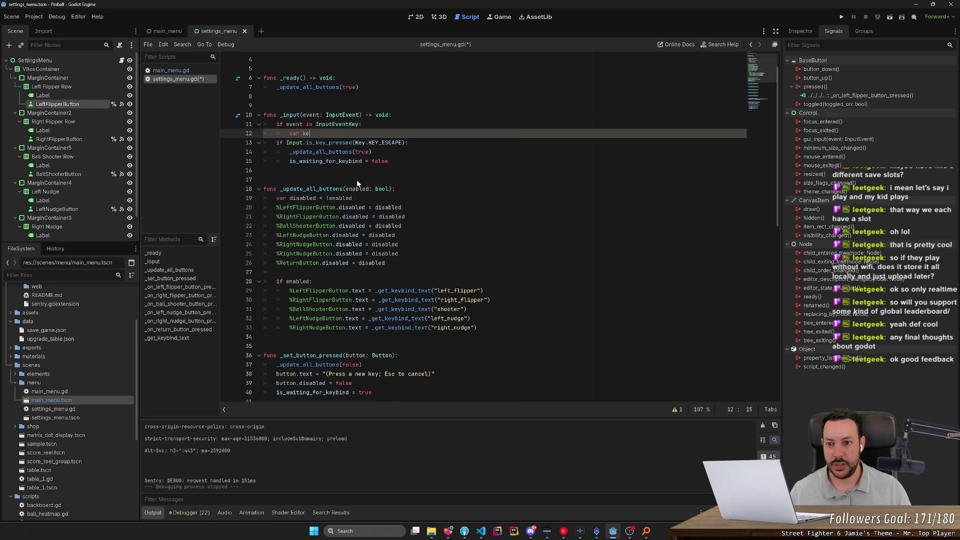
type("input")
type(" = event as")
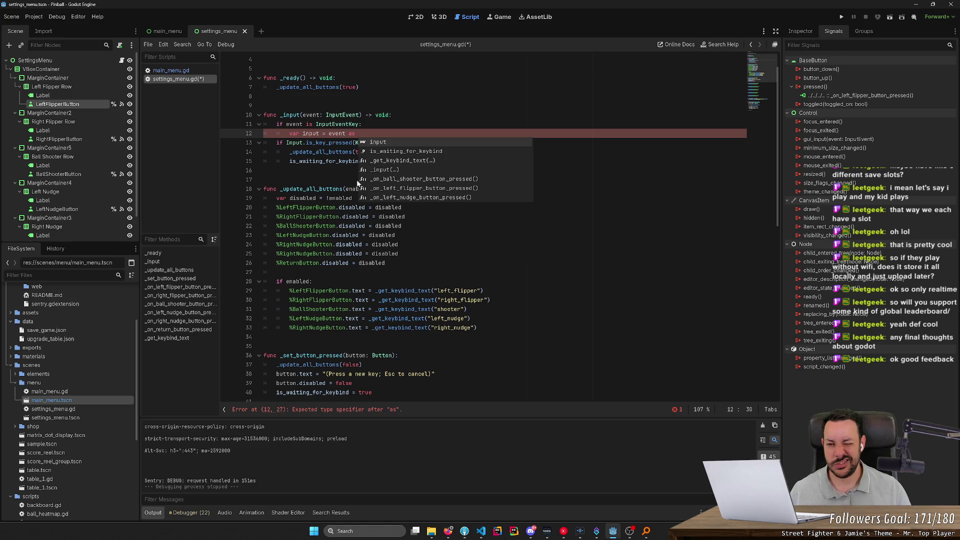
type("InputEve")
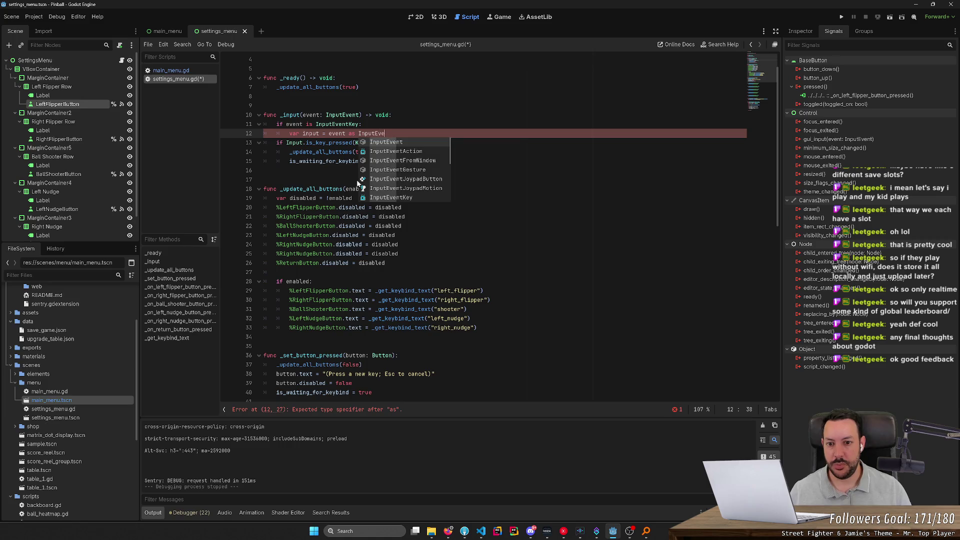
type("ntKey")
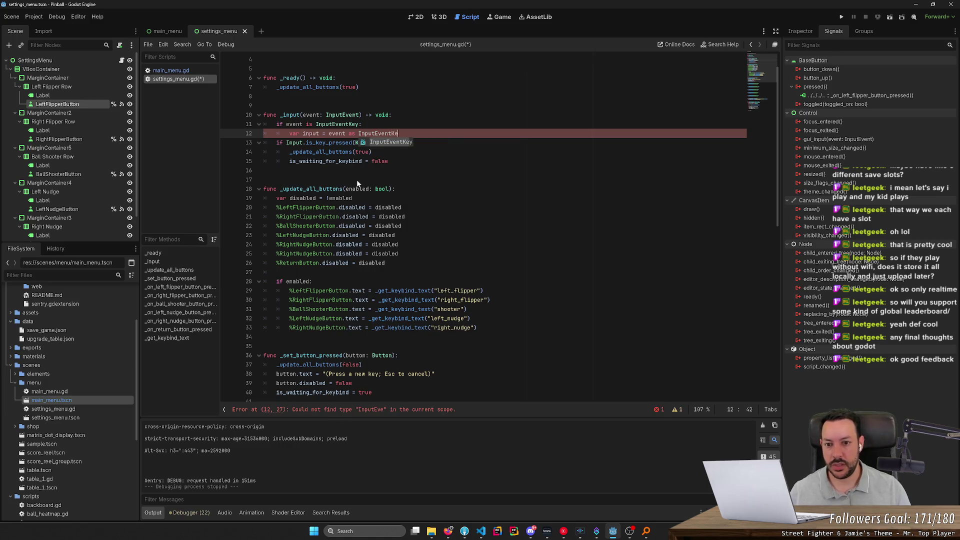
key("Return")
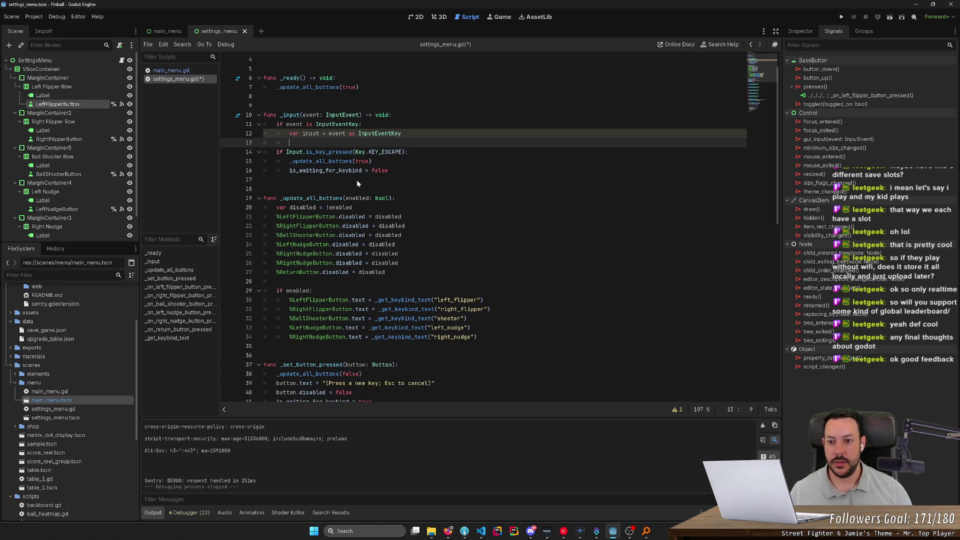
- On the next line, pick input.get_keycode_with_modifiers from the autocomplete members
type("input")
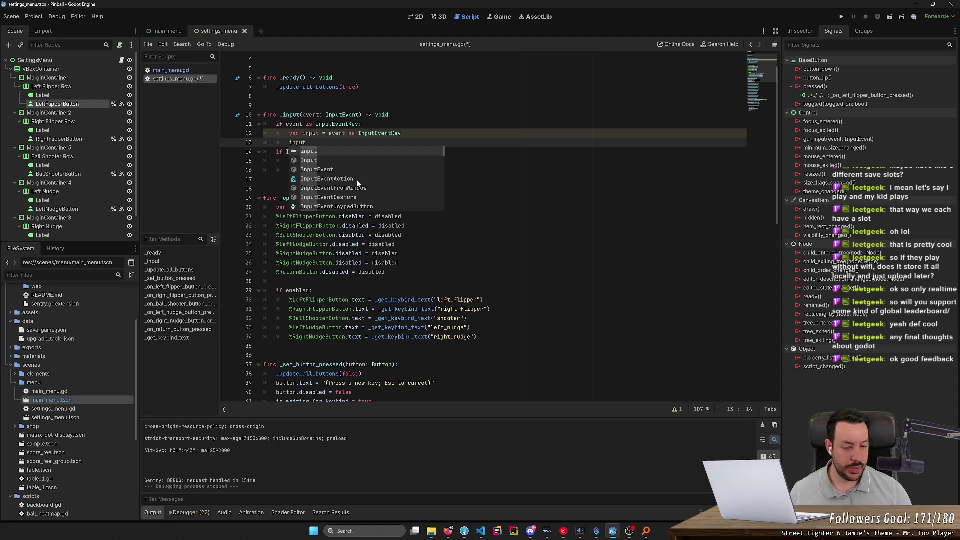
type(".")
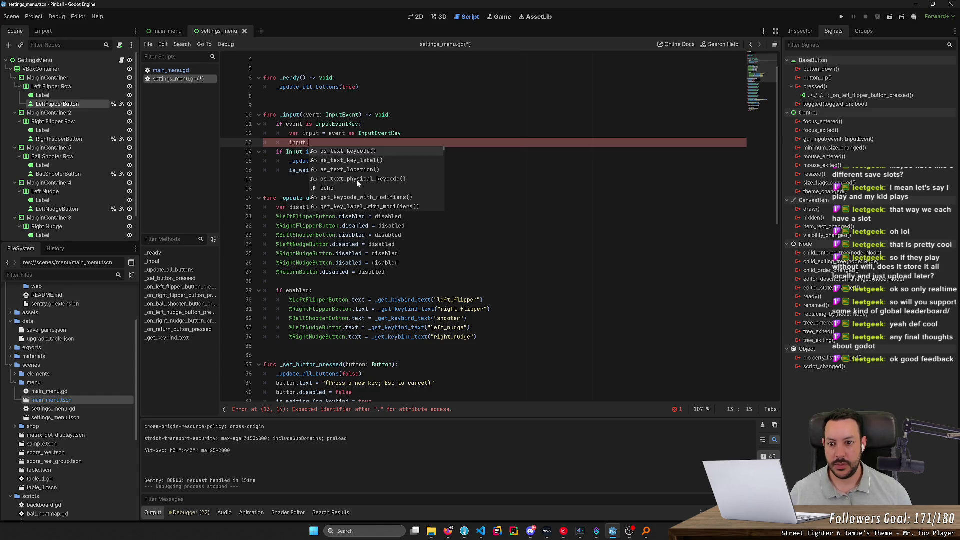
type("ke")
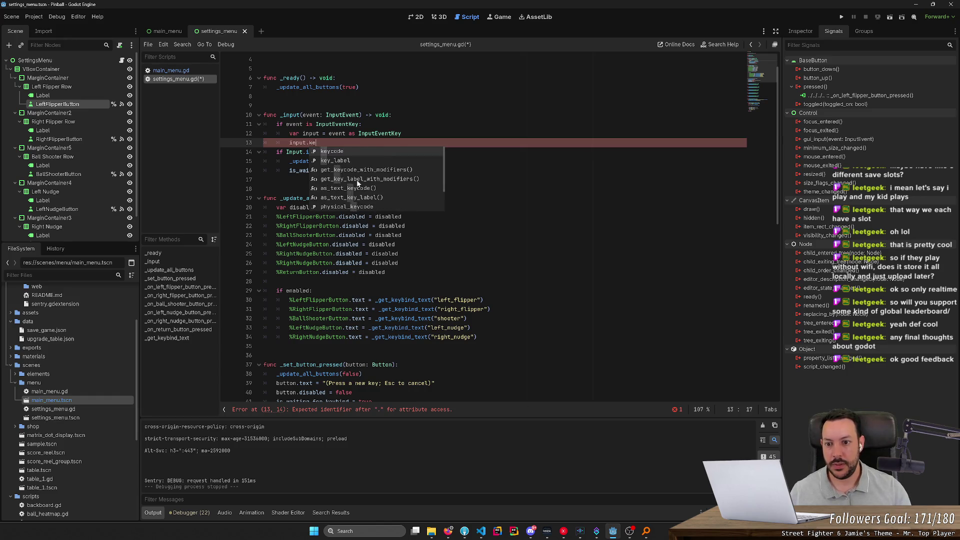
type("y")
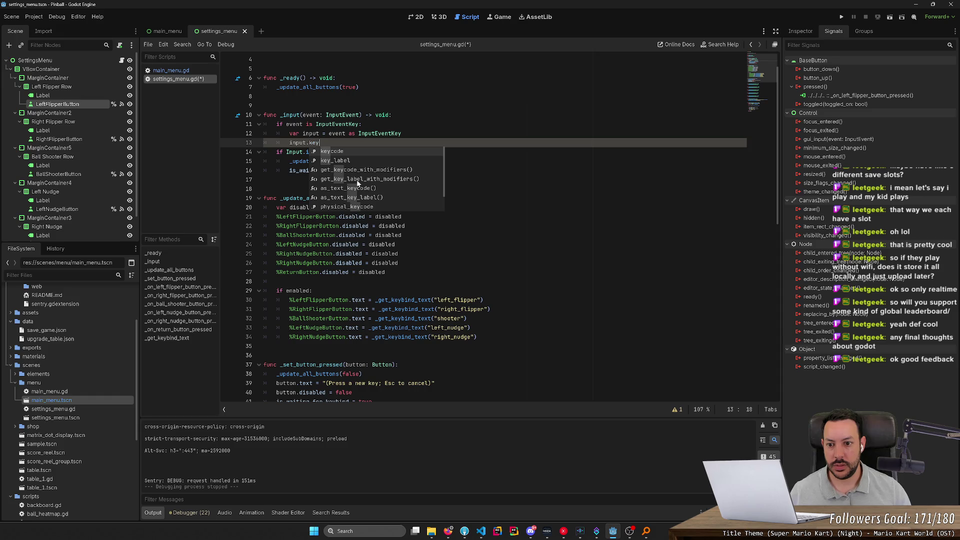
key("Down")
key("Down")
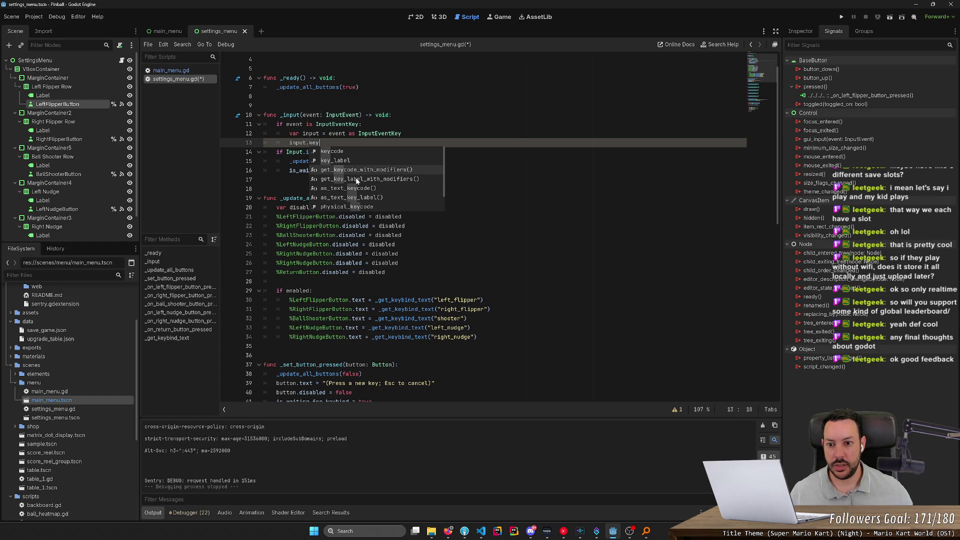
key("Return")
- Read the InputEventKey reference for get_keycode_with_modifiers, then return to settings_menu.gd
left_click(357, 142, "ctrl")
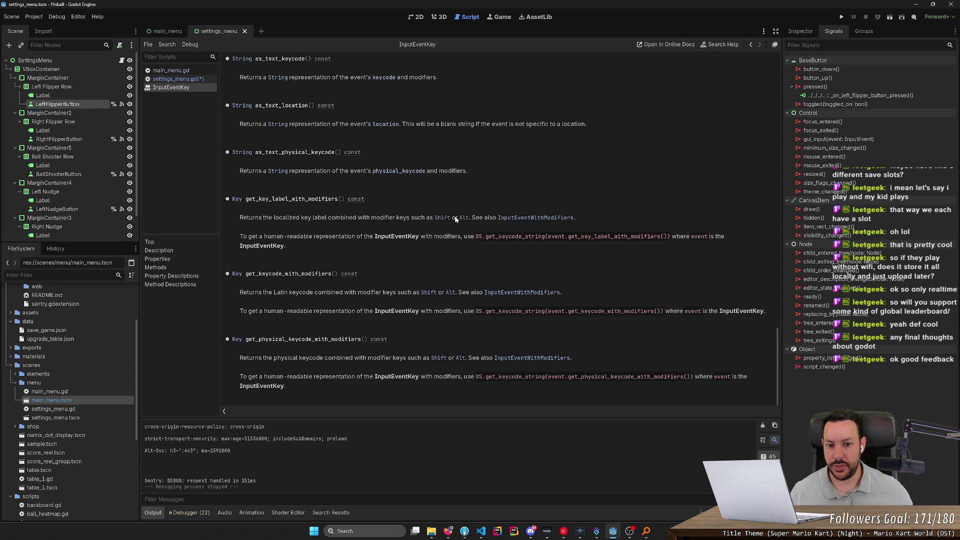
key("alt+Left")
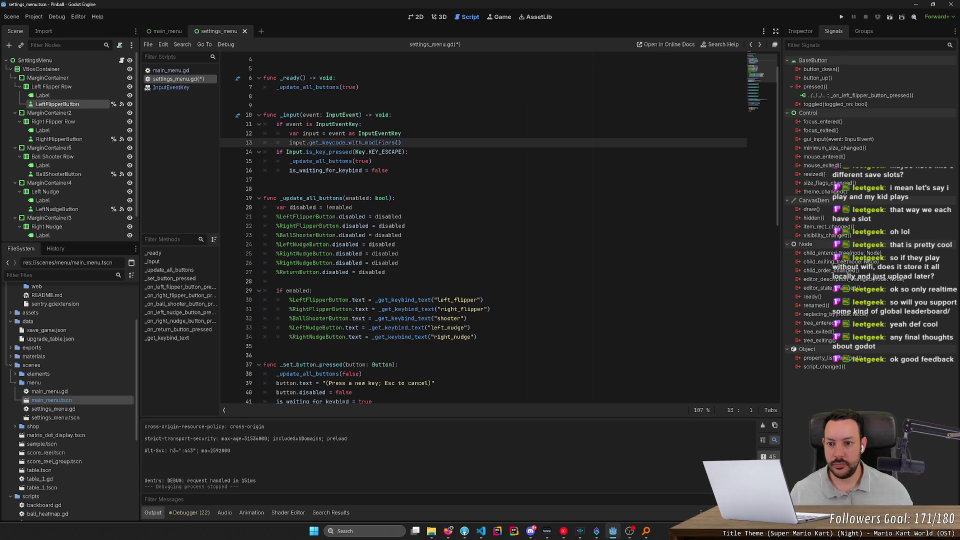
- Rewrite line 13 as 'if input.keycode == Key.KEY_ESCAPE'
left_click(332, 142)
double_click(332, 143)
key("shift+End")
key("BackSpace")
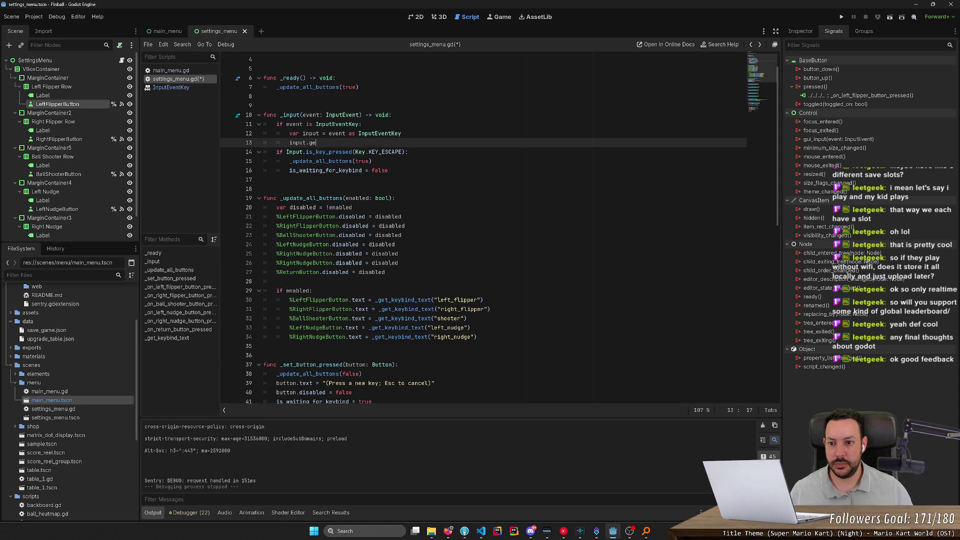
key("ctrl+space")
type("keyc")
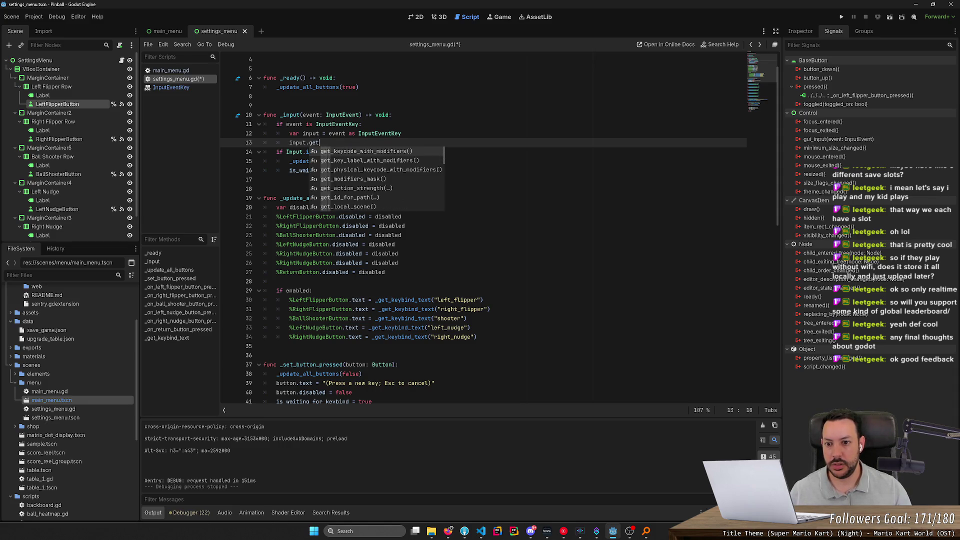
type("ode")
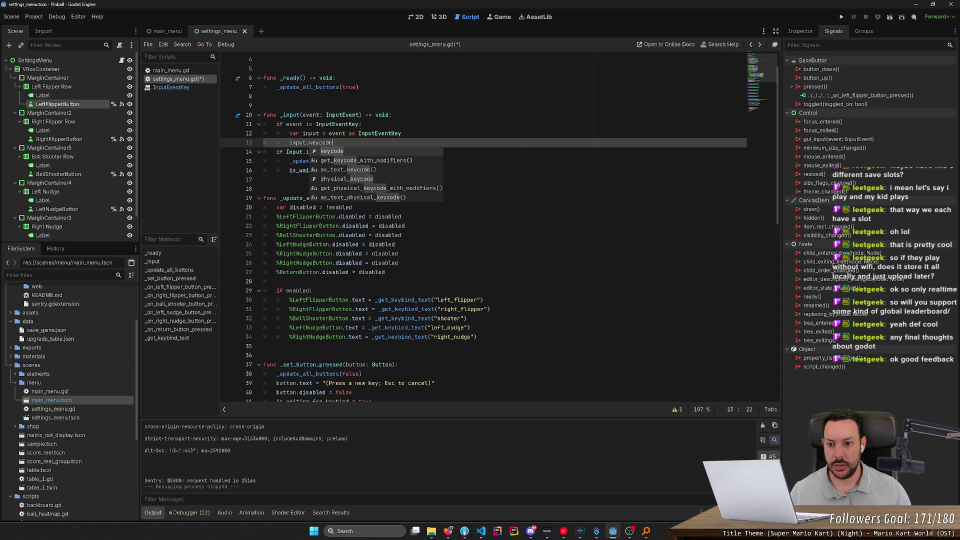
key("Escape")
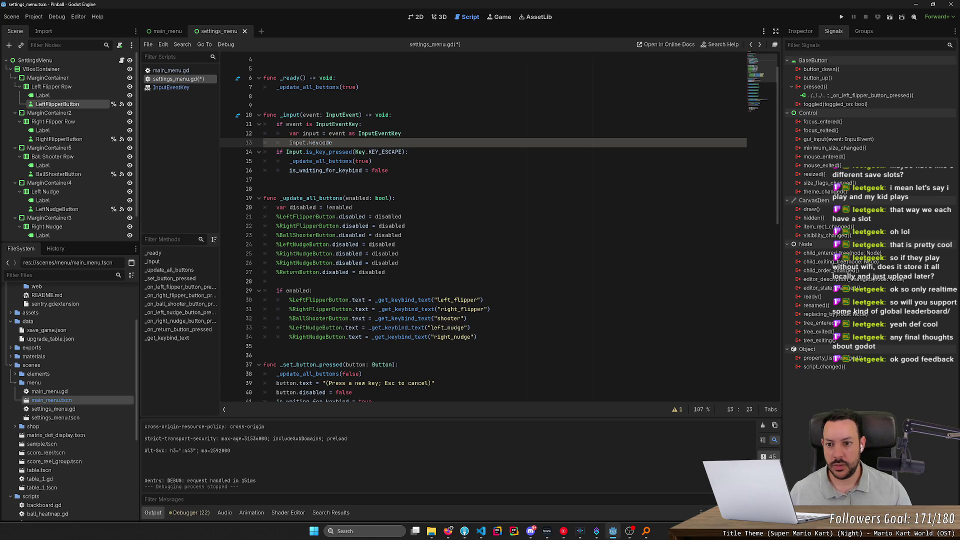
key("ctrl+BackSpace")
key("ctrl+BackSpace")
type("if in")
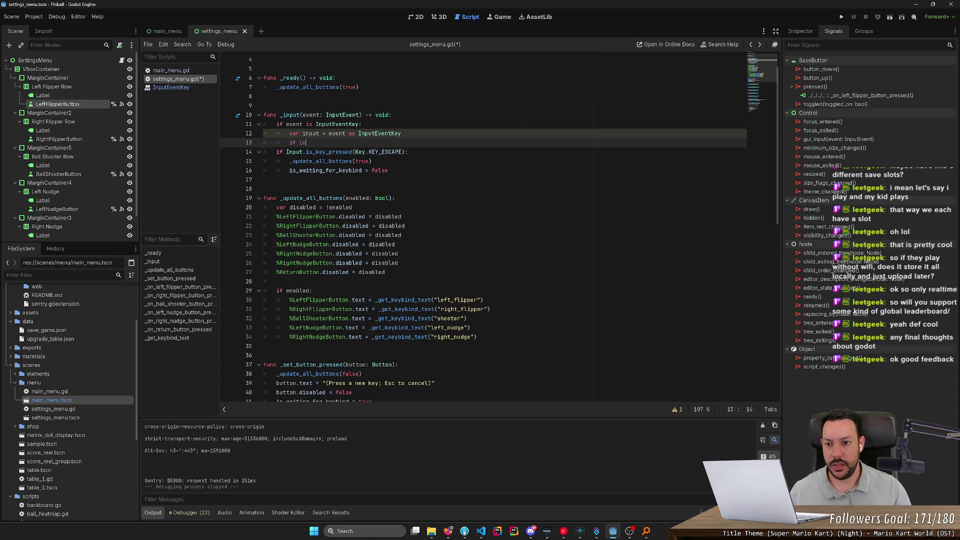
type("put.keycode =")
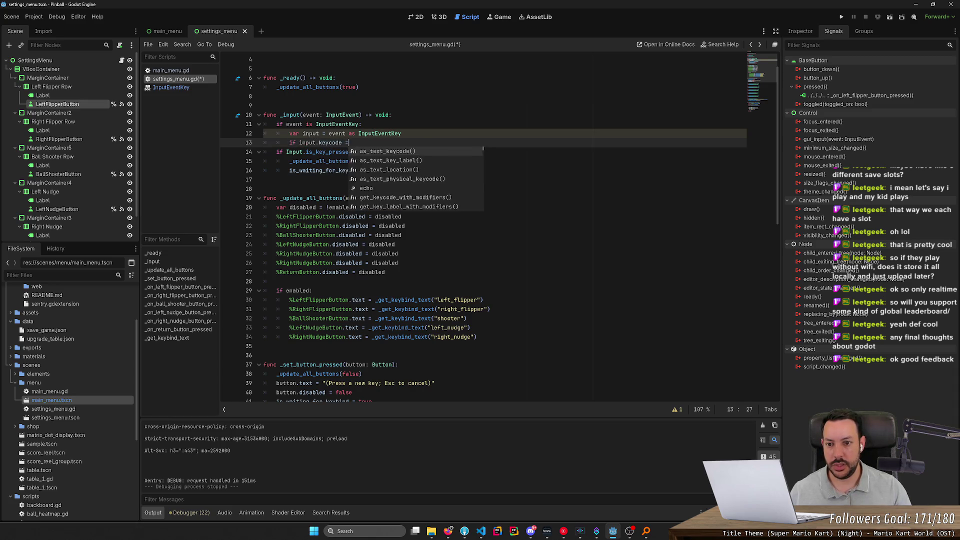
type("= Key.KEY_ESCAPE")
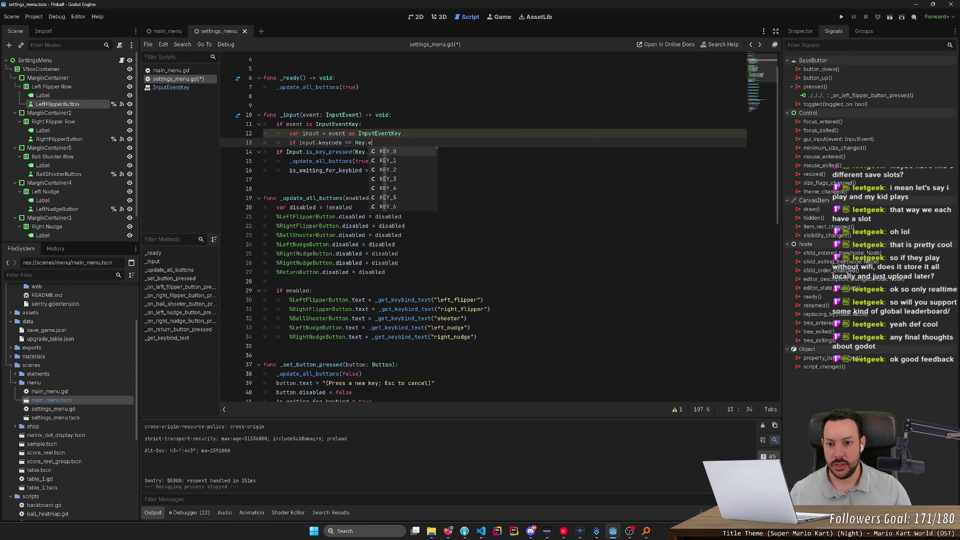
- Remove the old Input.is_key_pressed line and indent the Escape handling under the new check
key("Down")
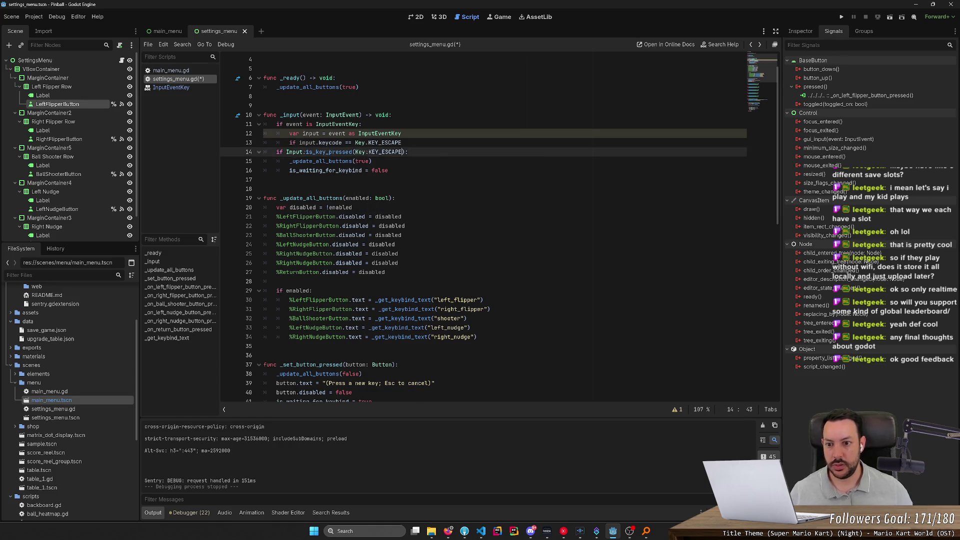
key("ctrl+shift+k")
key("shift+Down")
key("Tab")
left_click(334, 143, "ctrl")
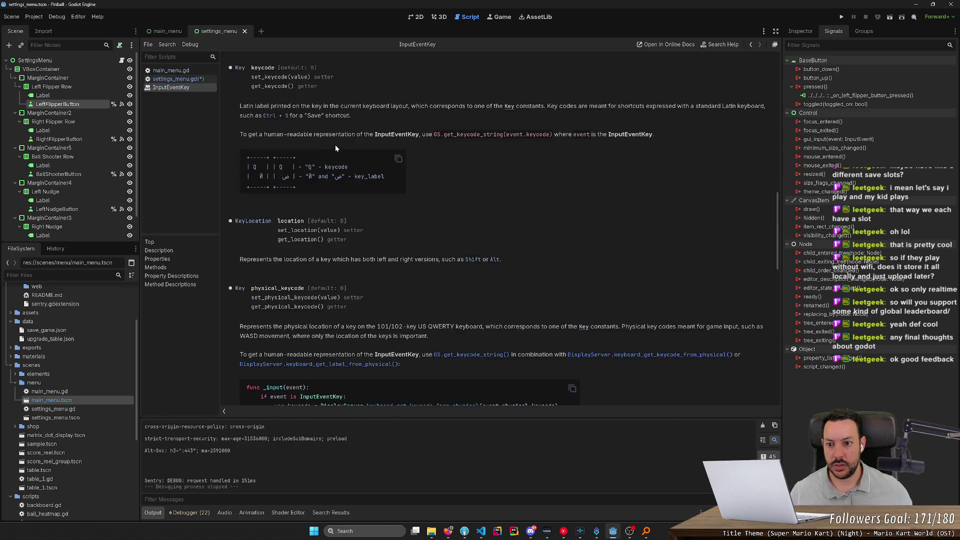
key("alt+Left")
- Add an empty else: branch after the Escape handling
left_click(402, 143)
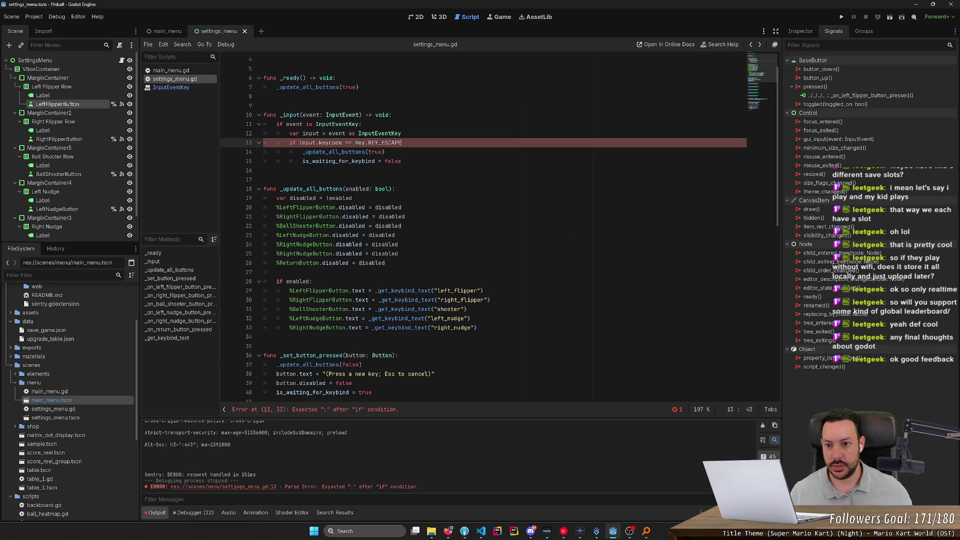
type(":")
left_click(401, 161)
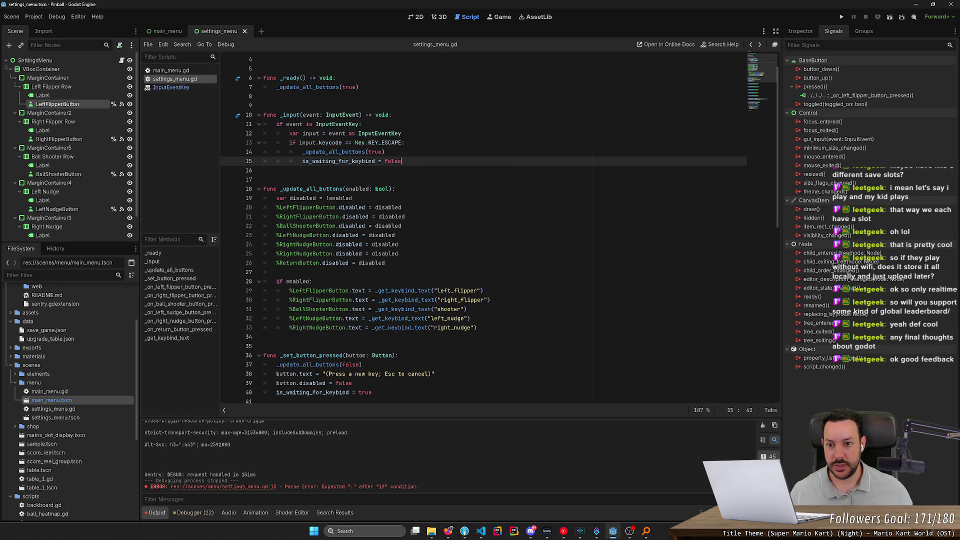
key("Return")
key("BackSpace")
type("else:")
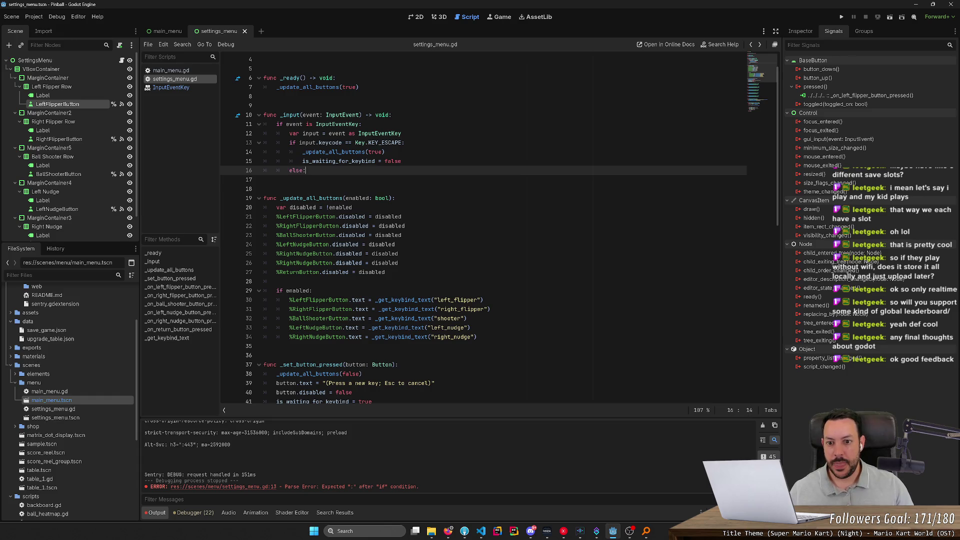
key("Return")
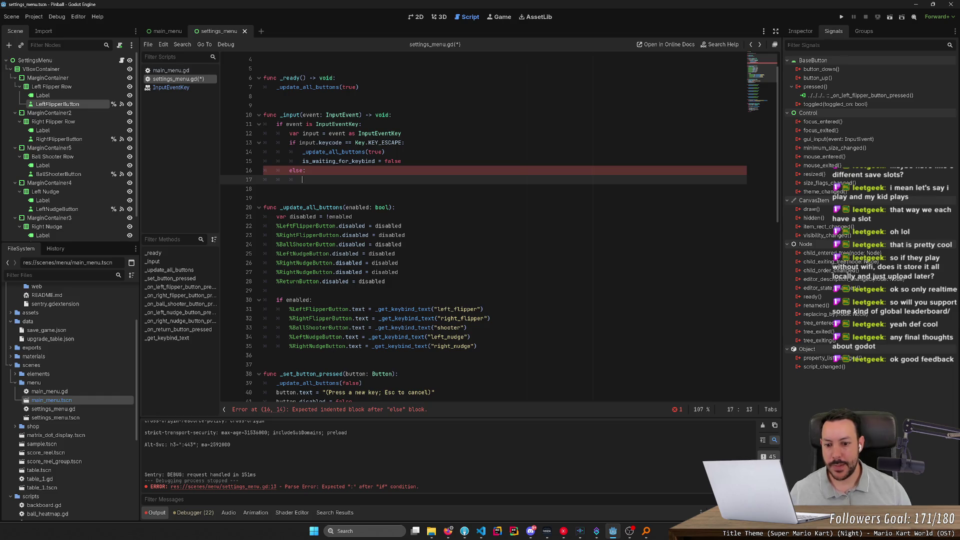
scroll(500, 225, "up", 1)
left_click(376, 78)
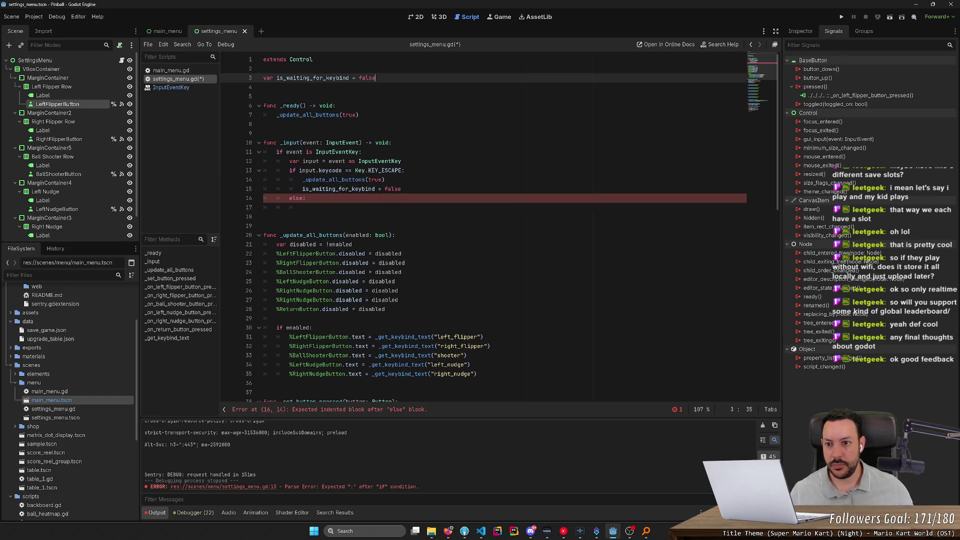
- Declare 'var current_action: String = null' below the keybind flag, save, and review the script
key("Return")
type("var curren")
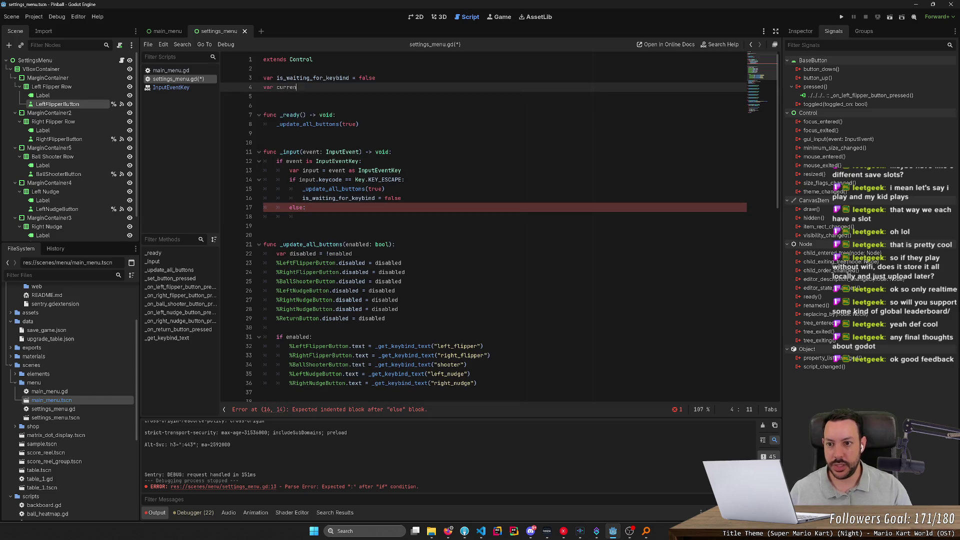
type("t_action")
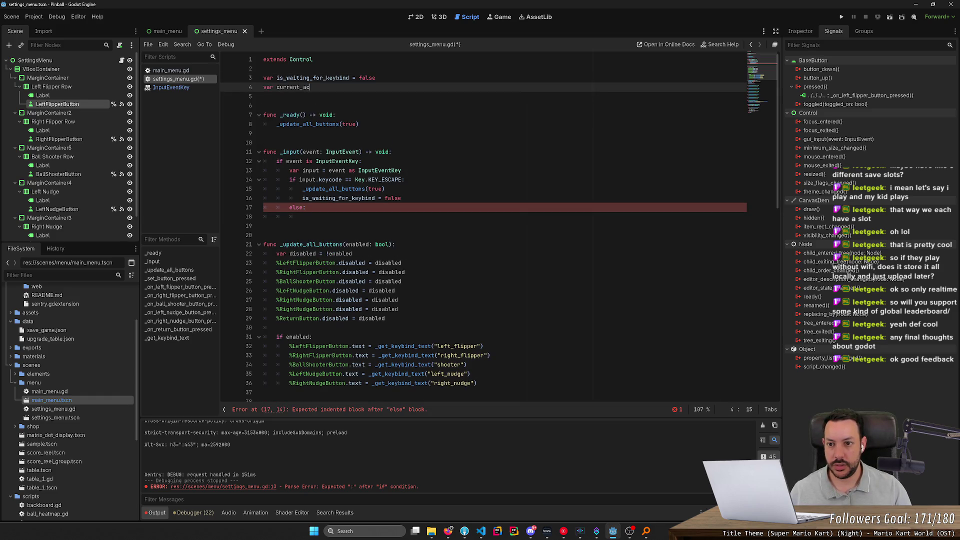
type("tring = n")
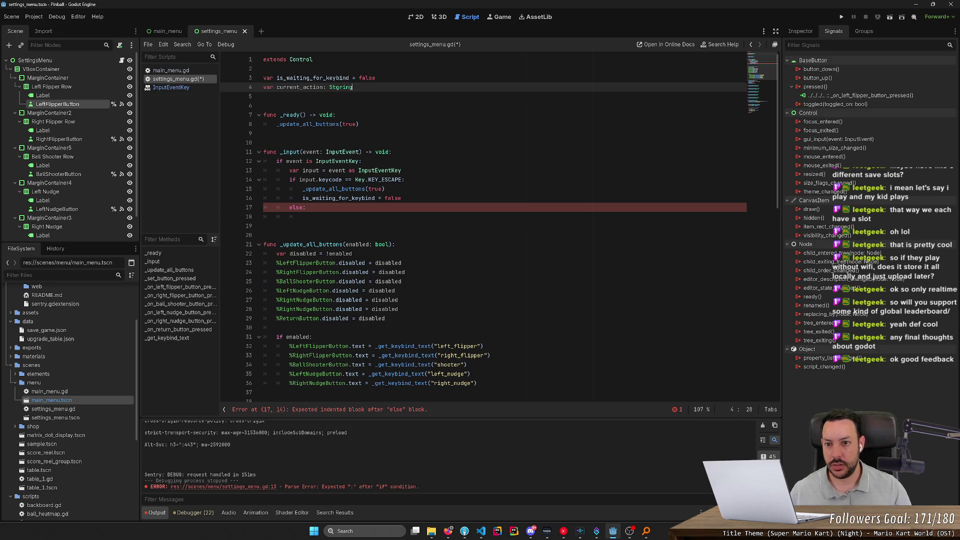
type("ull")
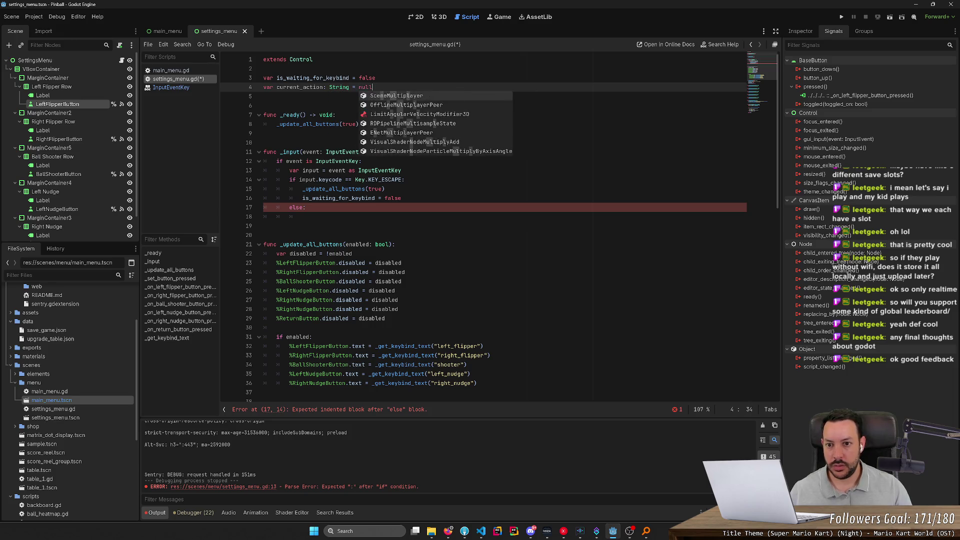
key("ctrl+s")
scroll(500, 225, "down", 3)
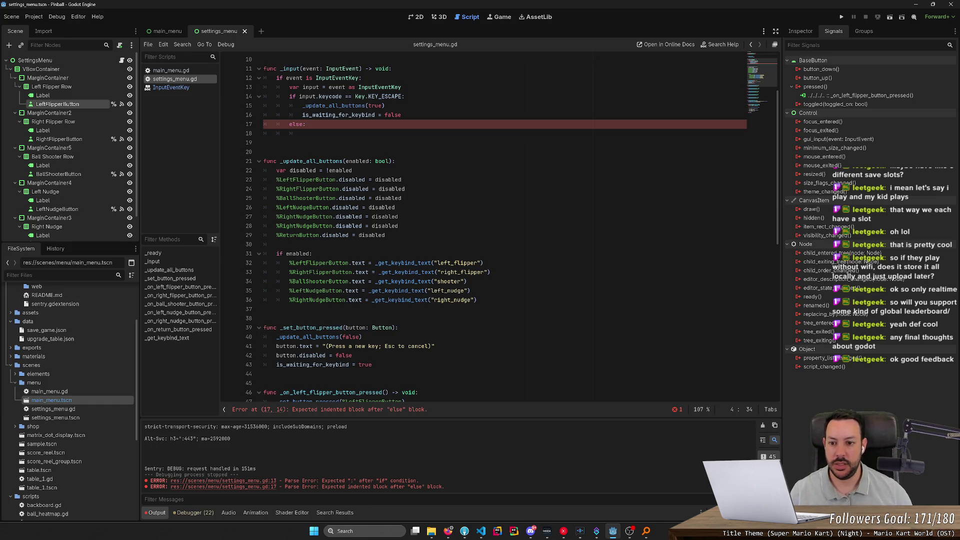
scroll(500, 225, "down", 5)
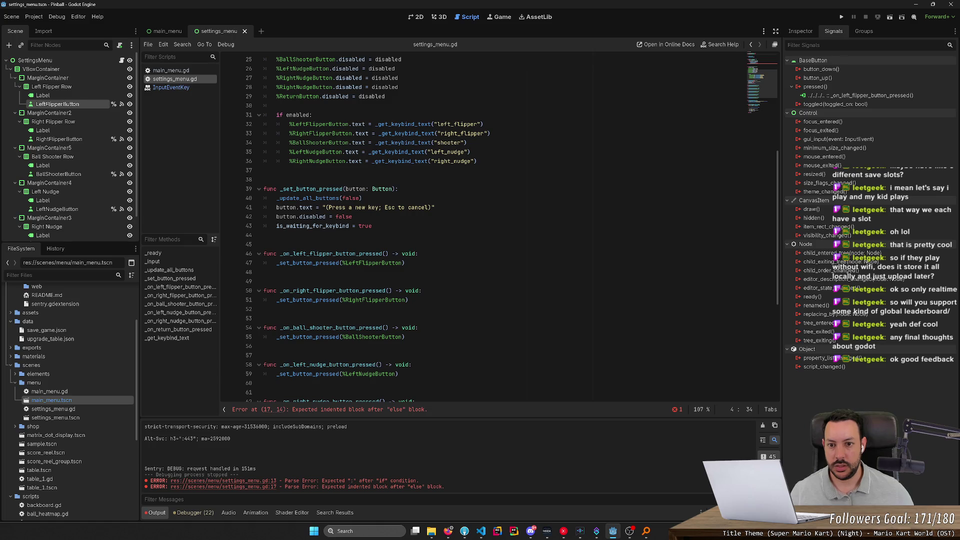
scroll(499, 225, "up", 2)
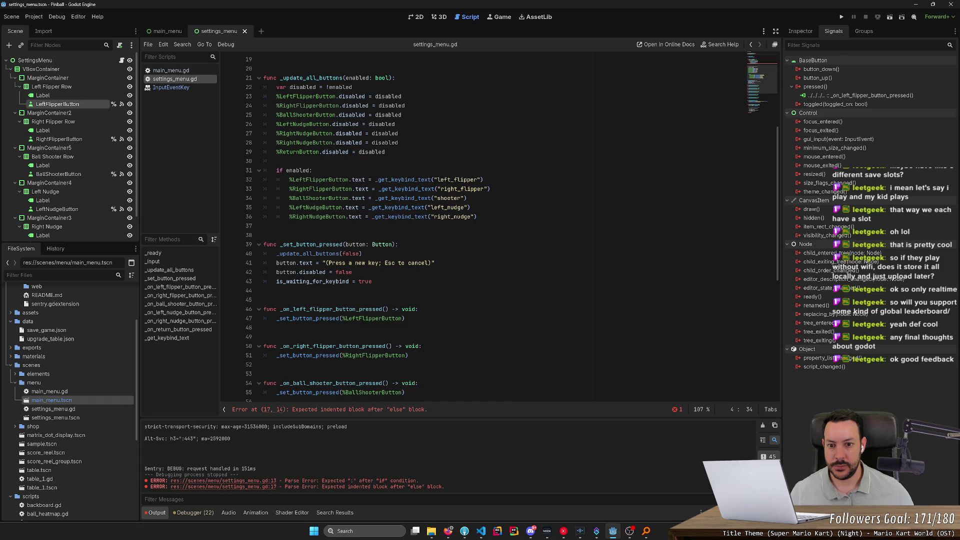
double_click(454, 179)
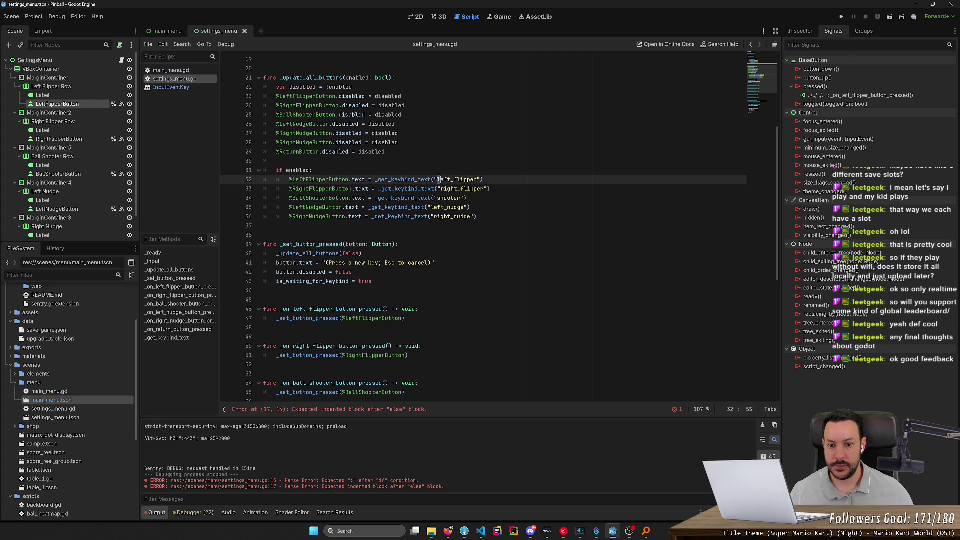
- Pass "left_flipper" as the second argument of the left flipper handler's _set_button_pressed call
left_click(316, 244)
double_click(316, 244)
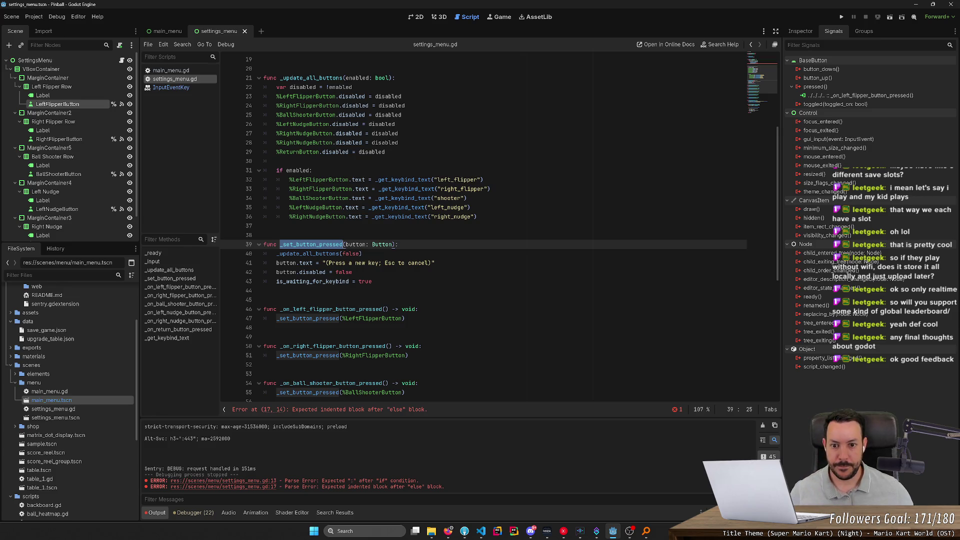
left_click_drag(433, 179, 481, 179)
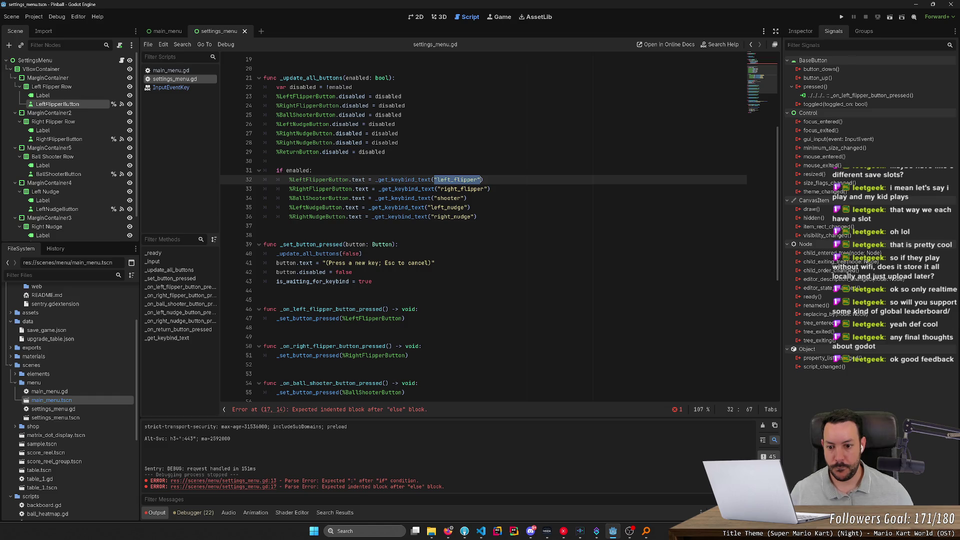
key("ctrl+c")
left_click(405, 318)
type(", \"")
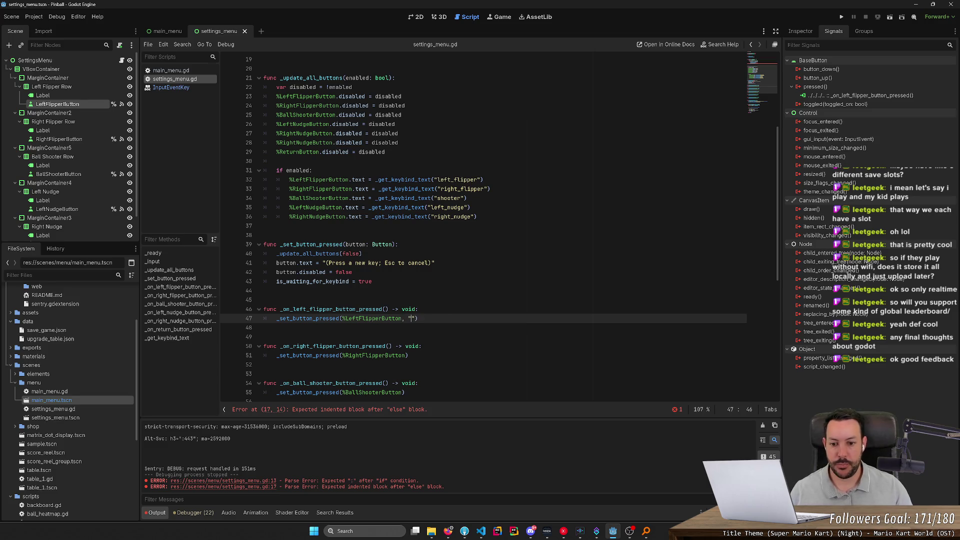
key("ctrl+v")
key("Delete")
key("ctrl+Left")
key("BackSpace")
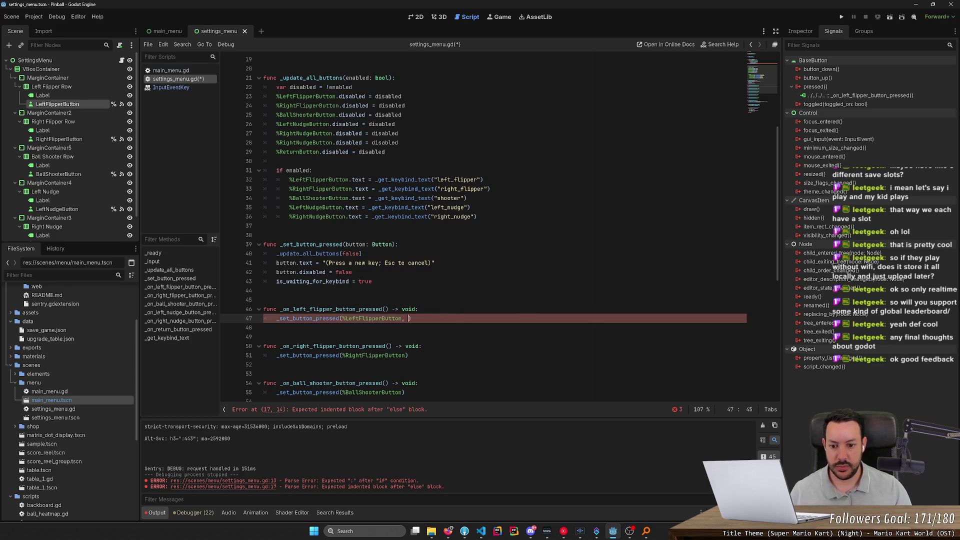
key("ctrl+Right")
key("ctrl+BackSpace")
key("ctrl+BackSpace")
key("ctrl+BackSpace")
scroll(499, 223, "down", 2)
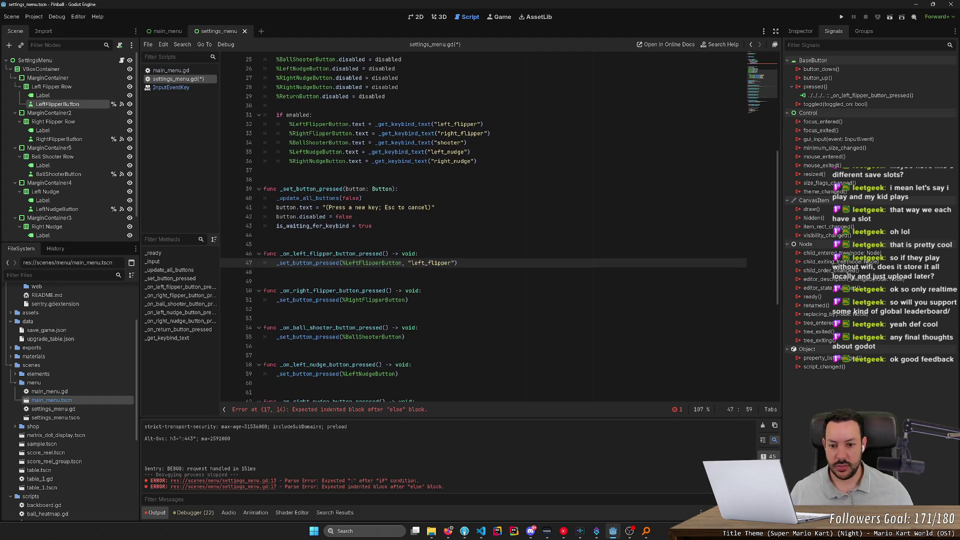
key("ctrl+v")
- Add "right_flipper" and "shooter" as second arguments in their handlers' _set_button_pressed calls
left_click_drag(438, 133, 488, 133)
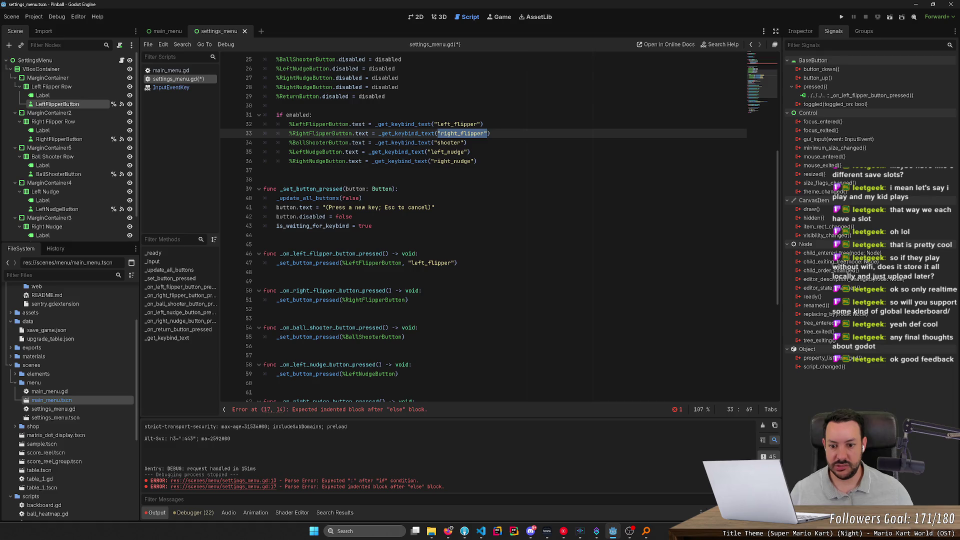
key("ctrl+c")
left_click(406, 299)
type(",")
key("ctrl+v")
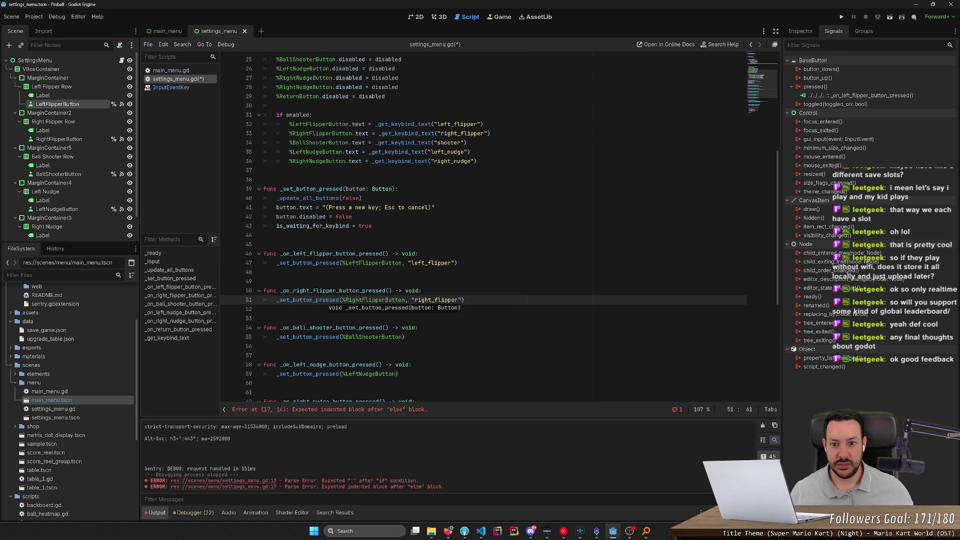
left_click_drag(433, 142, 465, 143)
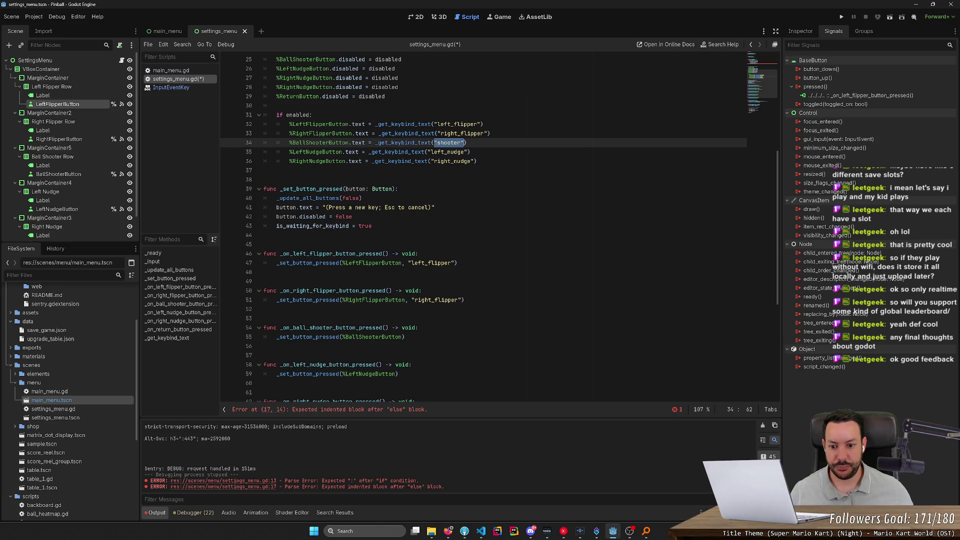
left_click(405, 337)
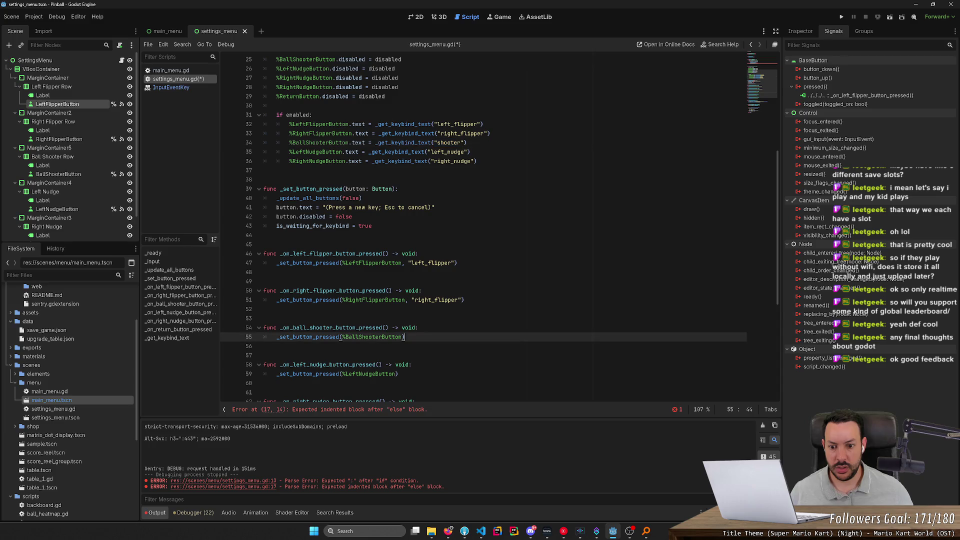
type(",")
key("ctrl+v")
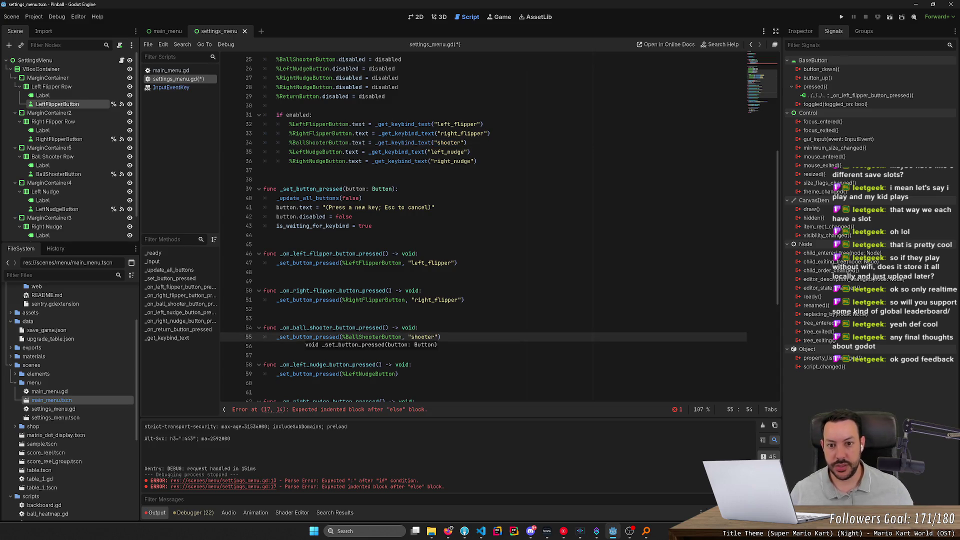
- Add "left_nudge" and "right_nudge" as second arguments in the nudge handlers' calls
left_click_drag(427, 152, 468, 151)
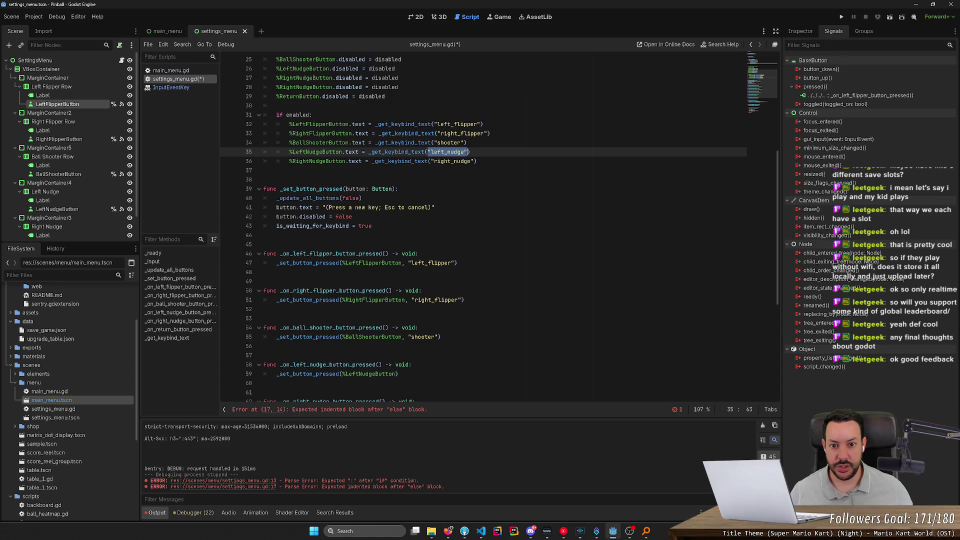
left_click(396, 374)
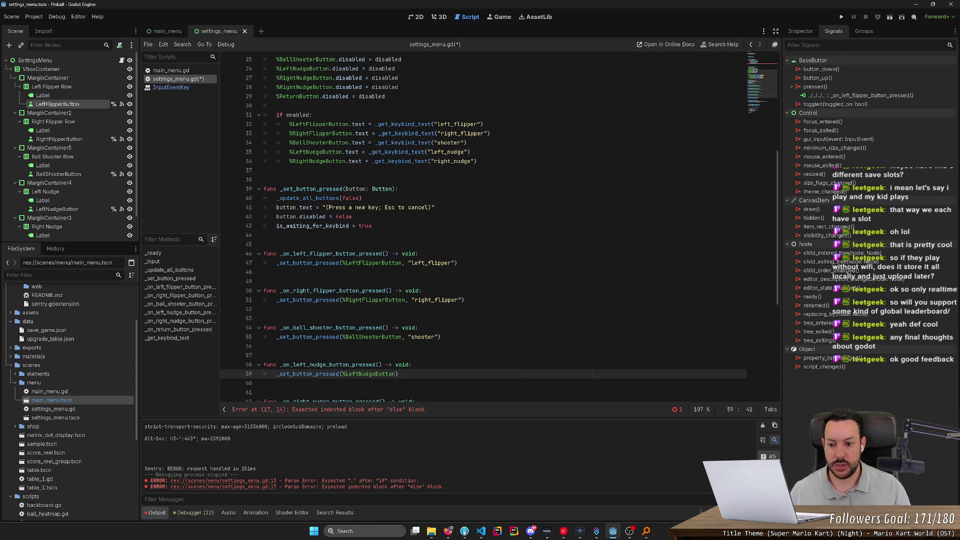
type(",")
key("ctrl+v")
scroll(495, 225, "down", 2)
left_click(400, 356)
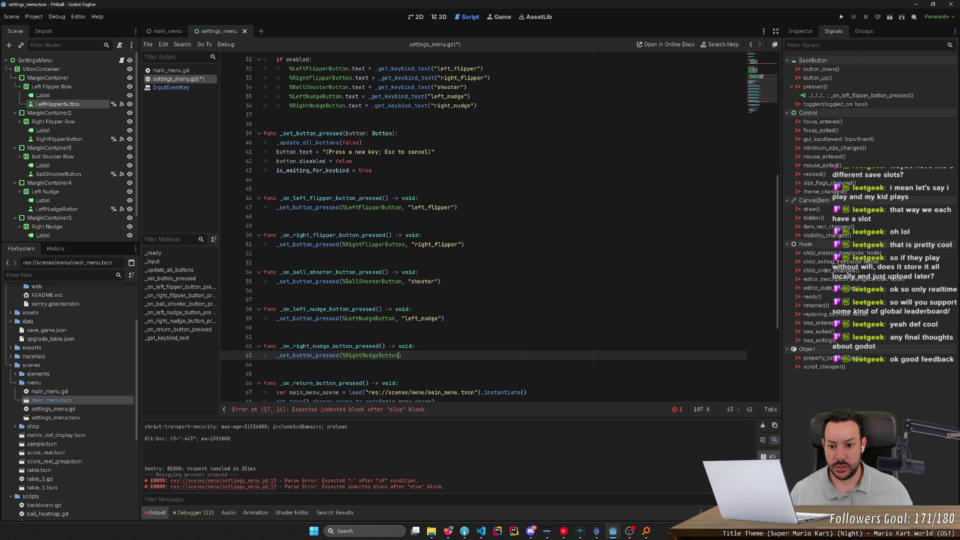
key("ctrl+v")
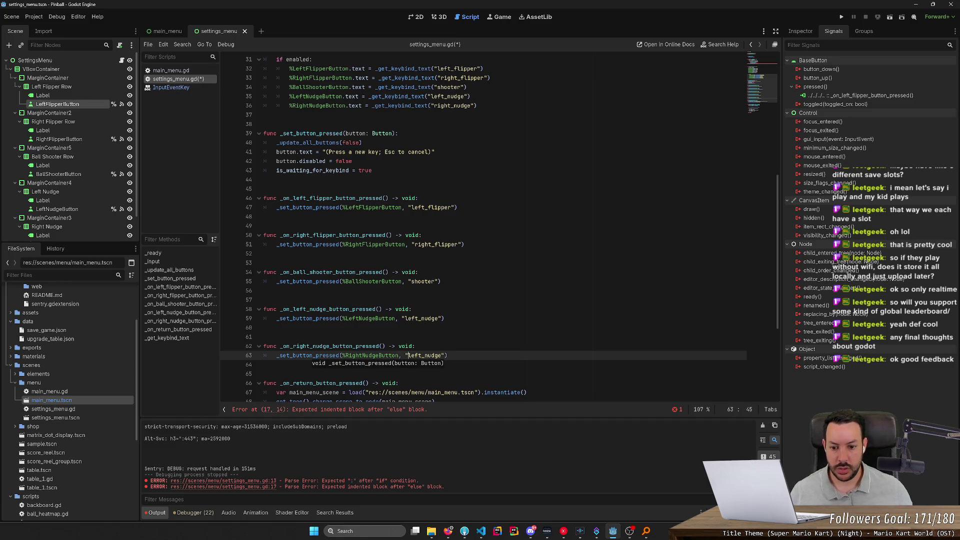
type("right")
key("Delete")
key("Delete")
key("Delete")
- Save the script and locate the _set_button_pressed definition's parameter list
key("ctrl+s")
left_click(264, 336)
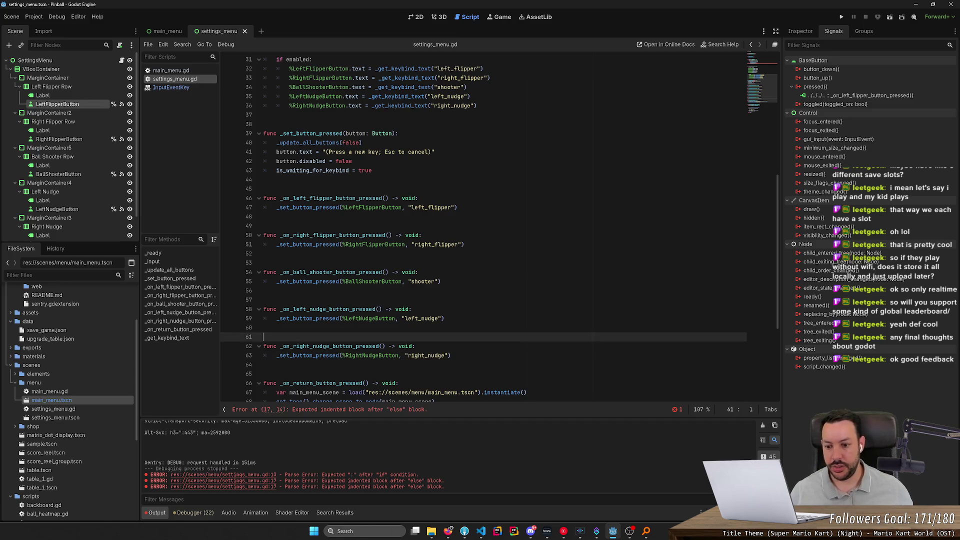
scroll(450, 225, "down", 3)
scroll(450, 225, "up", 4)
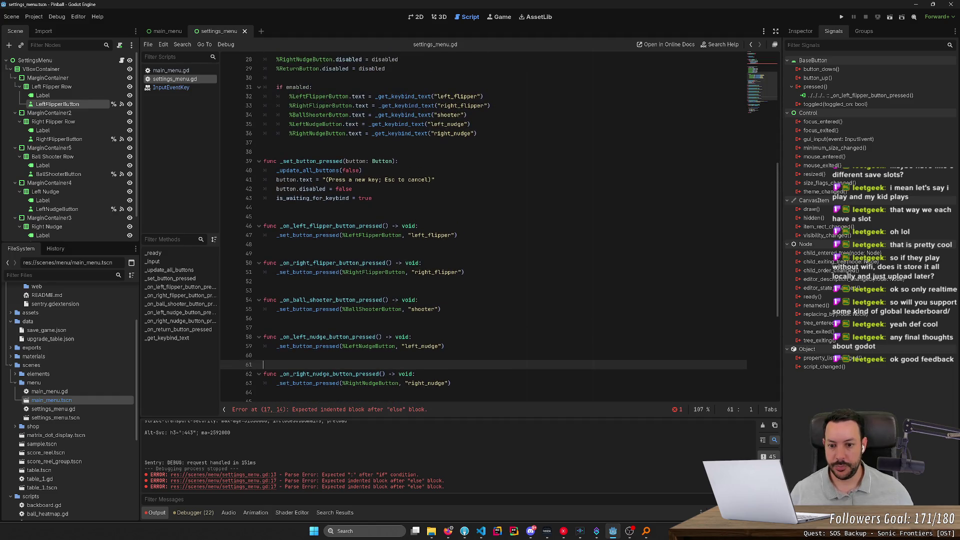
double_click(339, 235)
left_click(391, 161)
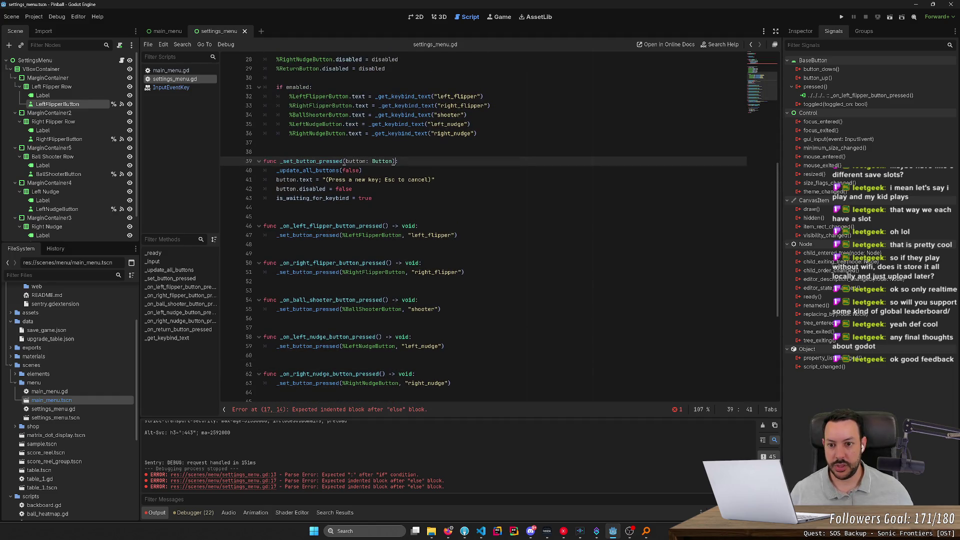
- Add an action: String parameter to _set_button_pressed and assign action instead of true
left_click(393, 161)
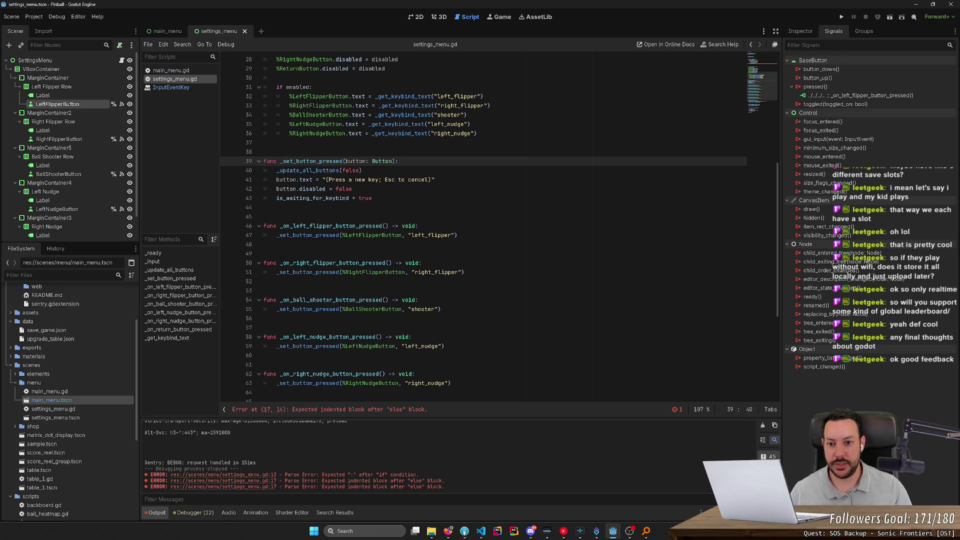
type(", action: String")
left_click(372, 198)
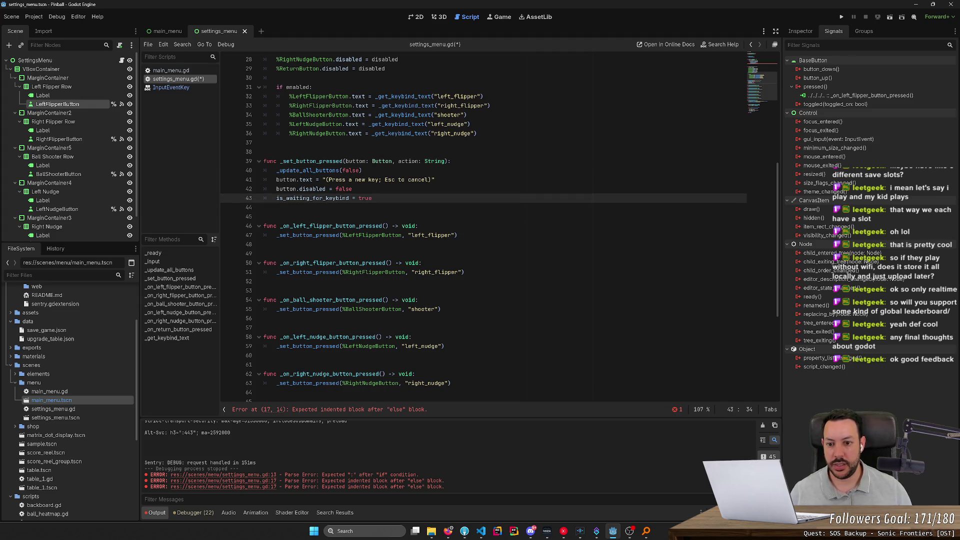
key("BackSpace")
key("BackSpace")
key("BackSpace")
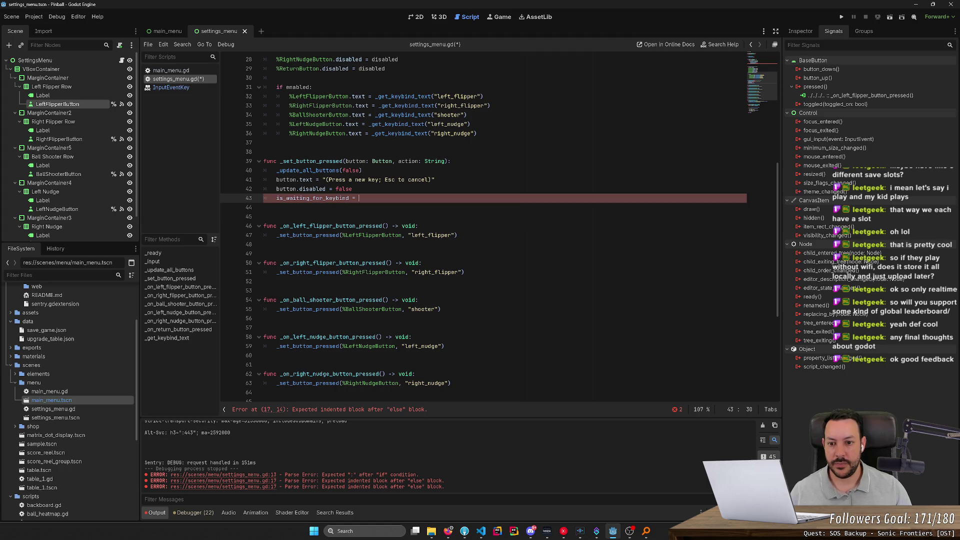
type("action")
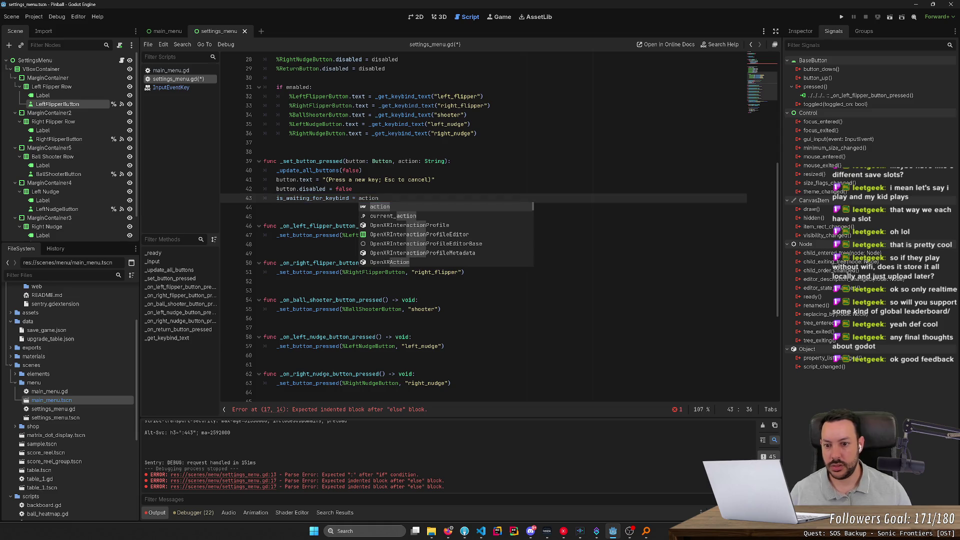
left_click(362, 170)
- Delete the current_action declaration, type the top variable as String = null, and save
scroll(361, 170, "up", 2)
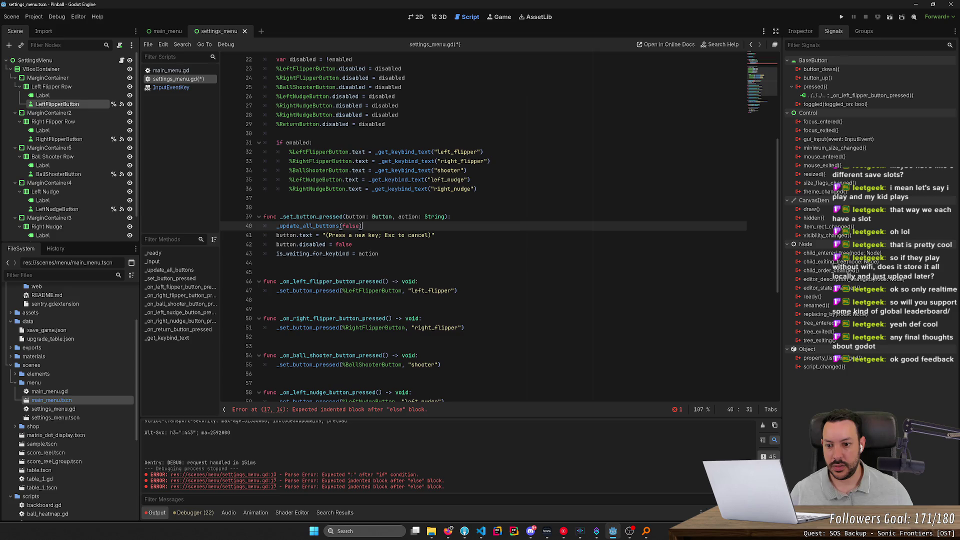
scroll(497, 229, "up", 7)
triple_click(320, 87)
key("BackSpace")
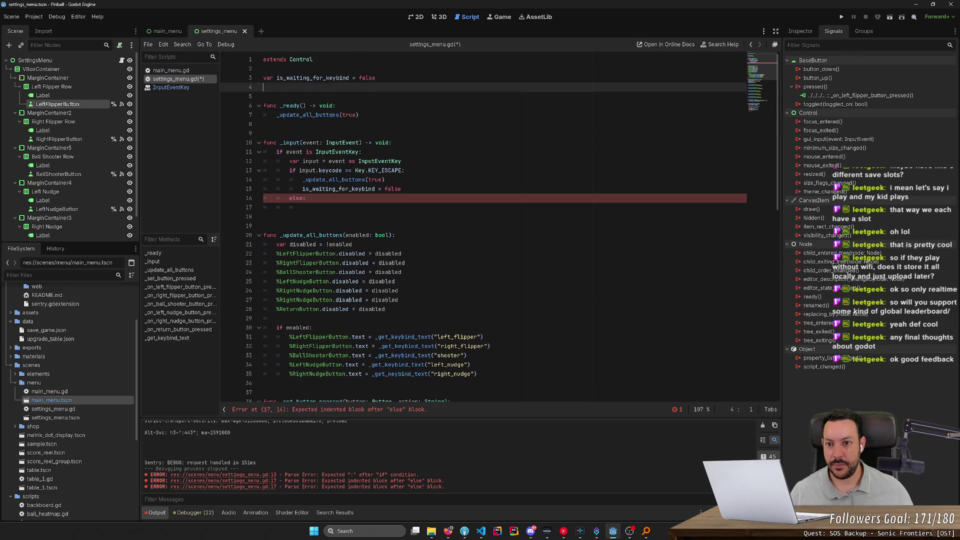
key("BackSpace")
key("BackSpace")
key("BackSpace")
key("BackSpace")
type(":")
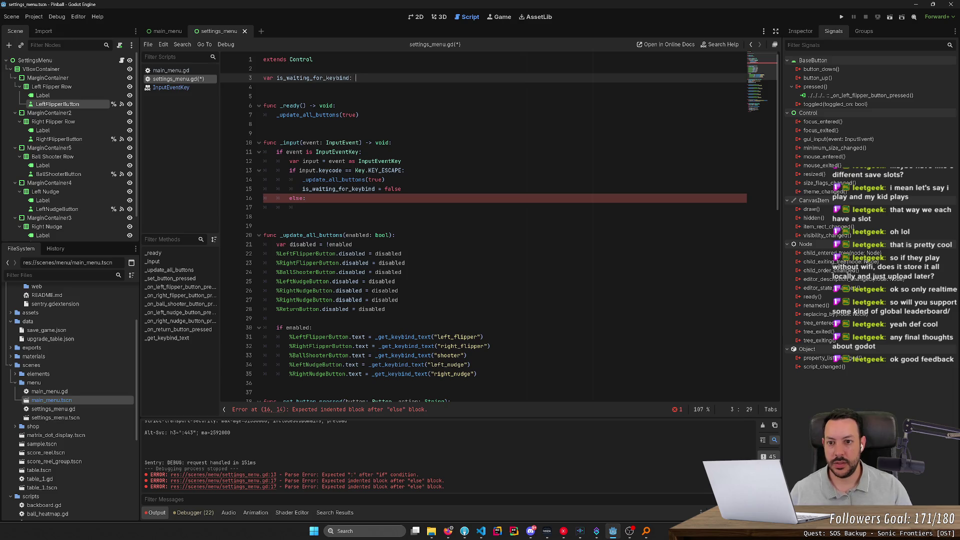
type("String = null")
key("ctrl+s")
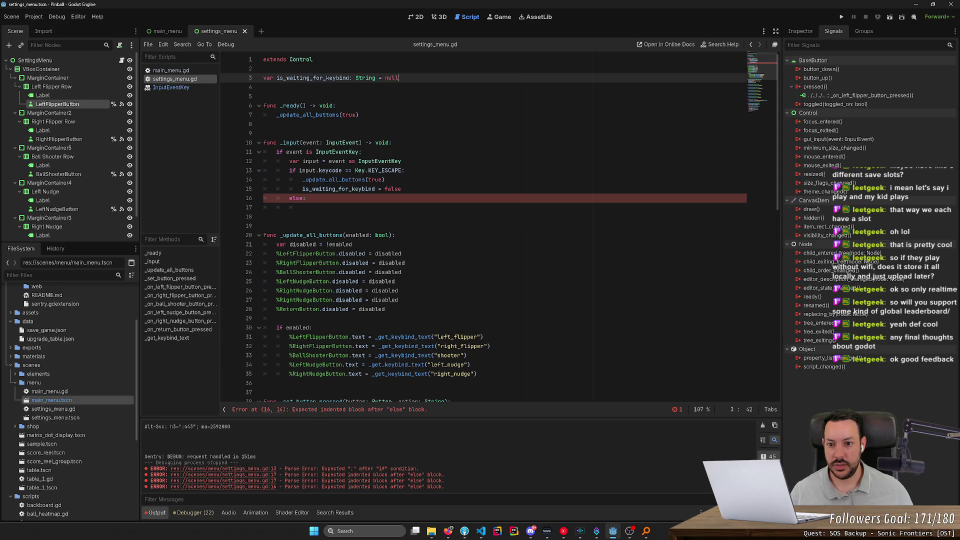
- Rename is_waiting_for_keybind to action_waiting_for_keybind on line 42
scroll(500, 225, "down", 8)
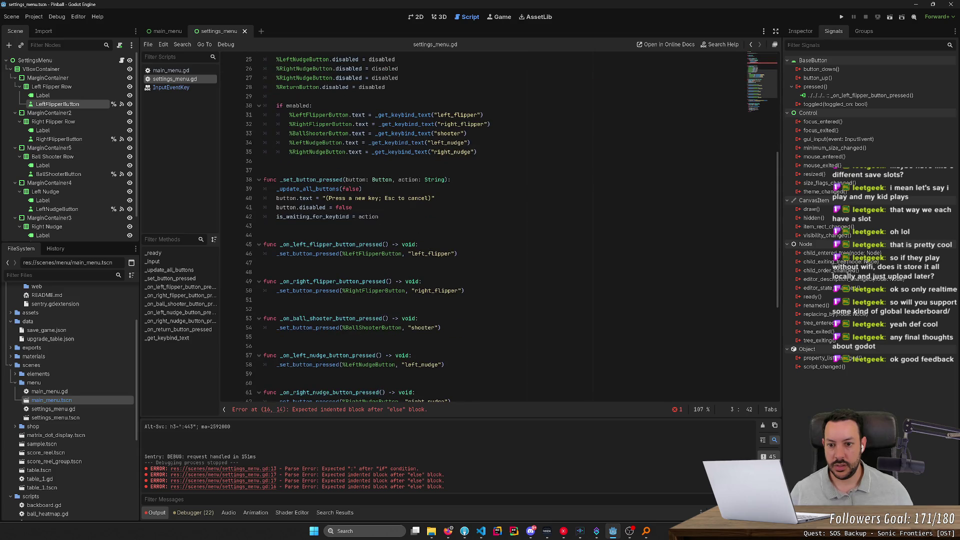
double_click(312, 216)
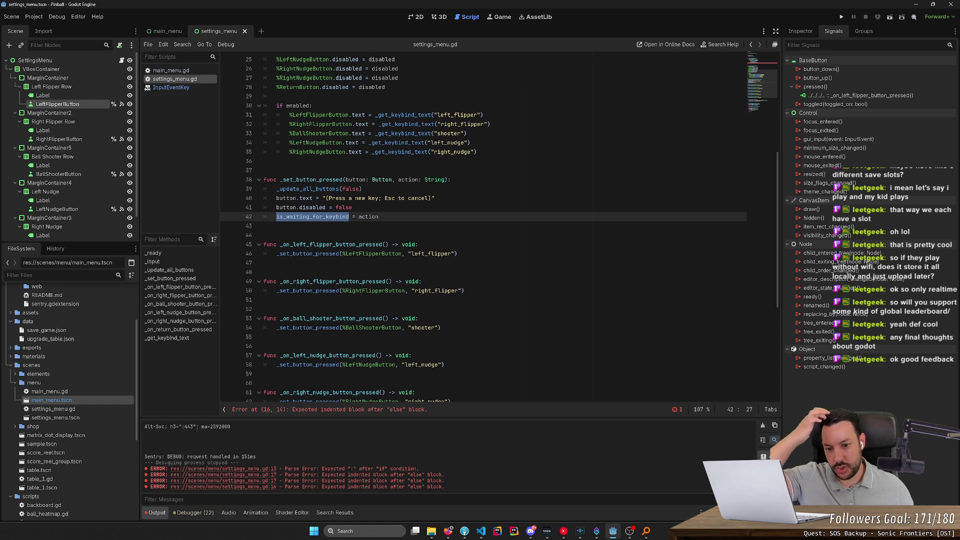
scroll(500, 225, "down", 4)
scroll(500, 225, "up", 4)
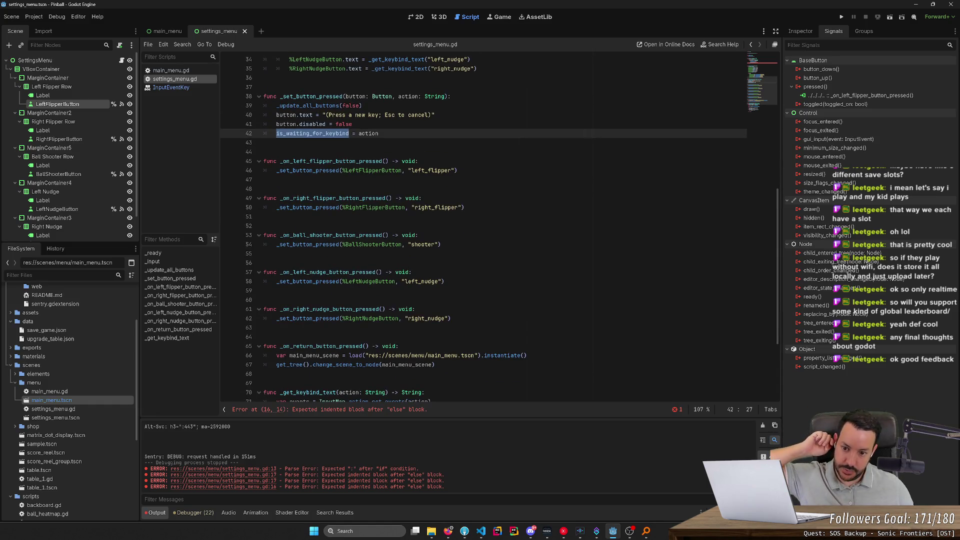
scroll(500, 225, "up", 1)
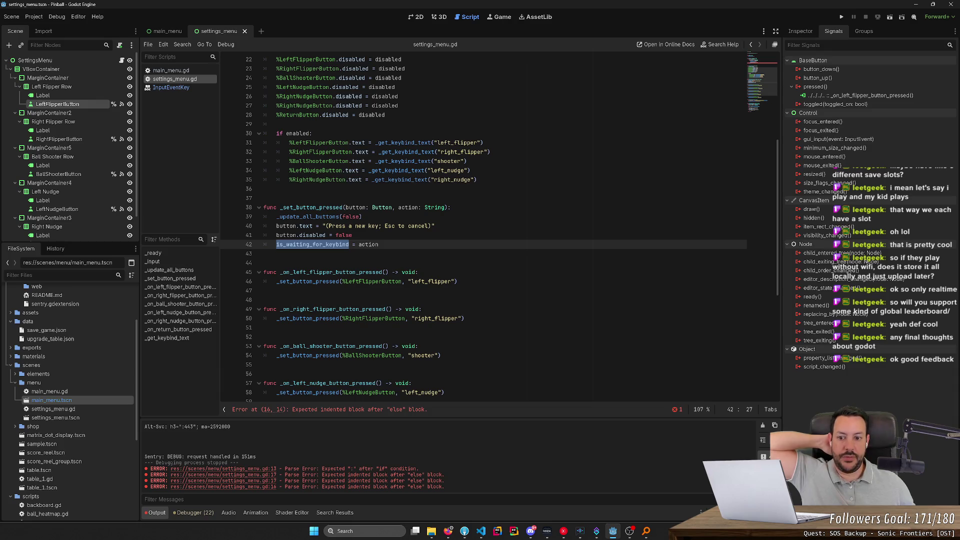
left_click(310, 244)
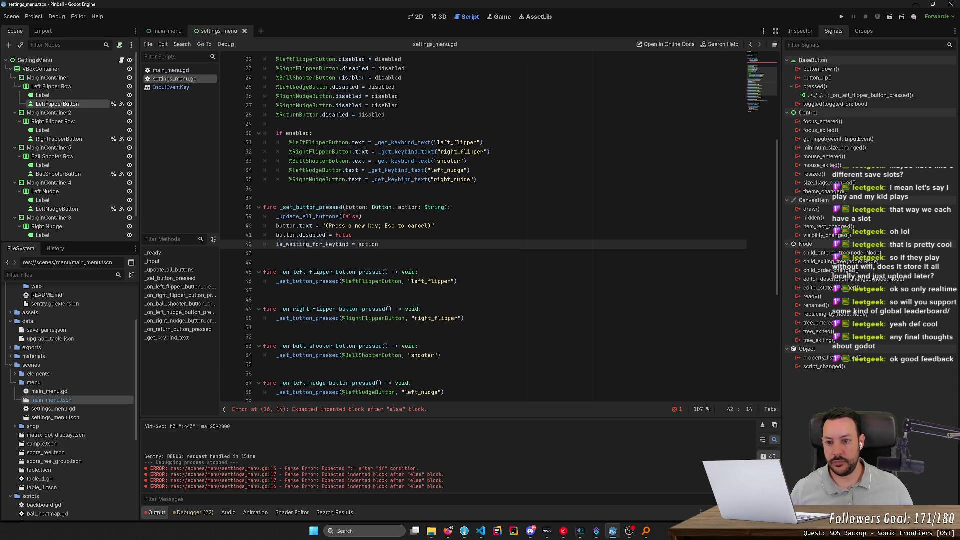
left_click(283, 244)
key("BackSpace")
key("BackSpace")
type("action")
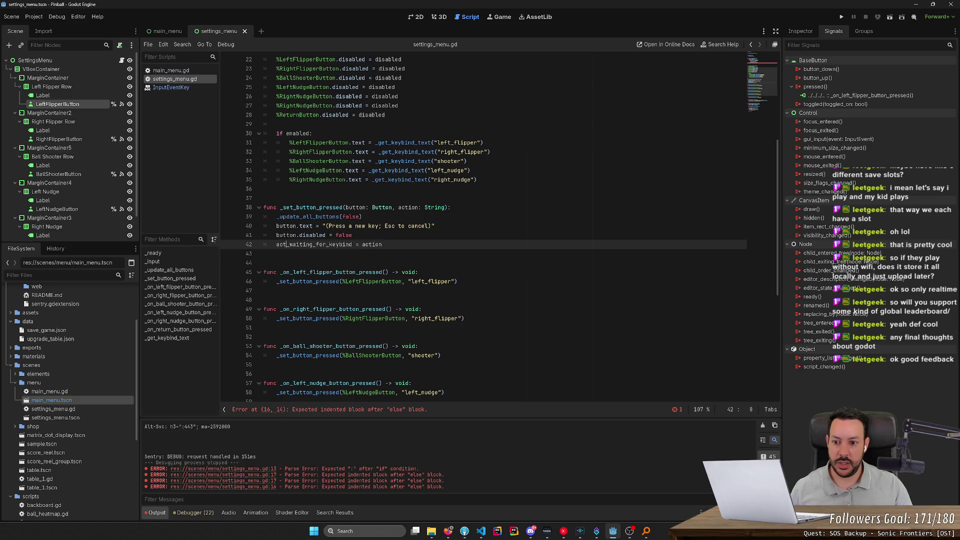
key("Tab")
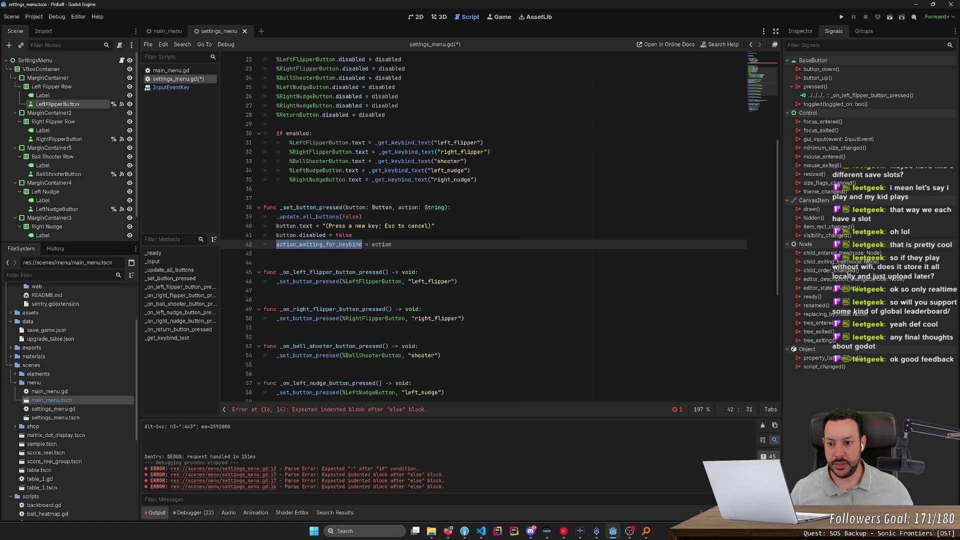
- Rename the line 3 variable to action_waiting_for_keybind, save, and start a line under else:
scroll(495, 225, "up", 6)
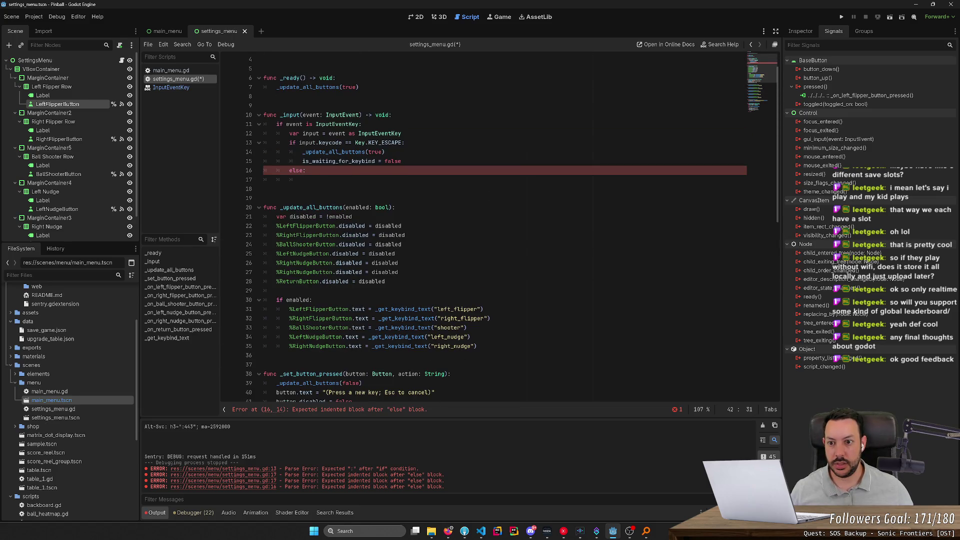
scroll(495, 224, "up", 1)
double_click(310, 78)
type("action_waiting_for_keybind")
key("ctrl+s")
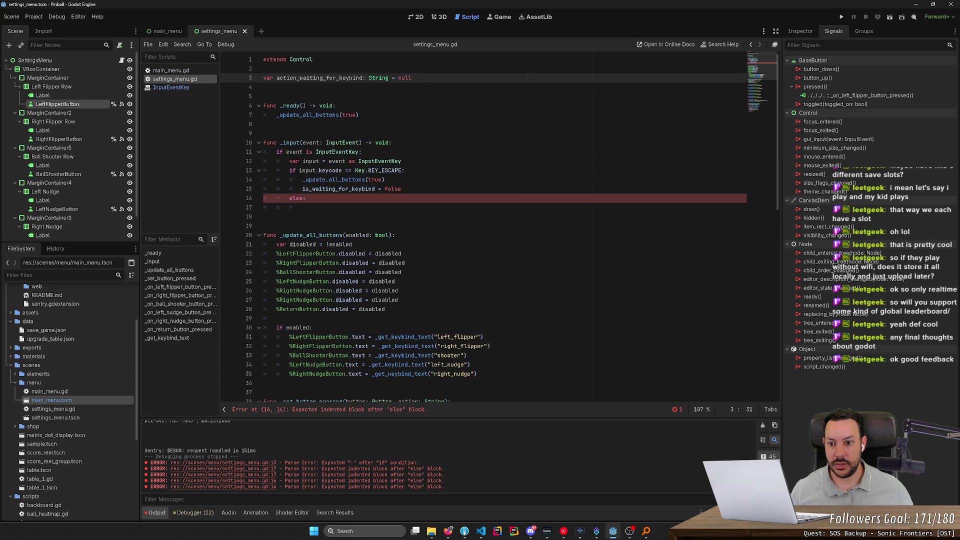
left_click(306, 198)
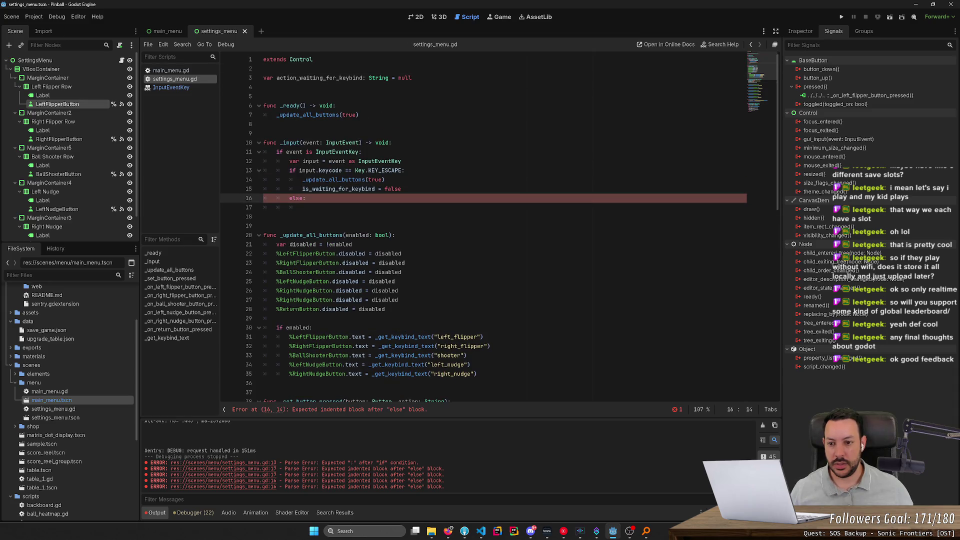
key("Return")
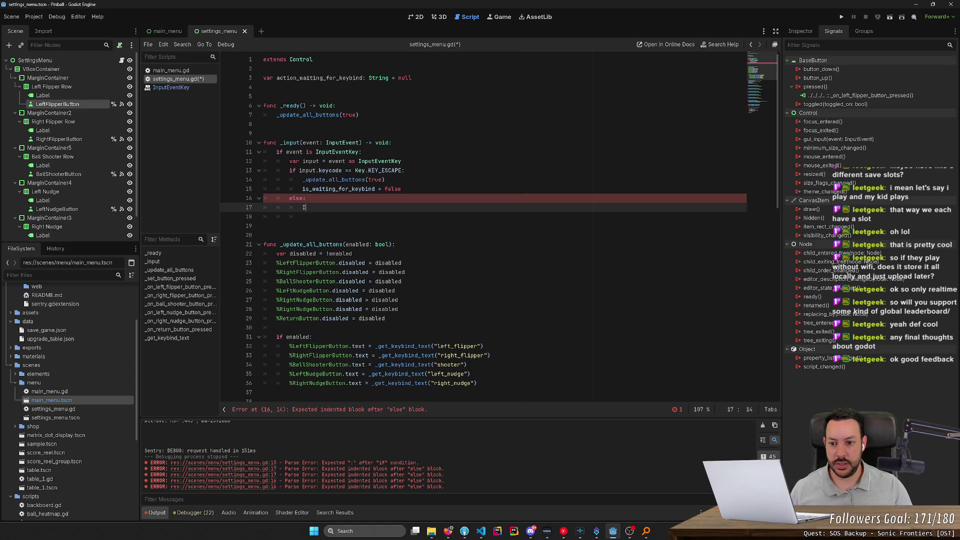
- Write InputMap.action_add_event(action_waiting_for_keybind) inside the else branch
type("InputM")
key("Return")
type("InputMap.")
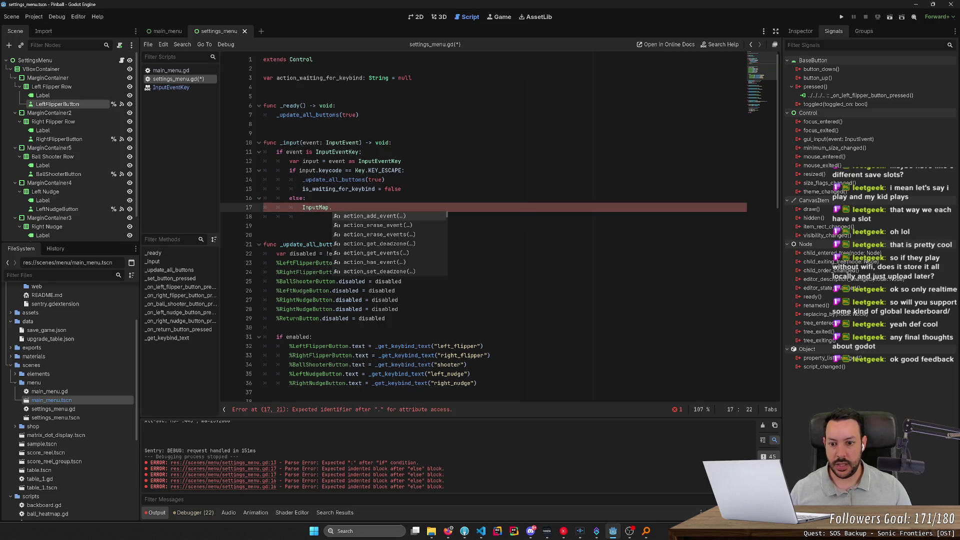
key("Return")
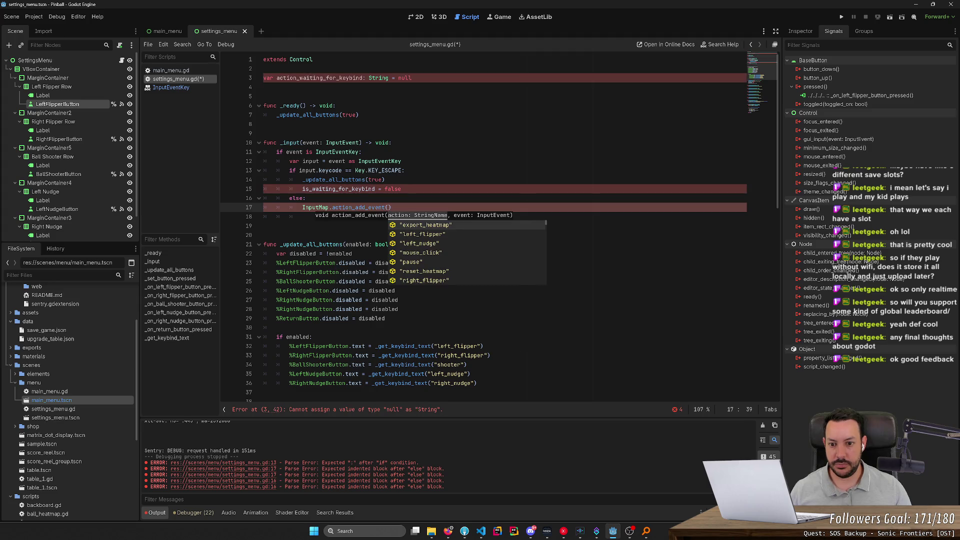
type("action_waiting_for_keybind")
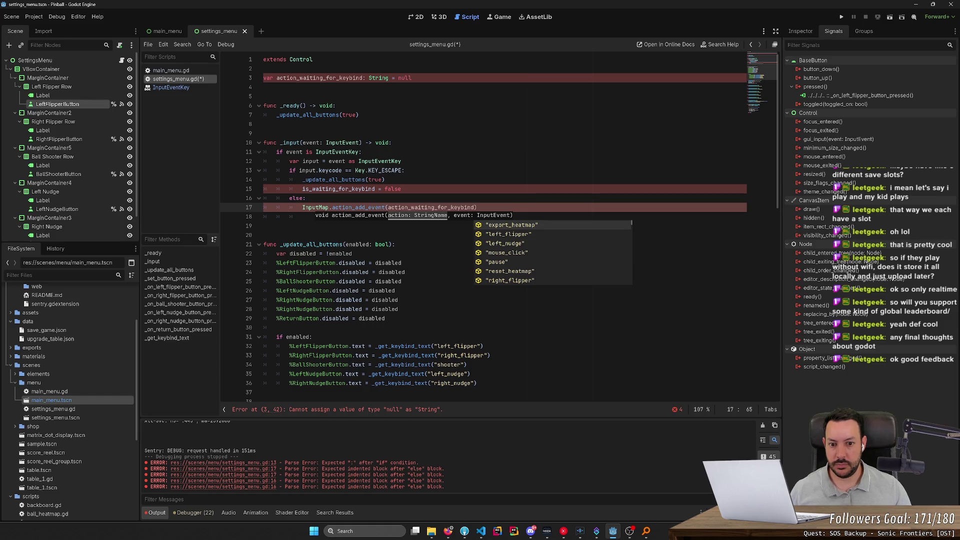
key("Escape")
- Change the else into elif action_waiting_for_keybind: and save
key("Up")
key("Left")
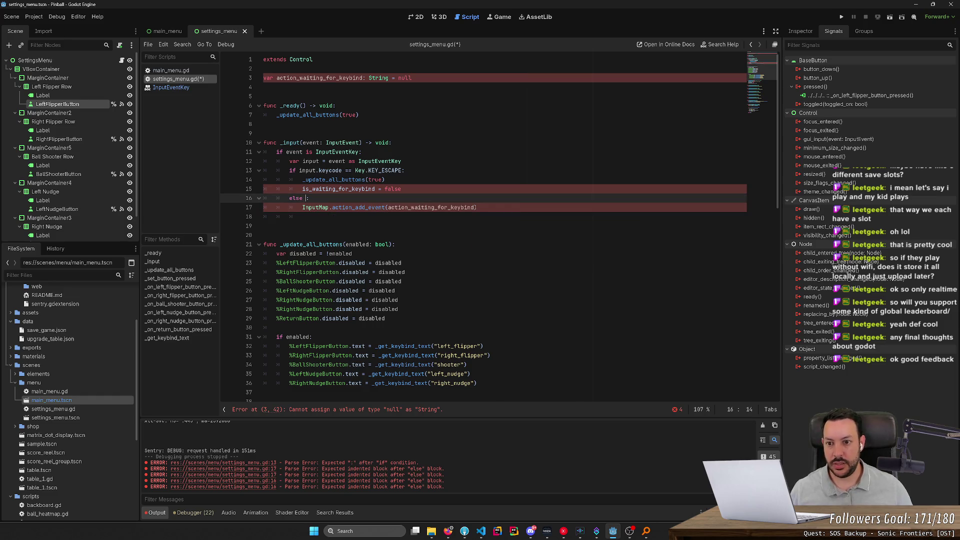
type("if action_waiting_for_keybind")
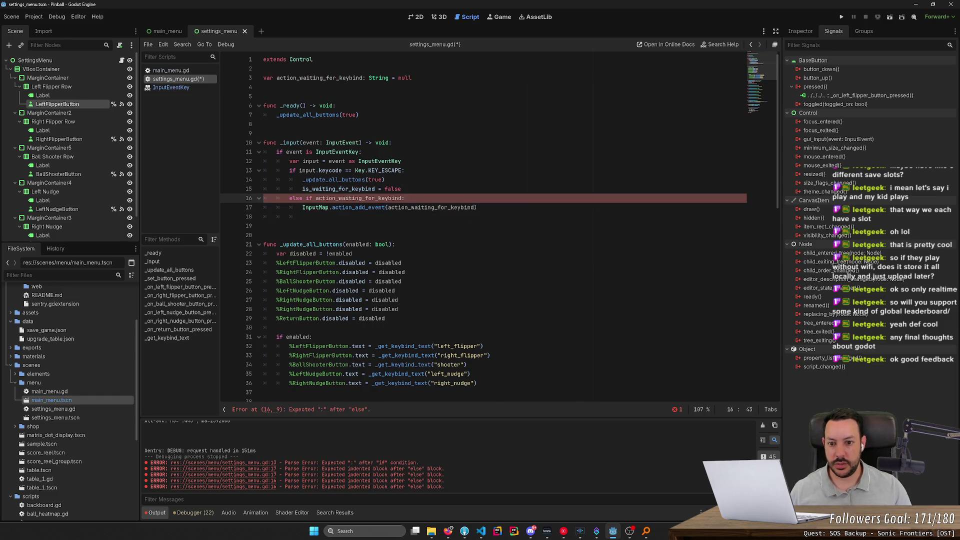
left_click(474, 207)
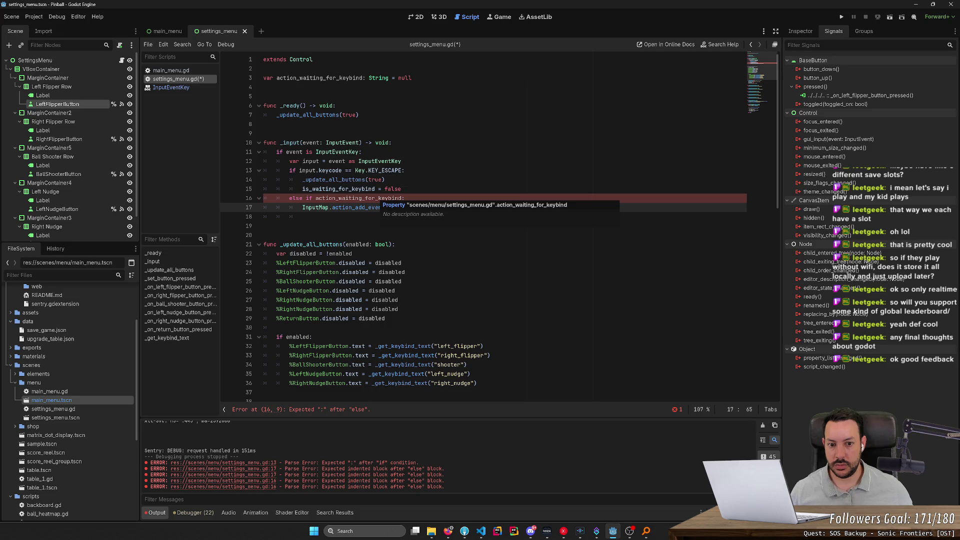
left_click(378, 198)
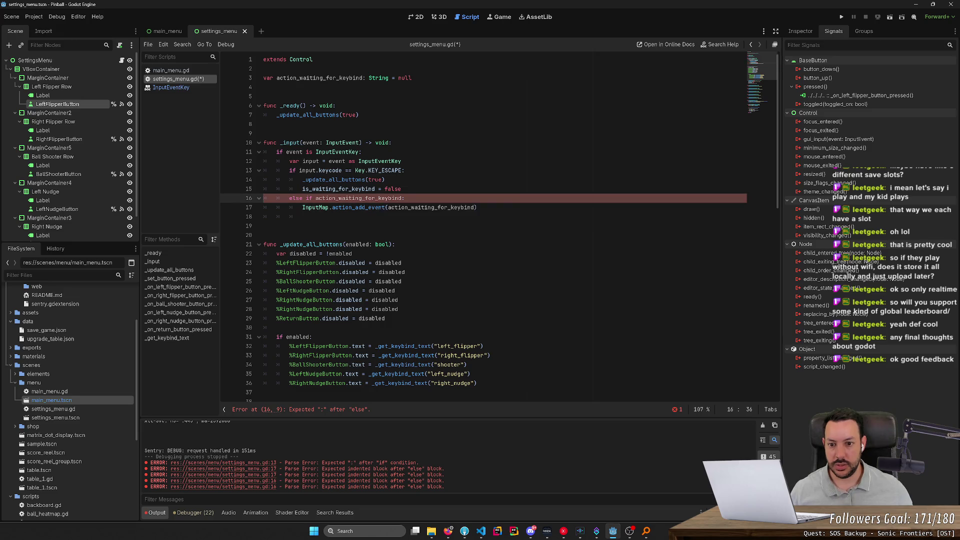
key("ctrl+s")
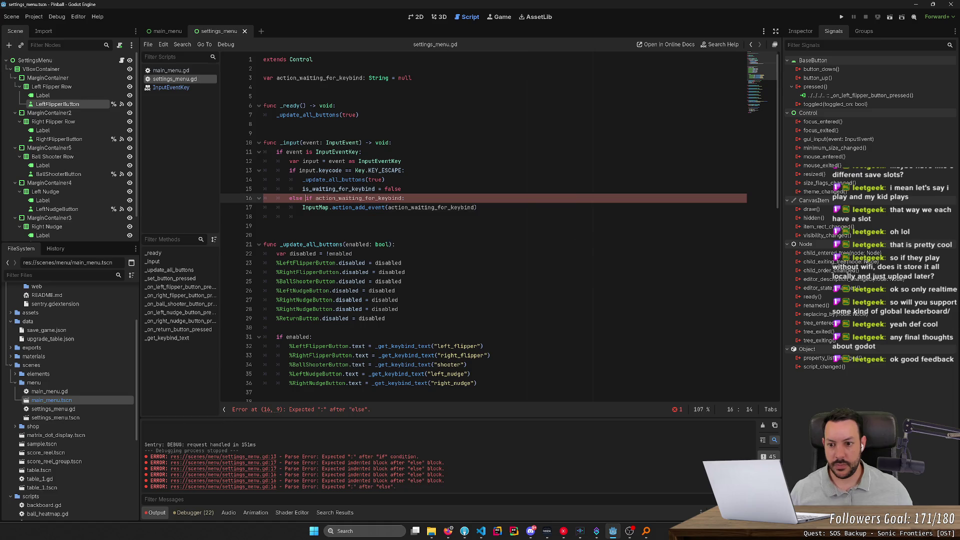
key("BackSpace")
key("BackSpace")
key("BackSpace")
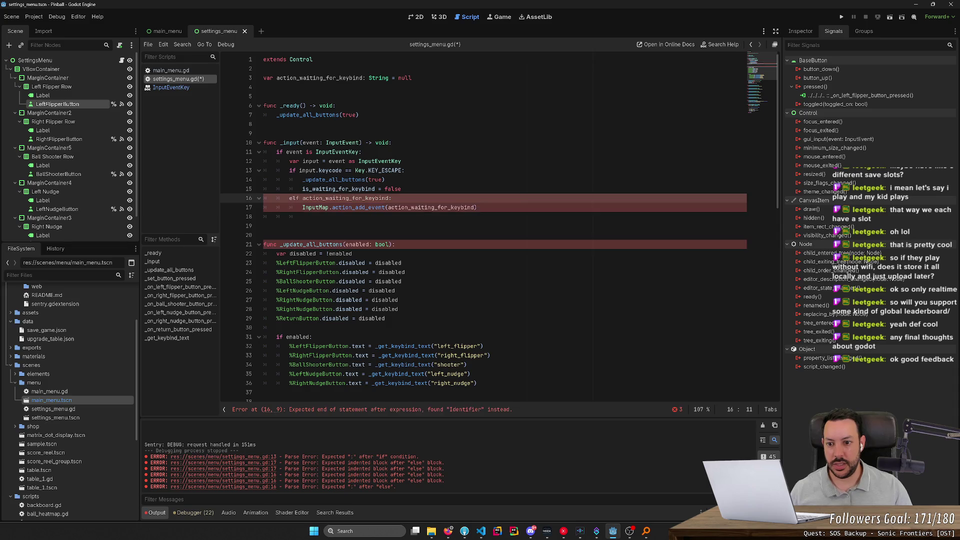
- Make the Escape branch set action_waiting_for_keybind = null, then save
left_click(401, 161)
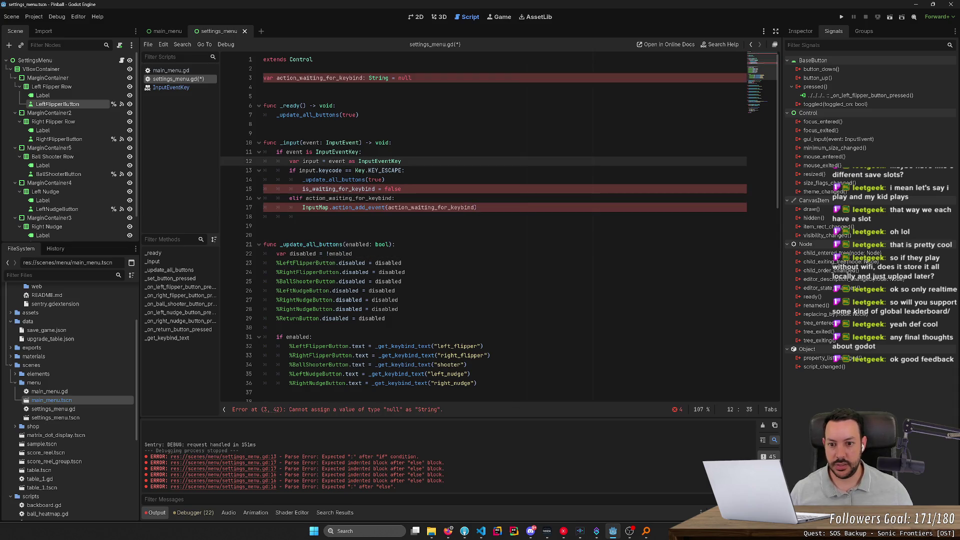
left_click_drag(302, 189, 401, 189)
type("action_waiting_for_keybind")
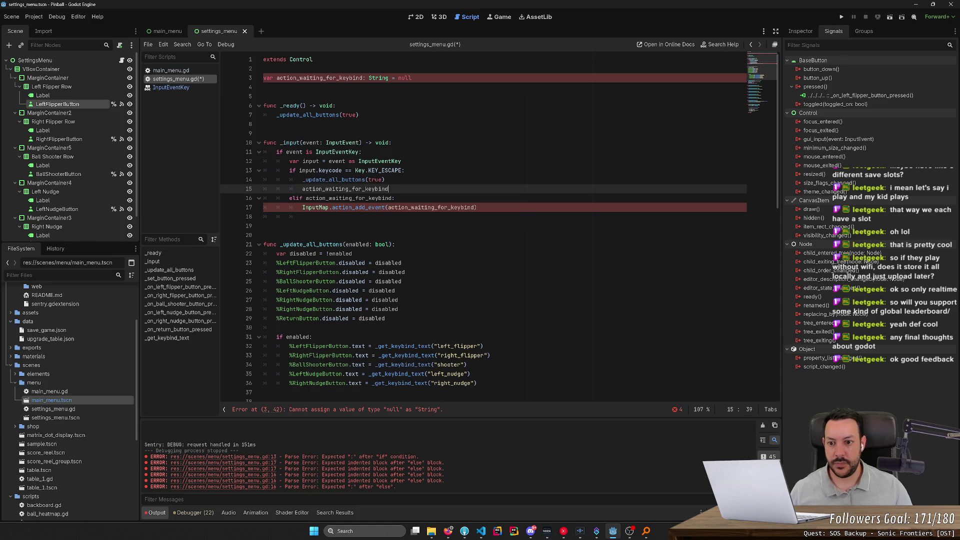
type(" = null")
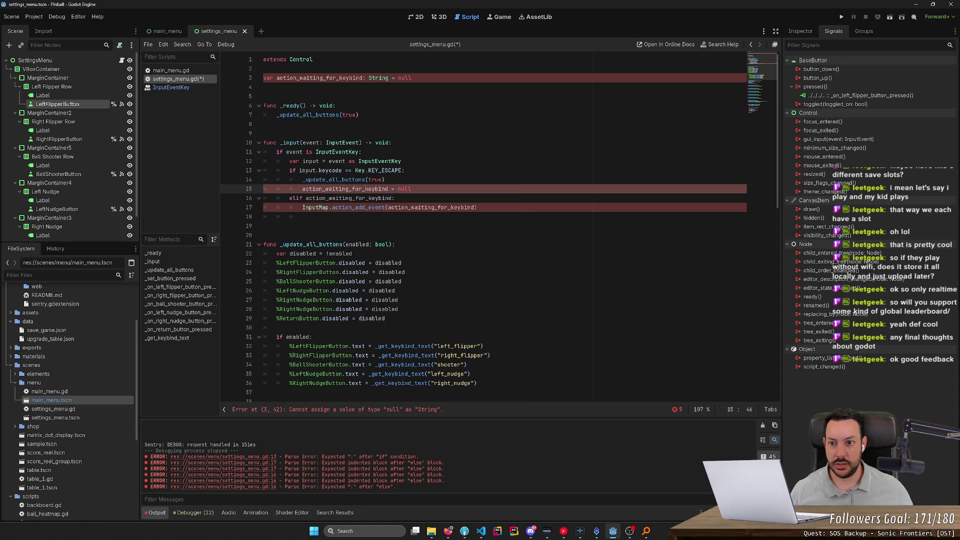
left_click(265, 96)
key("ctrl+s")
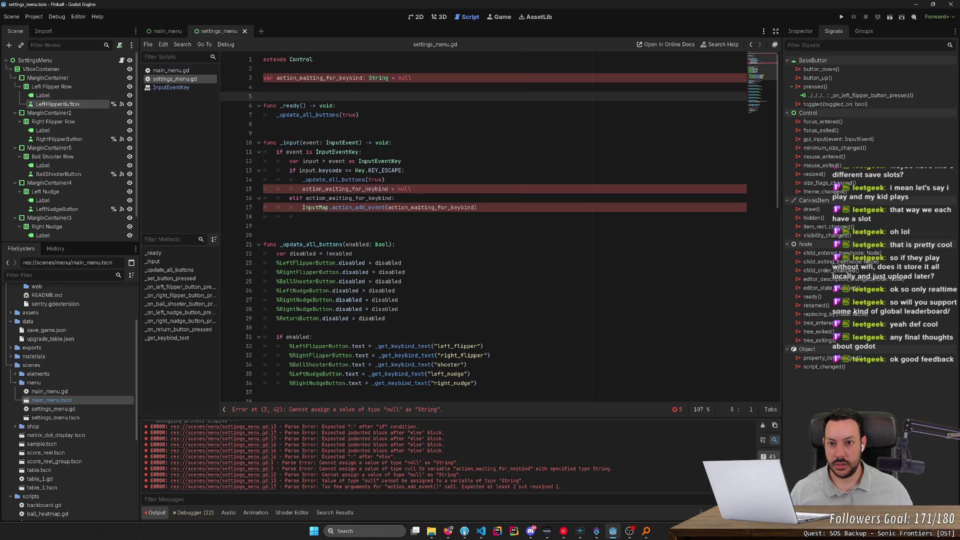
- Quote the line 3 default as "null" and look up the String type documentation
double_click(405, 77)
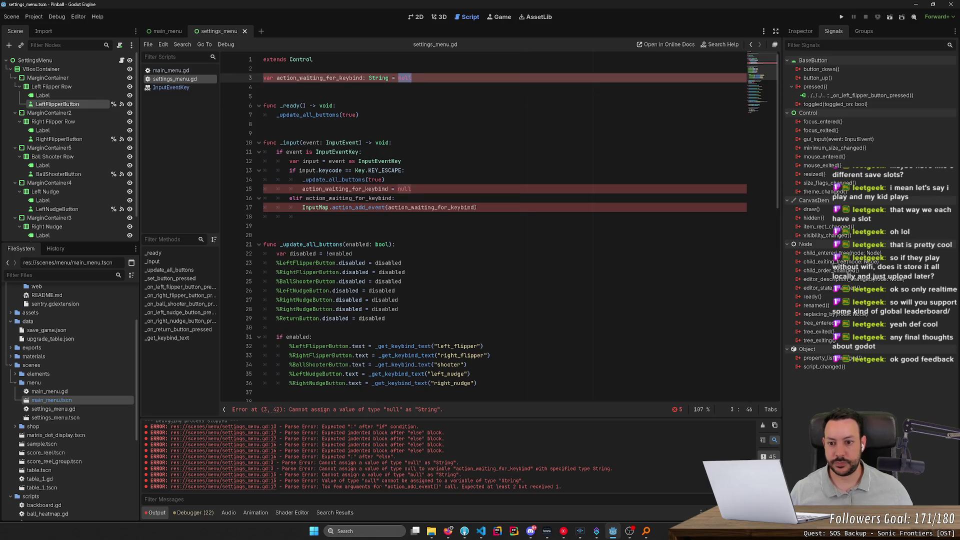
type("\"")
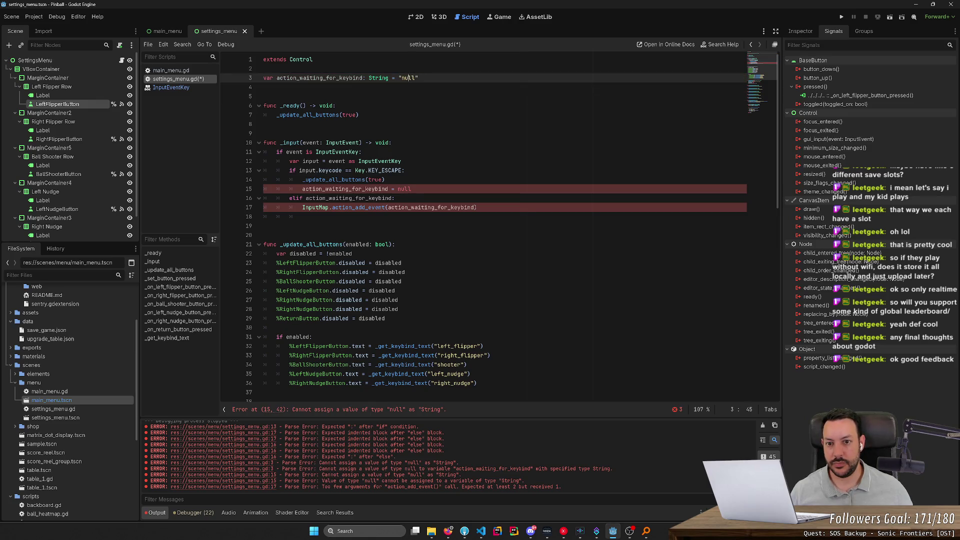
double_click(407, 77)
left_click_drag(392, 78, 419, 77)
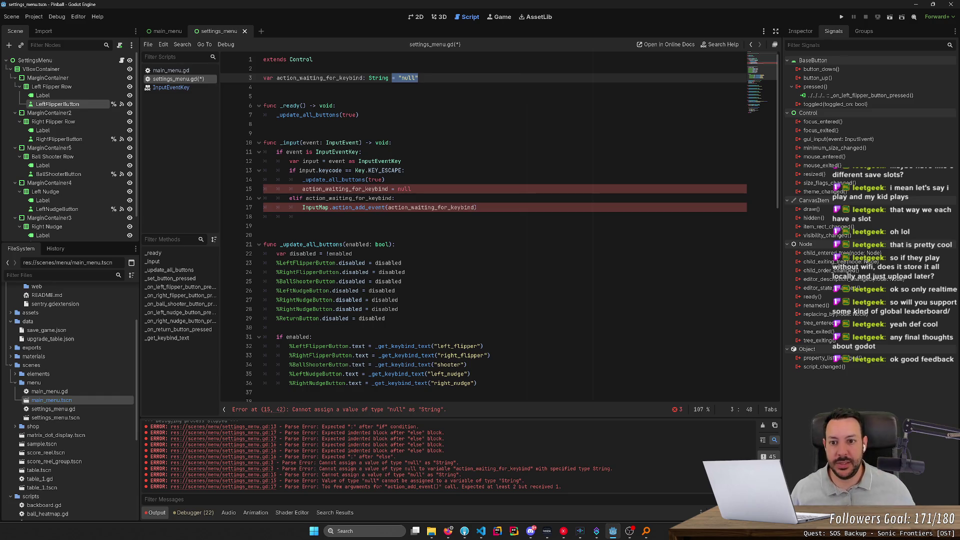
left_click(379, 78, "ctrl")
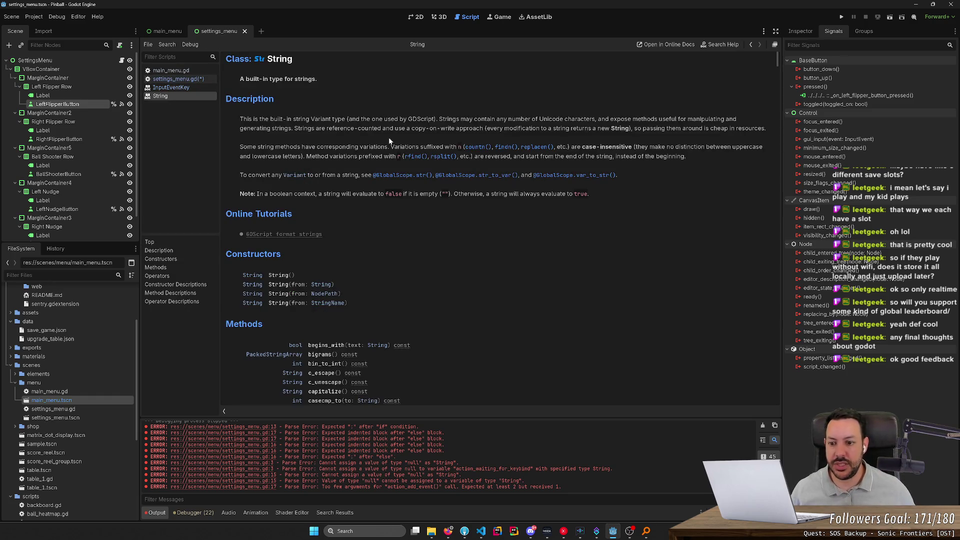
- Back in settings_menu.gd, change the null values on lines 3 and 15 to empty strings
scroll(388, 145, "down", 5)
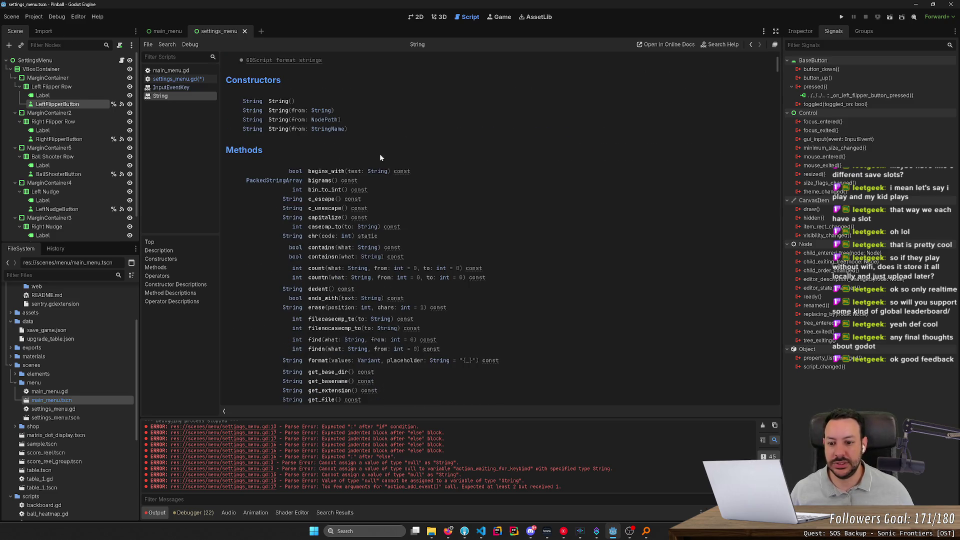
scroll(367, 170, "up", 5)
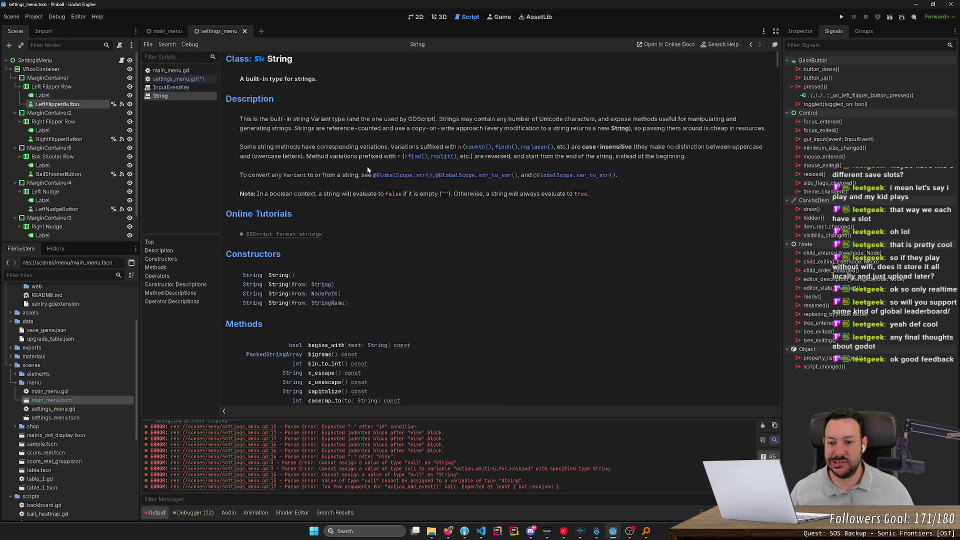
scroll(368, 170, "down", 1)
key("alt+Left")
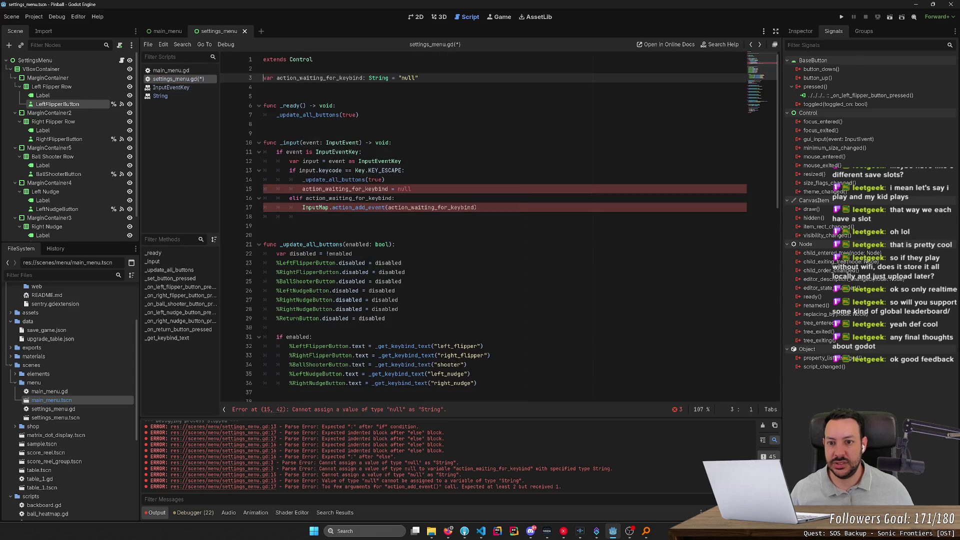
double_click(408, 77)
key("BackSpace")
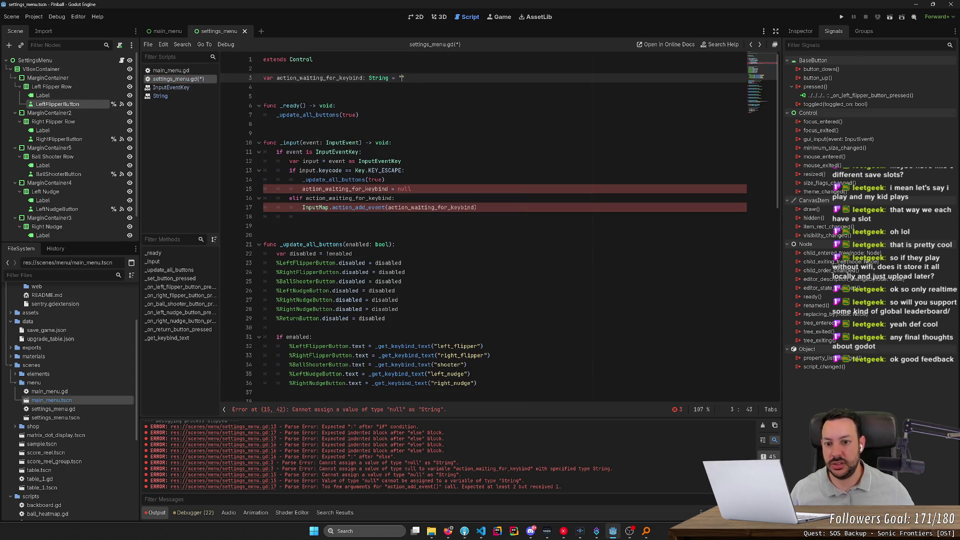
double_click(404, 188)
type("\"")
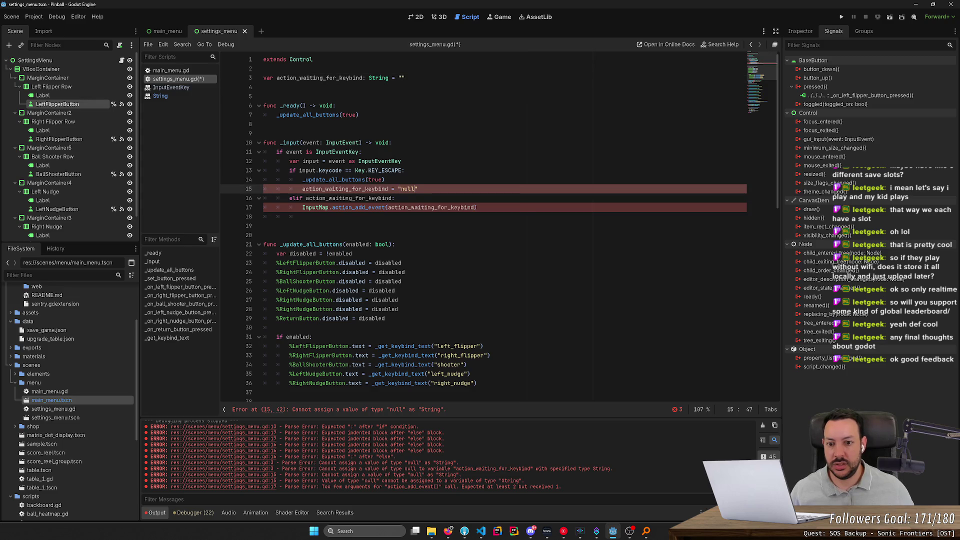
key("BackSpace")
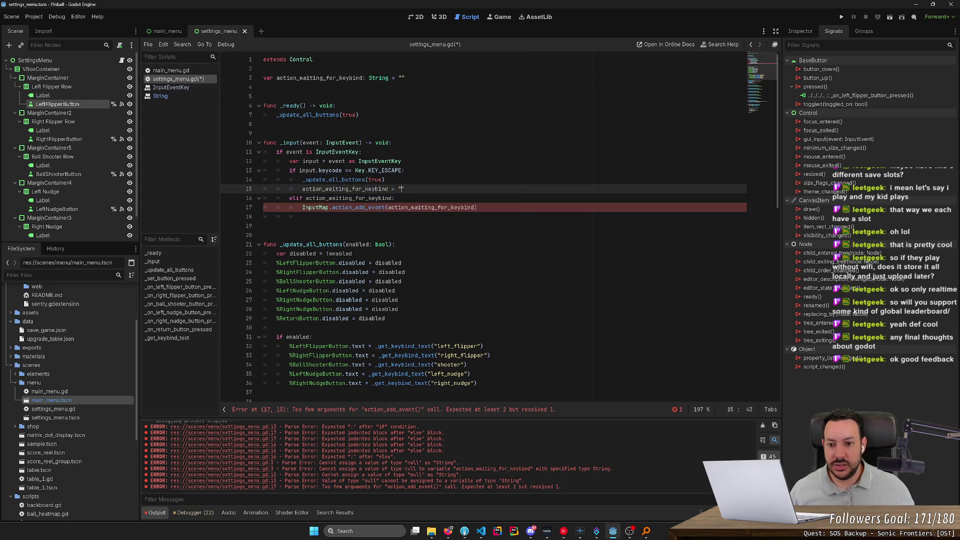
- Make the condition elif not action_waiting_for_keybind.is_empty(): and pass event to action_add_event
left_click(394, 198)
type(".is_e")
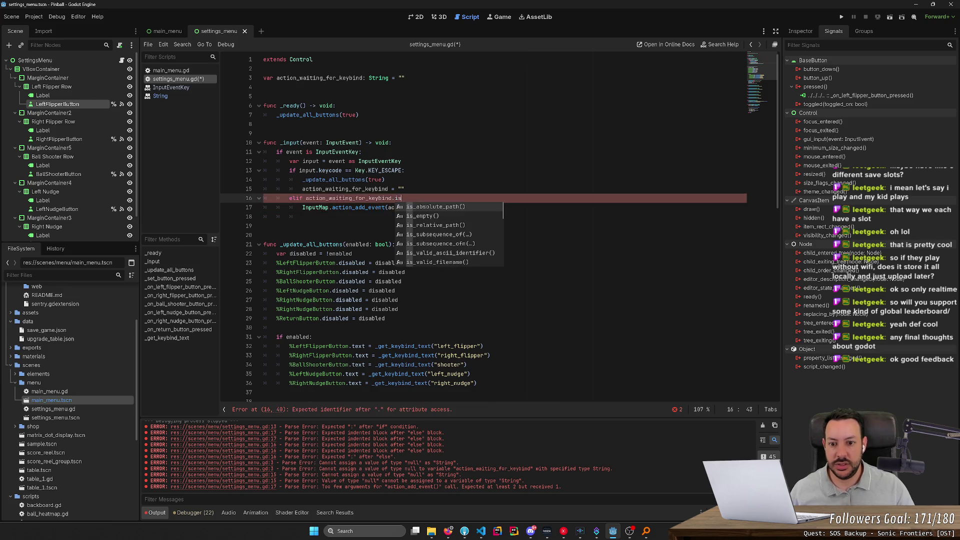
key("Return")
left_click(305, 198)
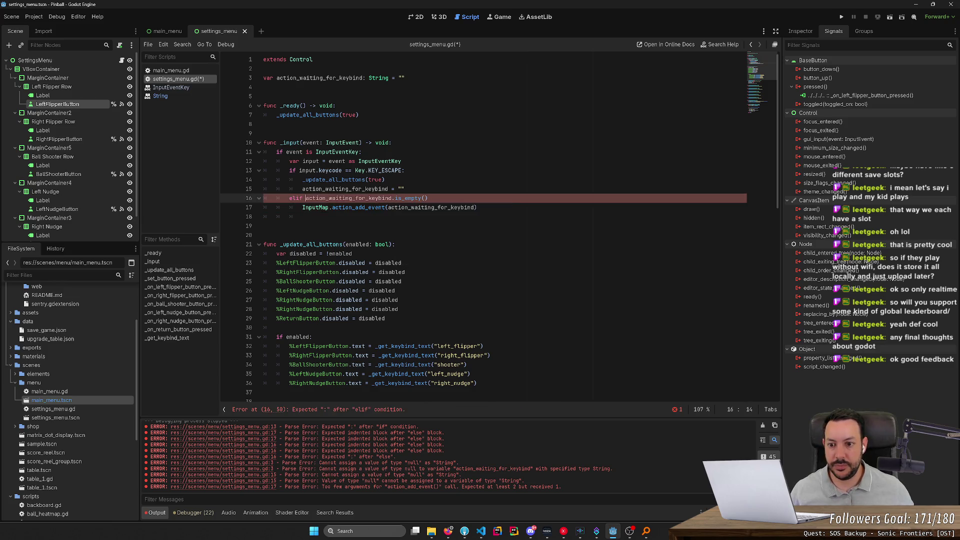
type("!")
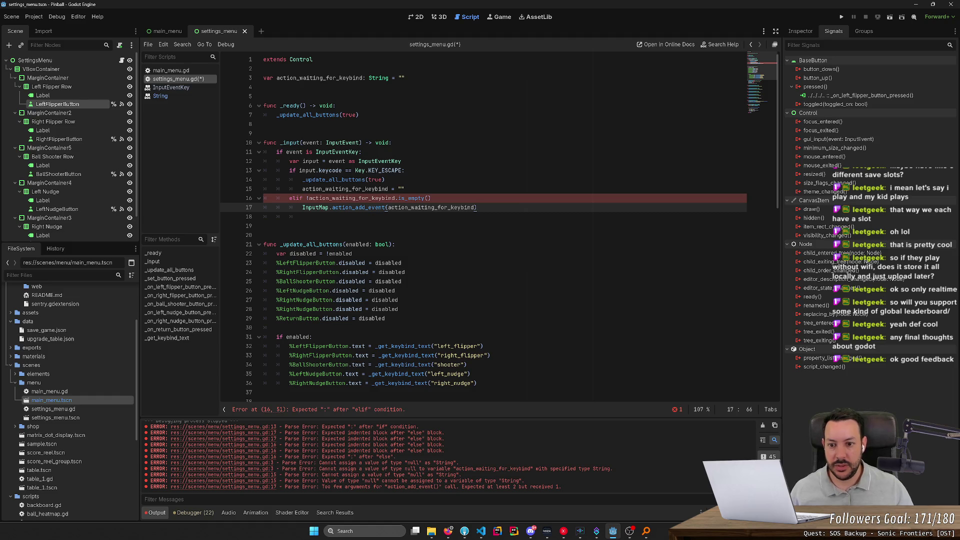
key("BackSpace")
type(", ")
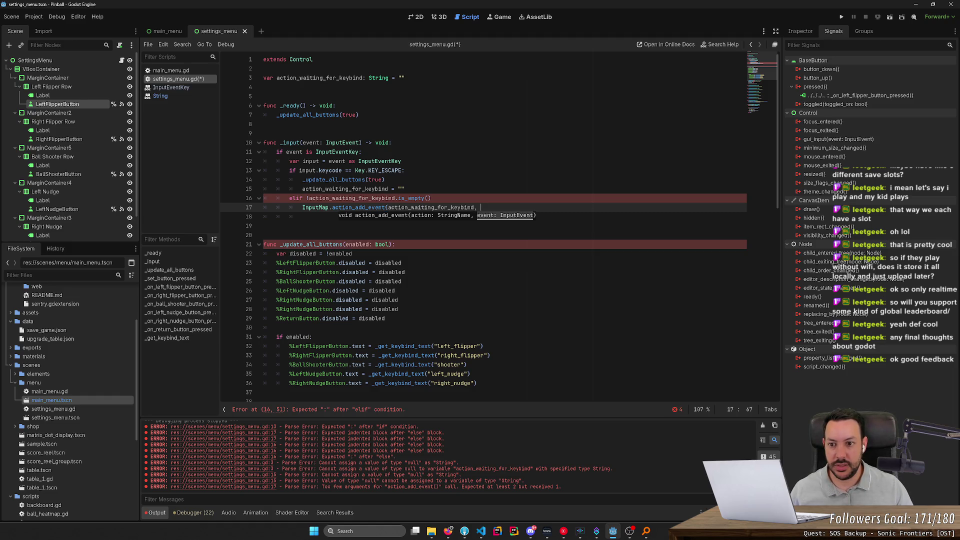
type("event")
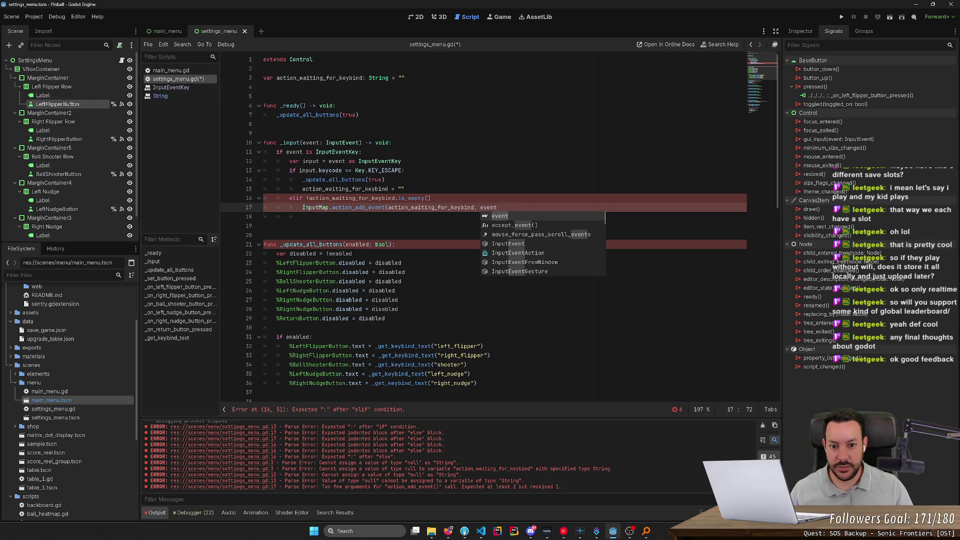
type(")")
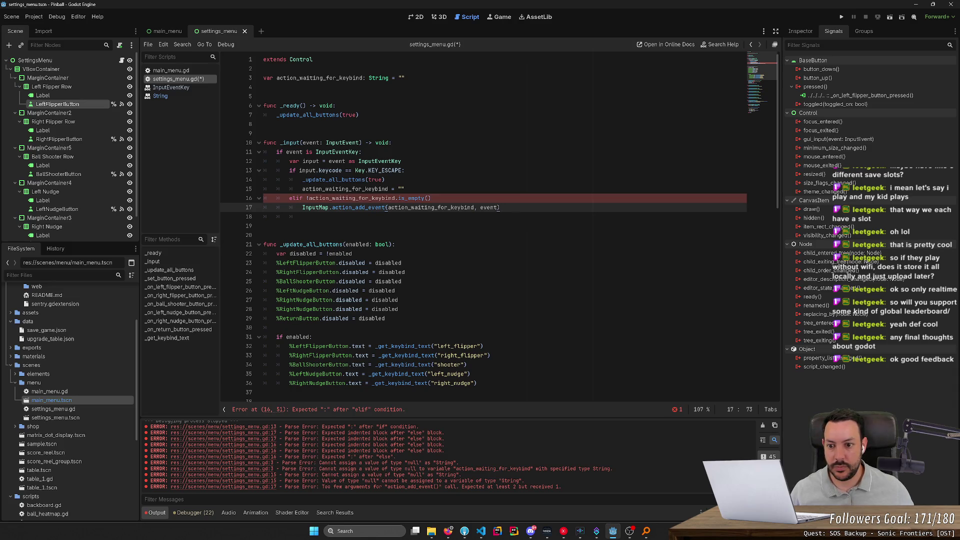
left_click(309, 198)
key("BackSpace")
type("not")
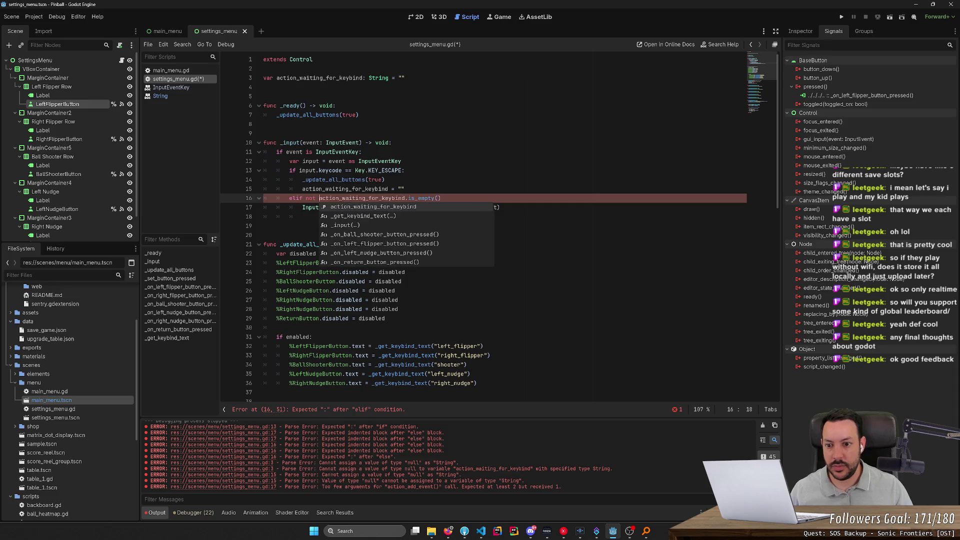
key("End")
type(":")
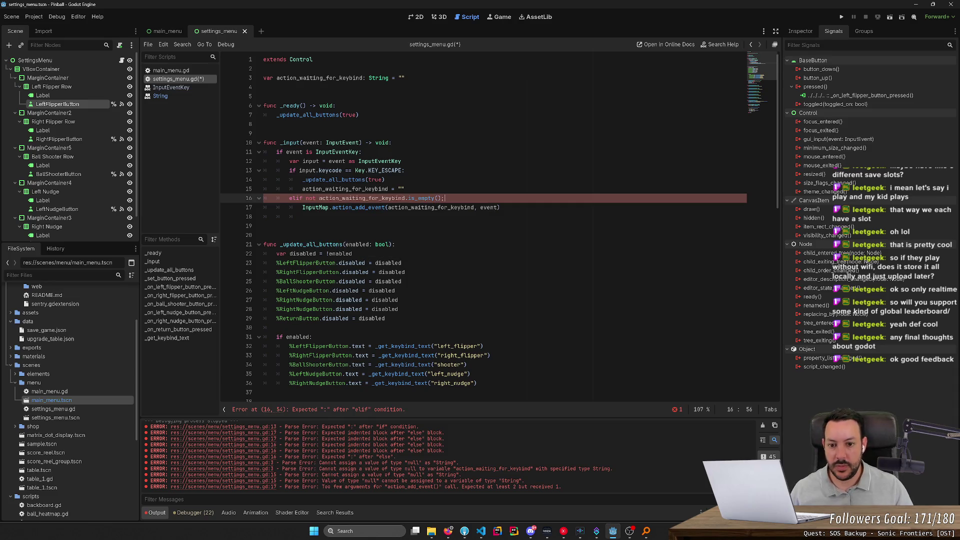
- Delete the extra blank lines after the elif block and save
key("Down")
key("Down")
key("Down")
key("Delete")
key("Delete")
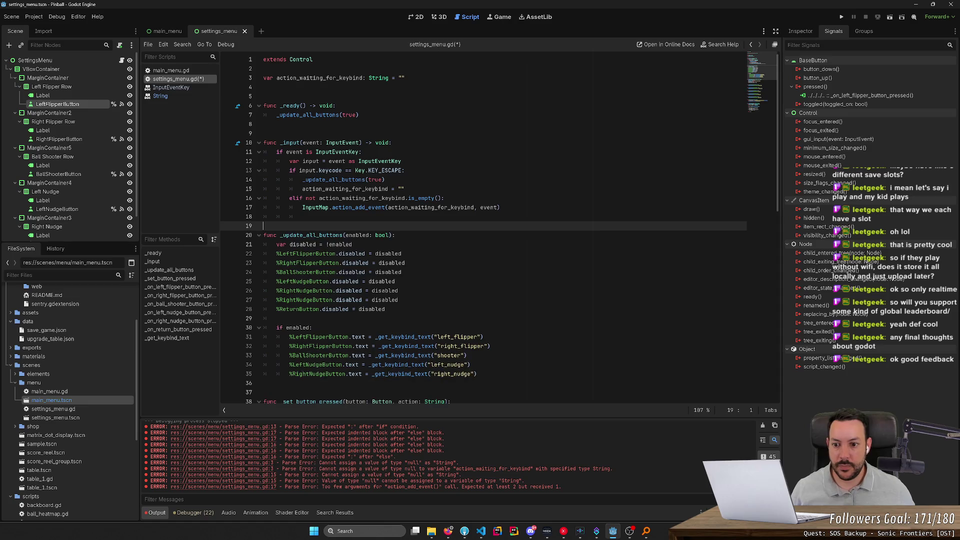
key("ctrl+s")
- Start an InputMap erase call on a new line above action_add_event
left_click(499, 207)
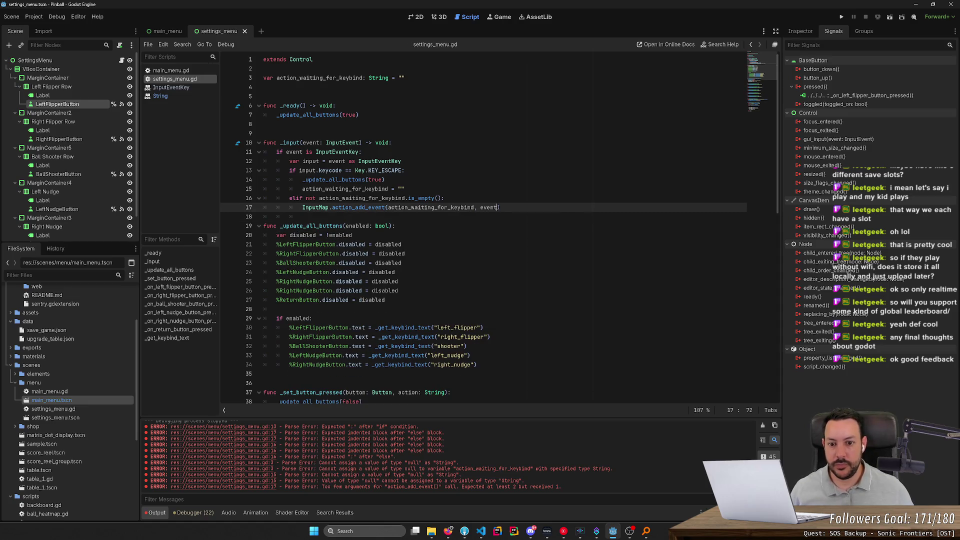
key("Home")
key("Return")
key("Up")
type("I")
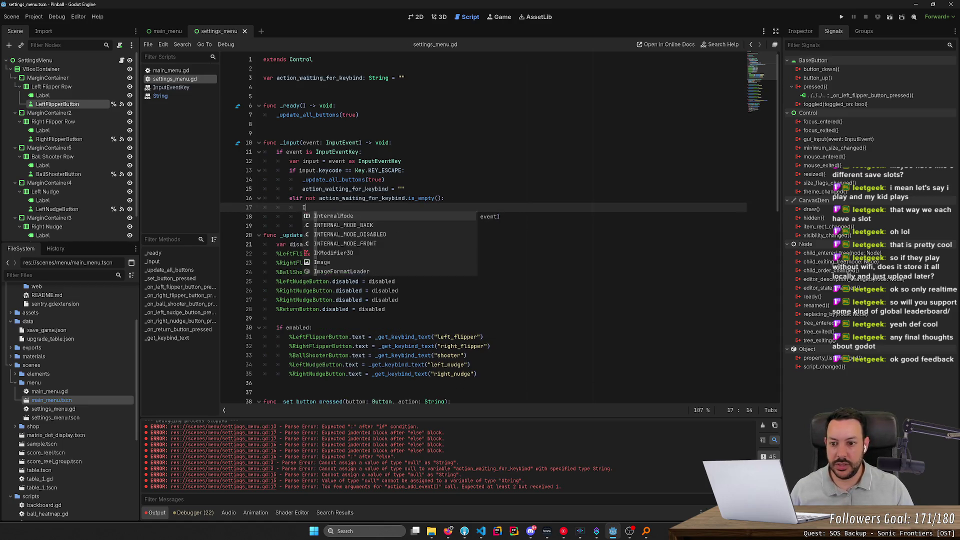
type("nputMap.cle")
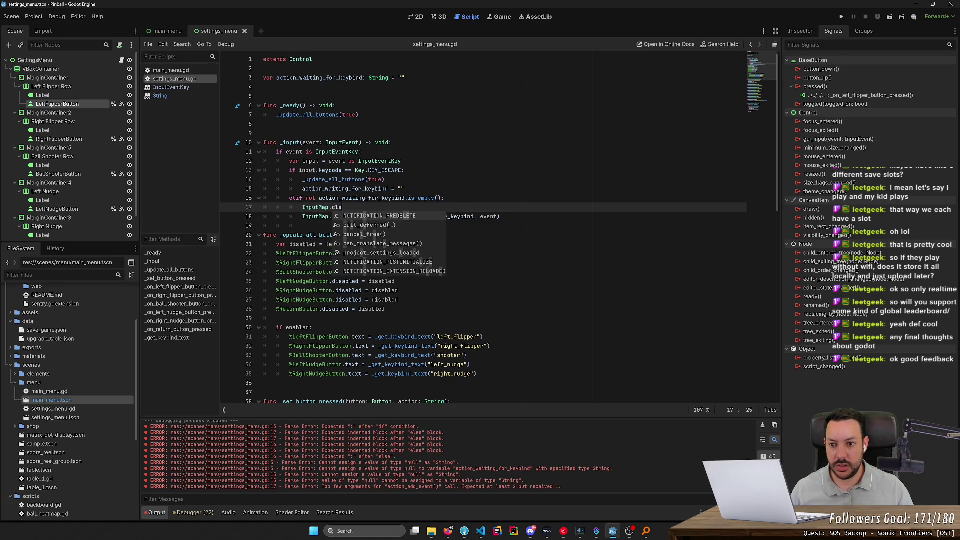
key("Escape")
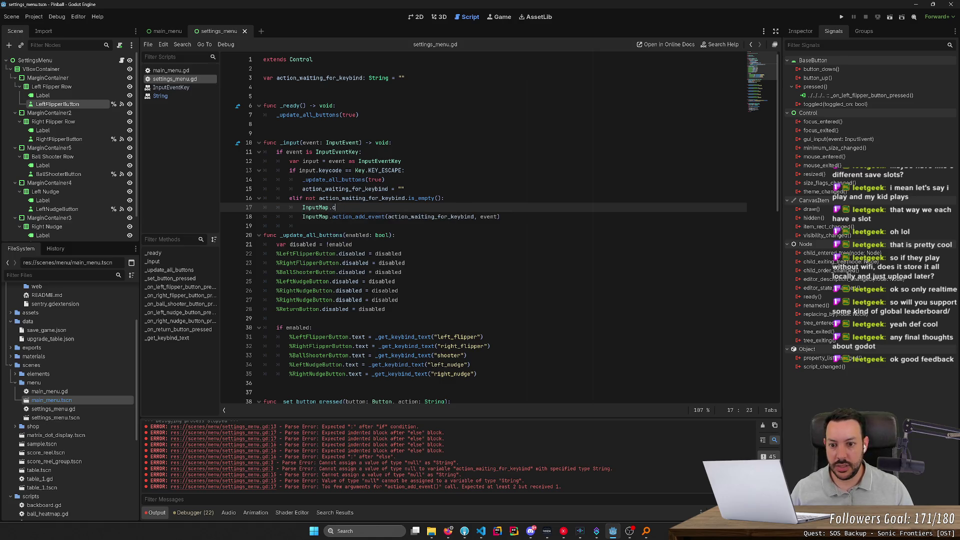
key("BackSpace")
type("action_")
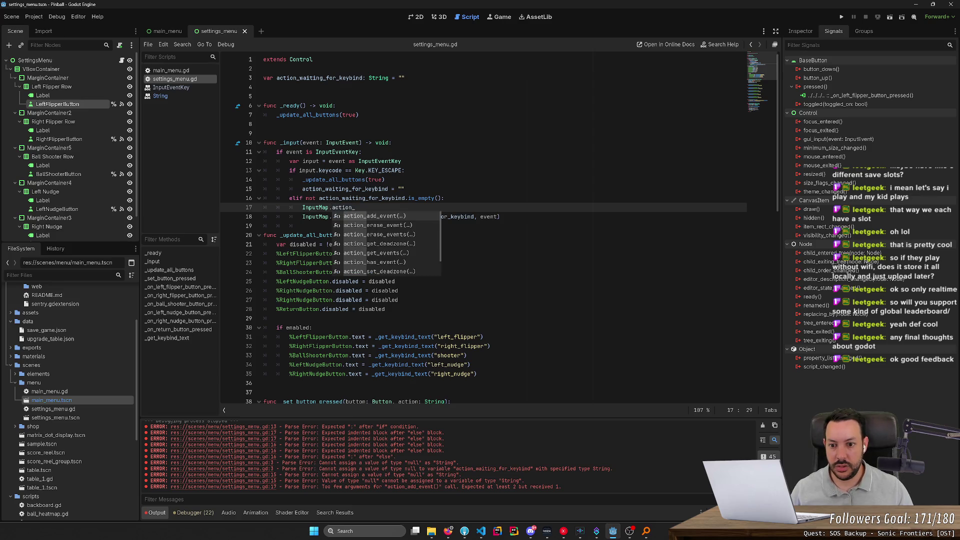
type("re")
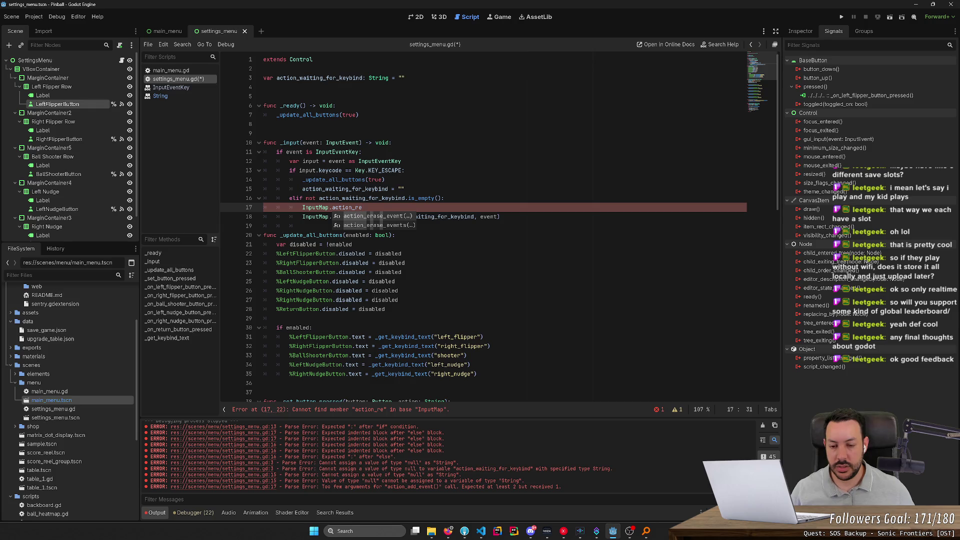
key("Return")
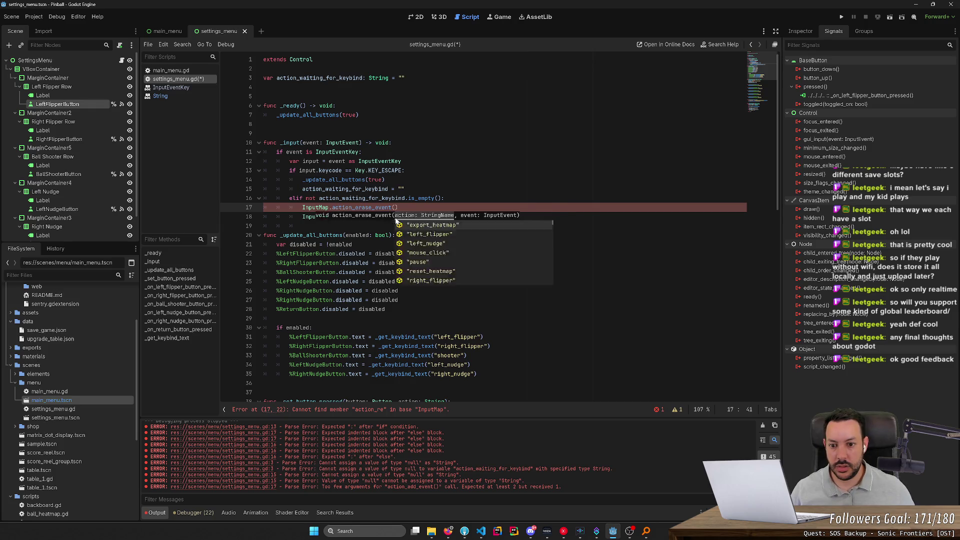
key("Escape")
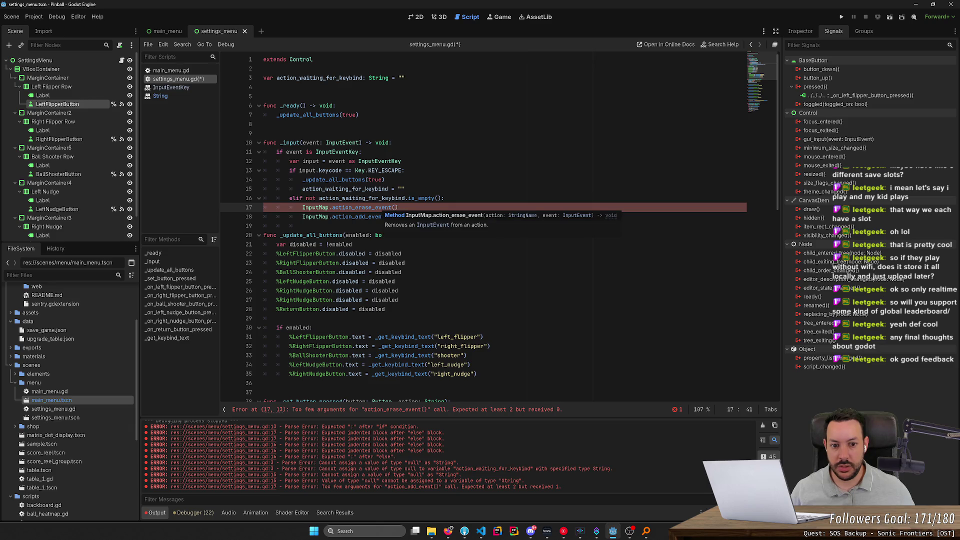
- Correct it to InputMap.action_erase_events(action_waiting_for_keybind) and save
key("Right")
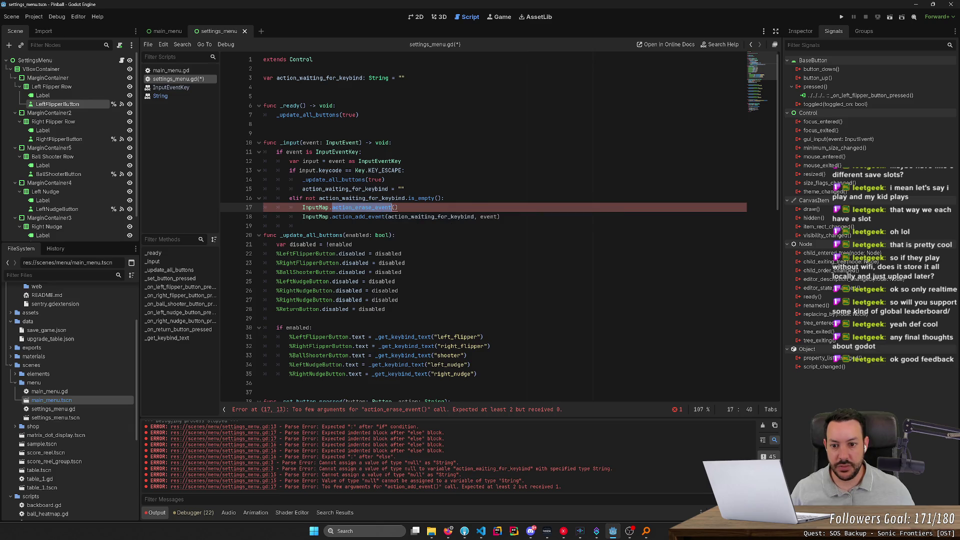
type("action")
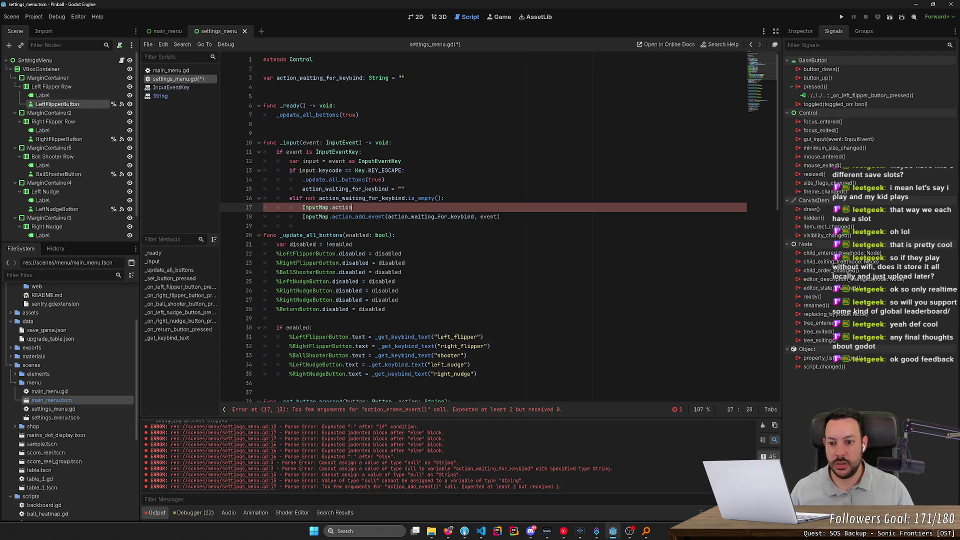
type("_ere")
key("BackSpace")
key("BackSpace")
type("as")
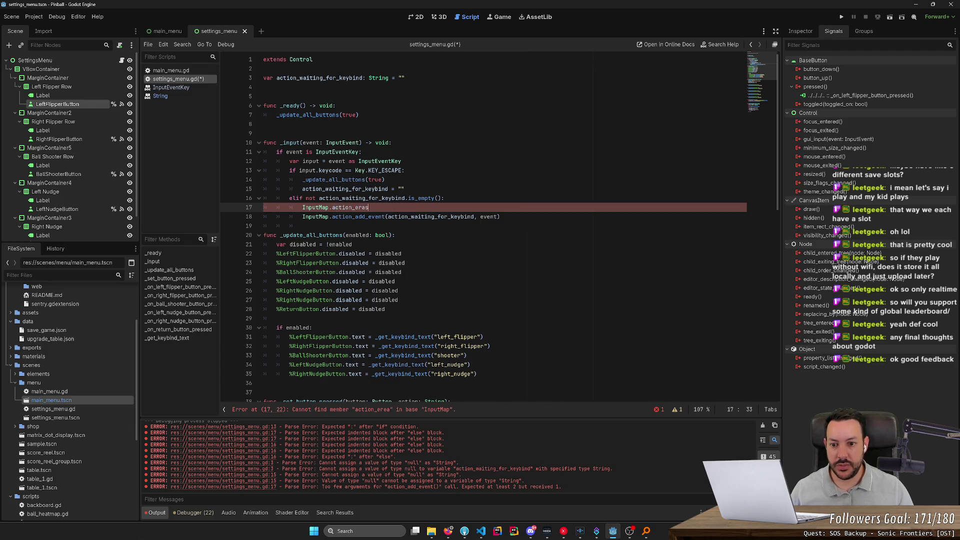
type("e_events(a")
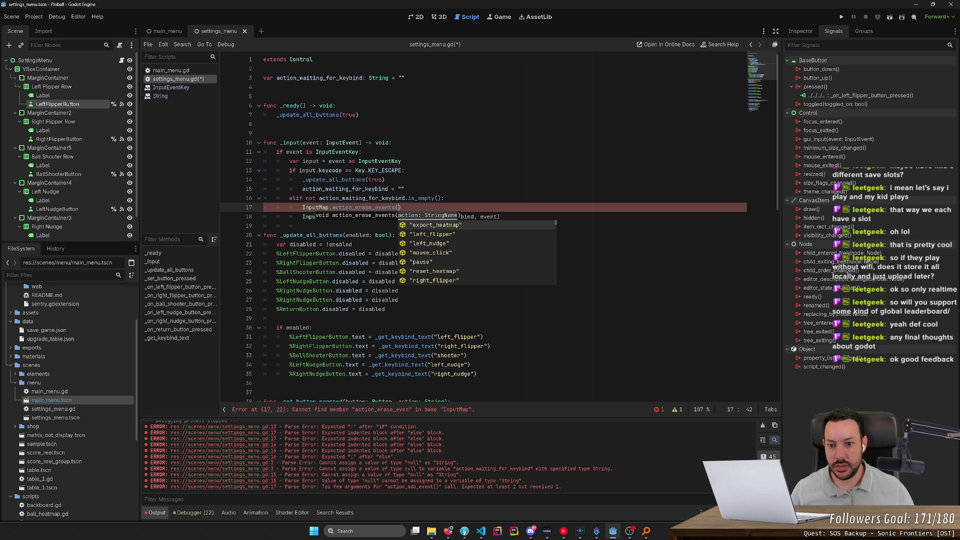
type("ction)")
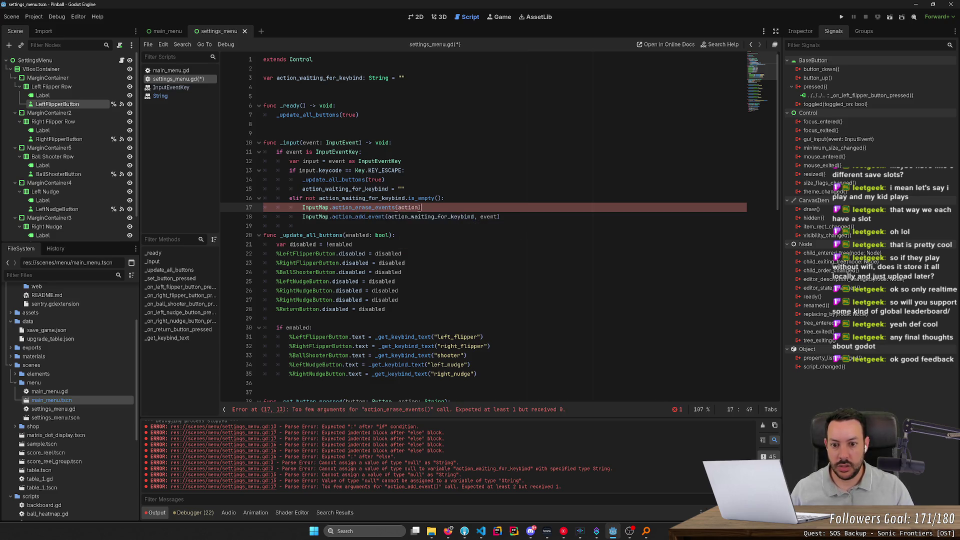
type("_wai")
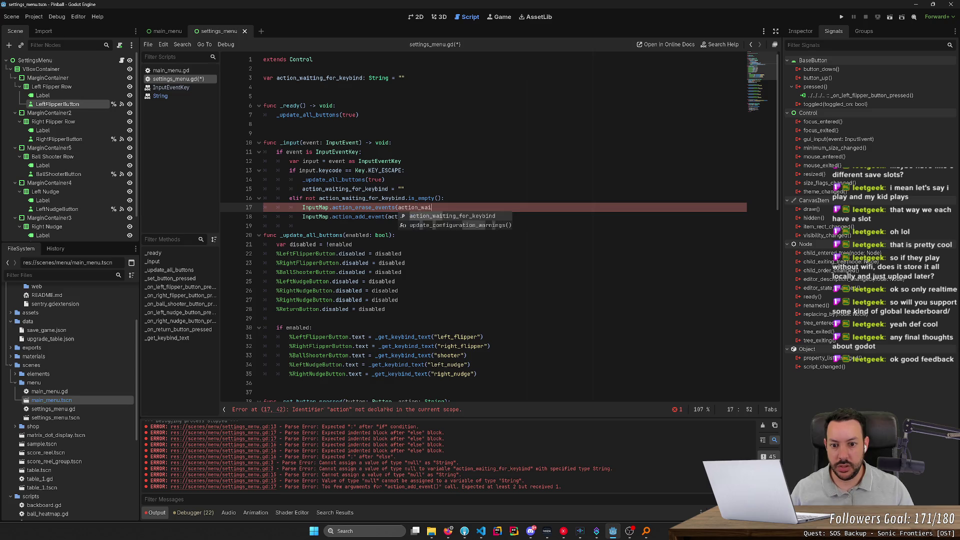
key("Return")
type(")")
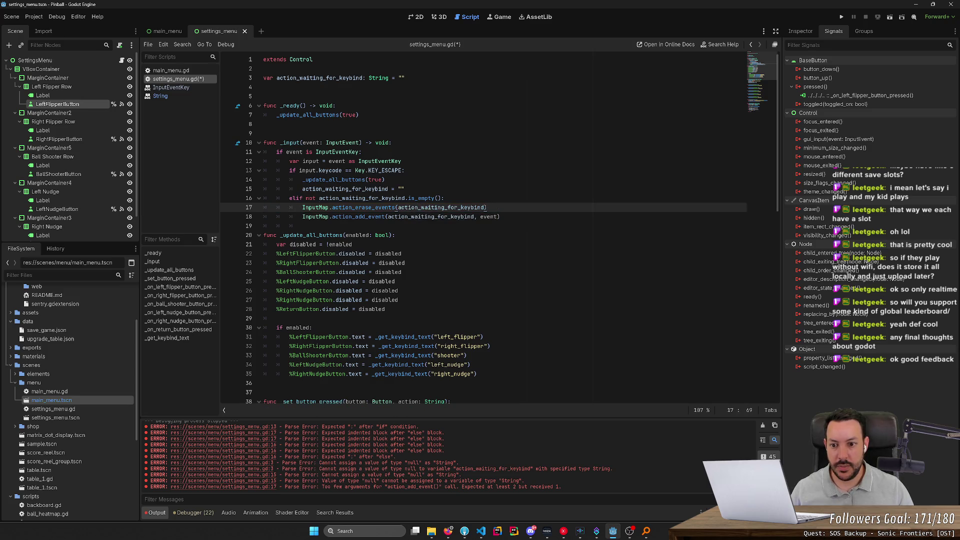
key("ctrl+s")
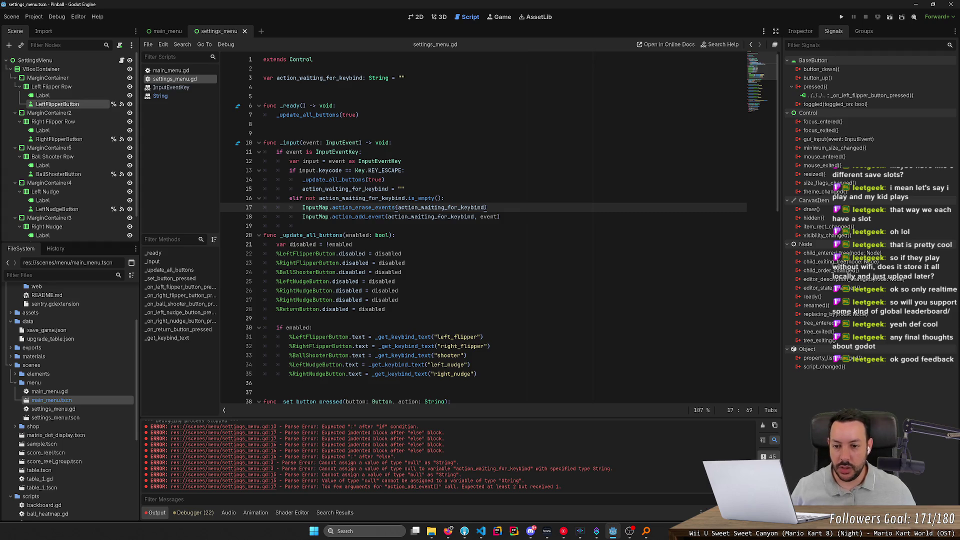
- Add a blank line after the InputMap block and check the event argument on line 18
mouse_move(357, 216)
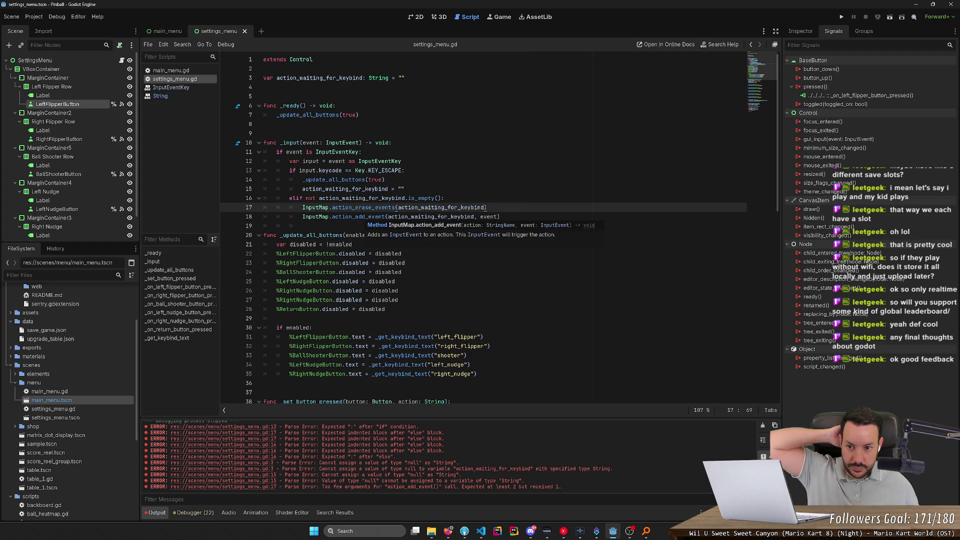
left_click(289, 226)
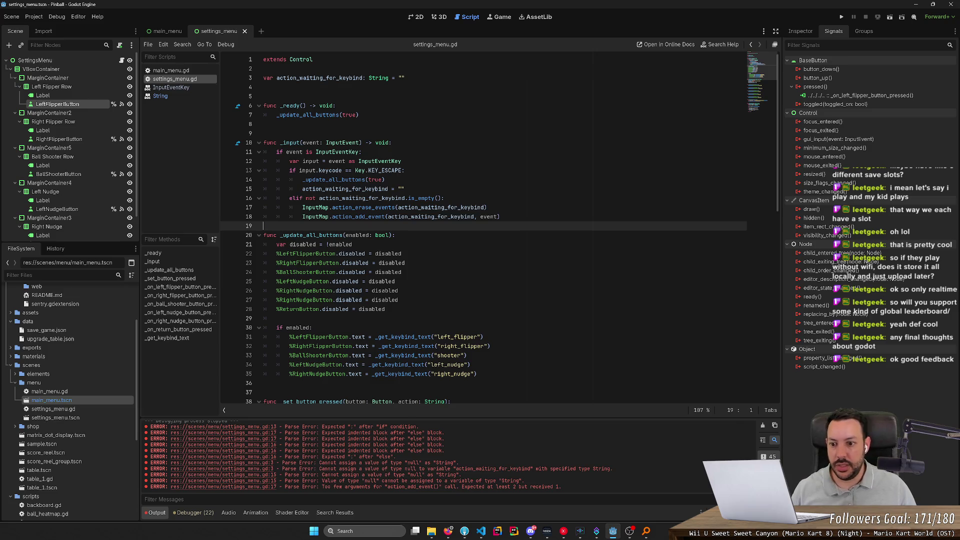
key("Return")
left_click(497, 217)
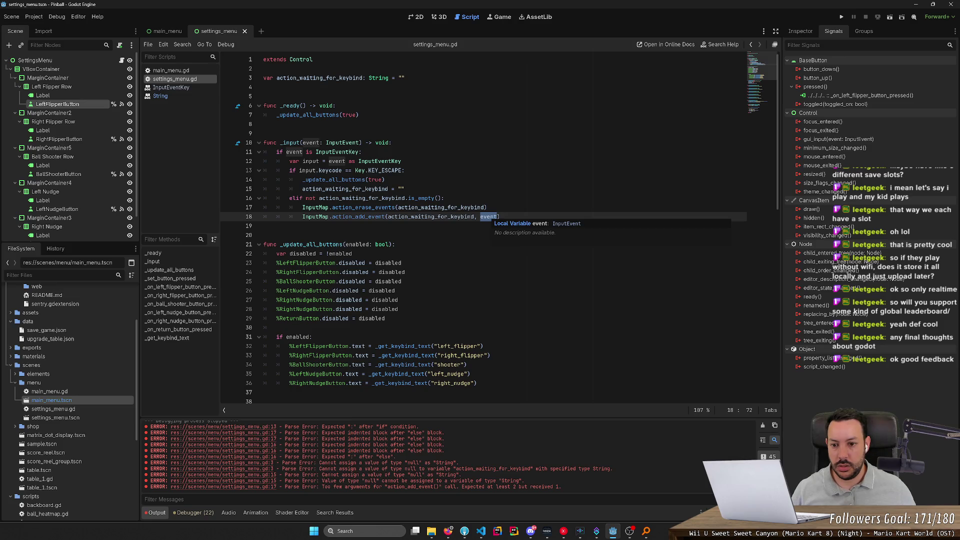
- Start a new line 19 after the action_add_event call and try typing InputMap.save
key("Right")
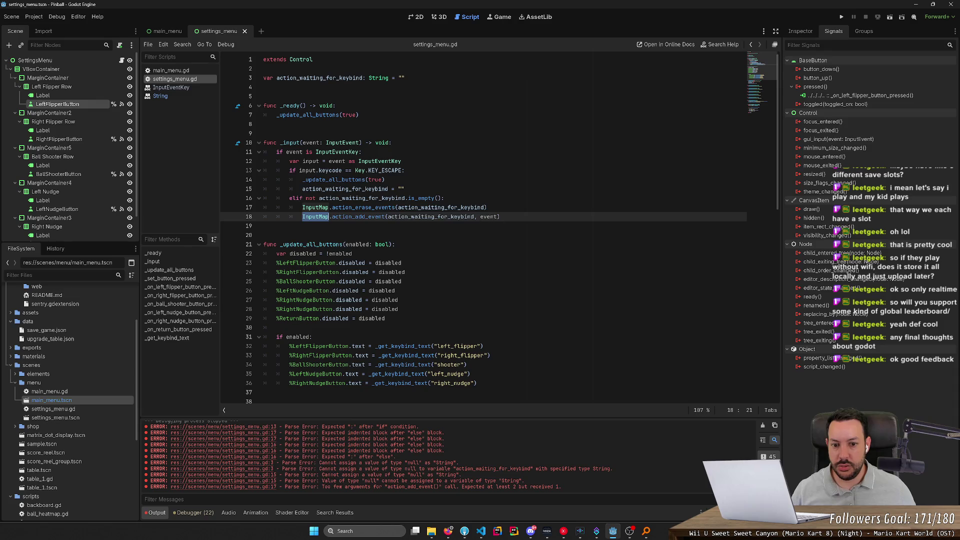
key("Return")
type("InputMap.ser")
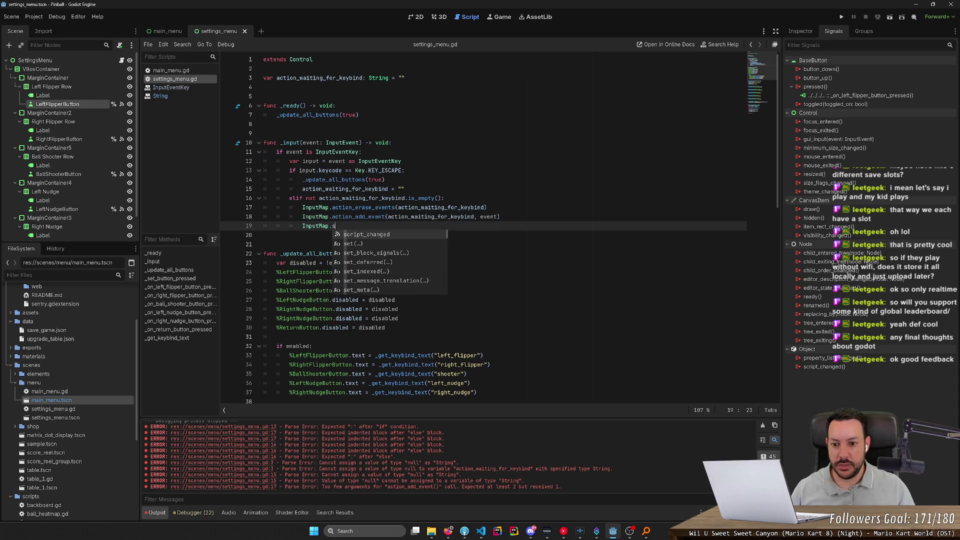
key("BackSpace")
key("BackSpace")
type("ave")
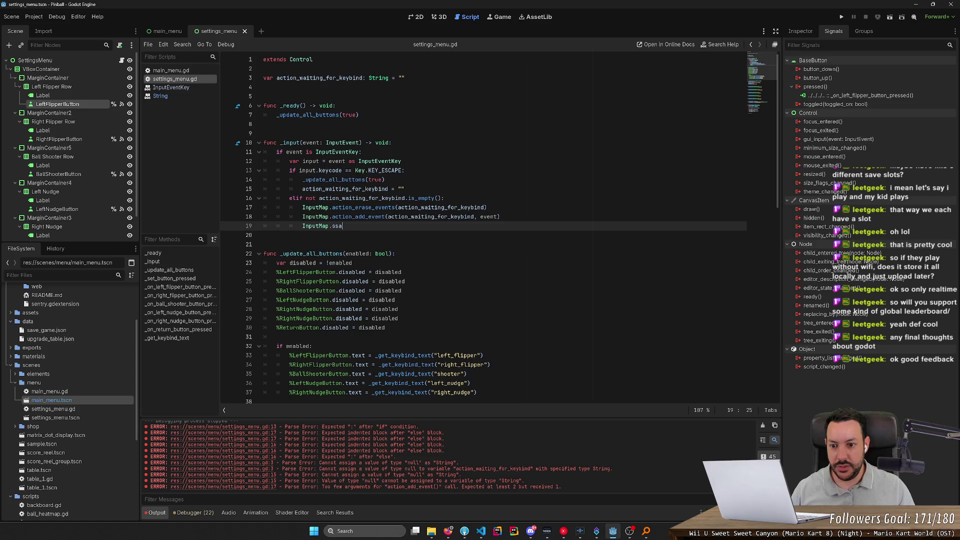
key("BackSpace")
key("BackSpace")
key("BackSpace")
- Browse the InputMap method suggestions, clear the unfinished line, and open the InputMap class reference
key("Down")
key("Down")
key("Down")
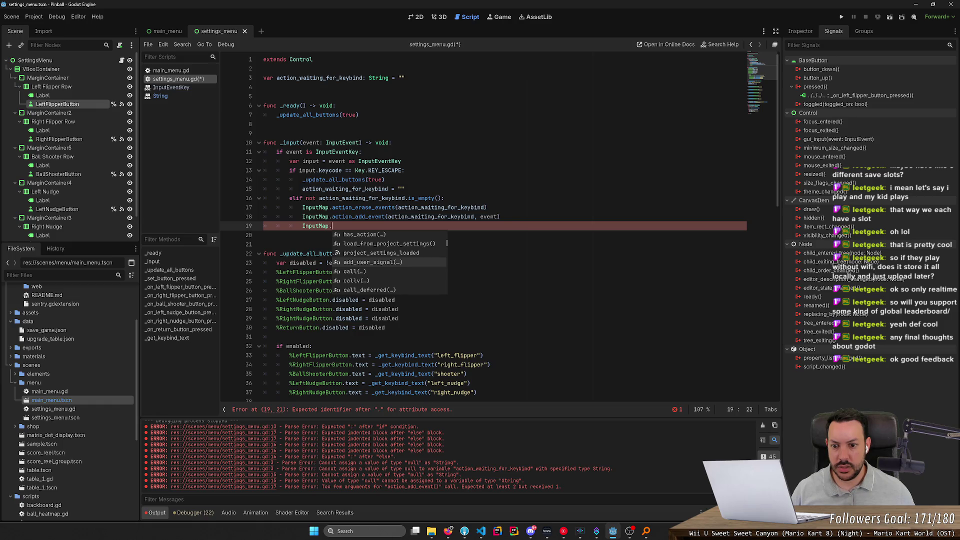
key("Down")
key("Down")
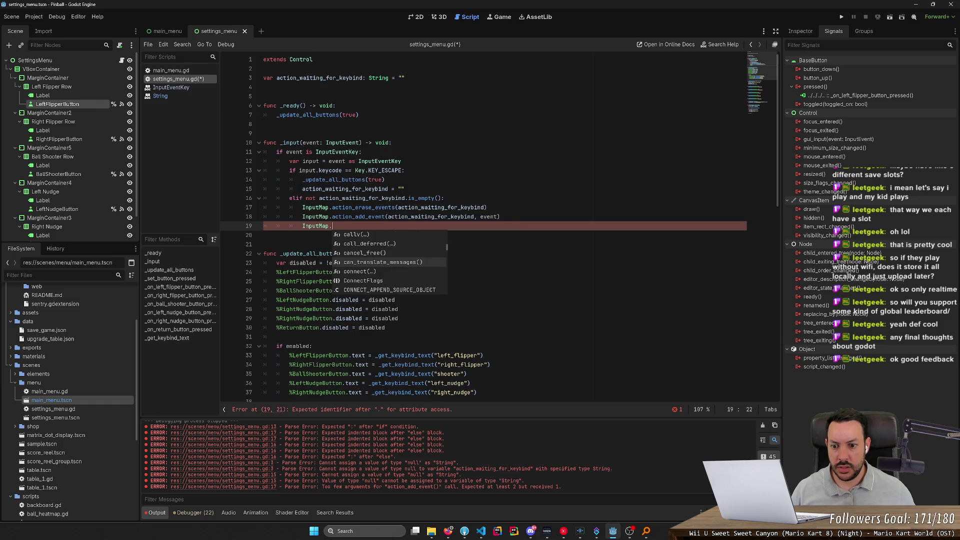
key("ctrl+shift+k")
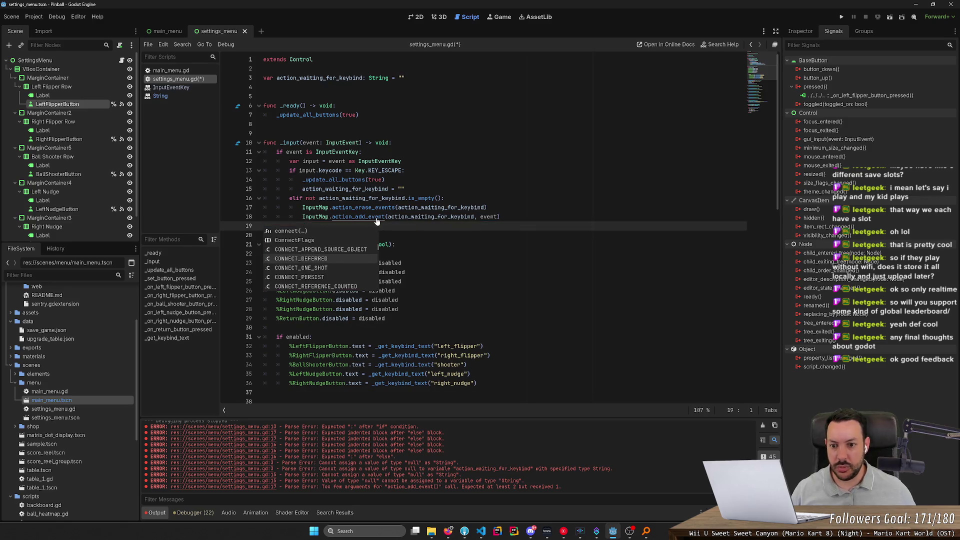
left_click(376, 217, "ctrl")
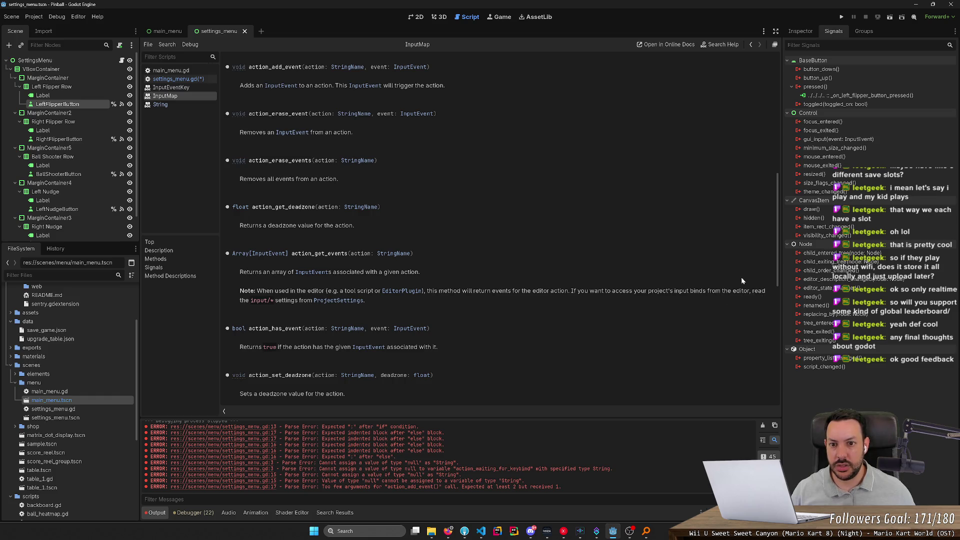
- Read the InputMap docs up to load_from_project_settings, then save settings_menu.gd
left_click_drag(778, 229, 765, 82)
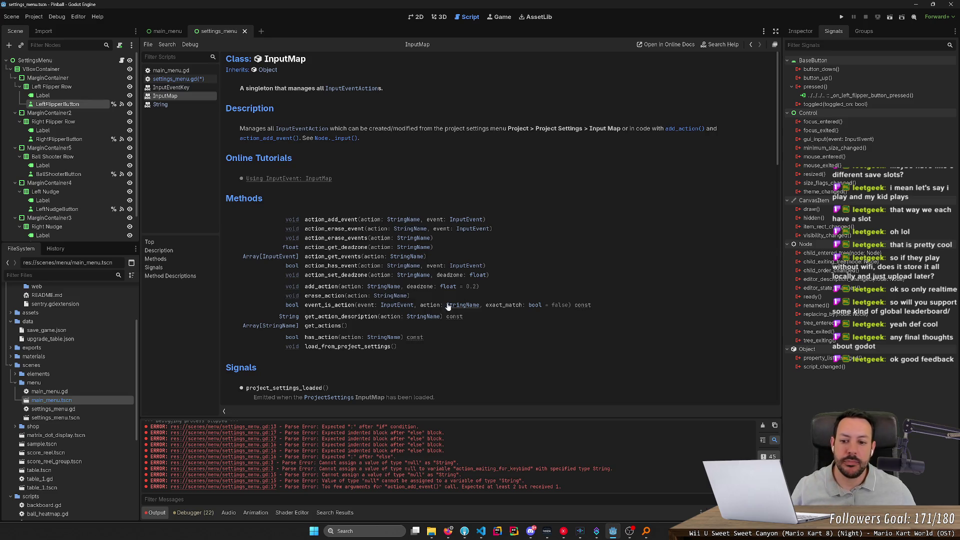
left_click(315, 346)
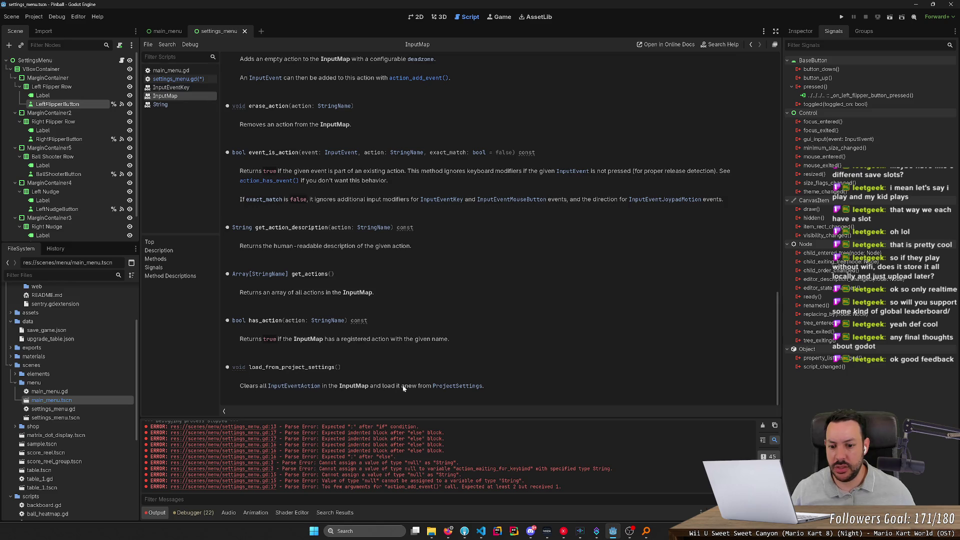
key("alt+Left")
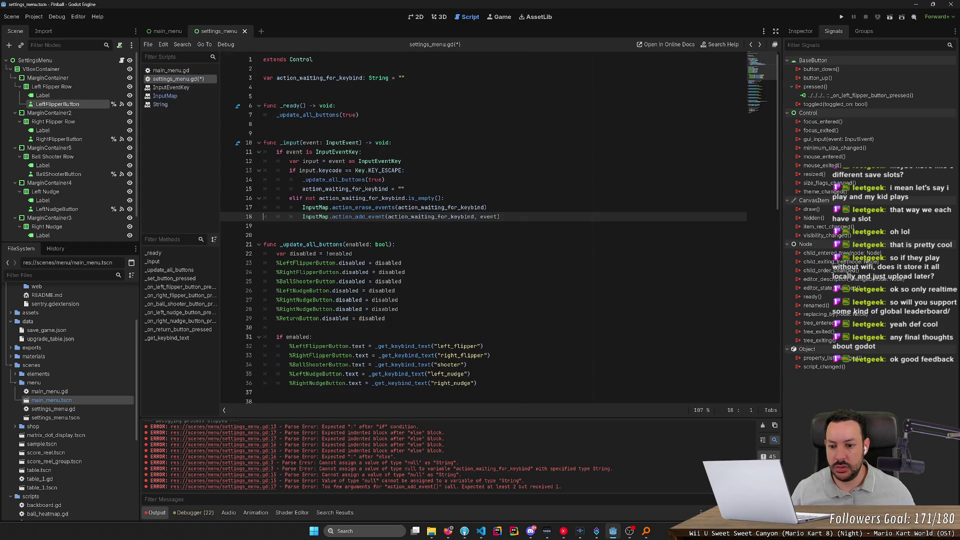
left_click(390, 235)
key("ctrl+s")
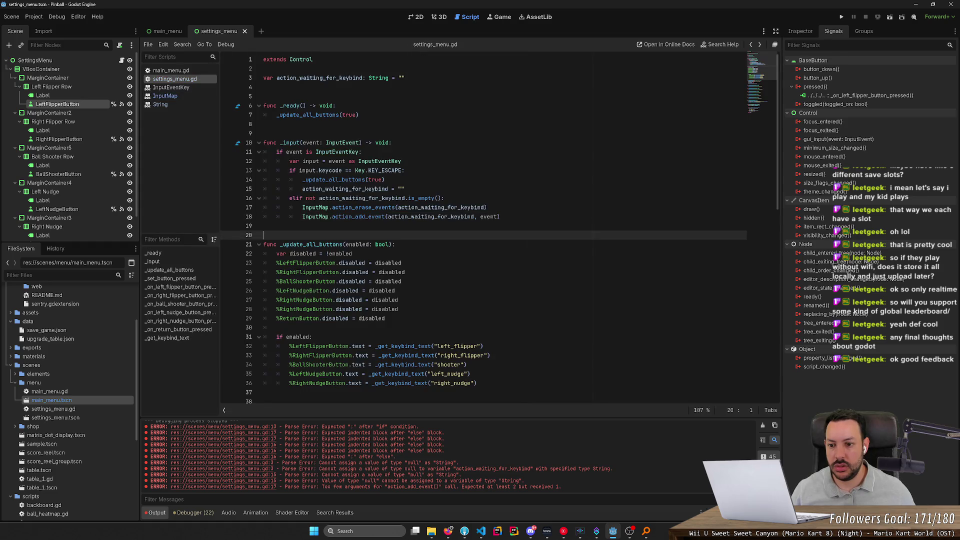
- Reopen the InputMap class reference, scroll through its methods, and launch the pinball game
left_click(264, 225)
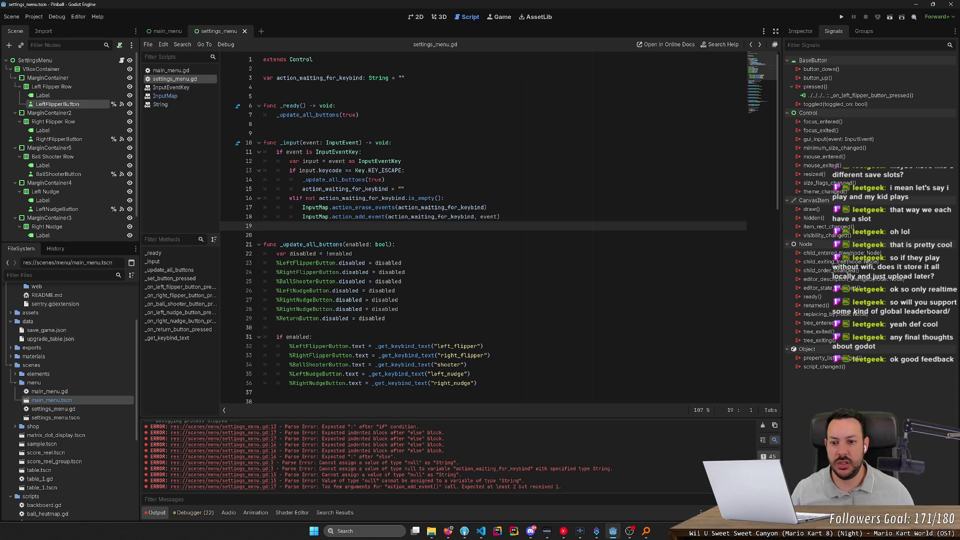
left_click(317, 217, "ctrl")
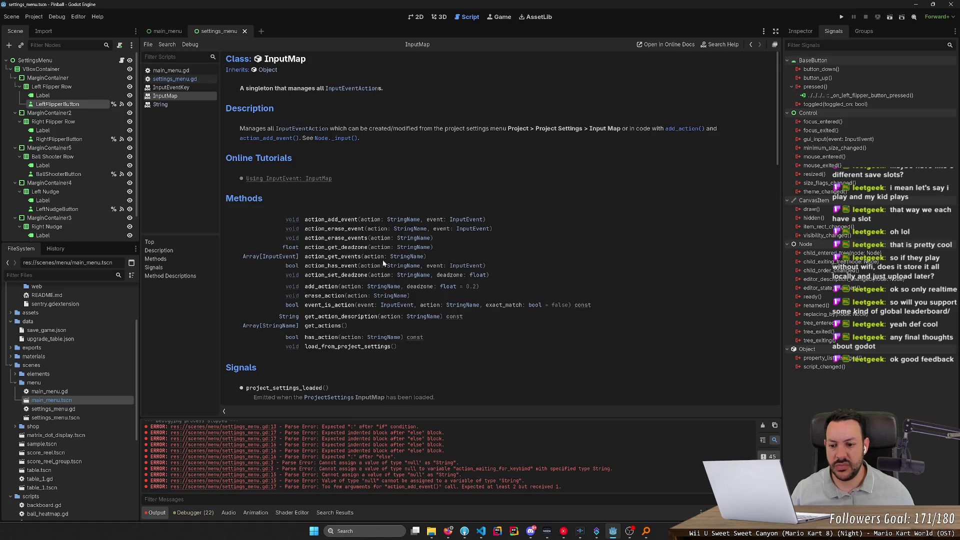
scroll(383, 262, "down", 3)
scroll(381, 293, "down", 5)
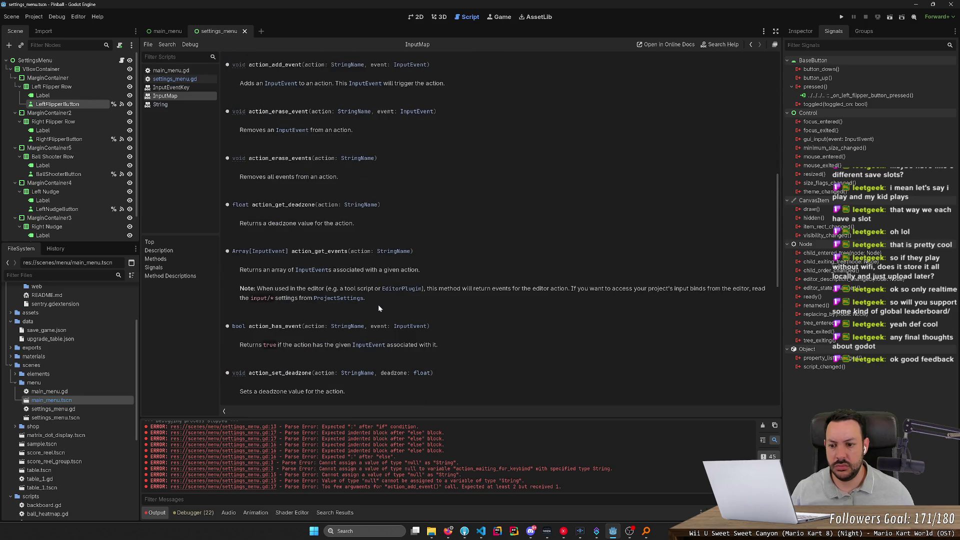
left_click(842, 18)
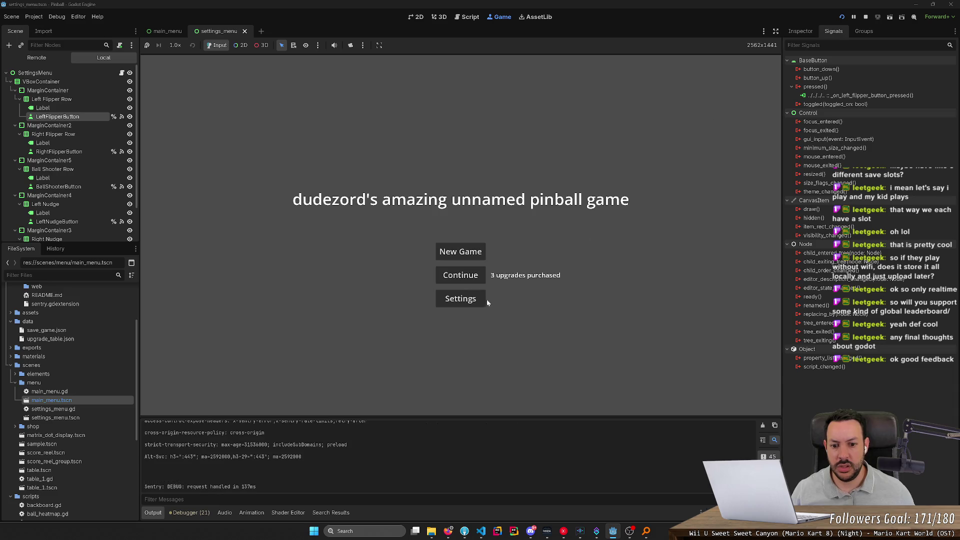
- In the running game's Settings screen, rebind Left Flipper to Left Shift
left_click(479, 298)
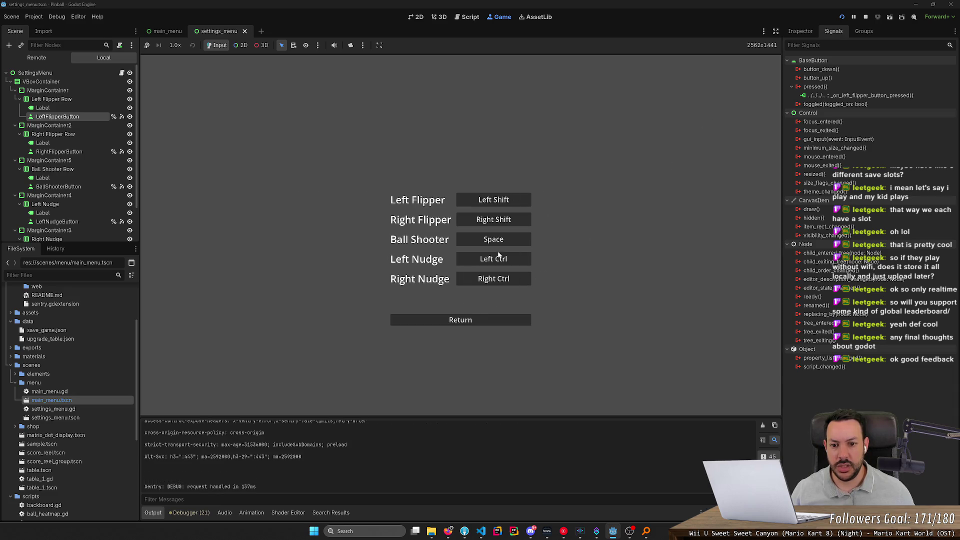
left_click(507, 204)
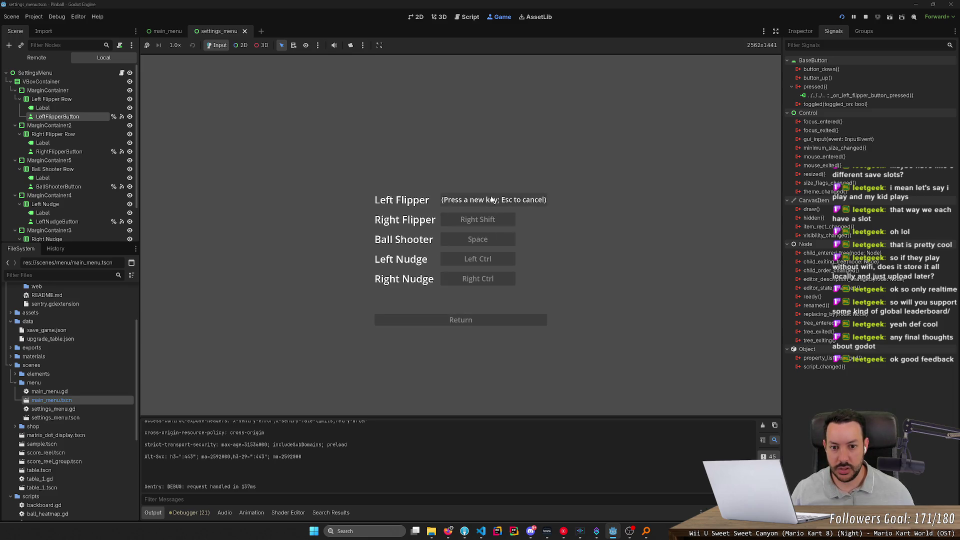
key("shift")
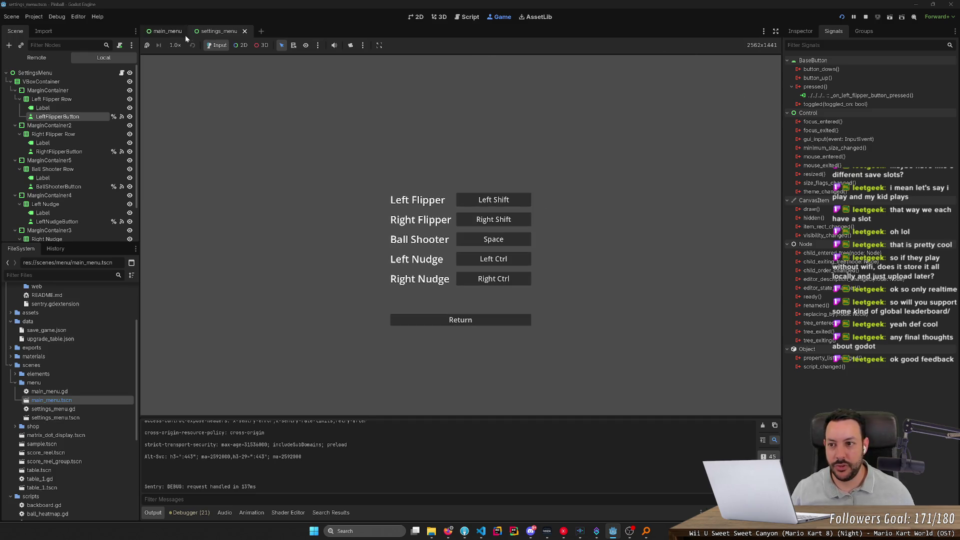
- Return to the Script workspace and close the InputEventKey, InputMap and String doc pages
left_click(467, 17)
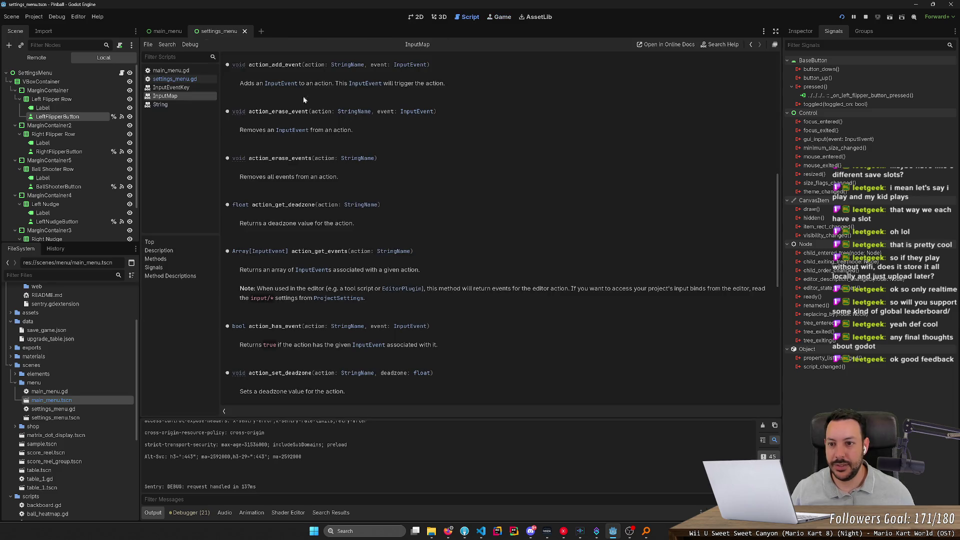
middle_click(179, 88)
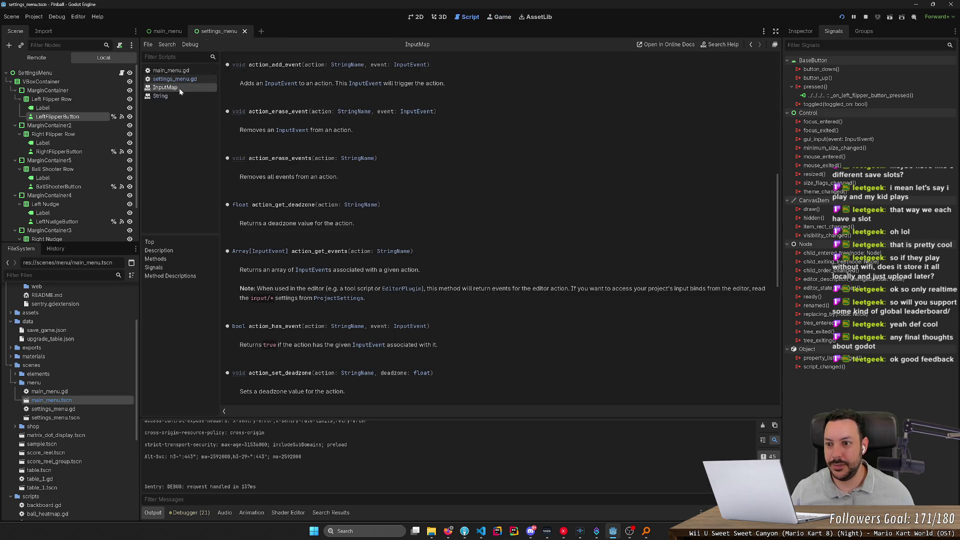
middle_click(179, 88)
middle_click(179, 88)
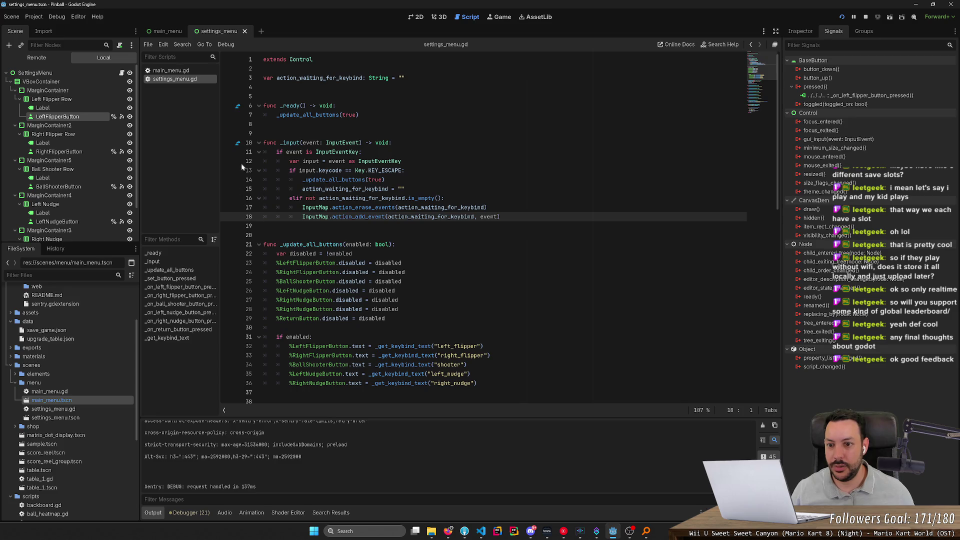
- Set breakpoints on lines 17 and 18, run the game, and rebind Left Flipper by pressing A
left_click(229, 216)
left_click(228, 208)
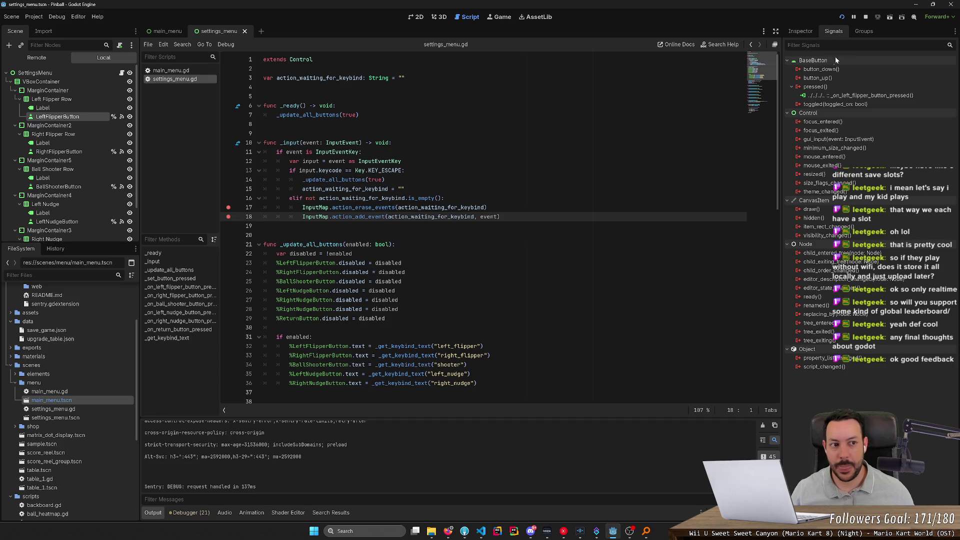
left_click(842, 18)
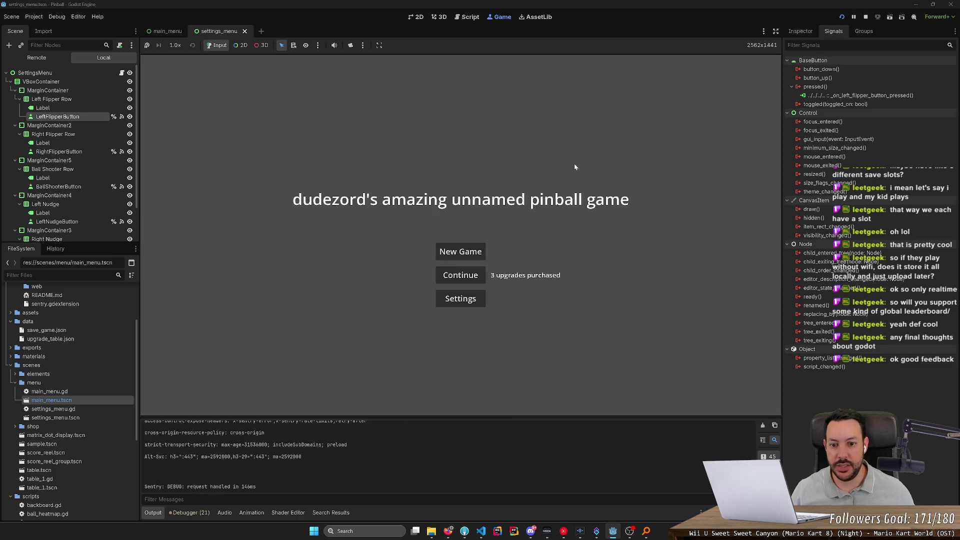
left_click(466, 298)
left_click(512, 199)
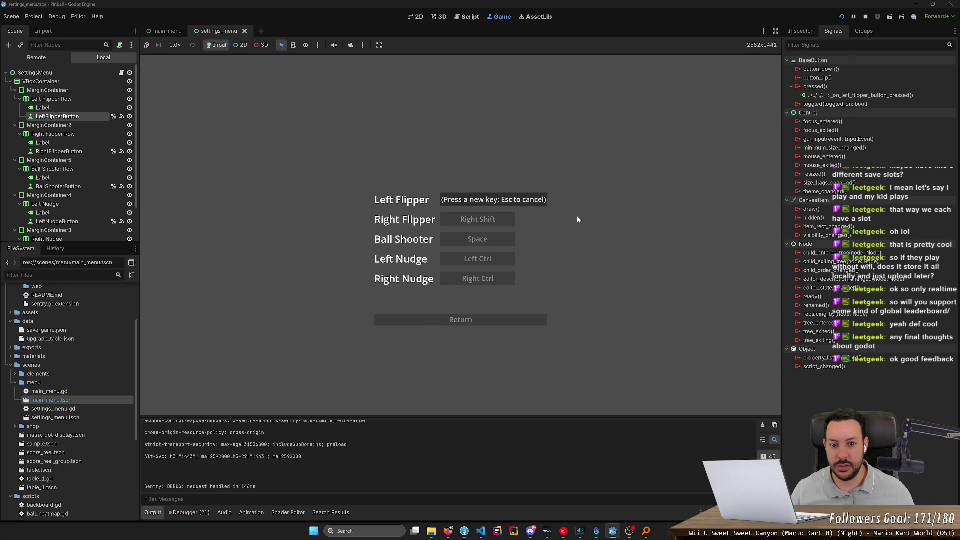
key("a")
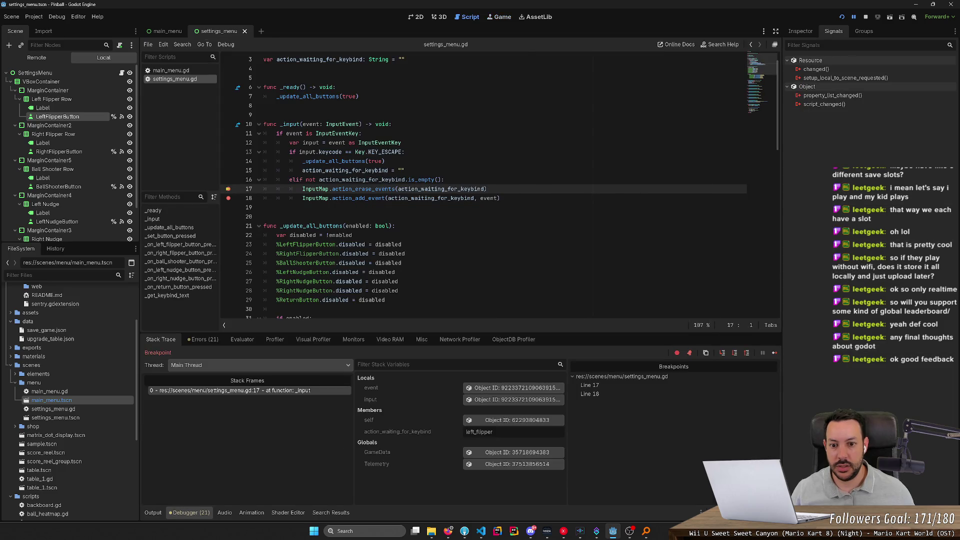
- Inspect the captured key event's properties in the Inspector, then remove both breakpoints
mouse_move(430, 198)
mouse_move(310, 198)
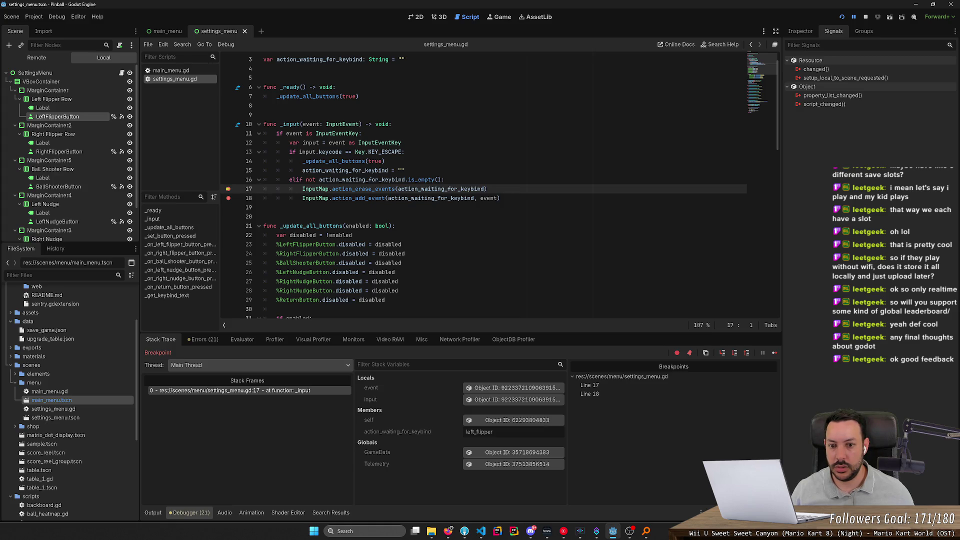
mouse_move(489, 199)
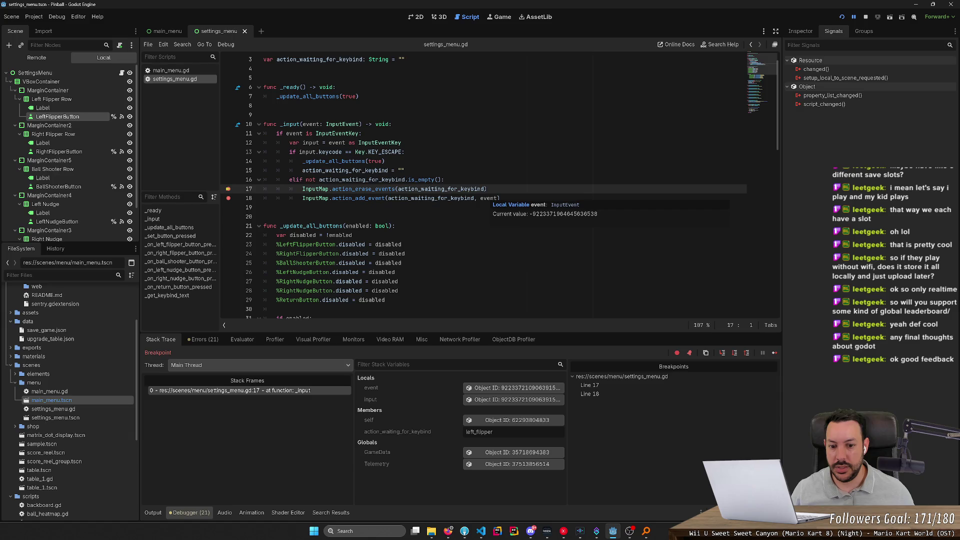
left_click(515, 387)
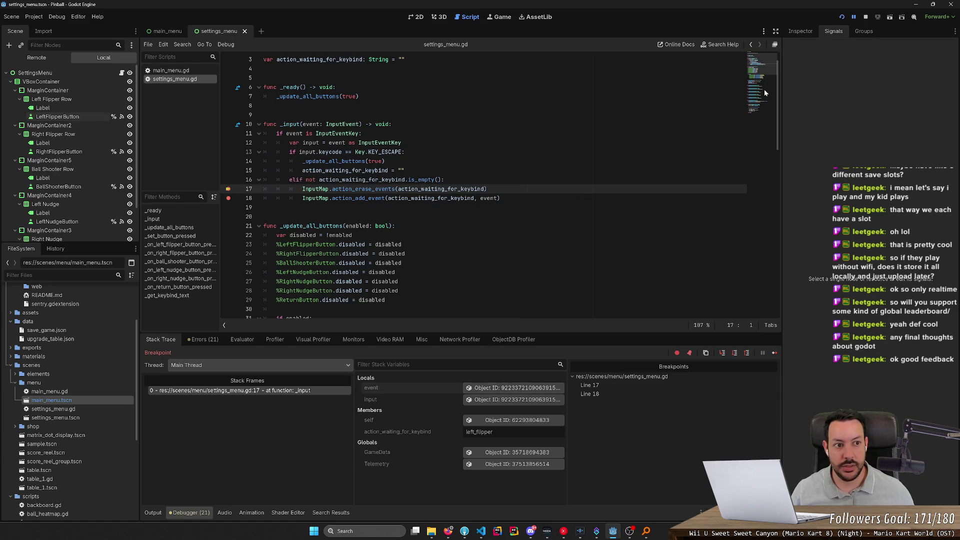
left_click(800, 31)
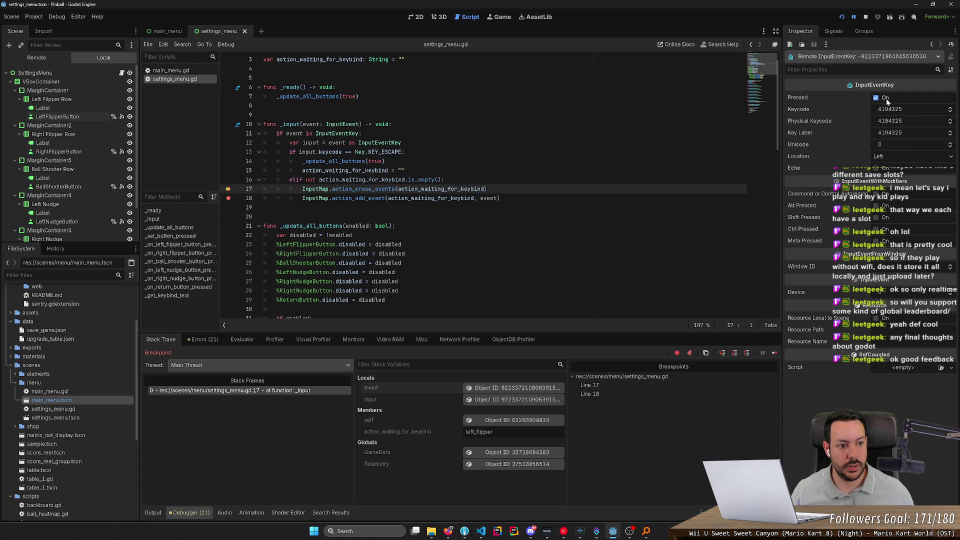
left_click(228, 189)
left_click(228, 198)
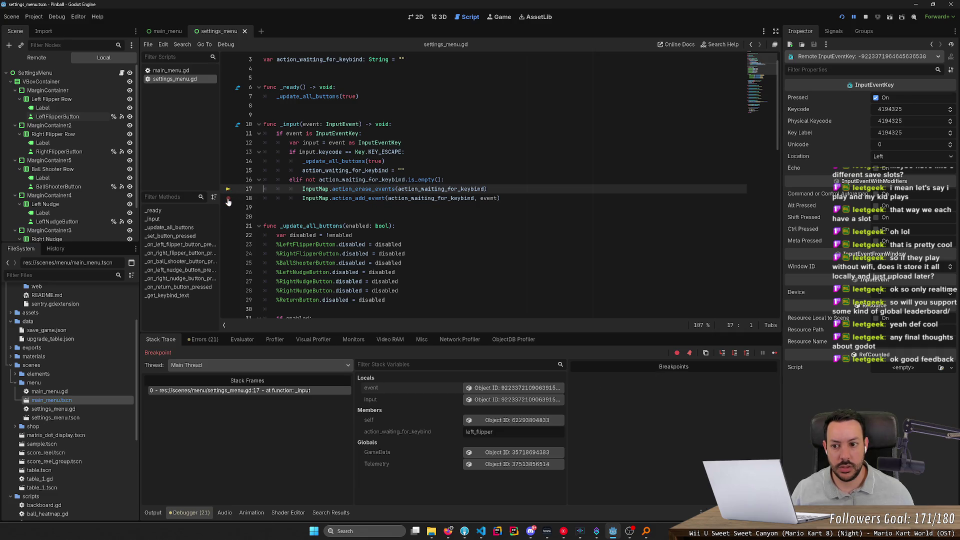
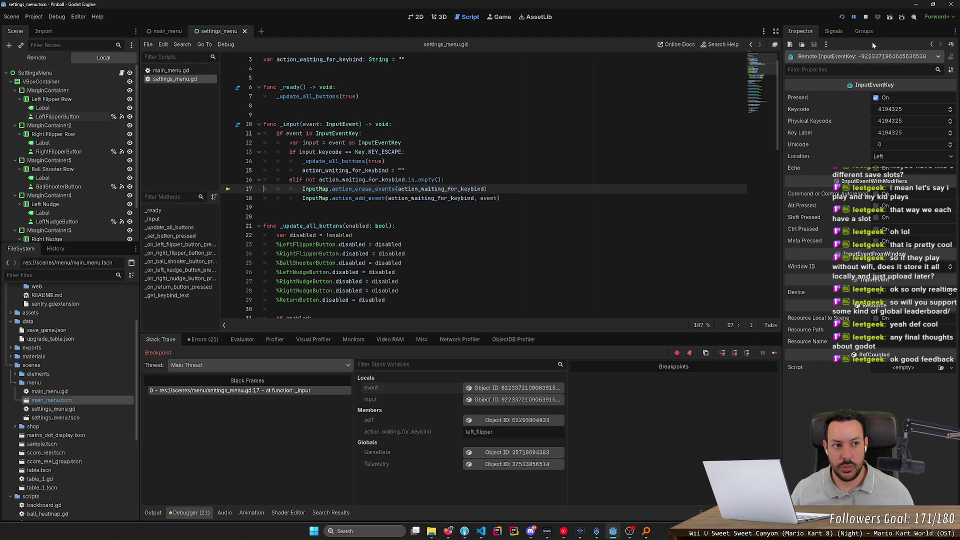
- Stop the debug run and add _update_all_buttons(true) after InputMap.action_add_event on line 19
left_click(868, 17)
left_click(500, 198)
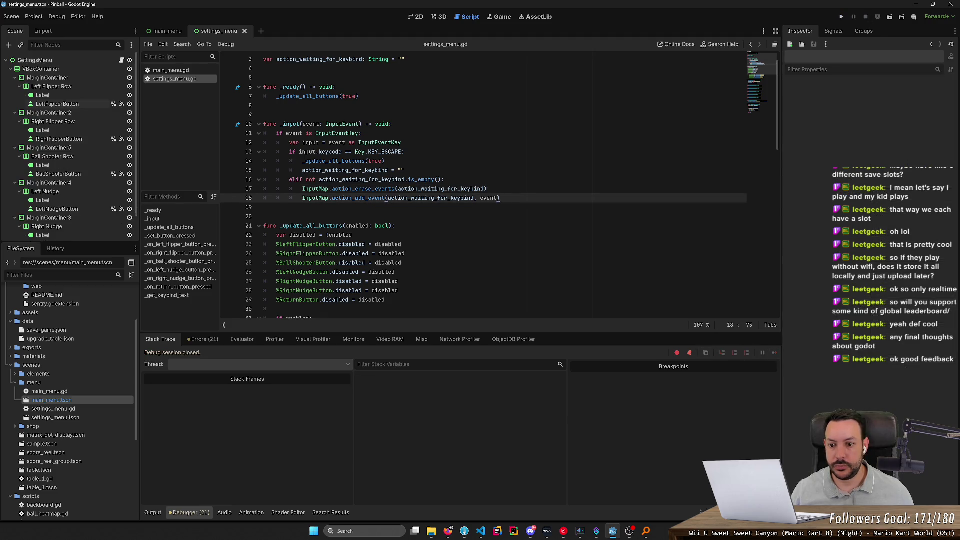
key("Return")
type("_")
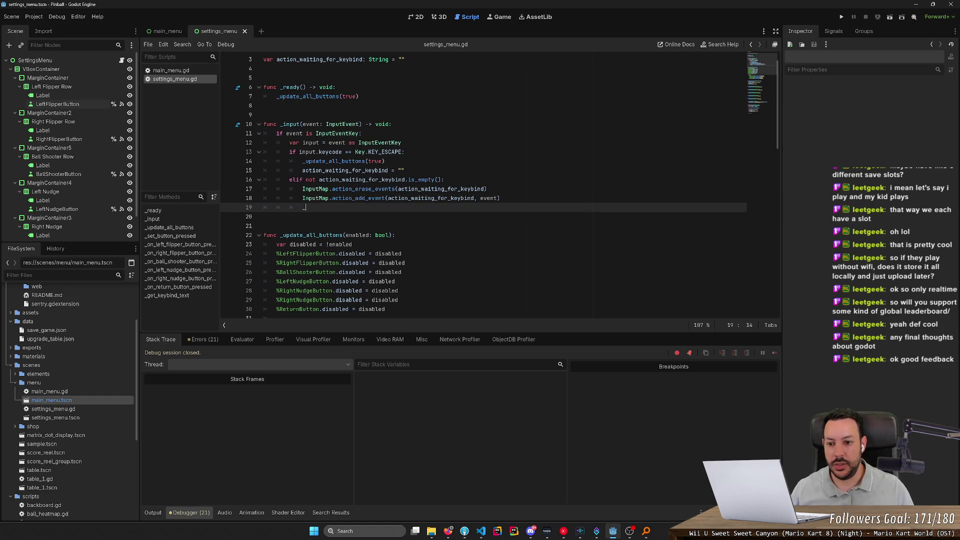
type("u")
key("Return")
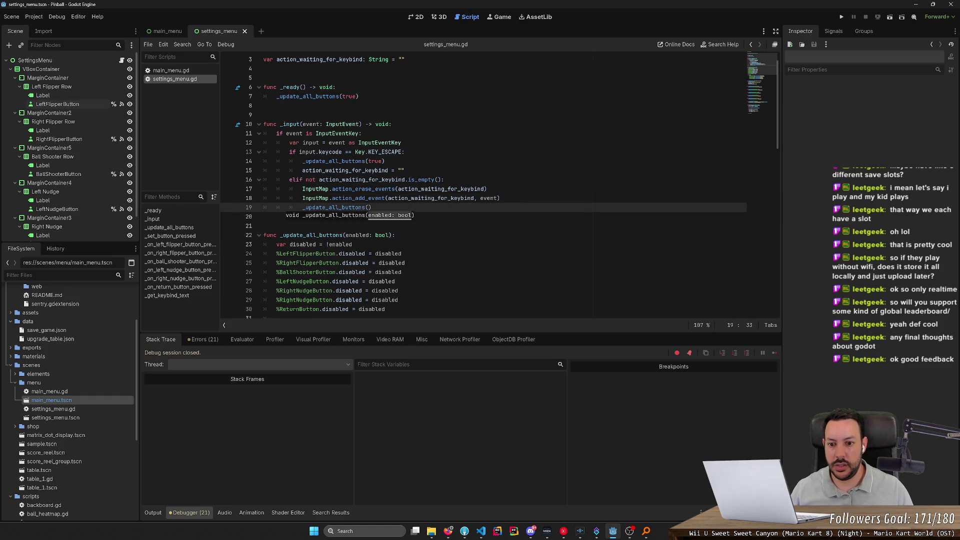
type("true")
- Save settings_menu.gd and launch the game to test the change
scroll(495, 185, "down", 5)
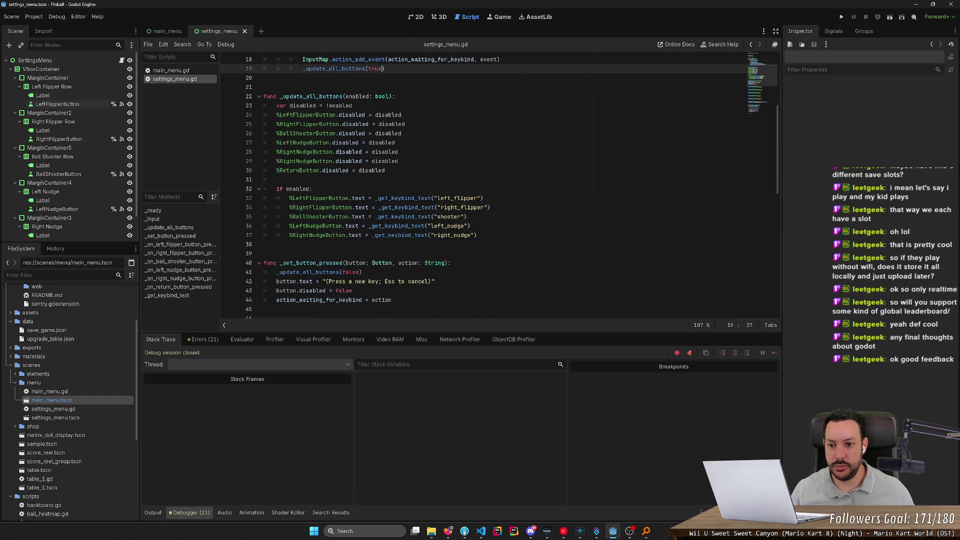
scroll(430, 203, "down", 3)
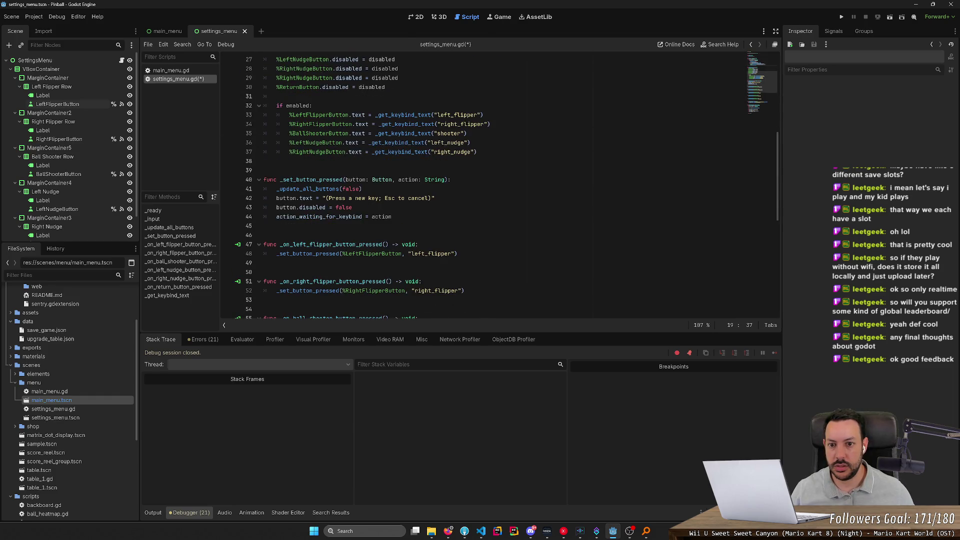
key("ctrl+s")
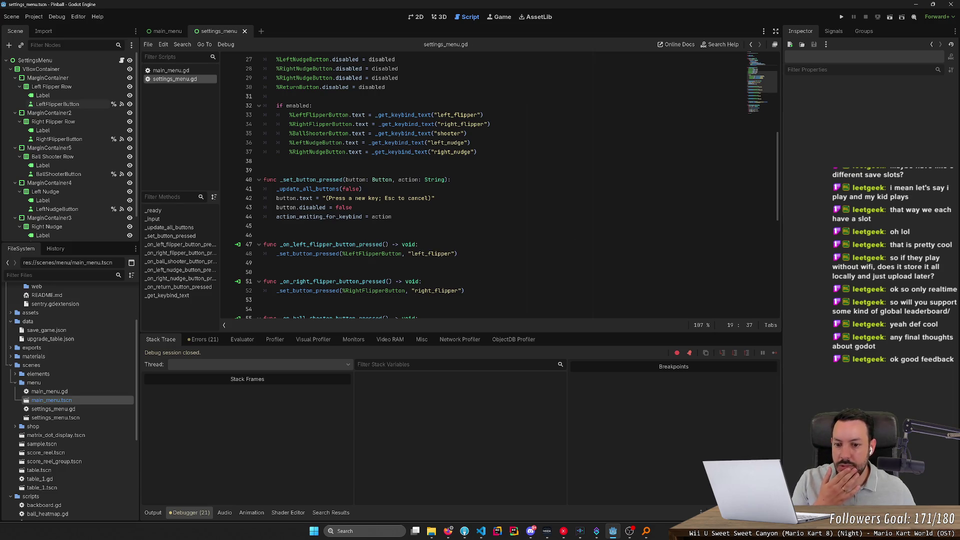
scroll(495, 185, "up", 2)
left_click(842, 16)
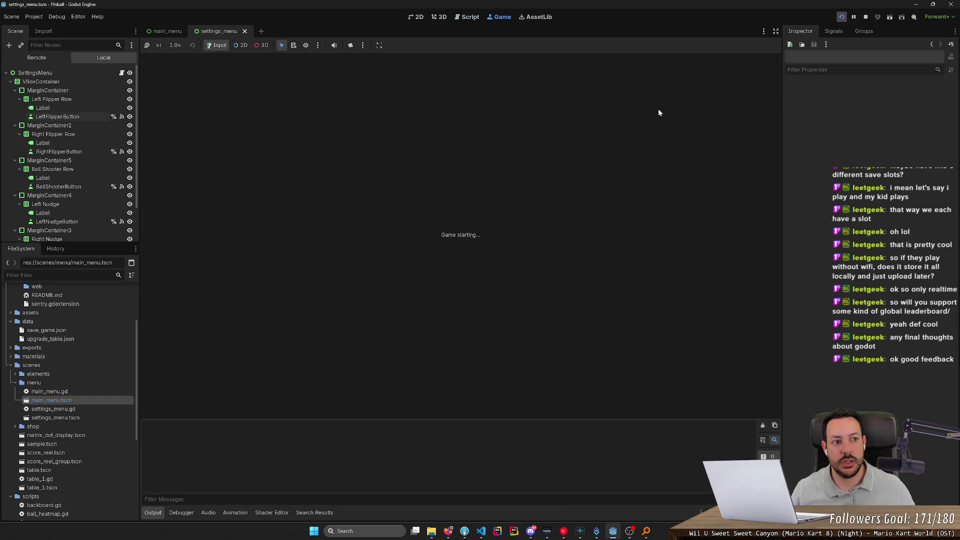
- In the game's Settings, rebind Left Flipper to Left Shift, then to Left Ctrl
left_click(459, 298)
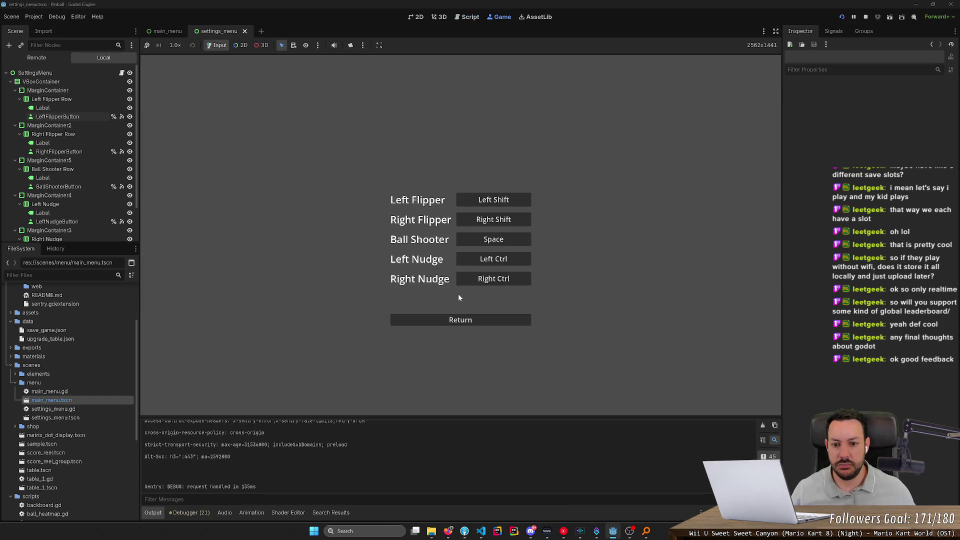
left_click(497, 200)
left_click(530, 203)
left_click(515, 203)
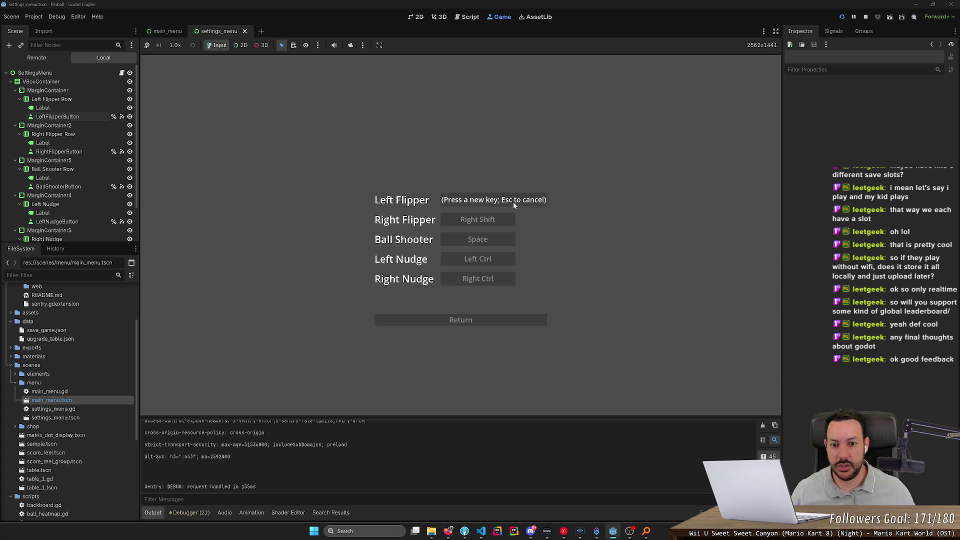
key("shift")
left_click(513, 202)
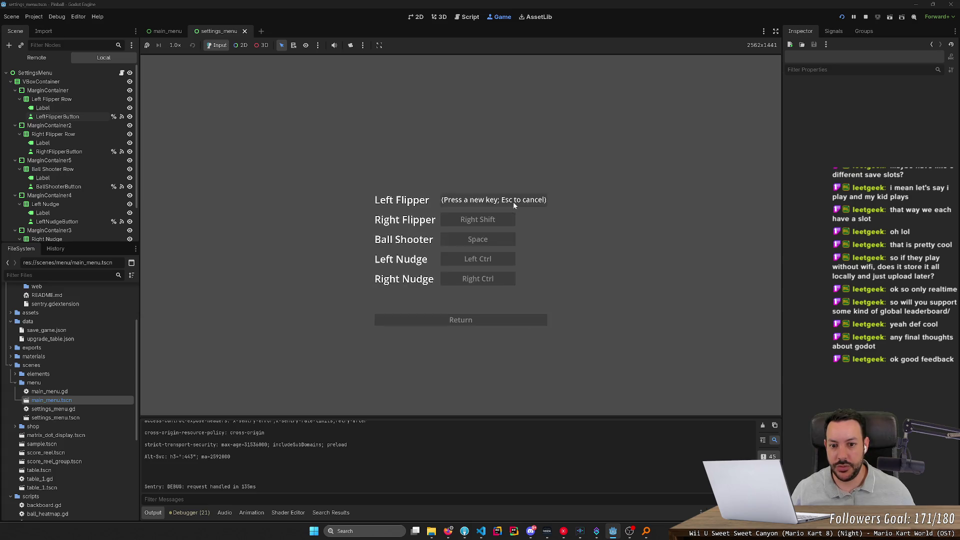
key("ctrl")
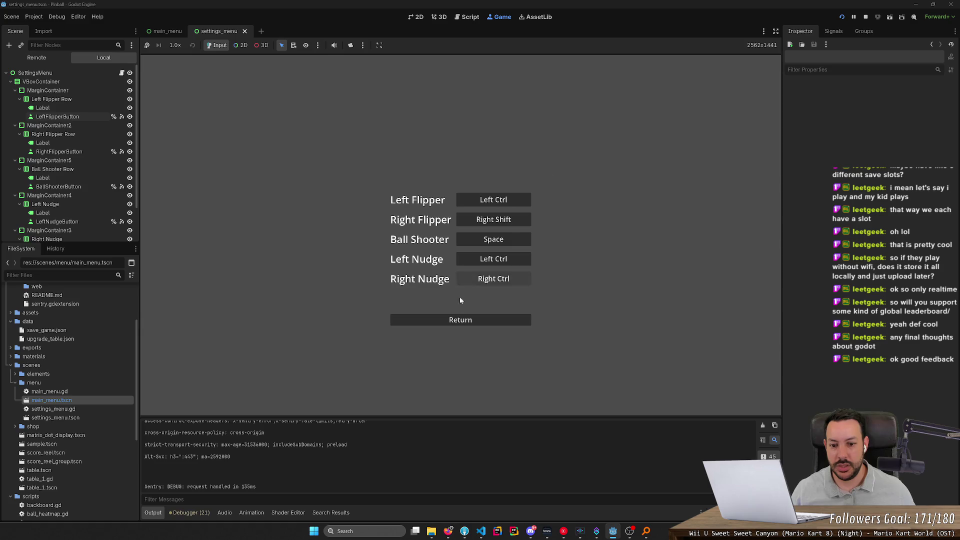
- Restart the game and rebind Left Flipper to Left Ctrl again
left_click(463, 320)
left_click(842, 17)
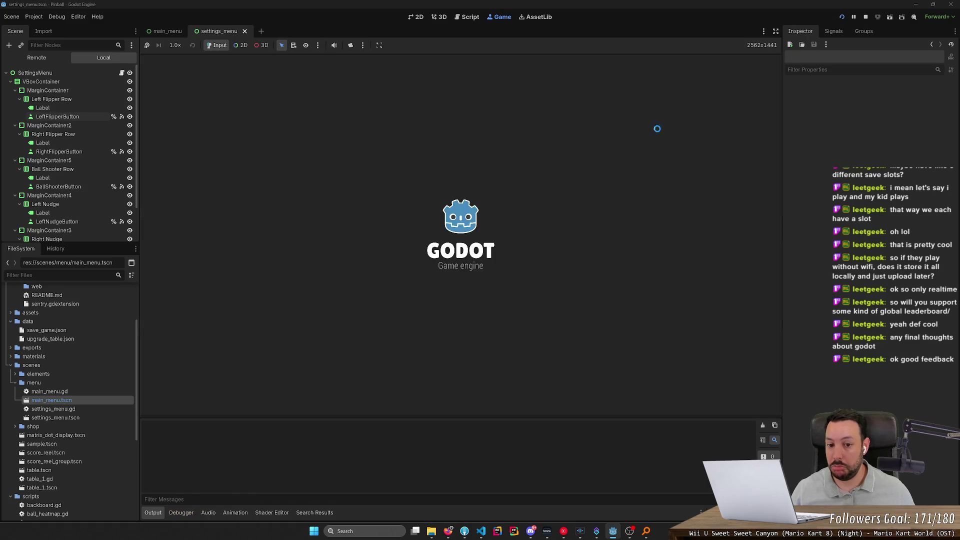
left_click(461, 298)
left_click(504, 196)
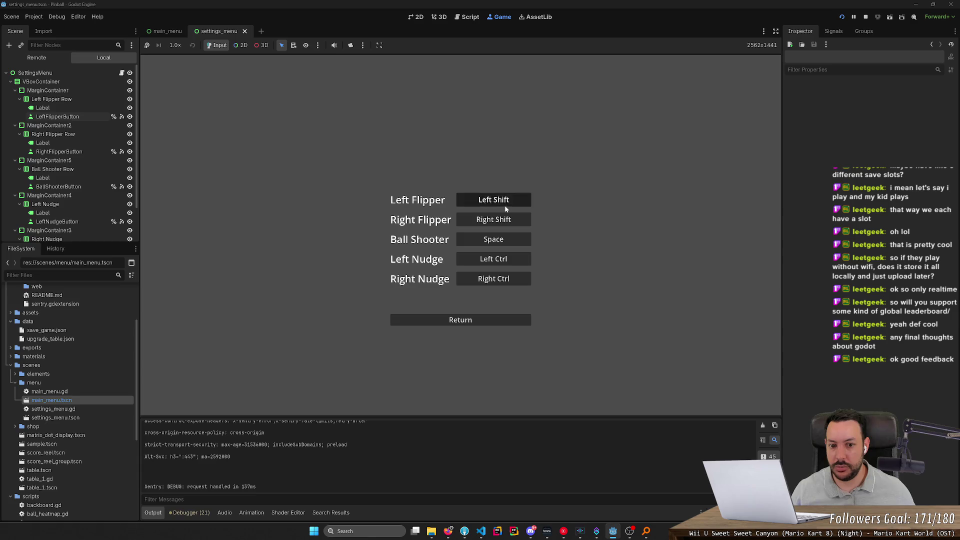
key("ctrl")
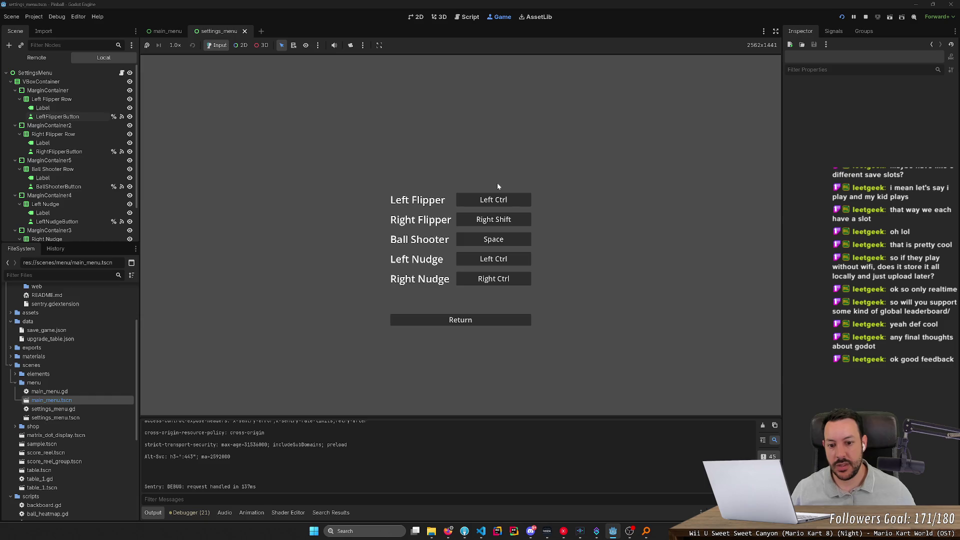
- Start a new pinball game and flick the left flipper to test the binding
left_click(460, 322)
left_click(457, 254)
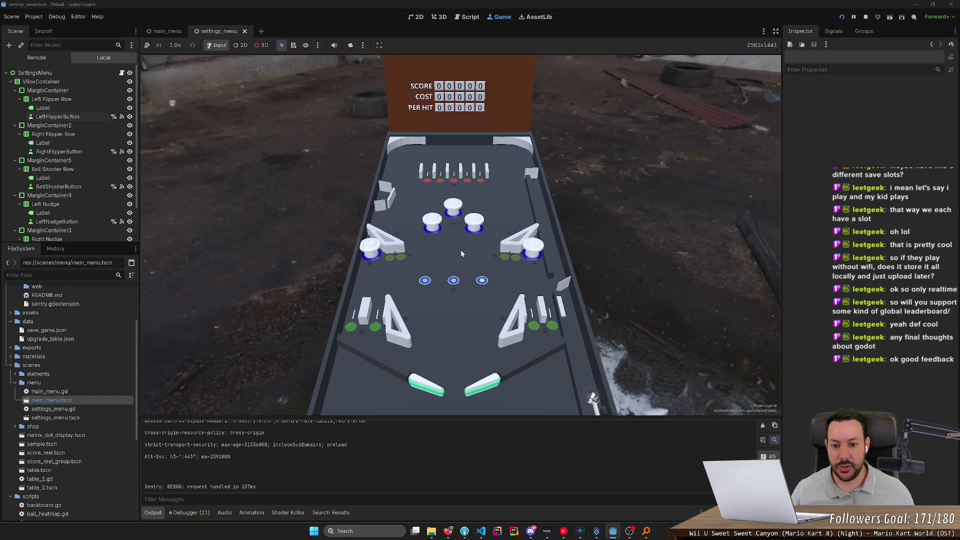
key("Left")
key("Left")
key("Left")
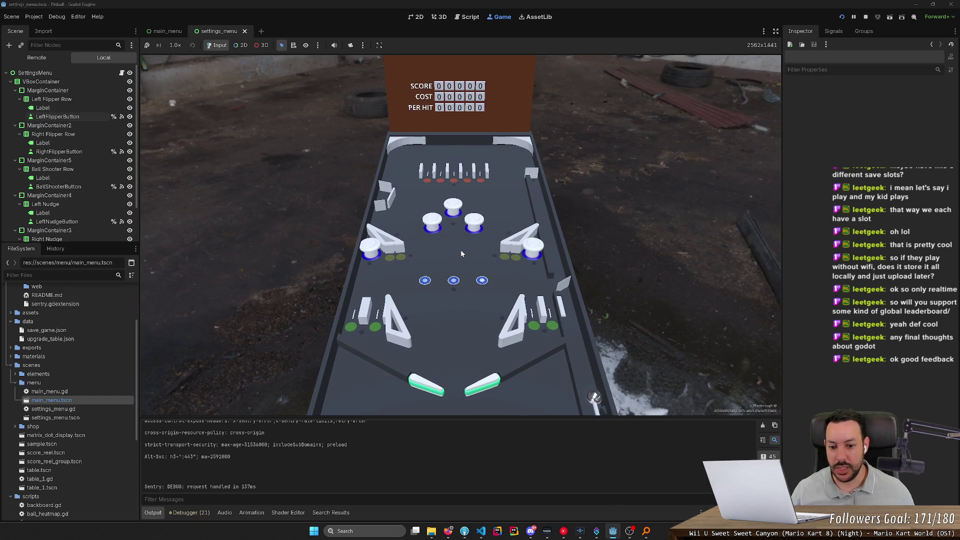
key("Left")
key("Left")
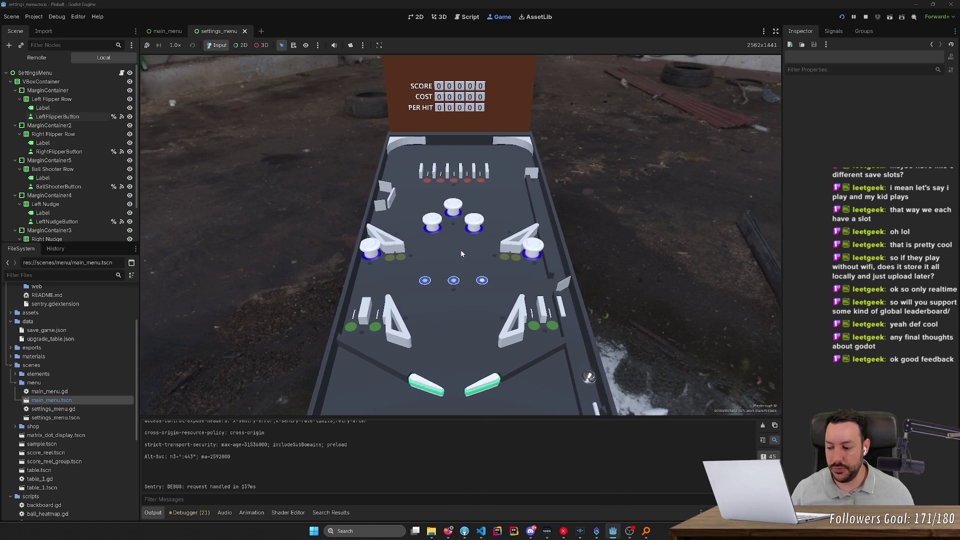
key("Left")
key("Left")
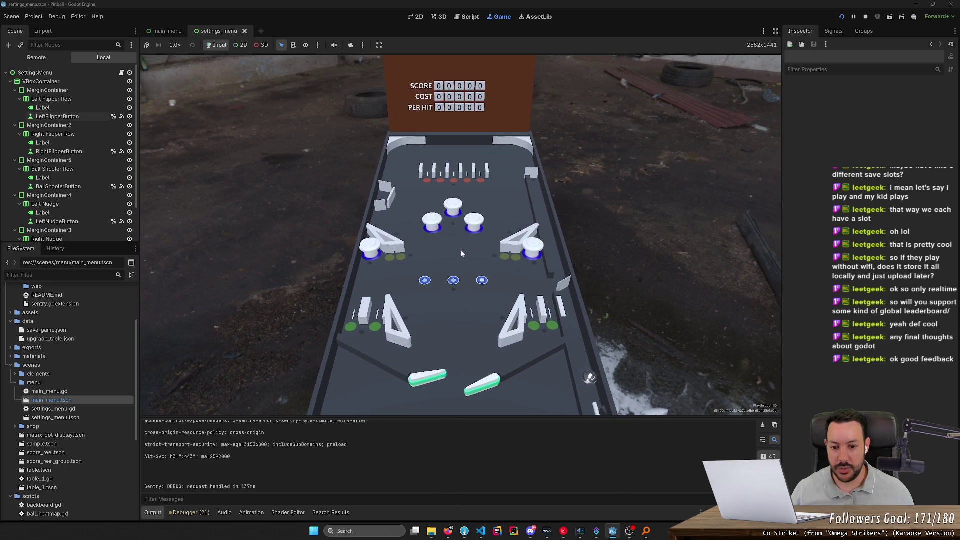
- Relaunch the game, check whether the Left Flipper binding persisted, then stop the project
left_click(867, 17)
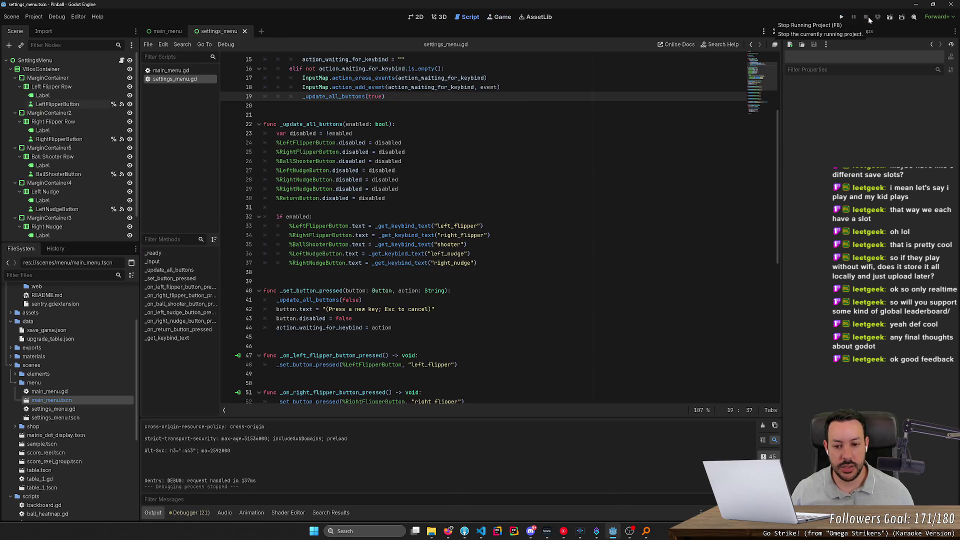
left_click(841, 16)
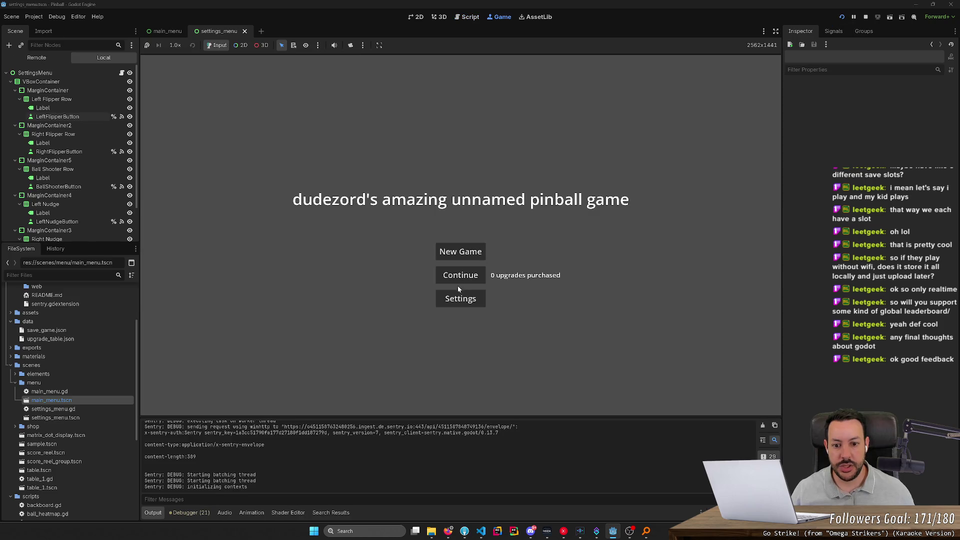
left_click(458, 300)
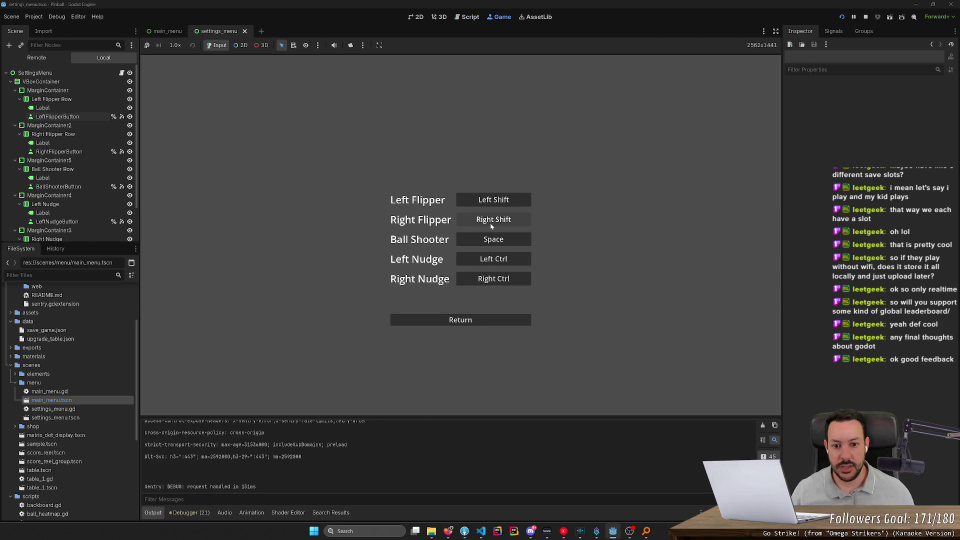
left_click(483, 327)
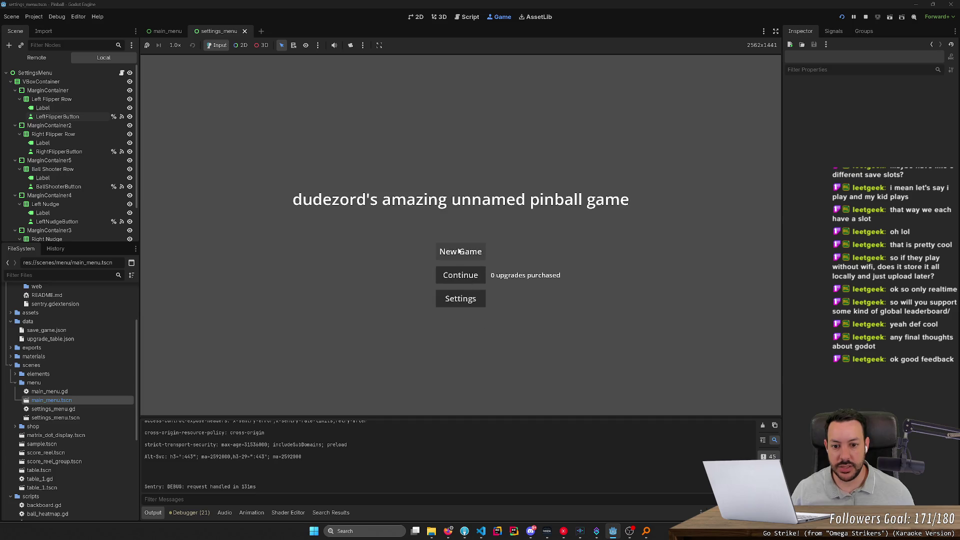
left_click(464, 275)
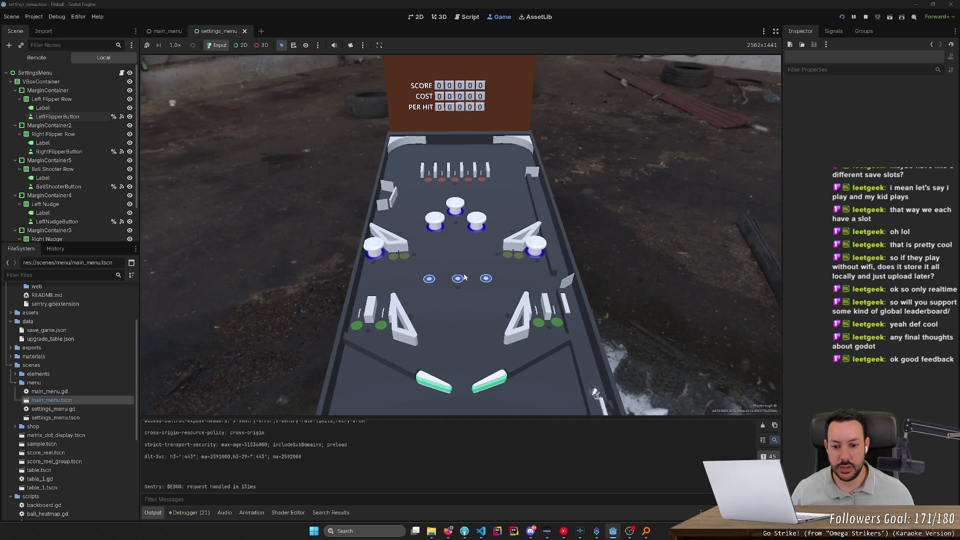
left_click(865, 17)
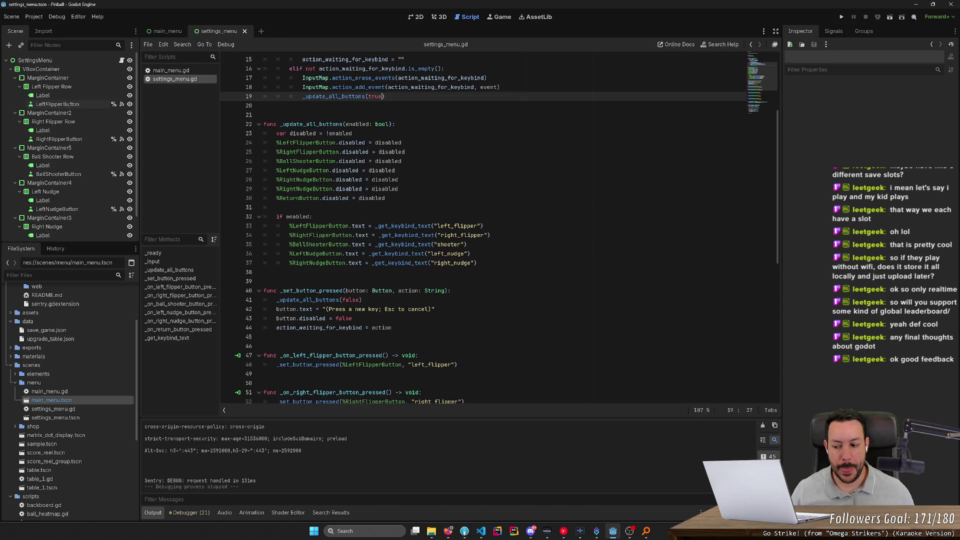
scroll(500, 229, "up", 5)
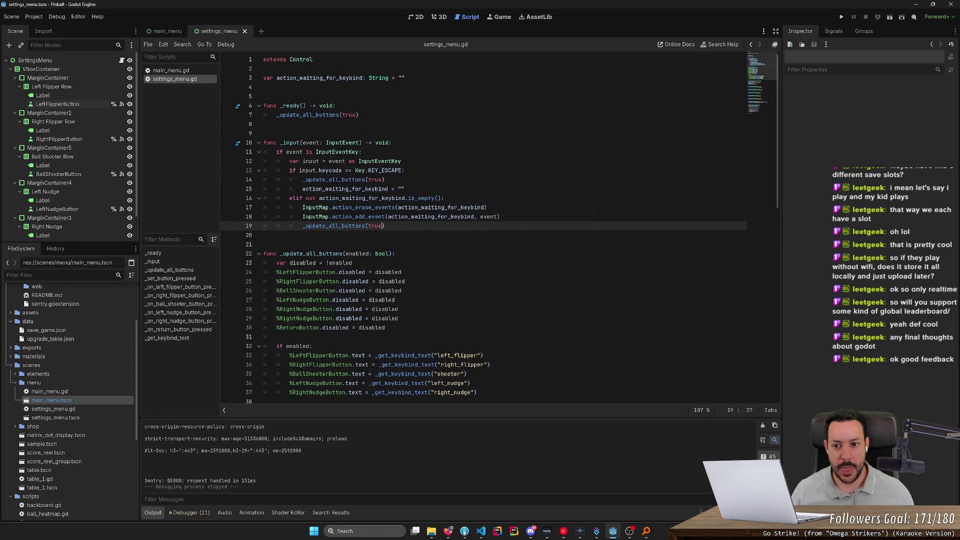
key("alt+Tab")
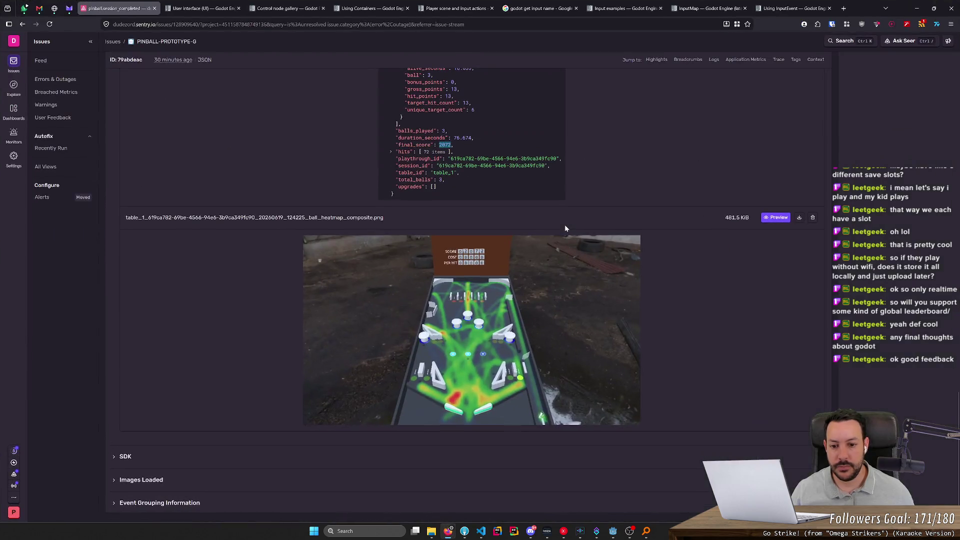
- Open the Using InputEvent docs page and expand the Input handling sidebar sections
left_click(793, 8)
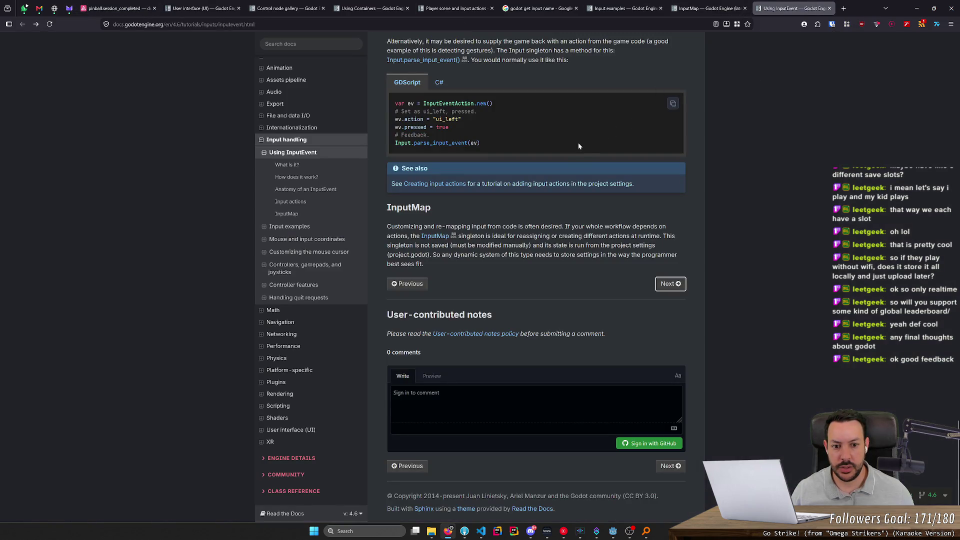
middle_click(539, 207)
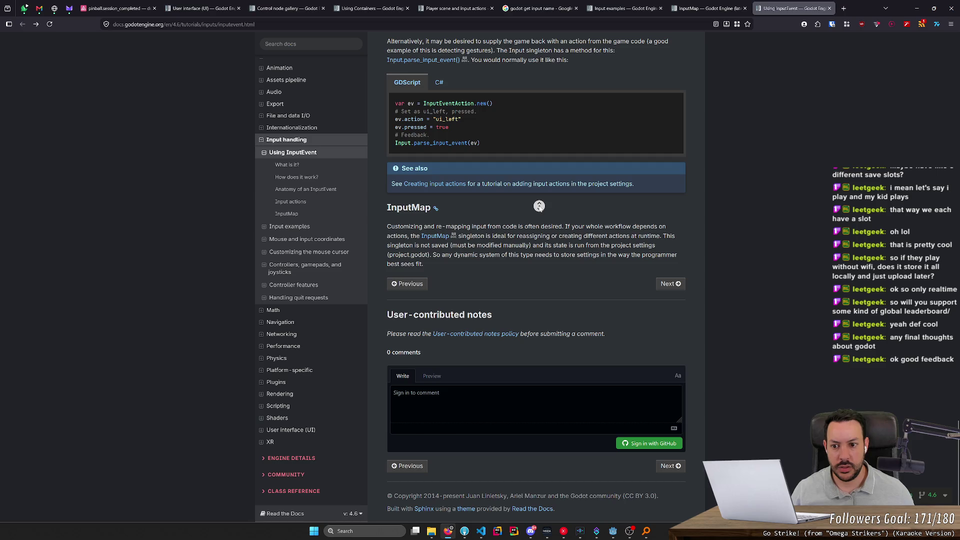
left_click(539, 207)
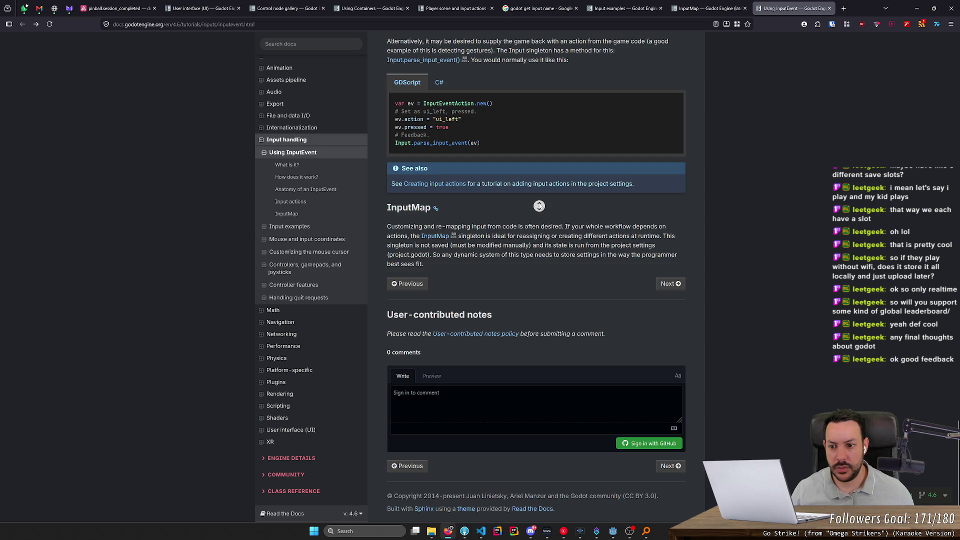
left_click(267, 228)
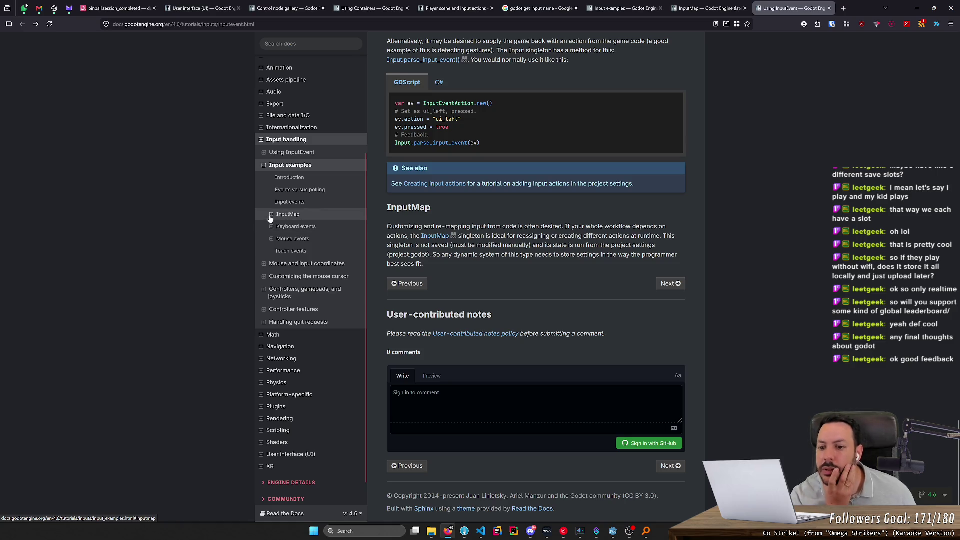
left_click(264, 322)
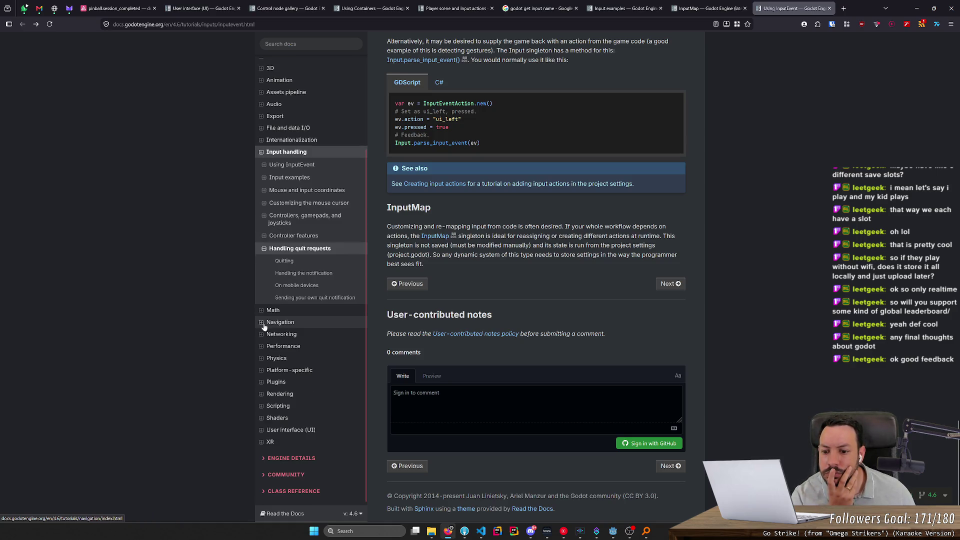
left_click(264, 236)
scroll(232, 254, "up", 2)
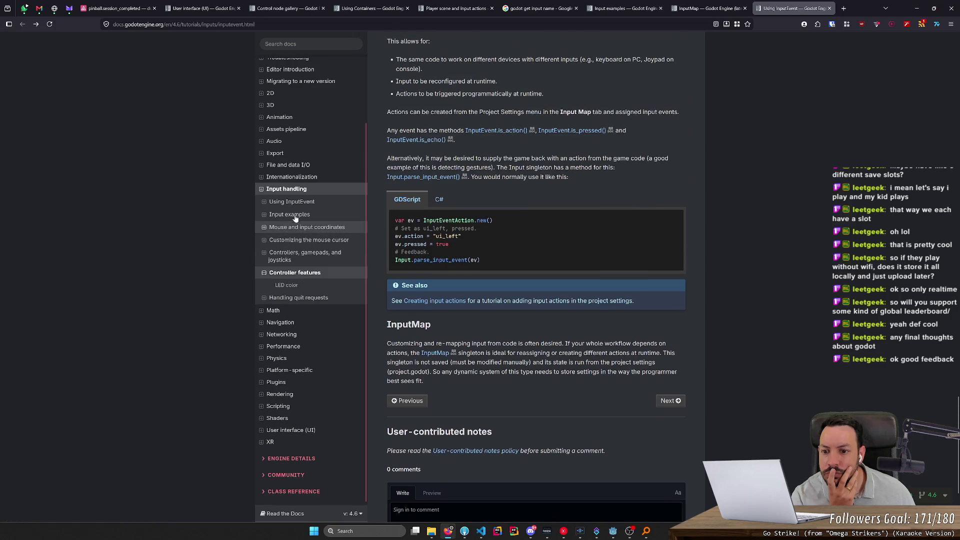
left_click(265, 207)
- Skim How does it work? and Input actions, then read the InputMap section
left_click(299, 228)
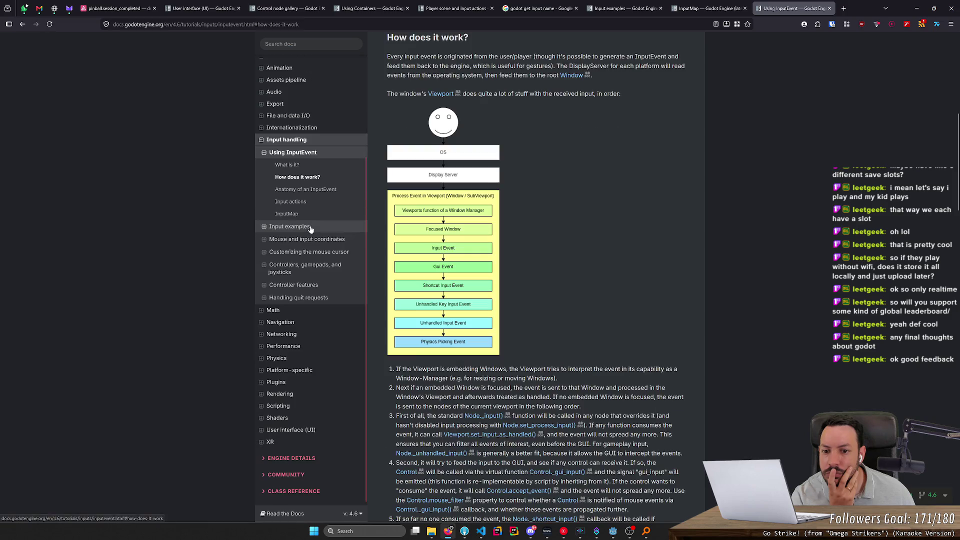
scroll(299, 228, "down", 3)
scroll(536, 275, "down", 4)
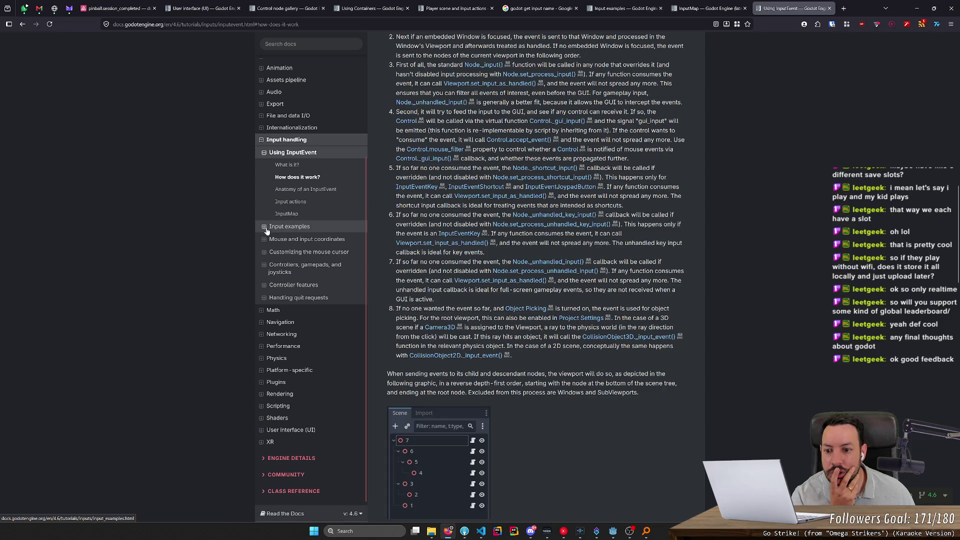
left_click(298, 204)
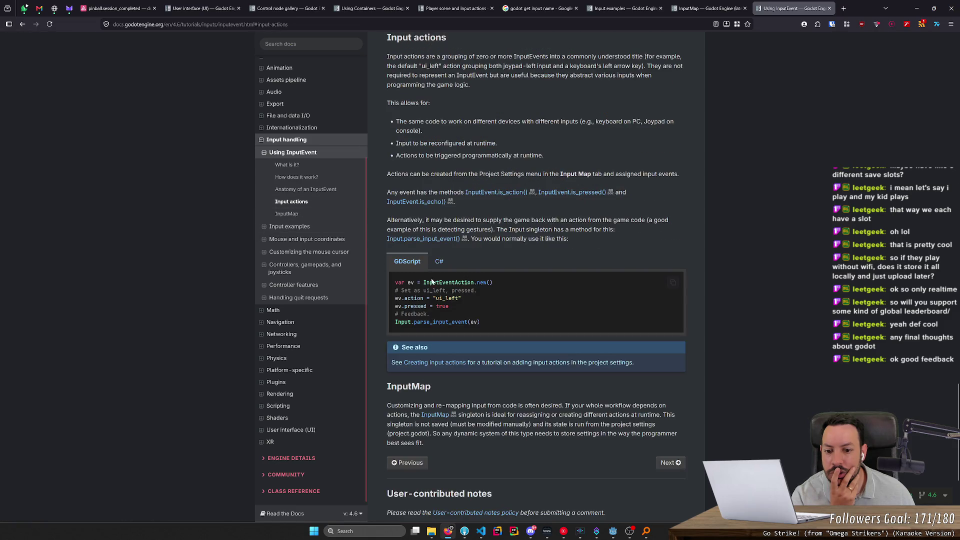
scroll(302, 215, "down", 3)
left_click(302, 218)
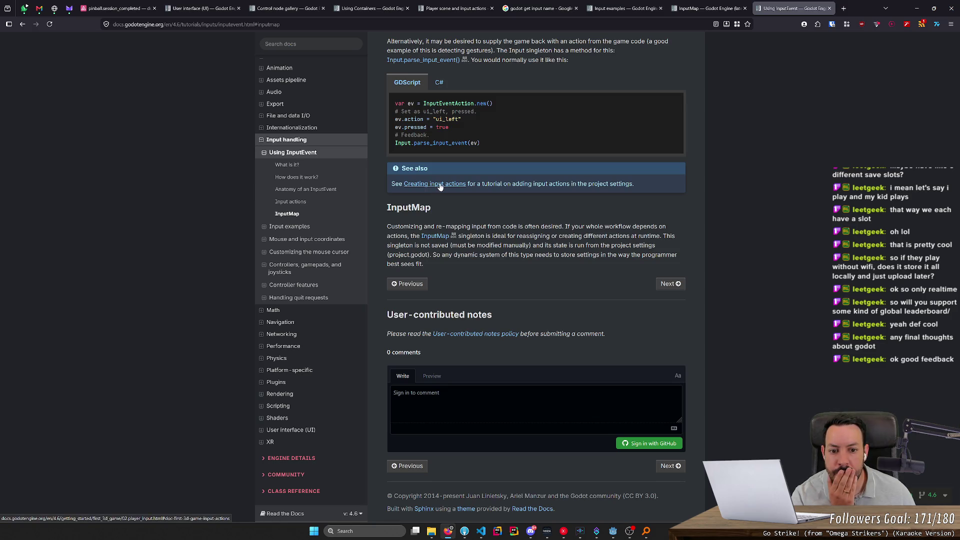
left_click_drag(462, 236, 569, 236)
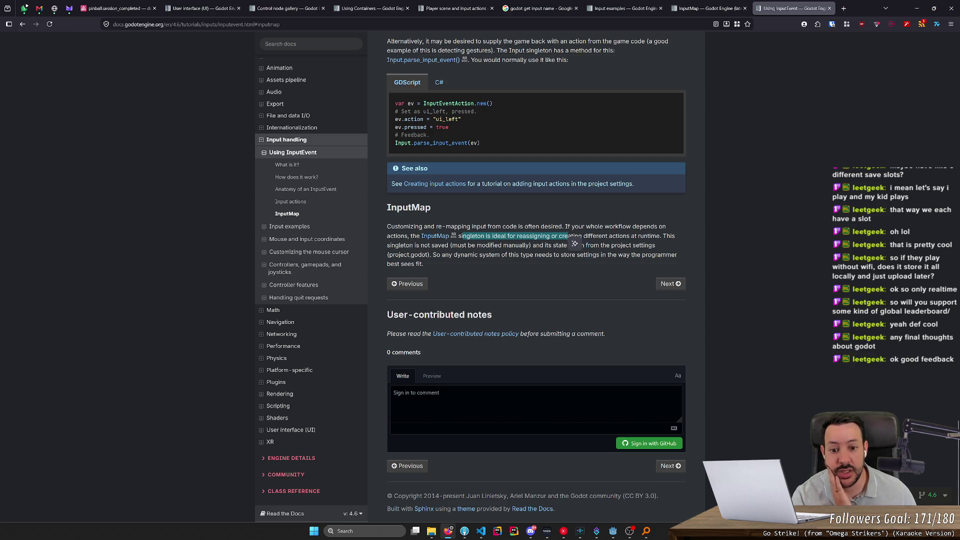
left_click(510, 243)
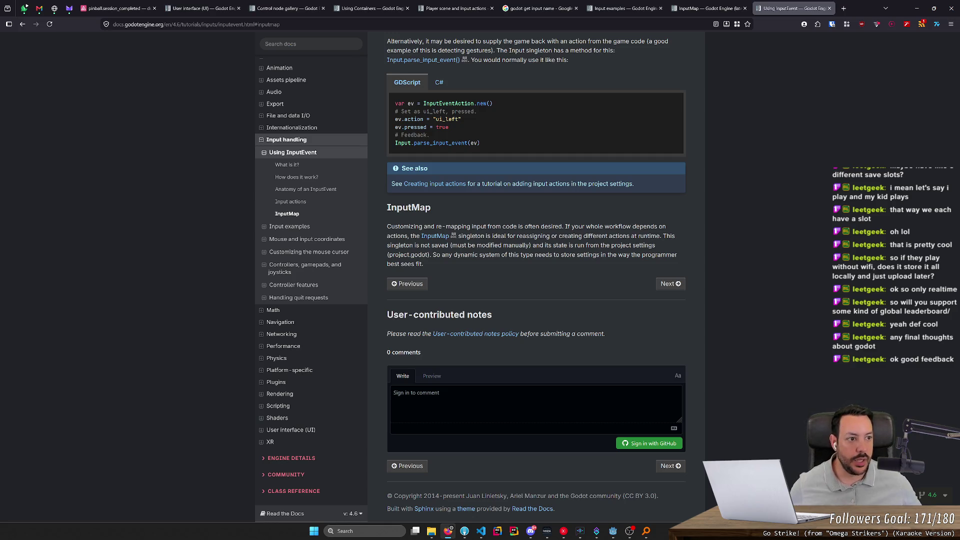
key("alt+Tab")
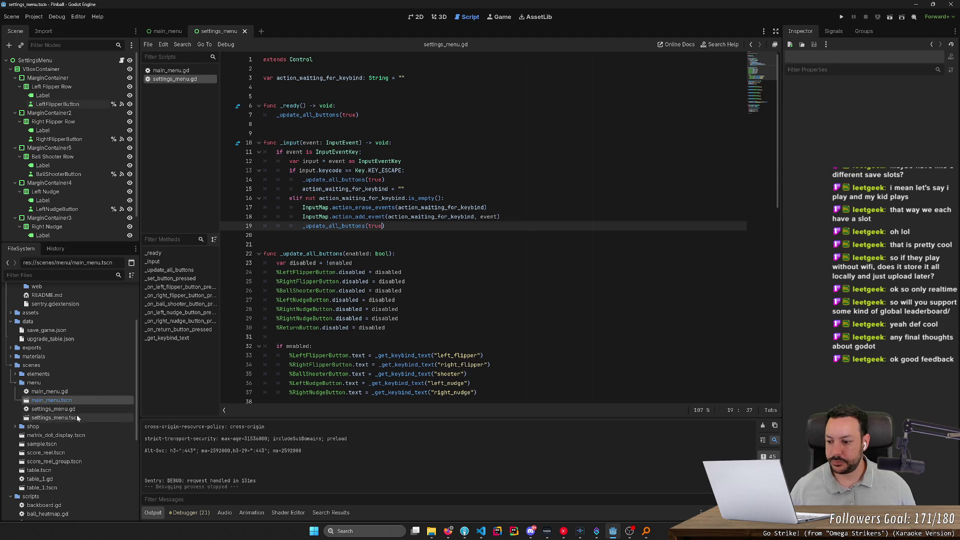
- In constants.gd, duplicate the USER_SAVE_GAME_PATH line and change save_game to controls in the path
scroll(77, 418, "down", 5)
double_click(63, 407)
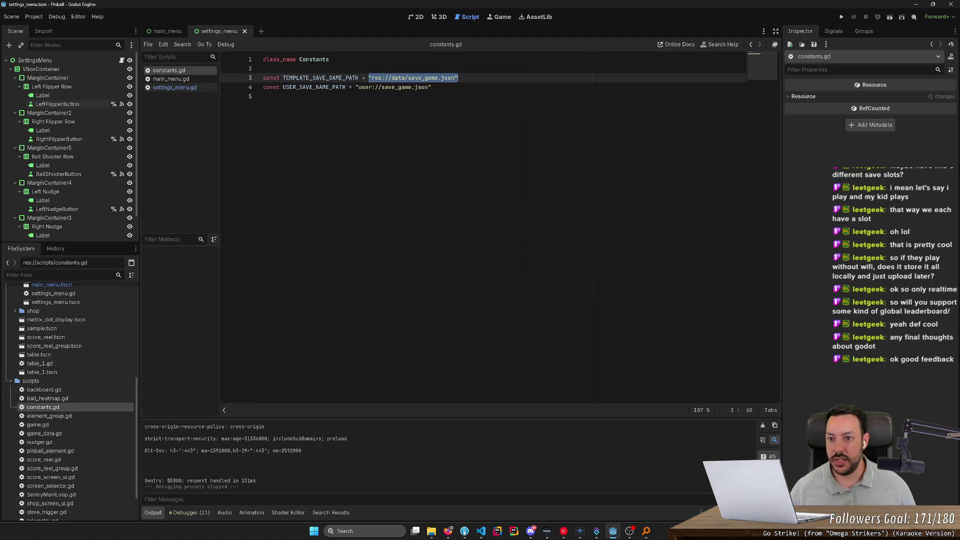
key("Right")
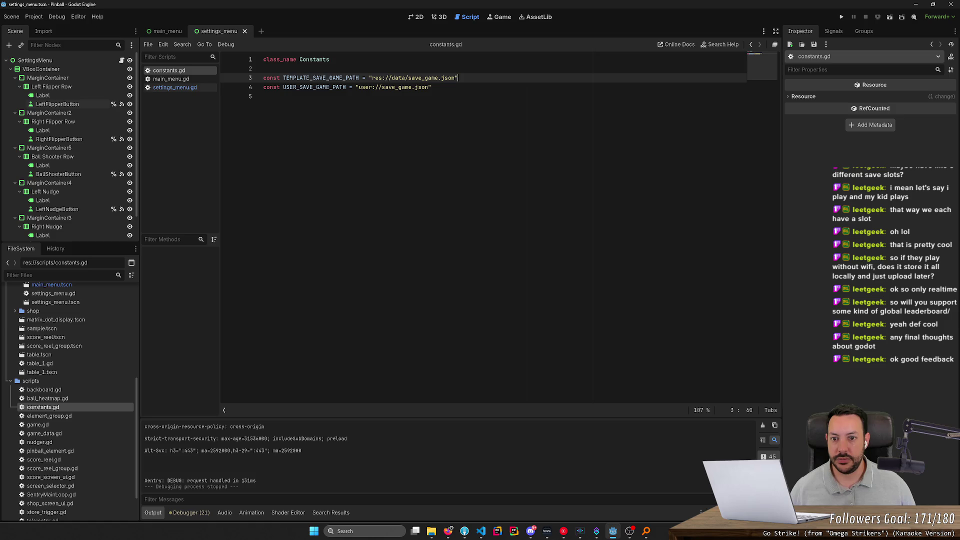
left_click(431, 87)
key("ctrl+shift+d")
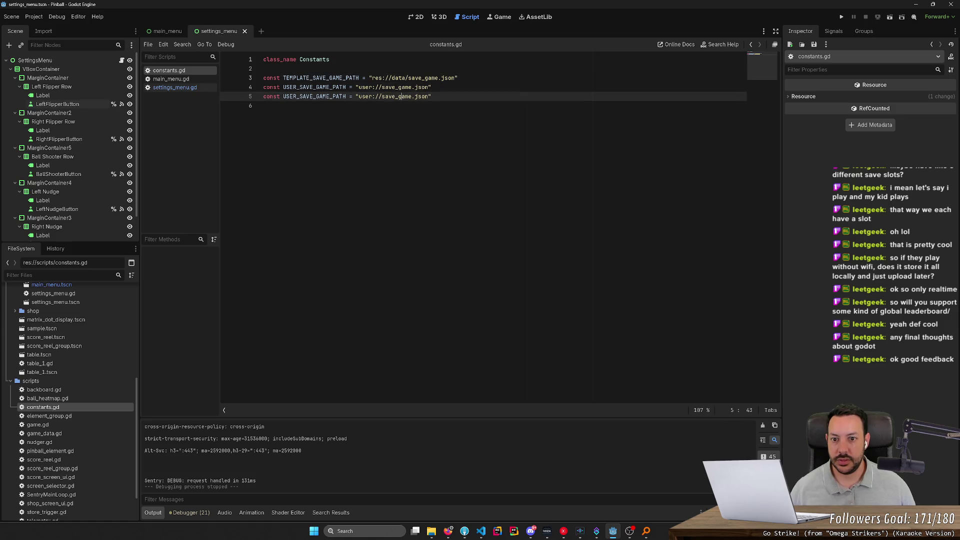
double_click(397, 96)
type("controls")
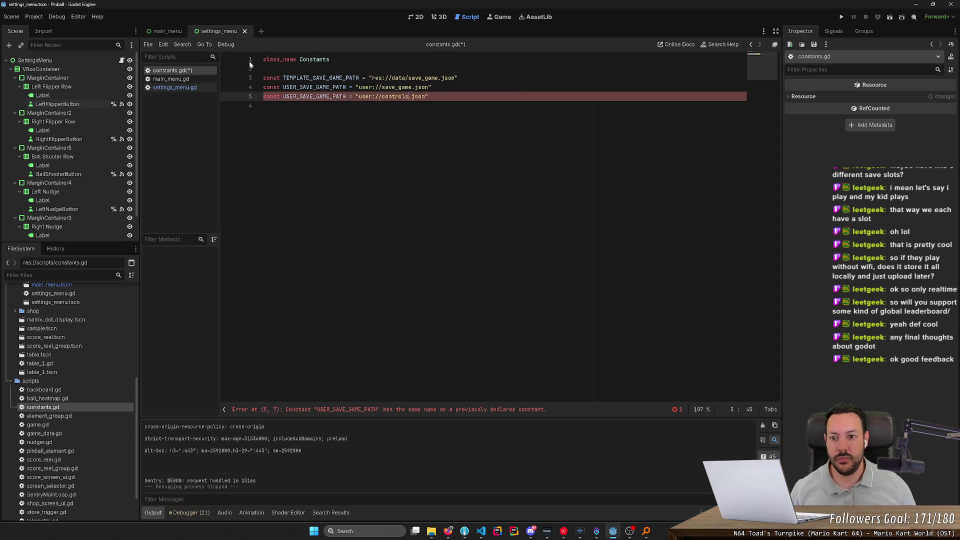
- Rename the new constant USER_CONTROLS_PATH and set its path to user://keybindings.json
left_click_drag(330, 96, 299, 96)
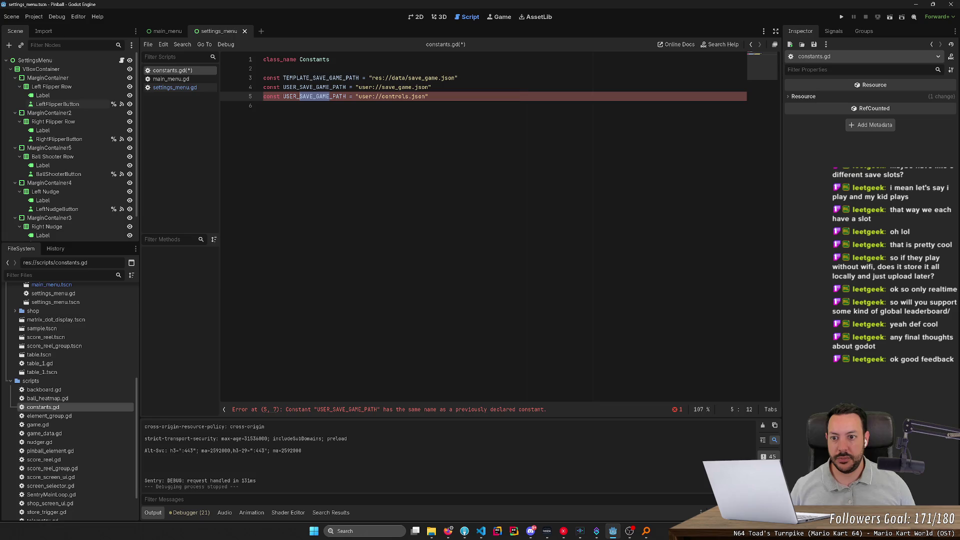
type("CONTROLS")
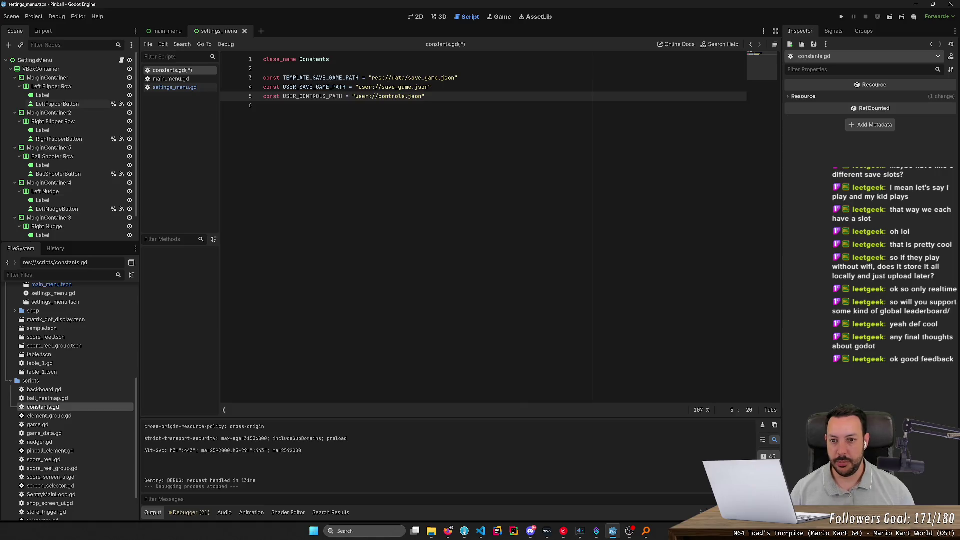
double_click(391, 96)
type("key")
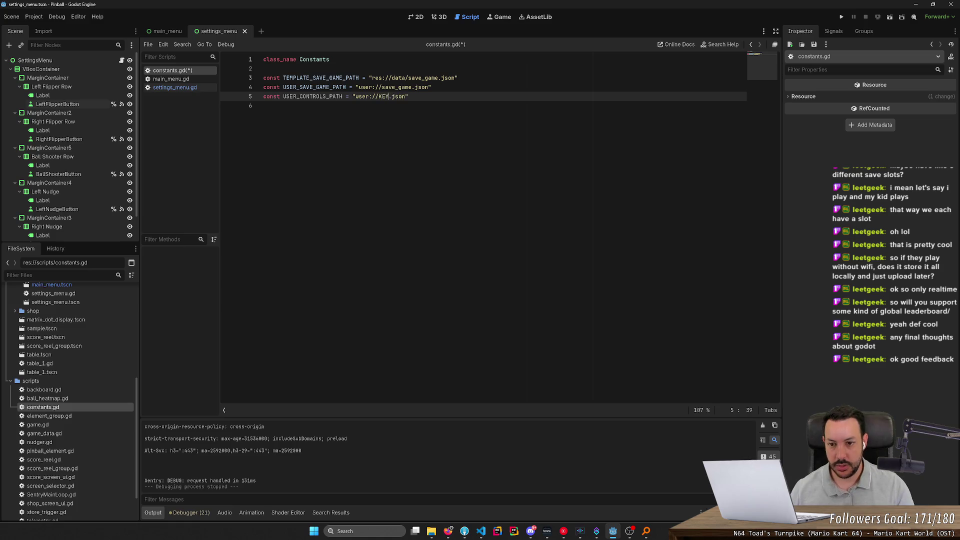
type("binds")
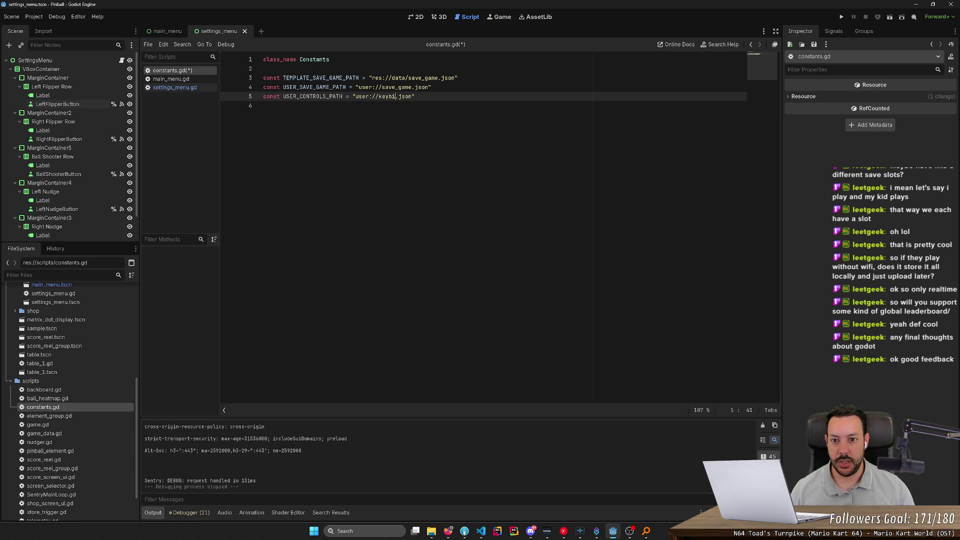
key("BackSpace")
type("ings")
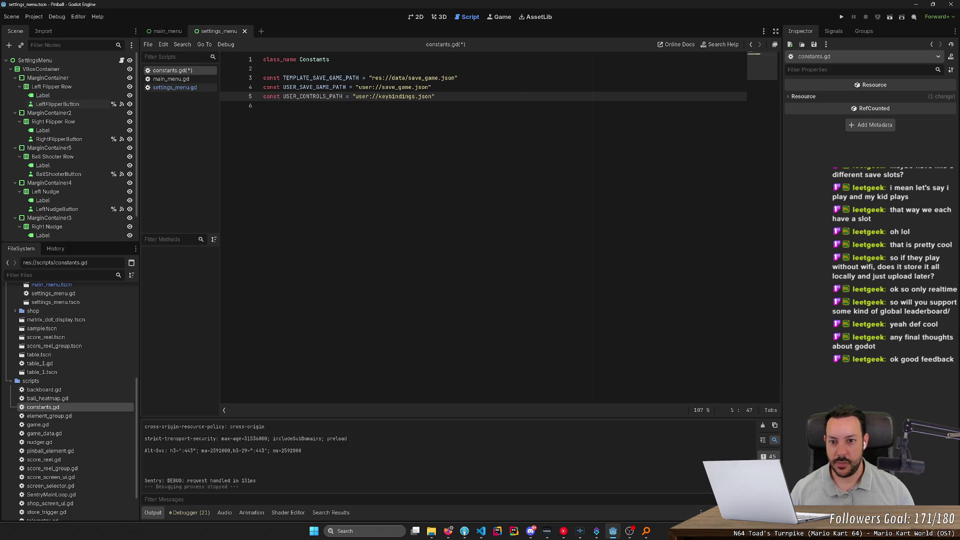
double_click(397, 96)
key("ctrl+c")
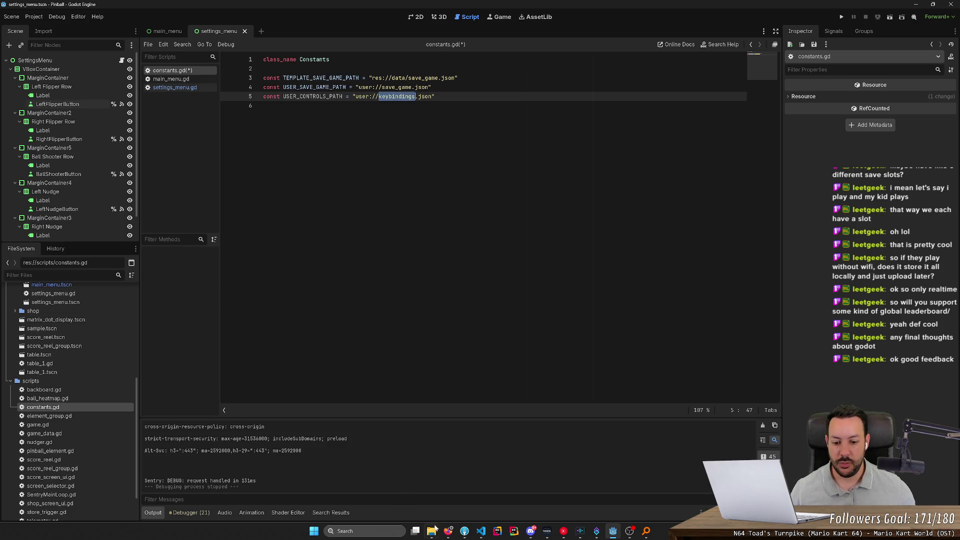
left_click(447, 531)
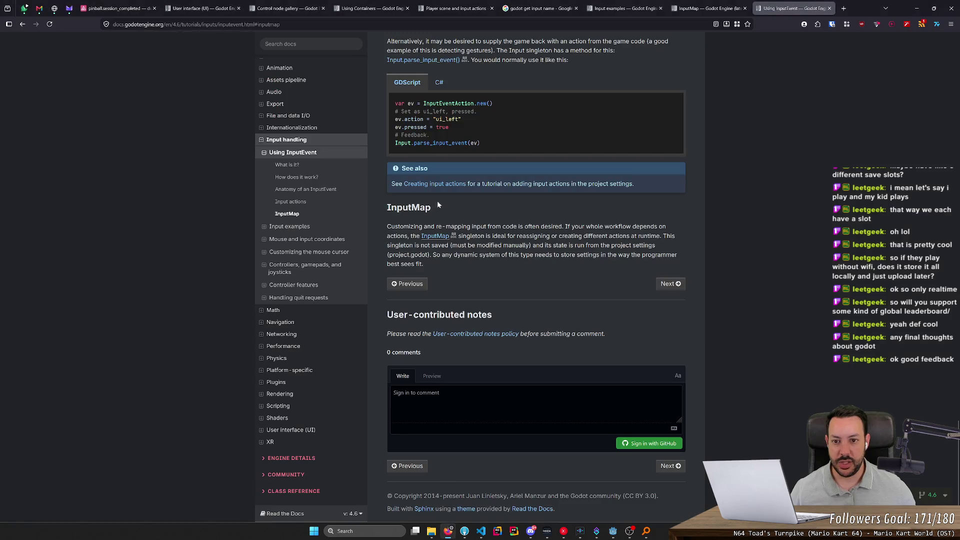
- Search Google for 'keybindings' in a new tab, then minimize the browser
left_click(844, 8)
key("ctrl+v")
key("Return")
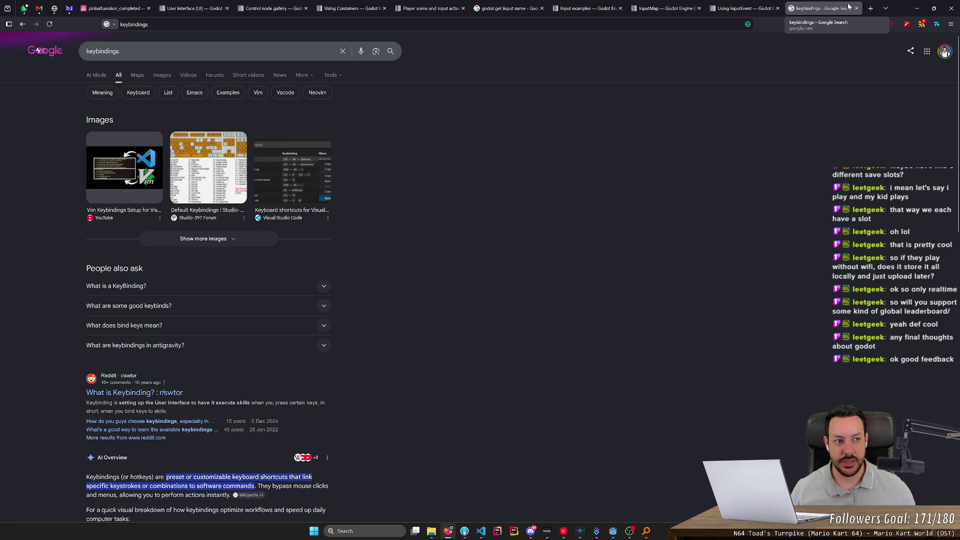
left_click(924, 8)
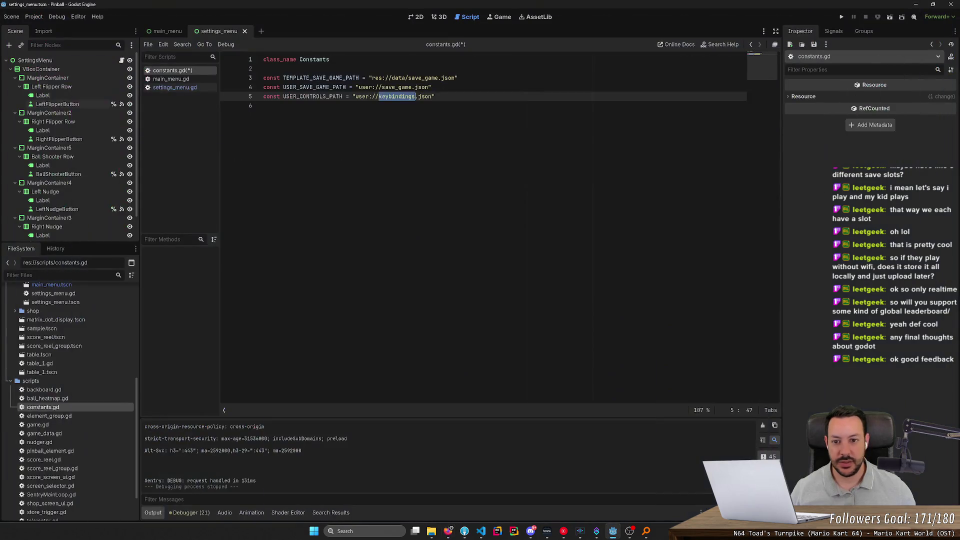
- Change USER_CONTROLS_PATH to user://controls.json and save constants.gd
left_click(399, 96)
left_click(406, 96)
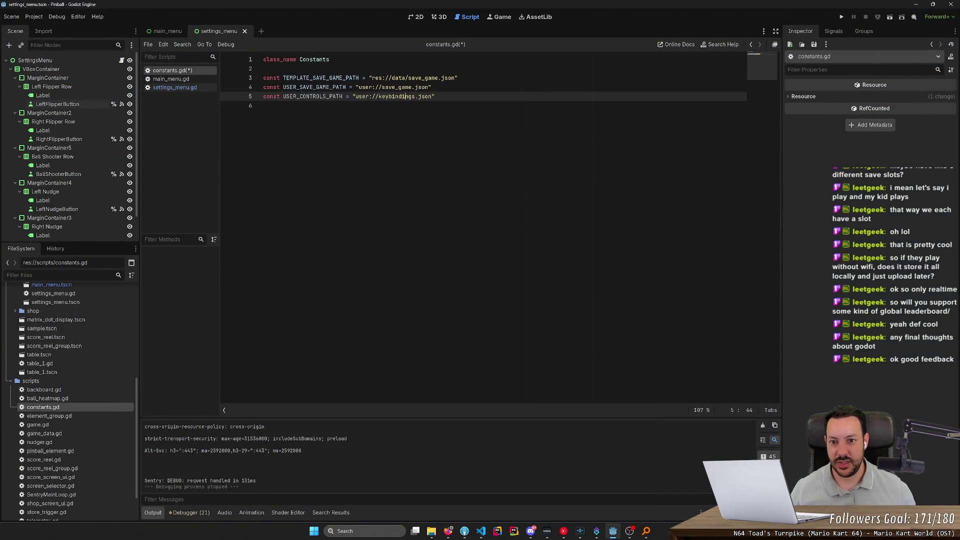
key("BackSpace")
key("BackSpace")
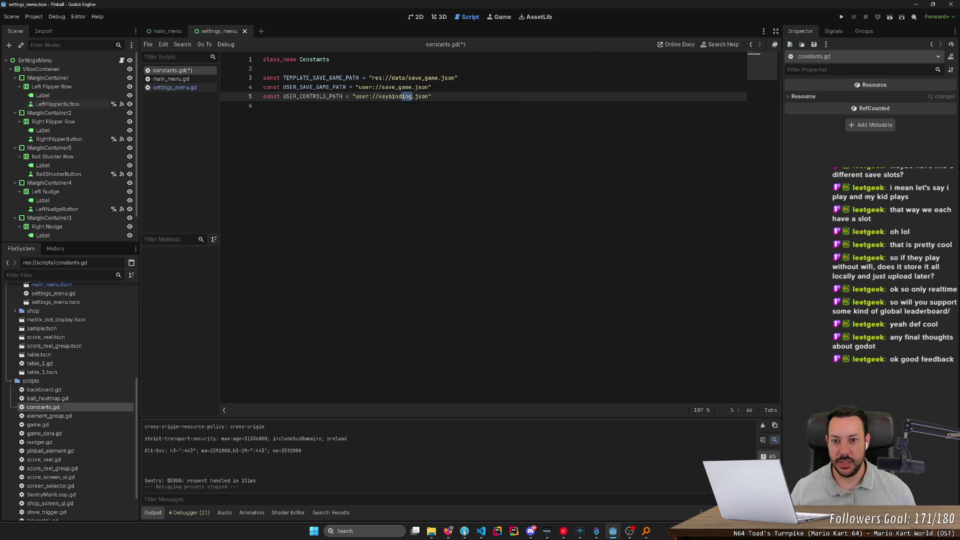
key("Delete")
key("Delete")
type("s")
double_click(406, 96)
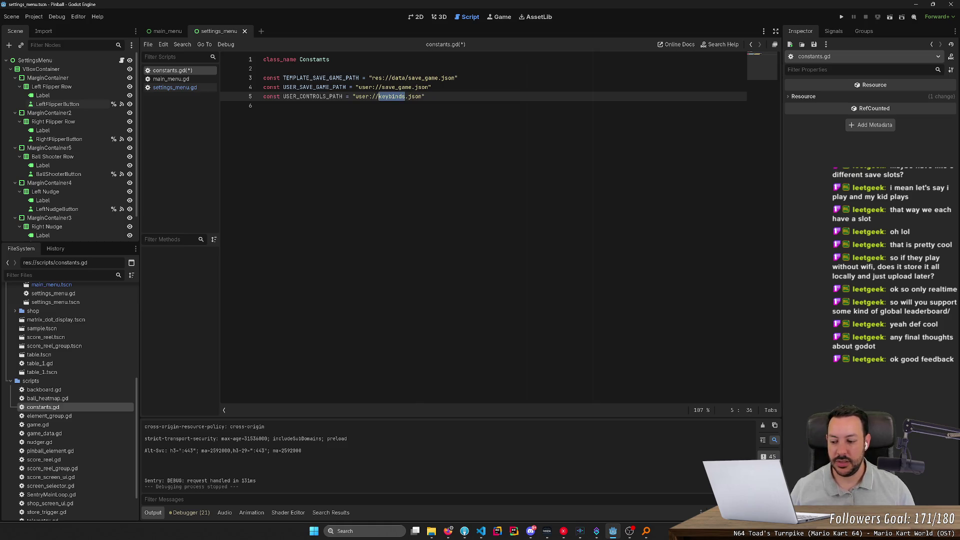
type("controls")
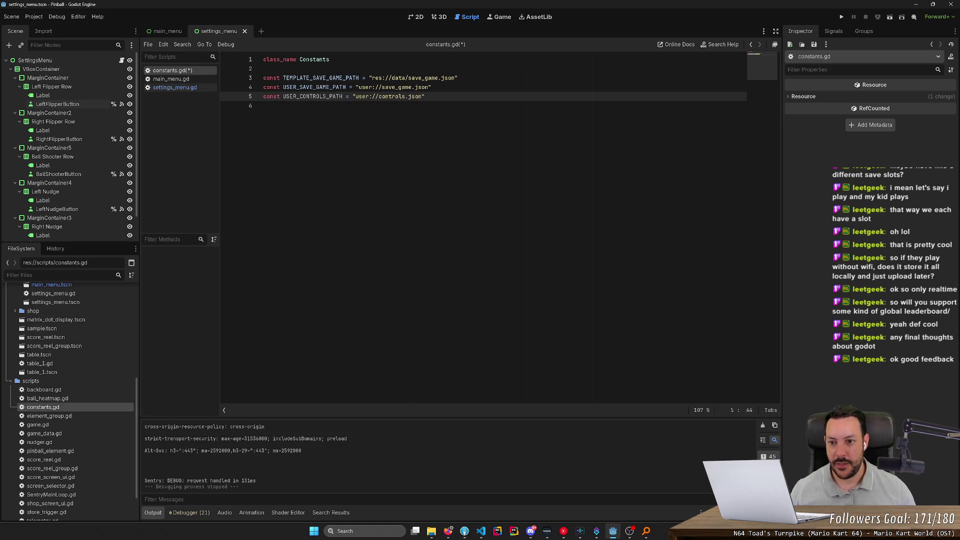
left_click(401, 96)
key("ctrl+s")
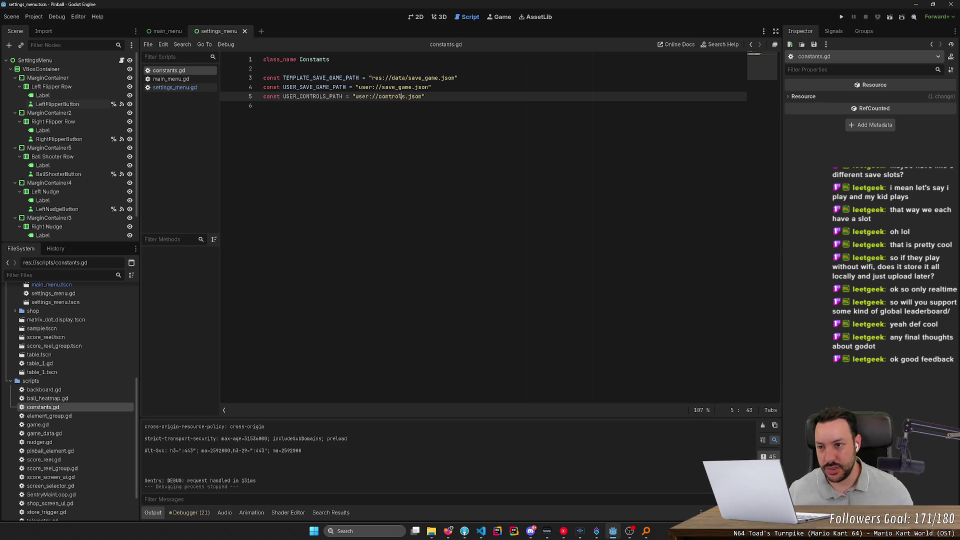
- Return to the settings menu scene and open settings_menu.gd in the Script workspace
left_click(439, 18)
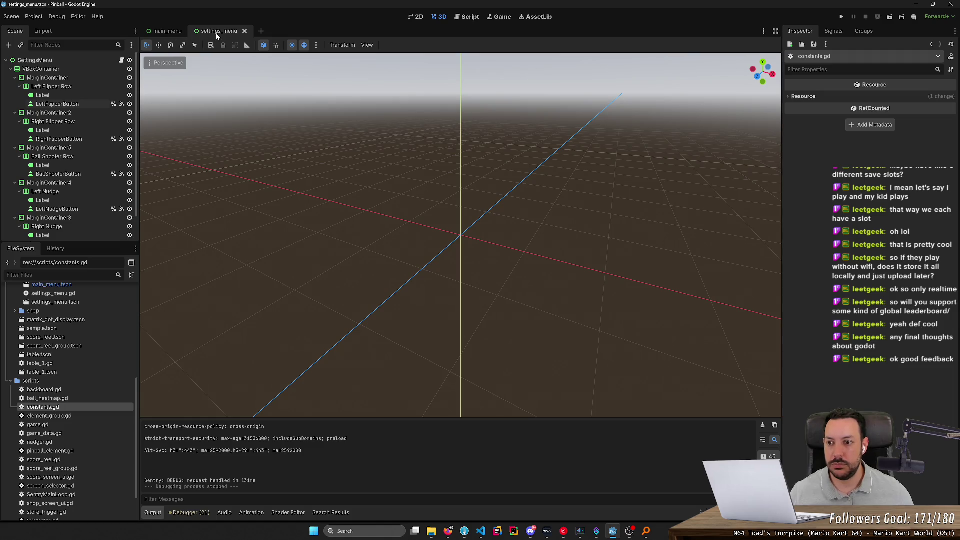
left_click(168, 31)
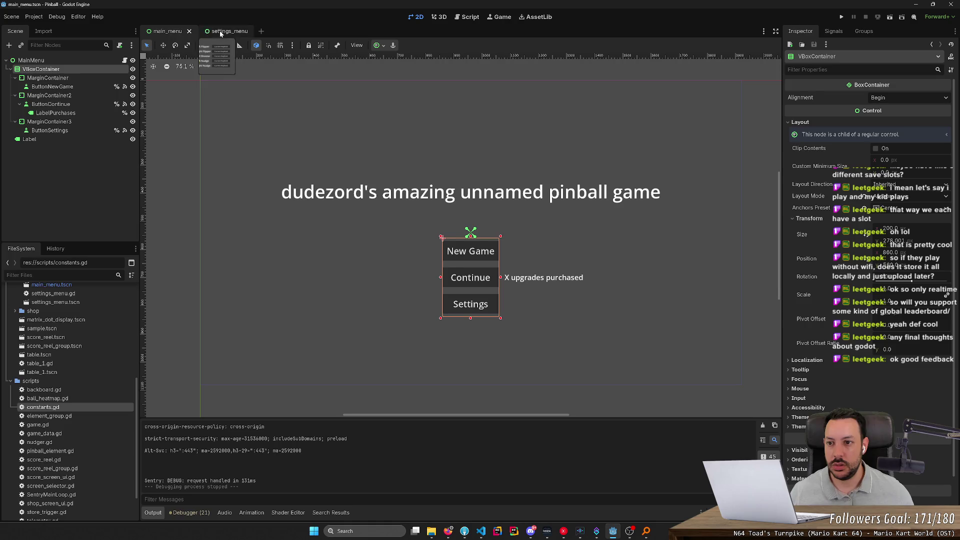
left_click(220, 33)
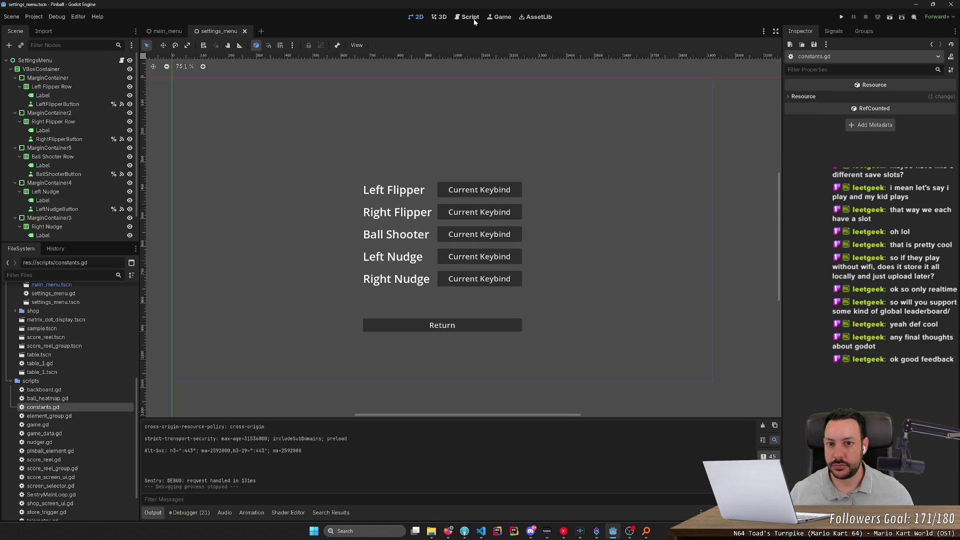
left_click(470, 17)
left_click(185, 88)
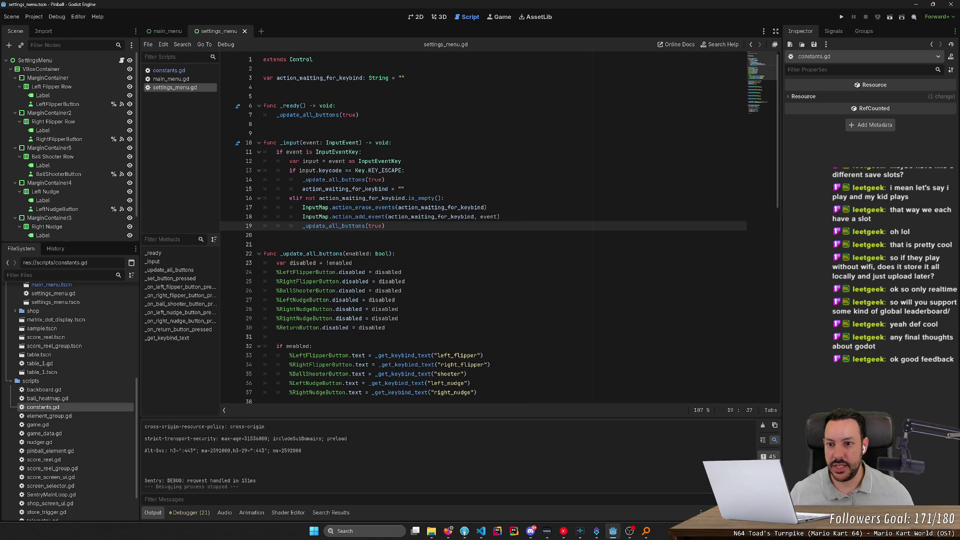
- At the top of _ready(), declare has_controls_file = FileAccess.file_exists(Constants.USER_CONTROLS_PATH)
left_click(336, 106)
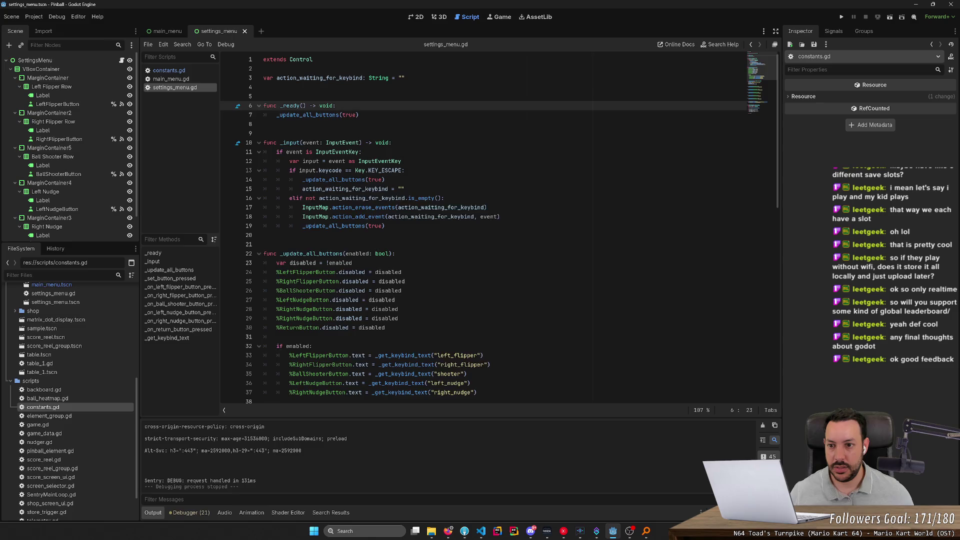
key("Return")
key("Return")
key("Return")
key("Up")
key("Up")
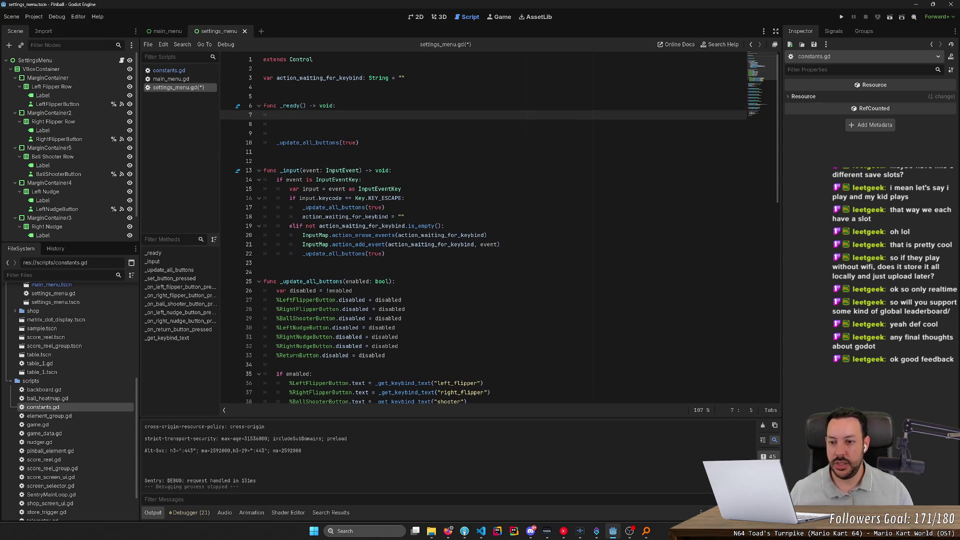
type("var contr")
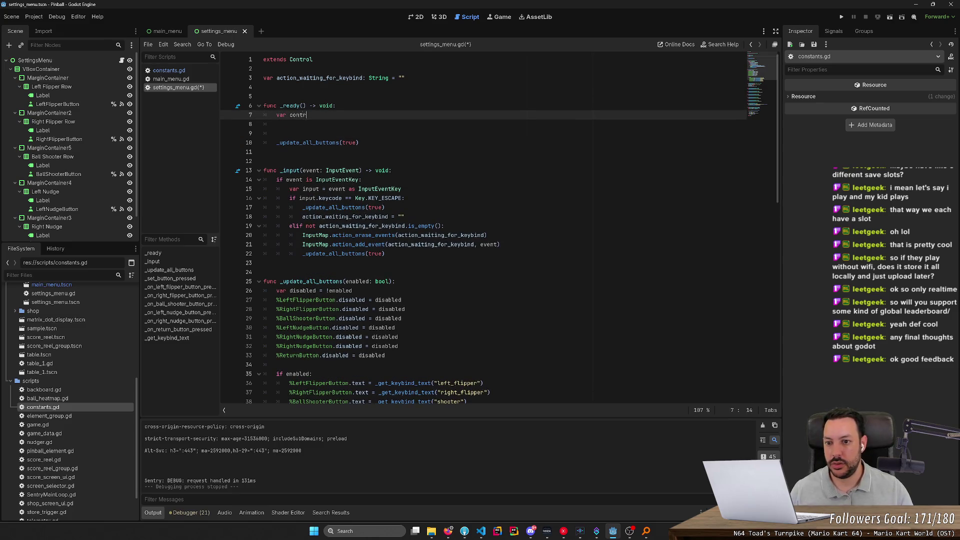
type("ols_f")
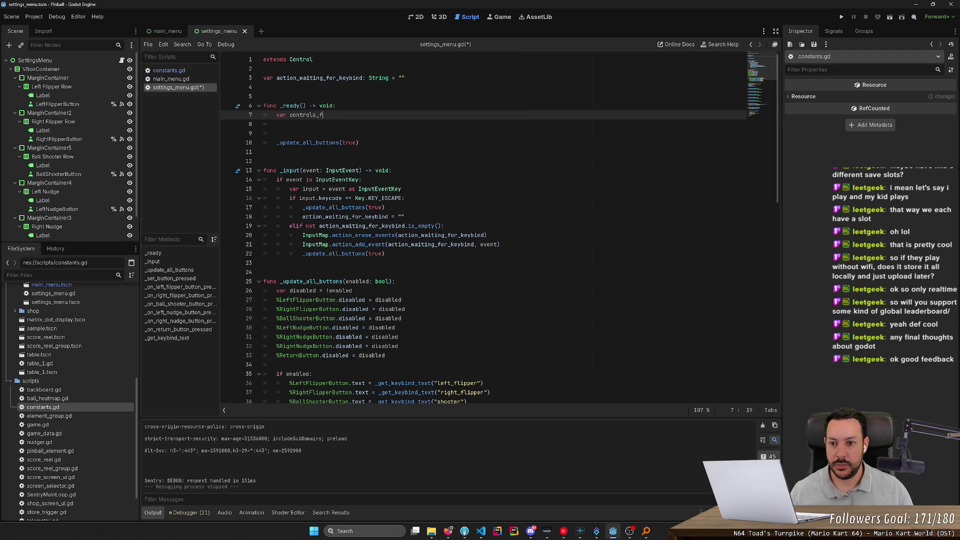
type("ile = FileAccess.")
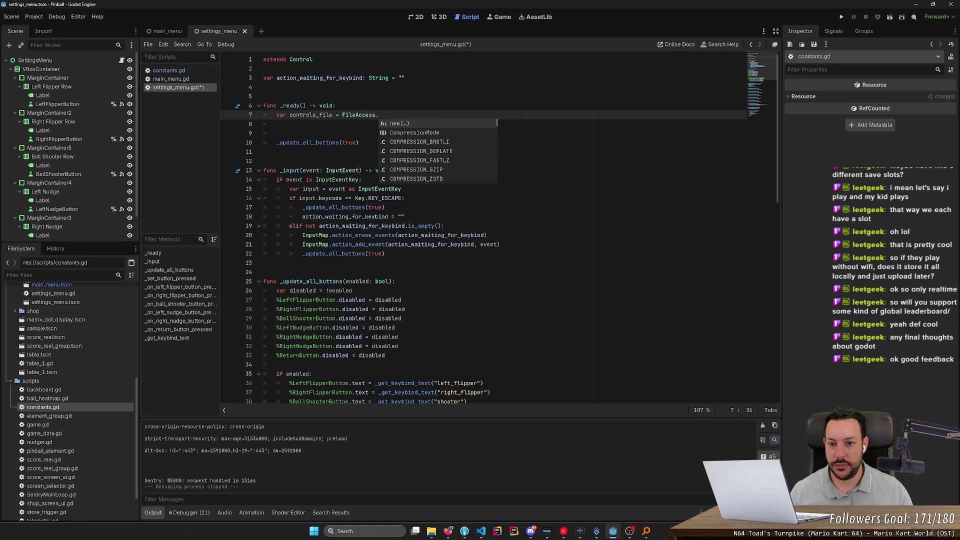
type("h")
key("Escape")
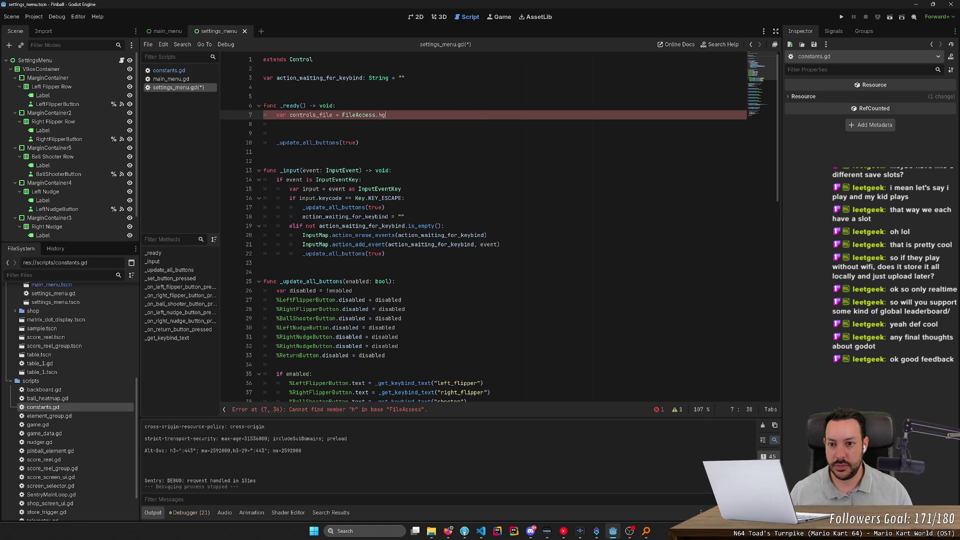
type(".")
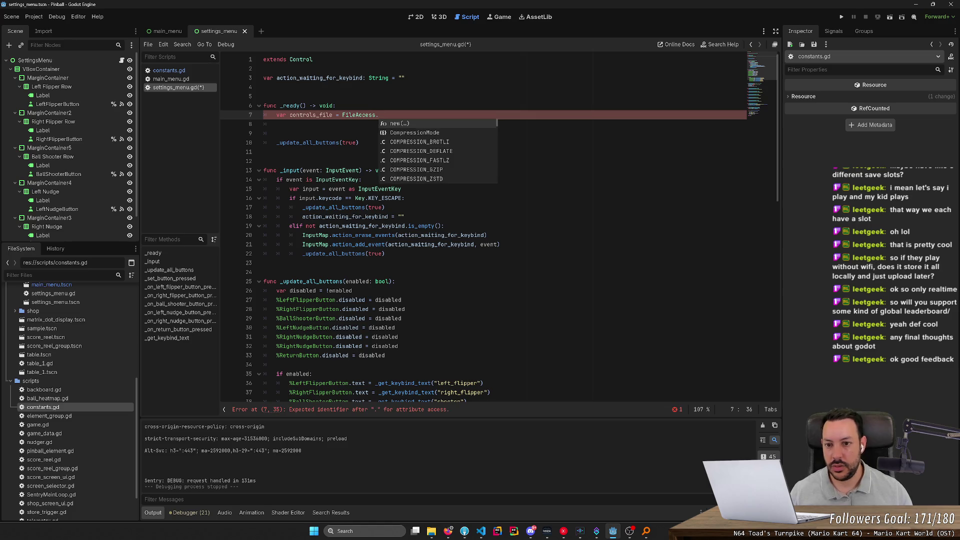
scroll(454, 144, "down", 3)
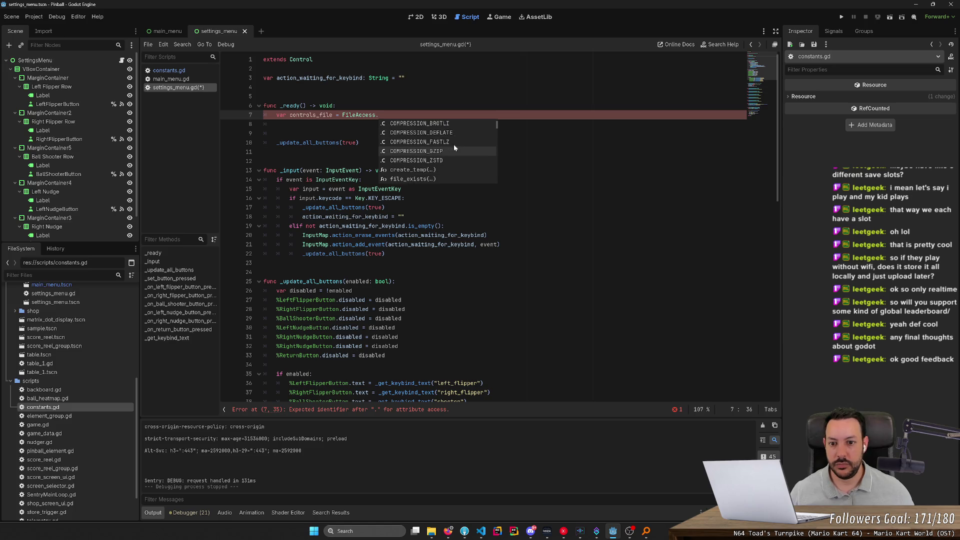
key("Return")
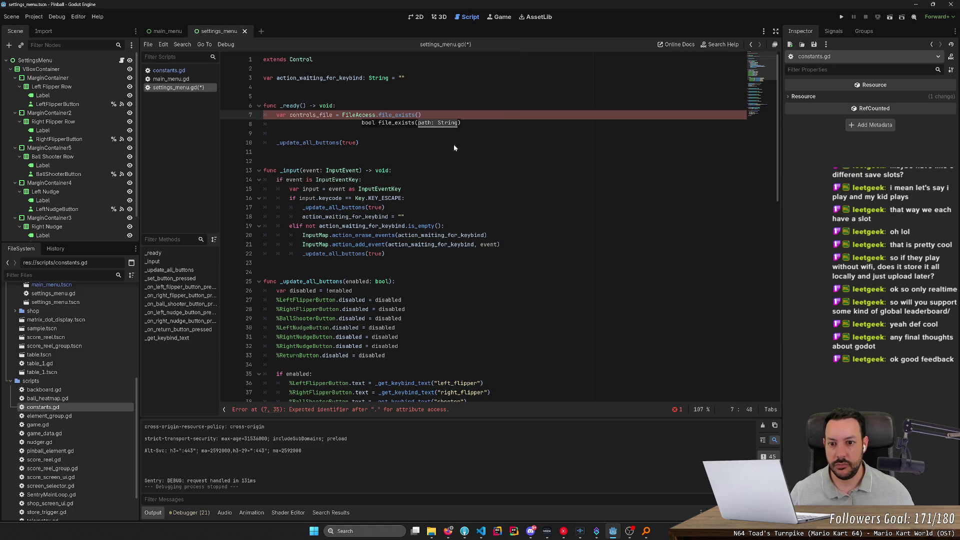
type("Constants.")
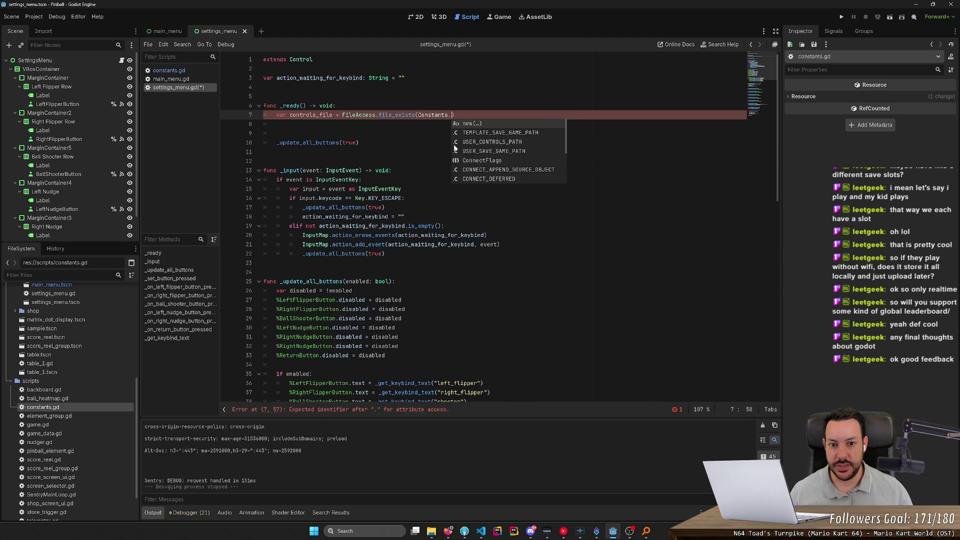
key("Down")
key("Down")
key("Return")
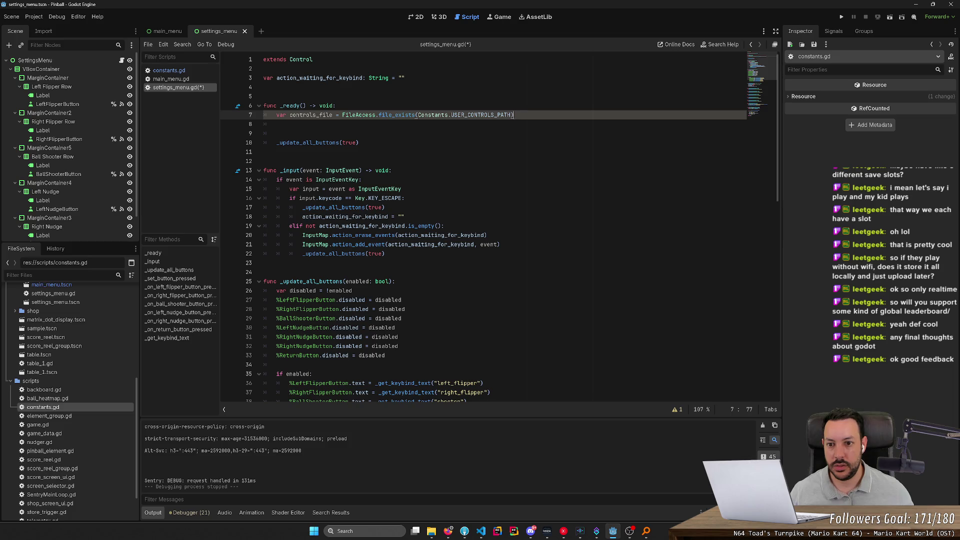
type("has_")
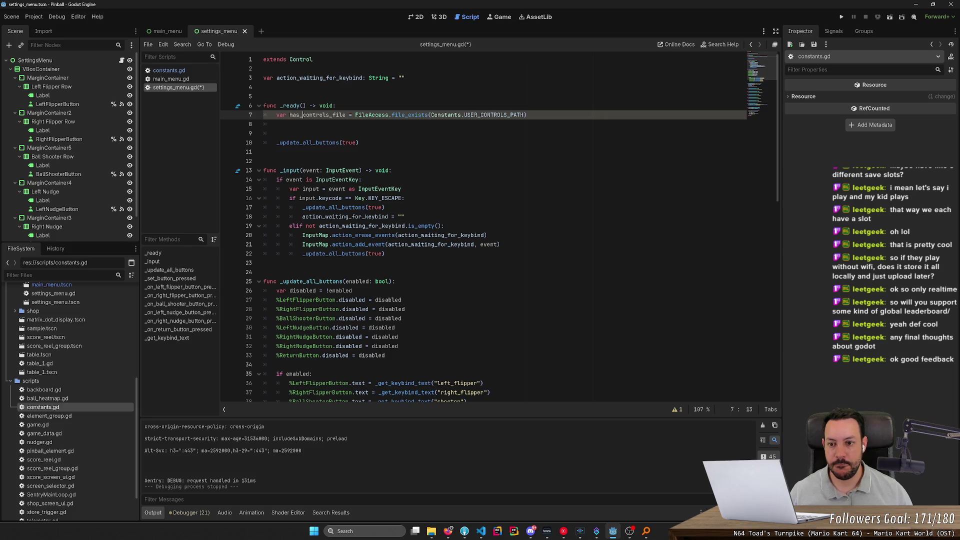
left_click(276, 124)
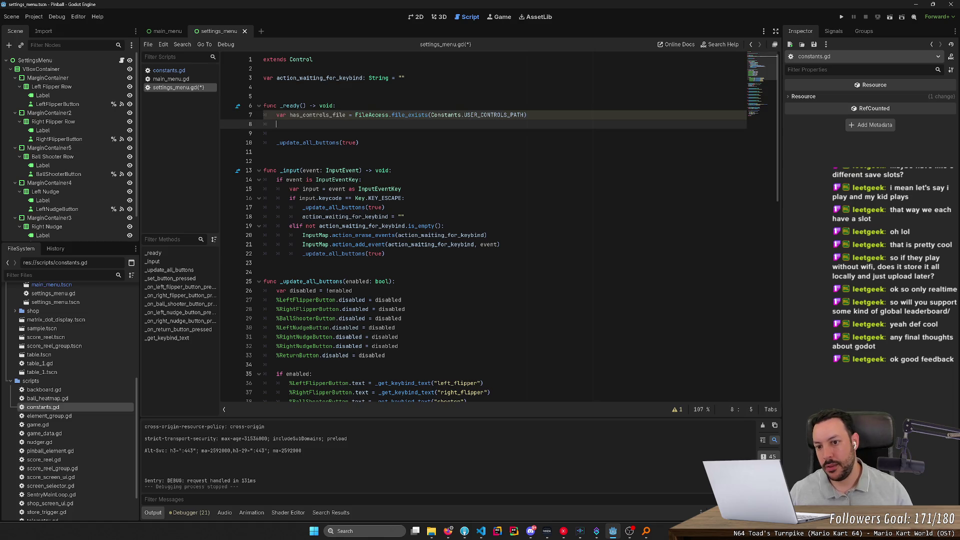
- Add an if has_controls_file: block opening USER_CONTROLS_PATH with FileAccess.READ, followed by a close call
type("if has_con")
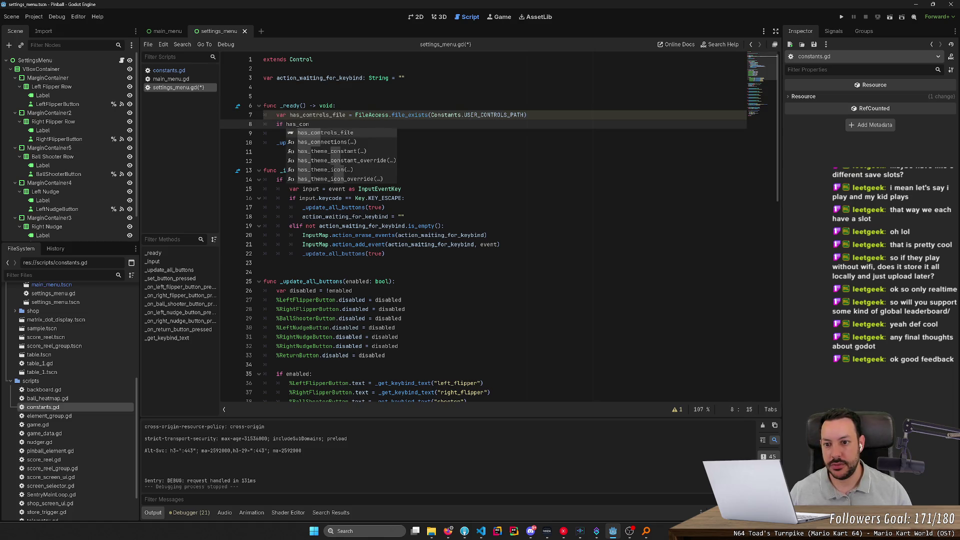
key("Return")
type(":")
key("Return")
type("var controls_")
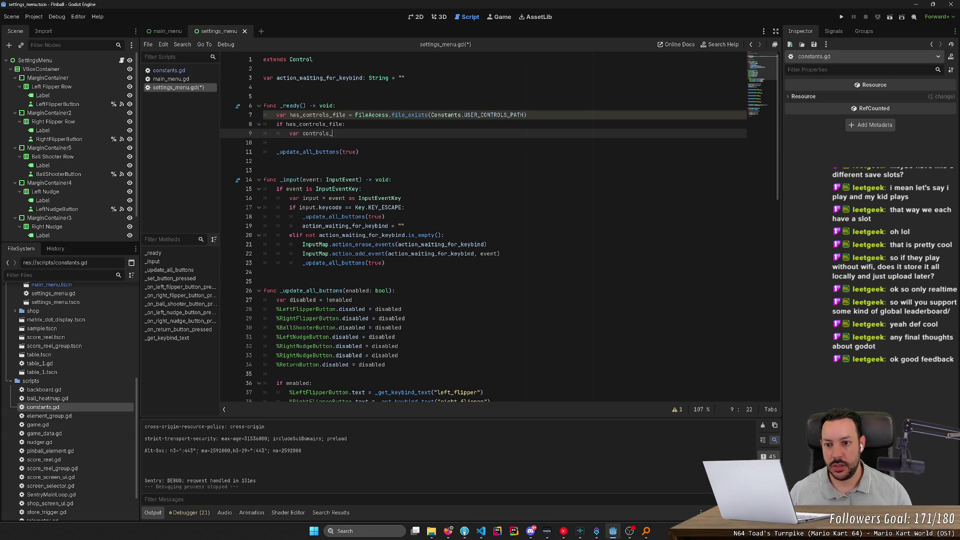
type("file = FileAccess.")
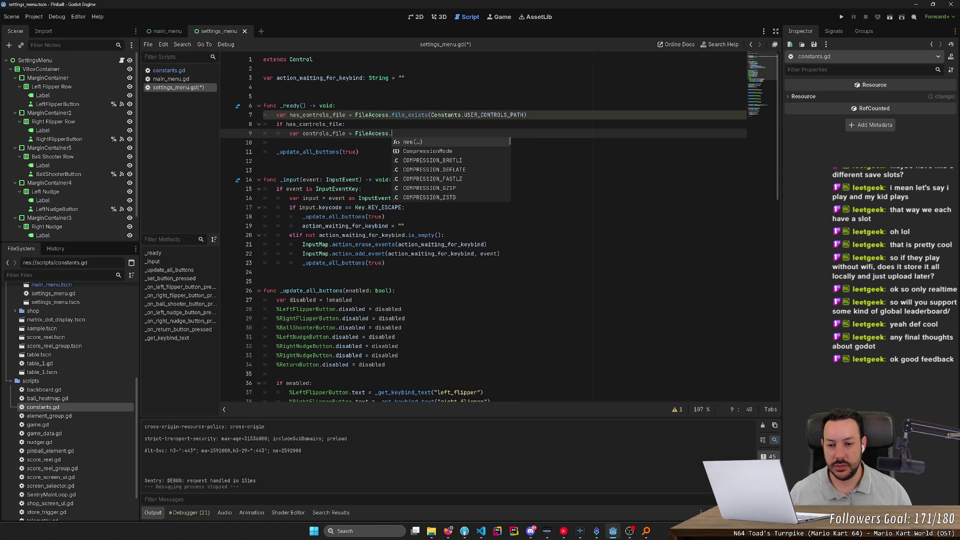
type("open(")
type("Constants.F")
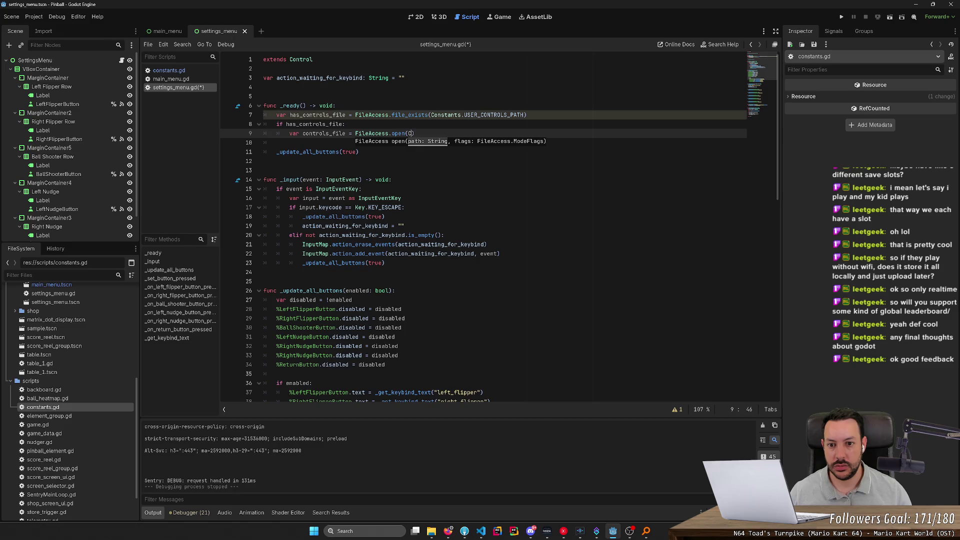
key("BackSpace")
type("USE")
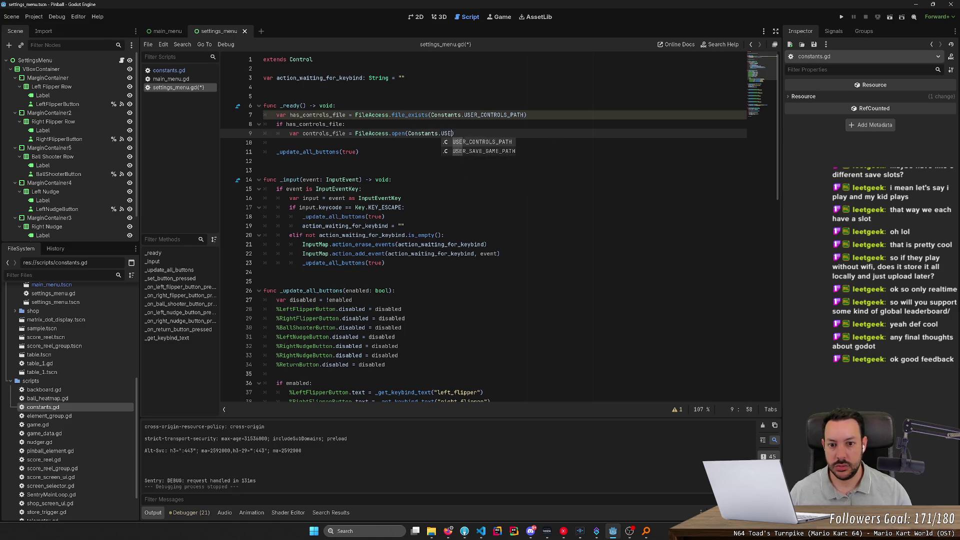
key("Return")
type(",")
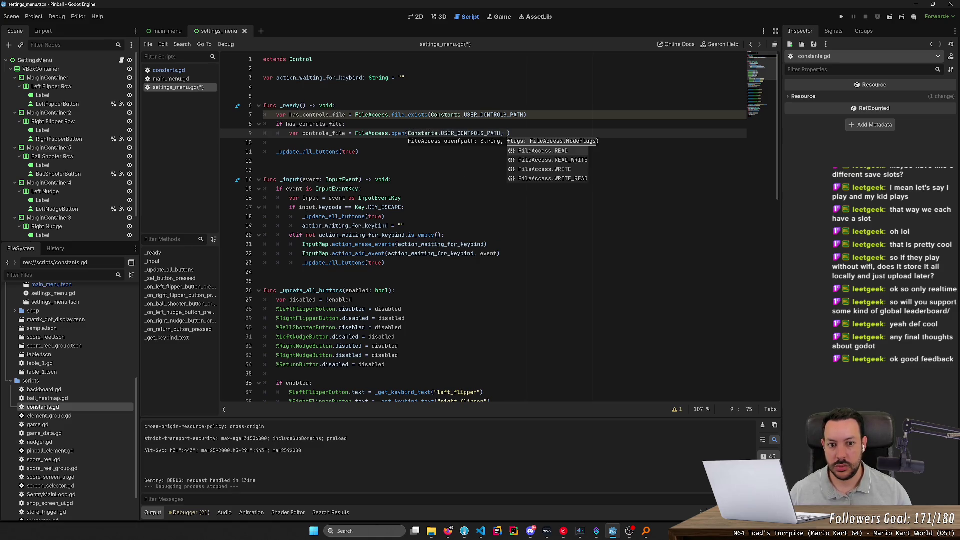
key("Return")
key("End")
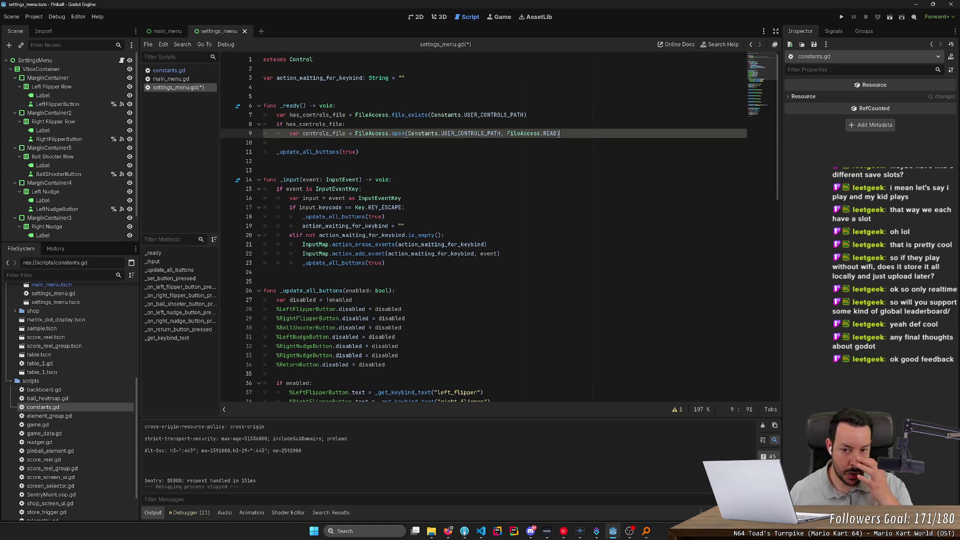
key("Return")
key("Return")
type("contro")
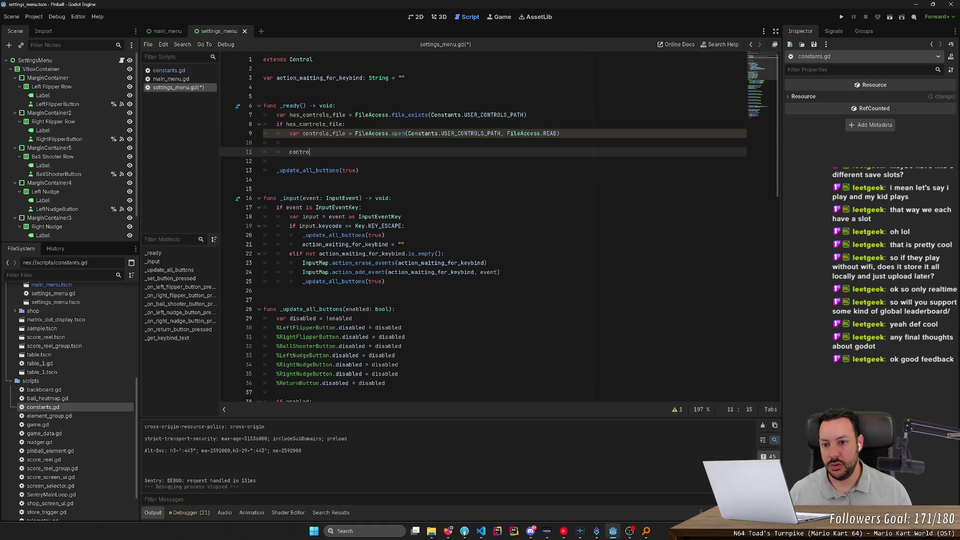
type("ls.f")
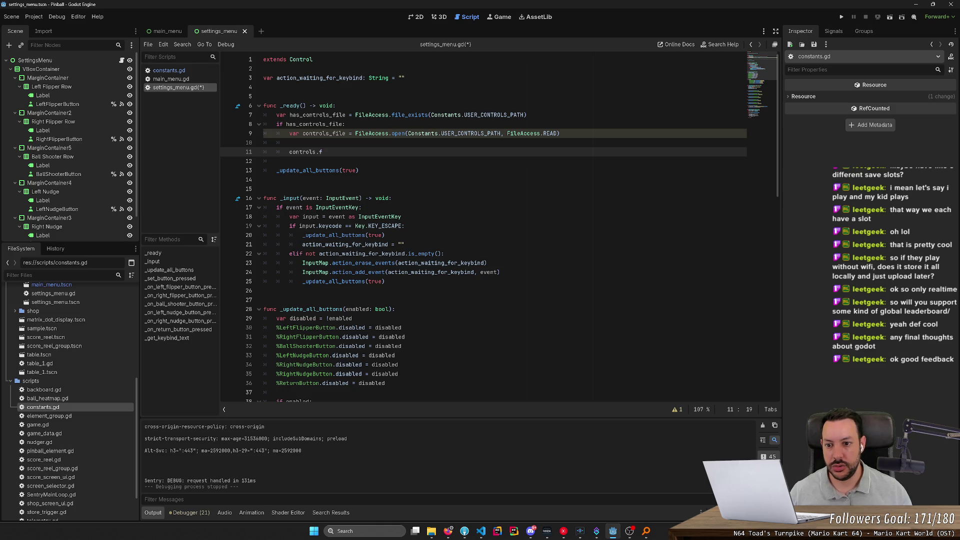
key("BackSpace")
type("close()")
- Read the file with controls_file.get_as_text() and pass the result to JSON.parse_string
left_click(289, 143)
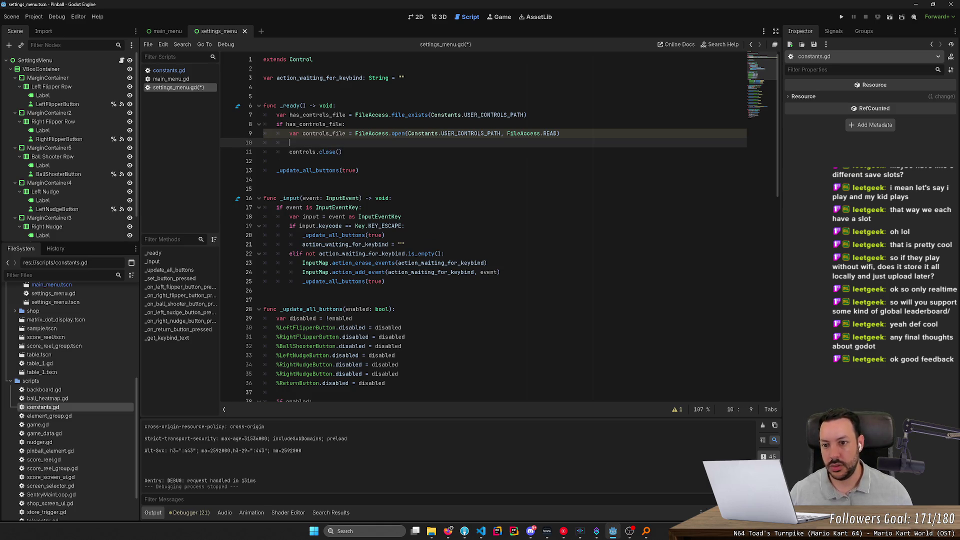
type("var contents = ")
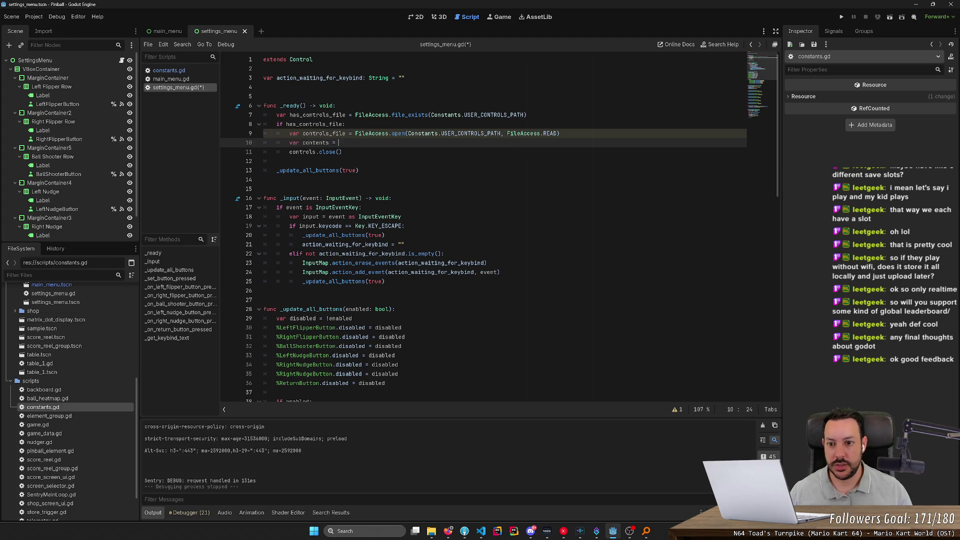
type("controls_file.")
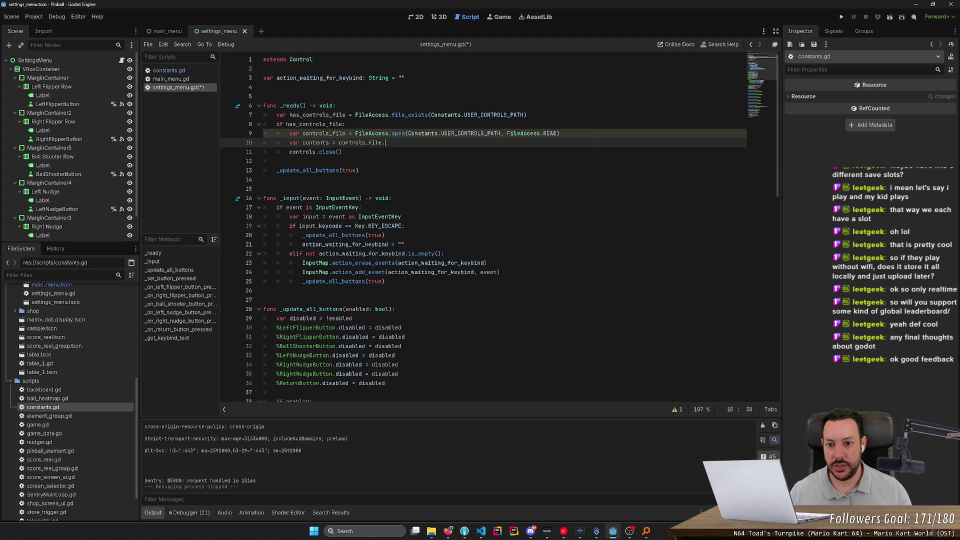
type("g")
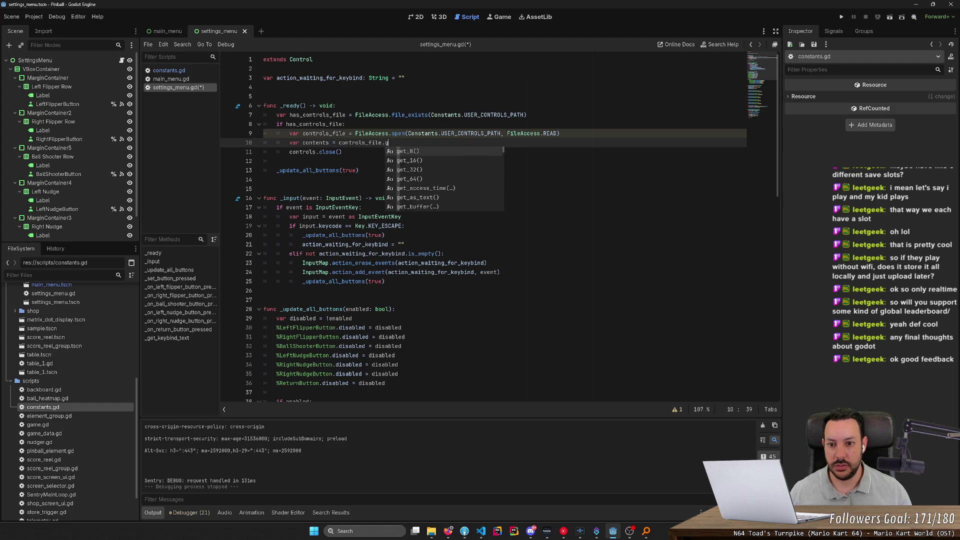
type("et_li")
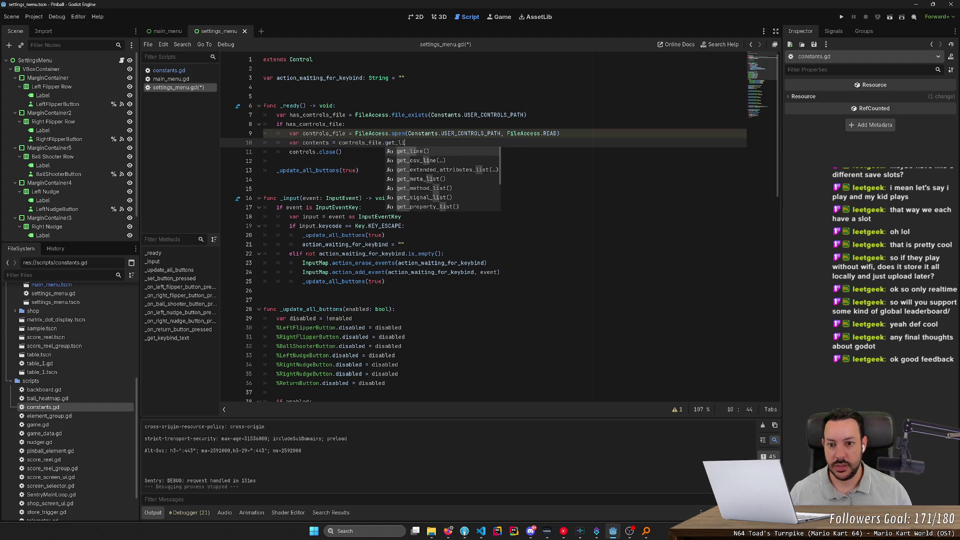
key("BackSpace")
key("BackSpace")
type("co")
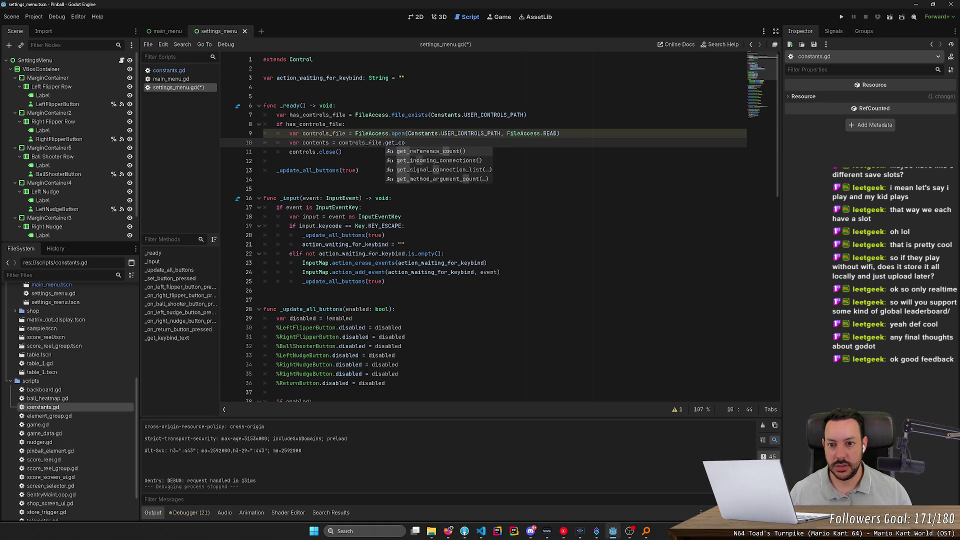
type("text")
key("Return")
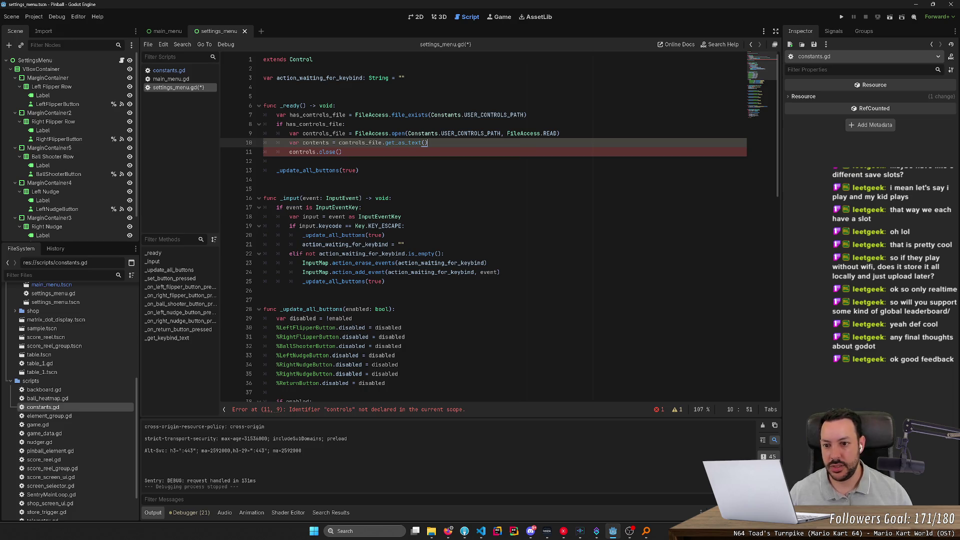
key("Return")
type("var c")
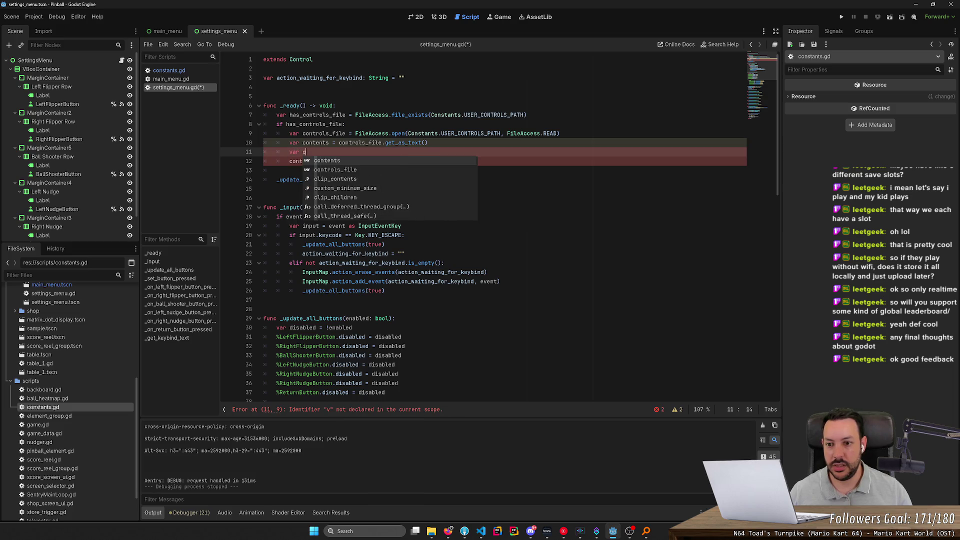
type("ontents_json =")
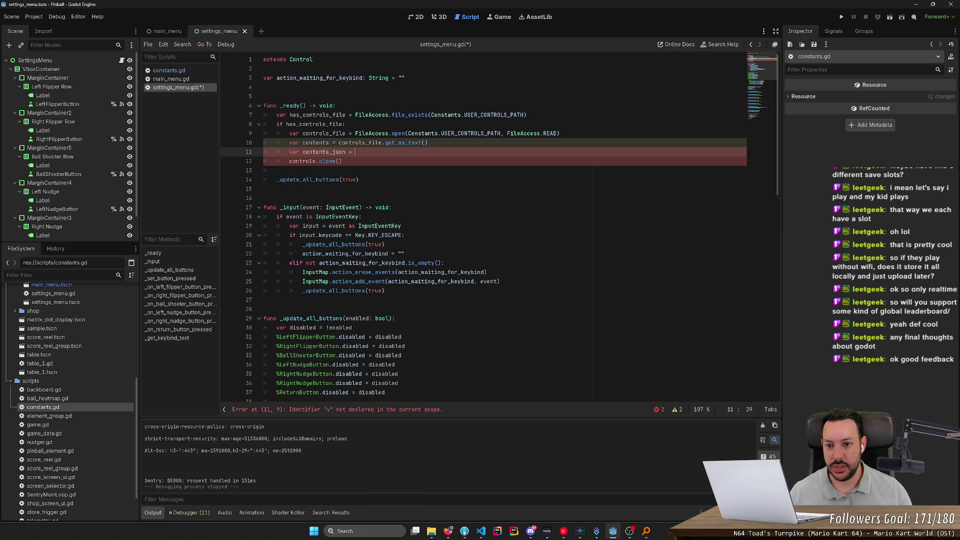
type("JSON:p")
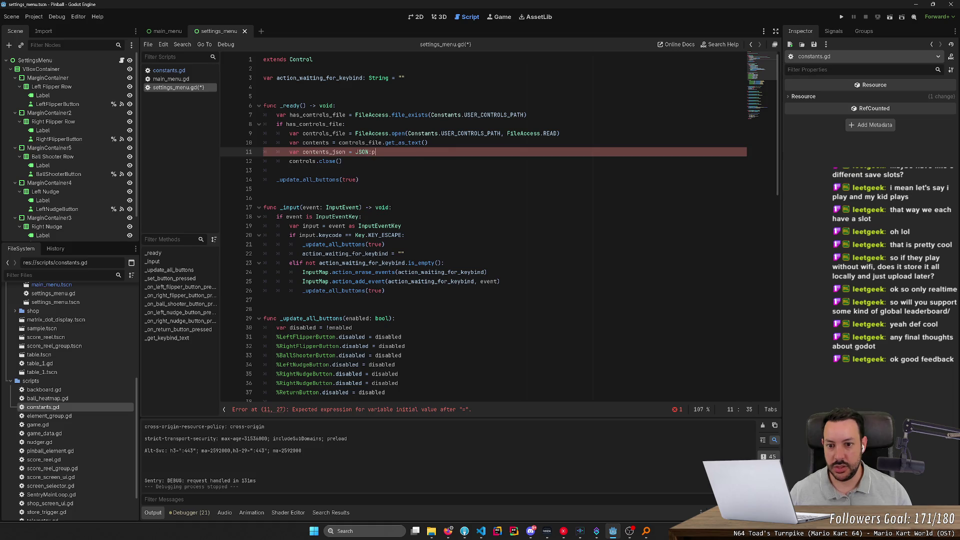
key("BackSpace")
key("BackSpace")
type(".parse")
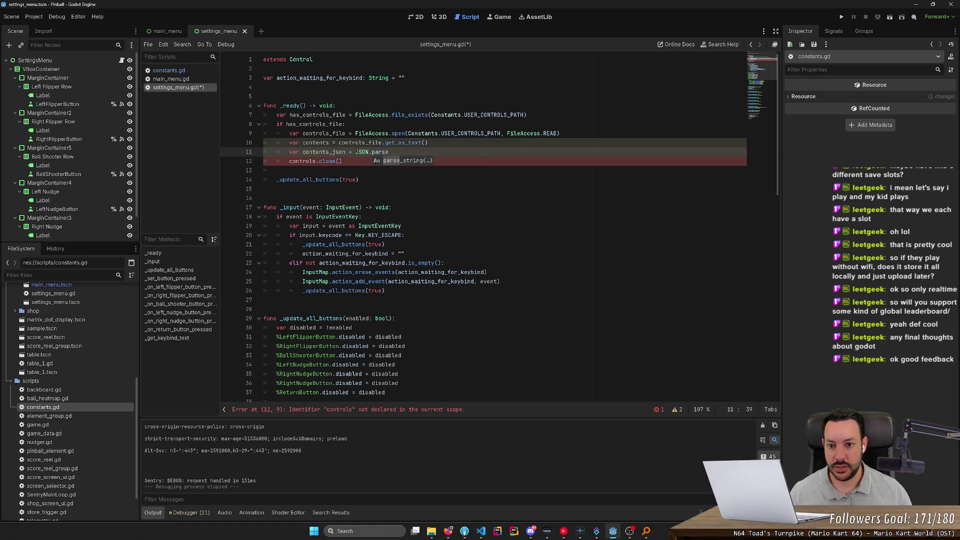
key("Return")
type("contents)")
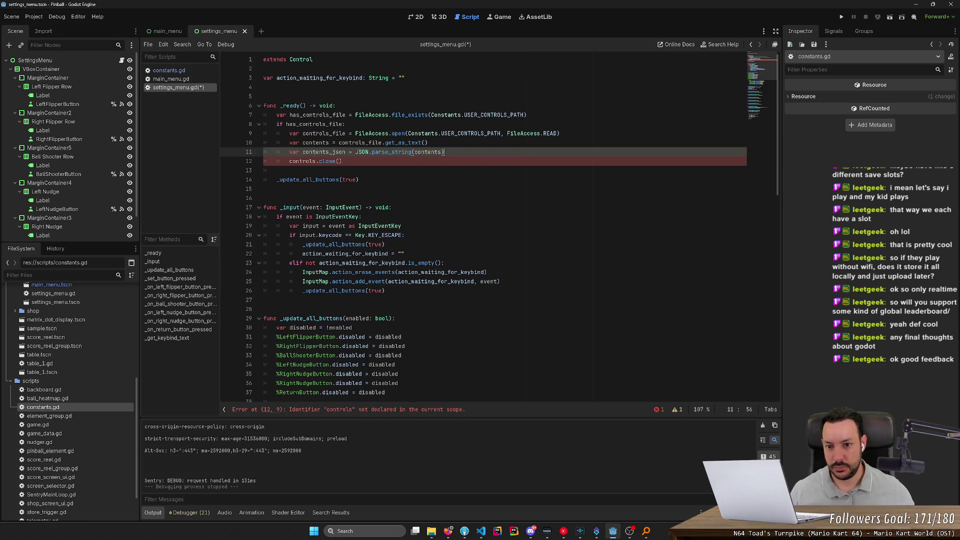
- Inline the get_as_text() call into the parse and rename the variable contents_dictionary
left_click_drag(428, 143, 339, 143)
key("ctrl+c")
double_click(427, 151)
key("ctrl+v")
left_click(428, 142)
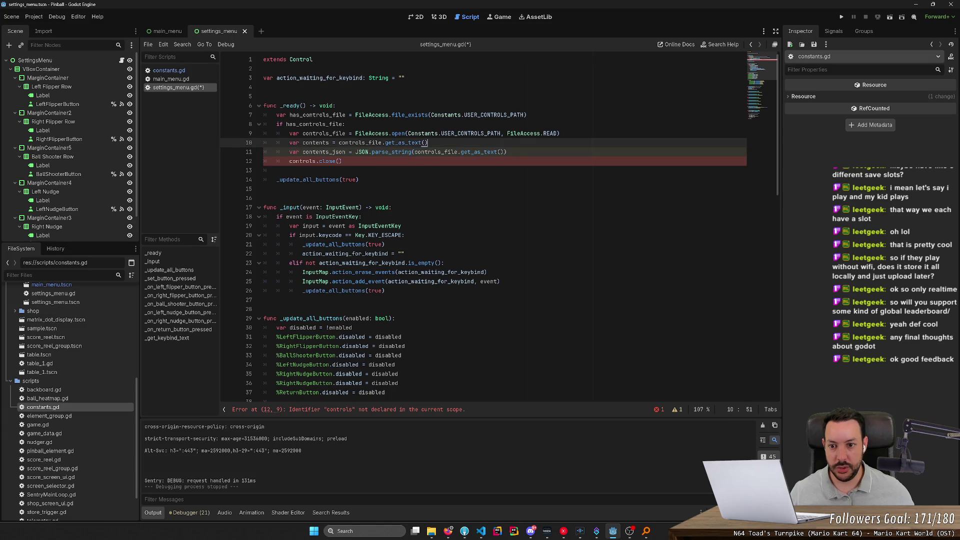
key("ctrl+shift+k")
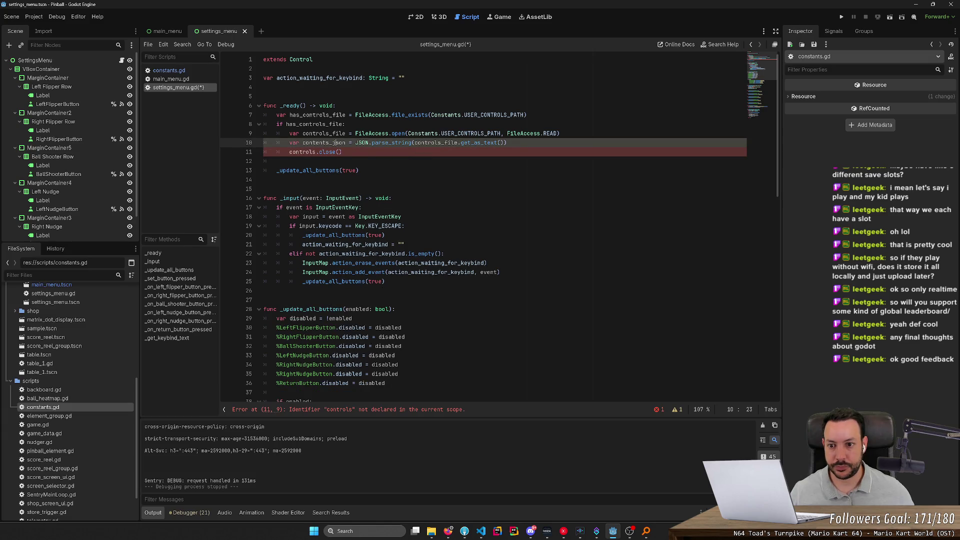
key("ctrl+Delete")
type("di")
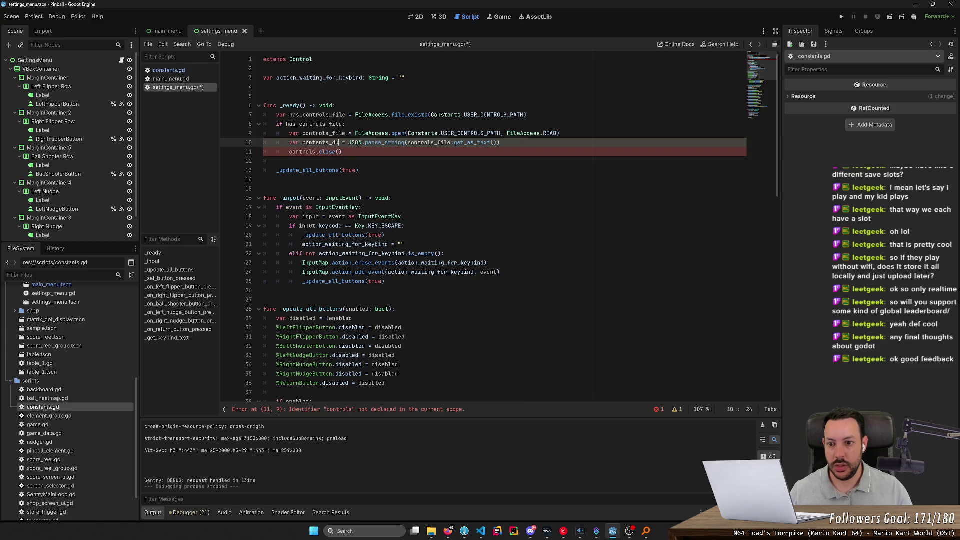
type("ction")
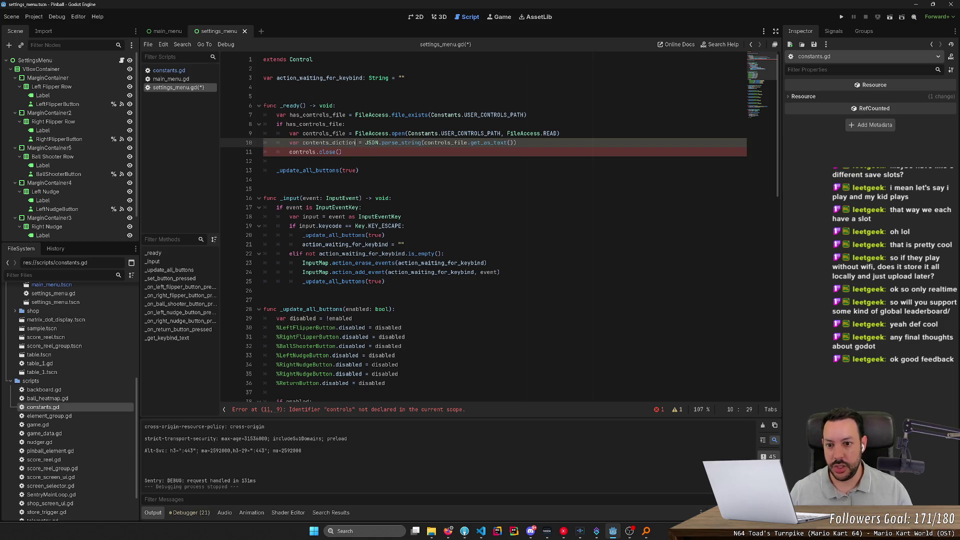
type("ary")
key("End")
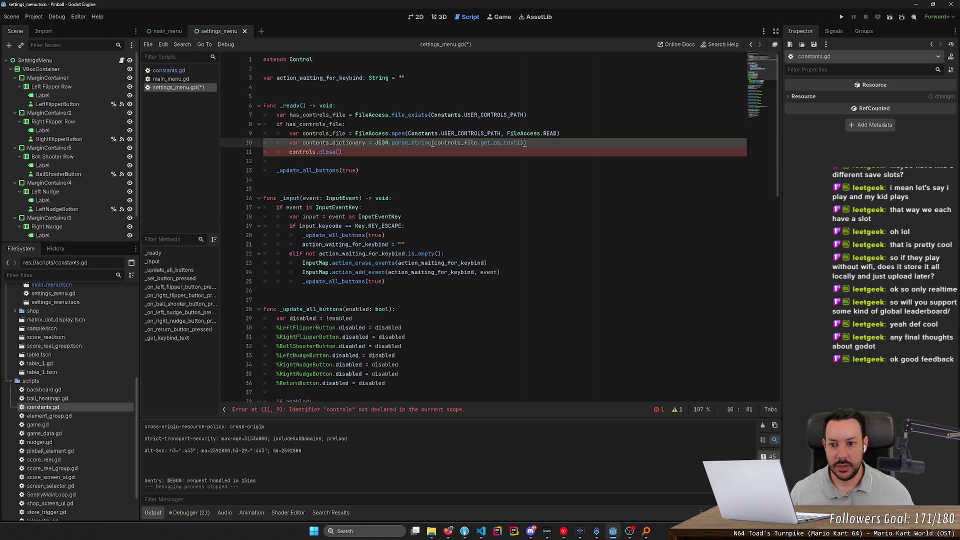
key("Return")
- Remove the extra blank line, save, and correct the close call to controls_file.close()
left_click(343, 161)
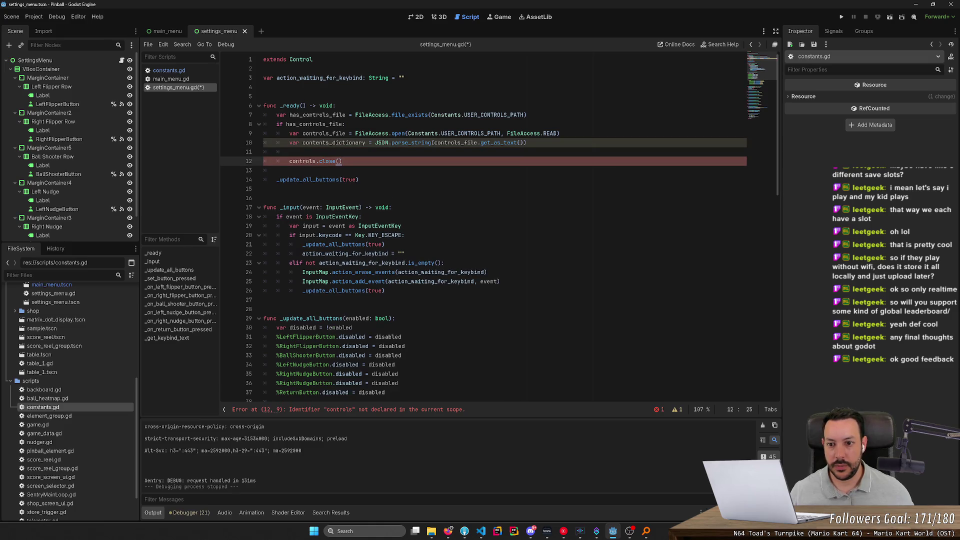
key("Up")
key("ctrl+shift+k")
key("ctrl+s")
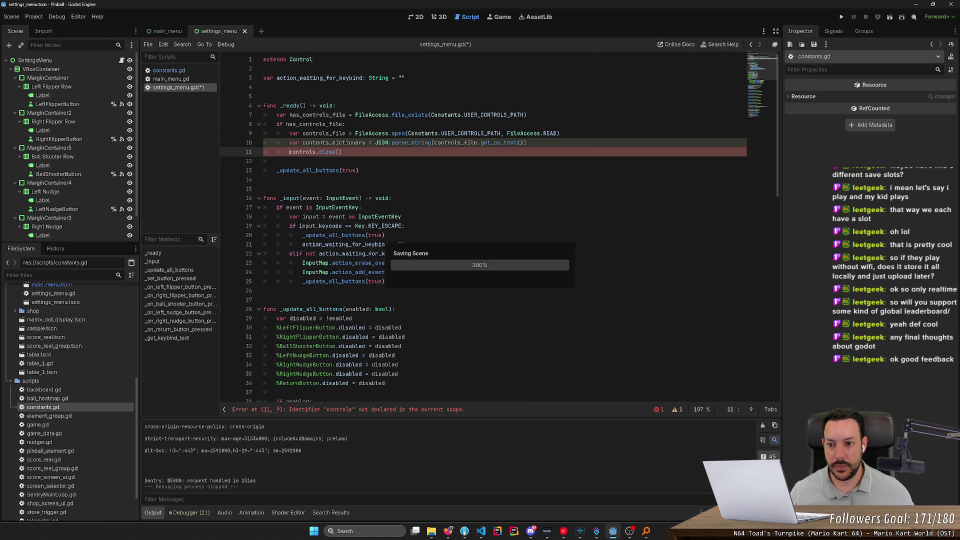
key("ctrl+Right")
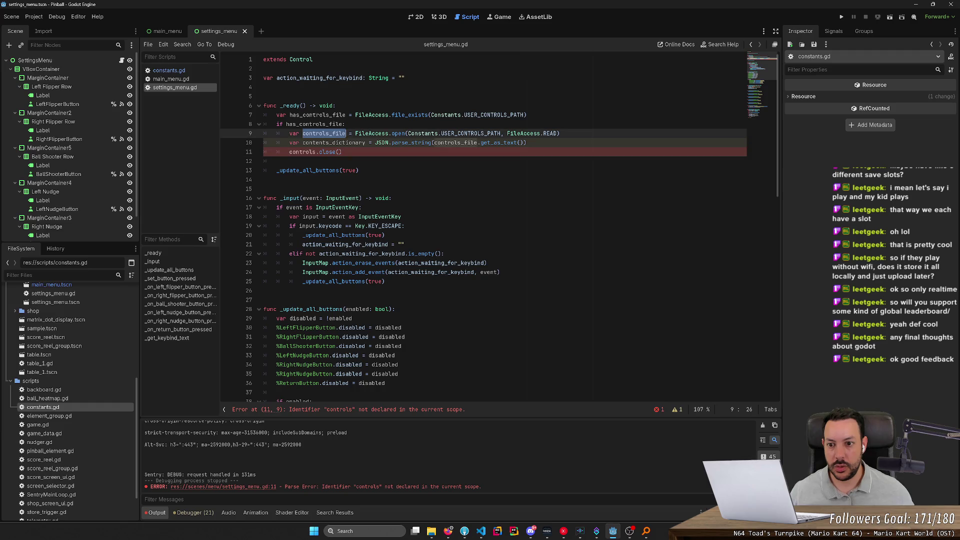
type("_file")
left_click(359, 152)
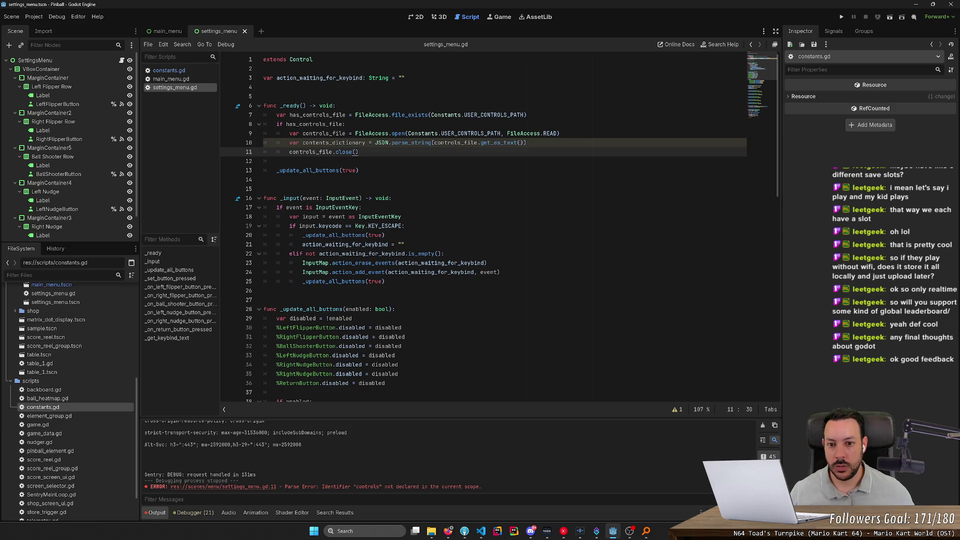
key("Return")
key("Return")
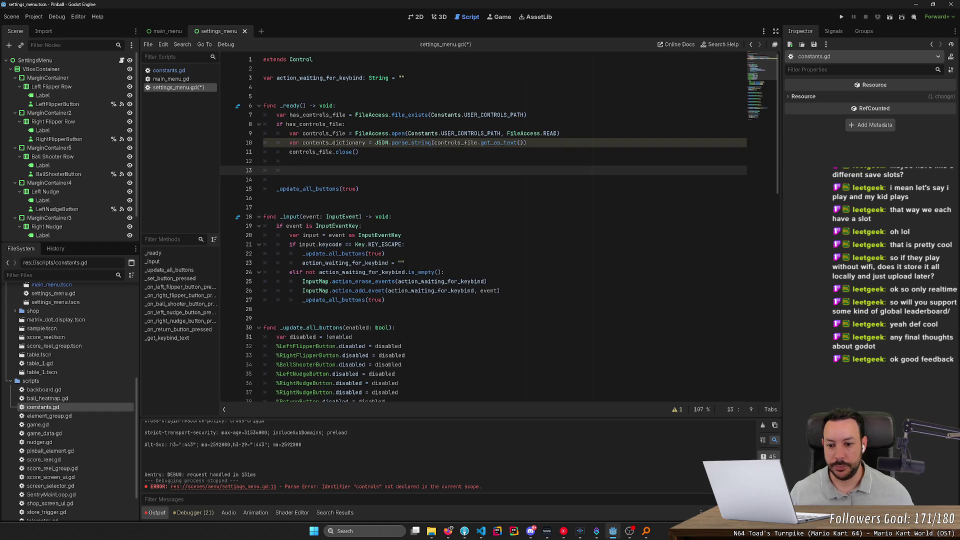
- Start a 'for action in contents_dictionary:' loop on the empty line 13 of _ready
scroll(494, 225, "down", 10)
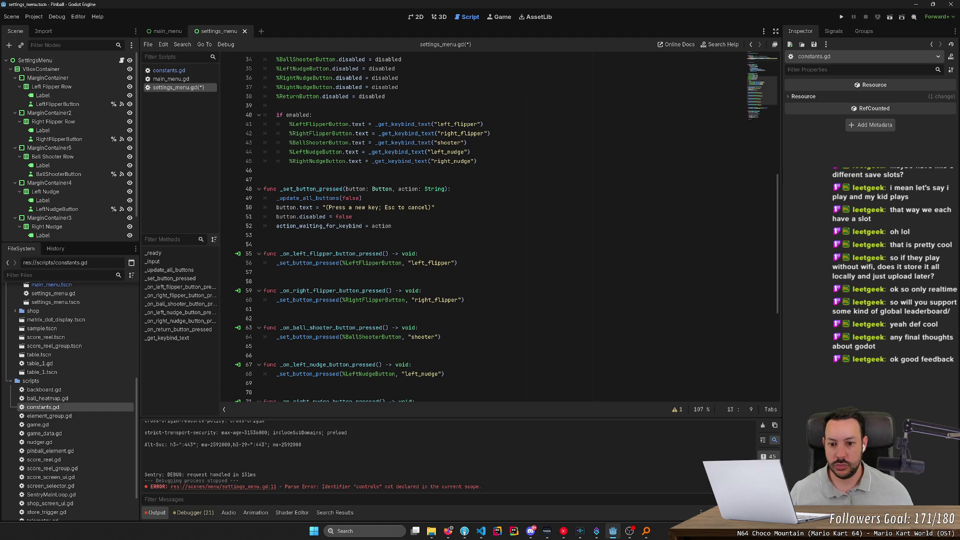
left_click_drag(408, 263, 455, 263)
scroll(499, 229, "up", 4)
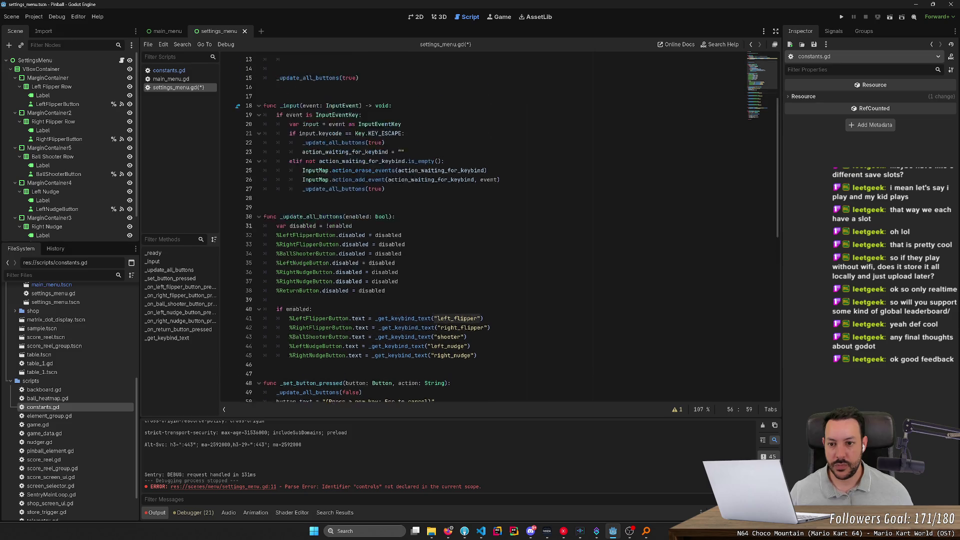
scroll(499, 230, "up", 7)
left_click(289, 170)
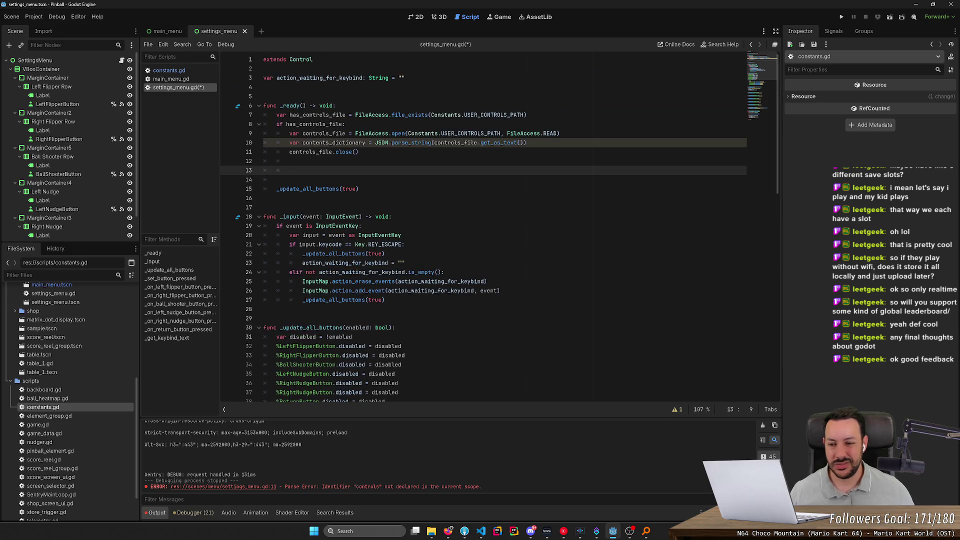
type("In")
key("BackSpace")
key("BackSpace")
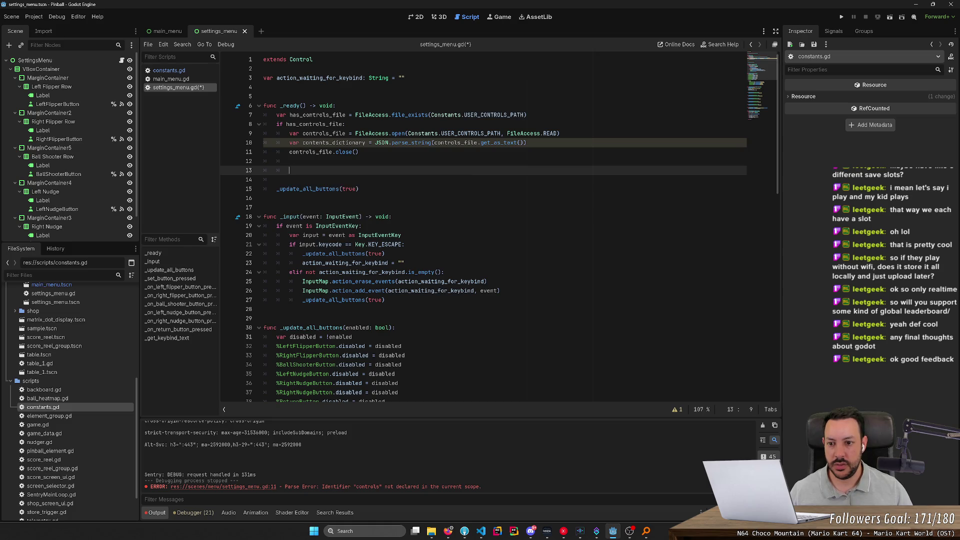
type("for ")
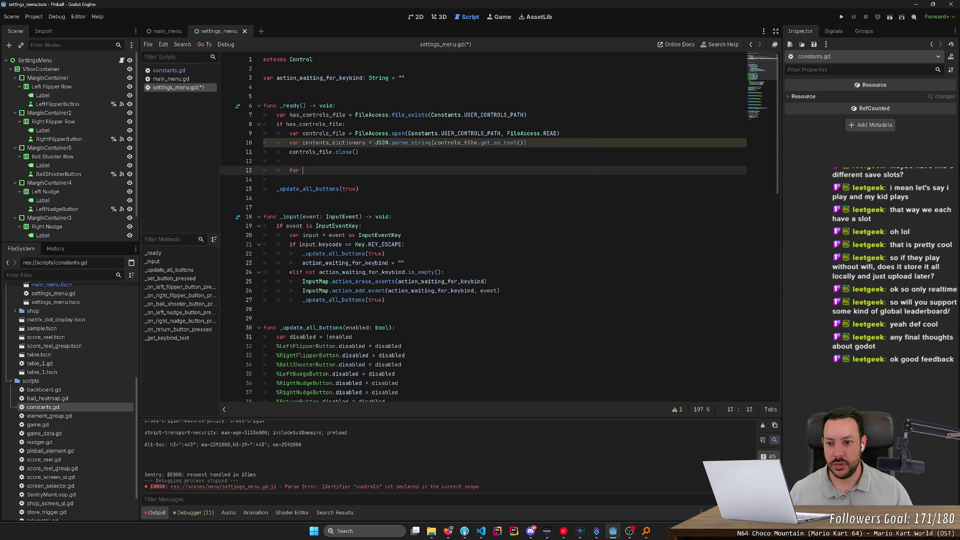
type("action")
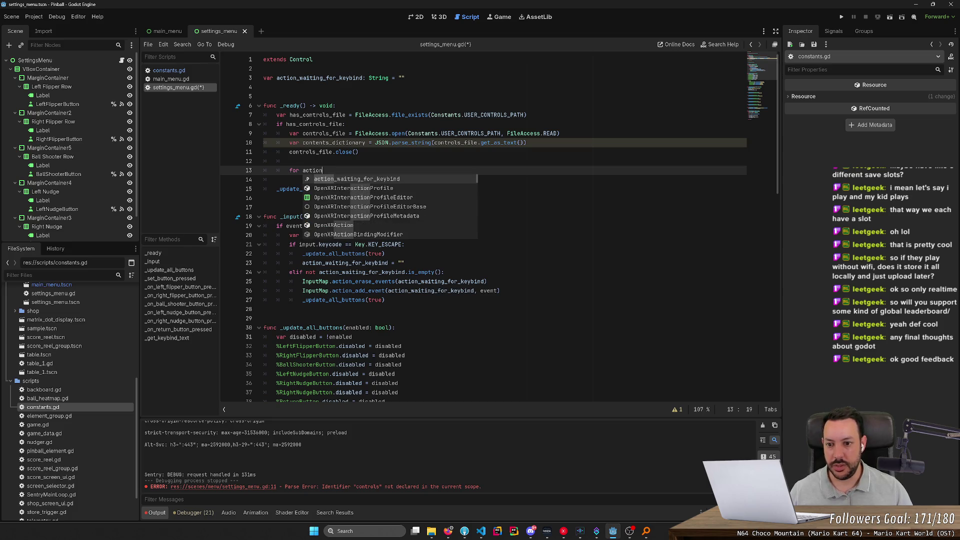
type(" in con")
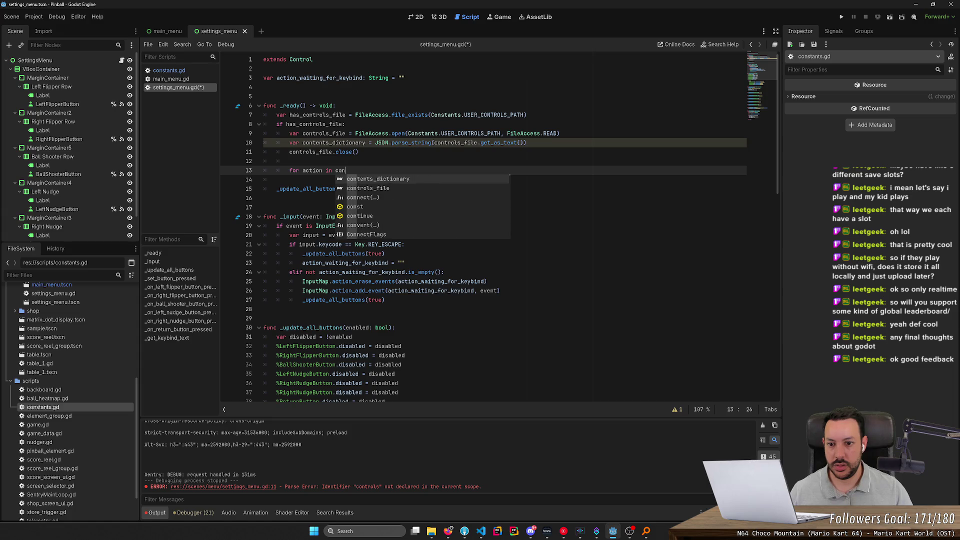
key("Return")
type(":")
key("Return")
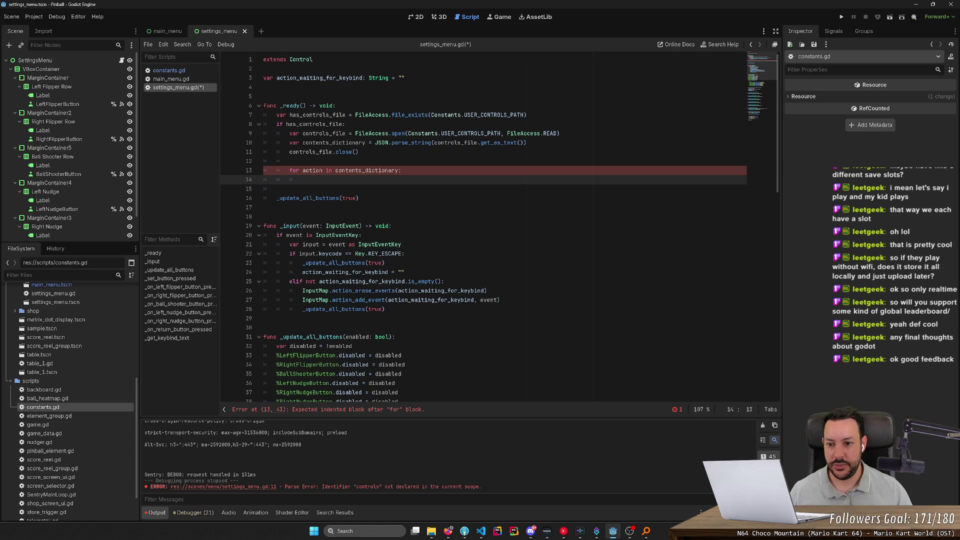
- In the loop body, call InputMap.action_erase_events(action) and InputMap.action_add_event(action, event)
type("InputMap.")
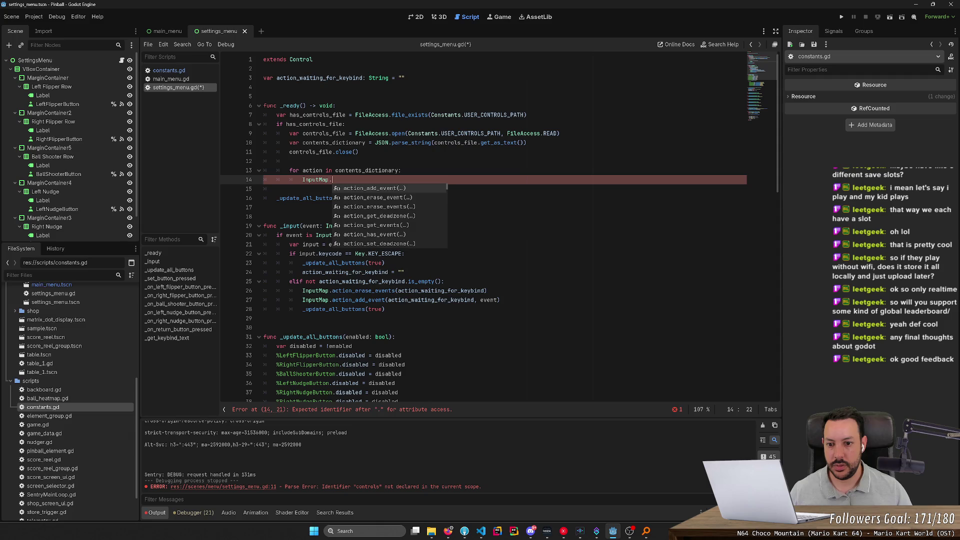
key("Down")
key("Down")
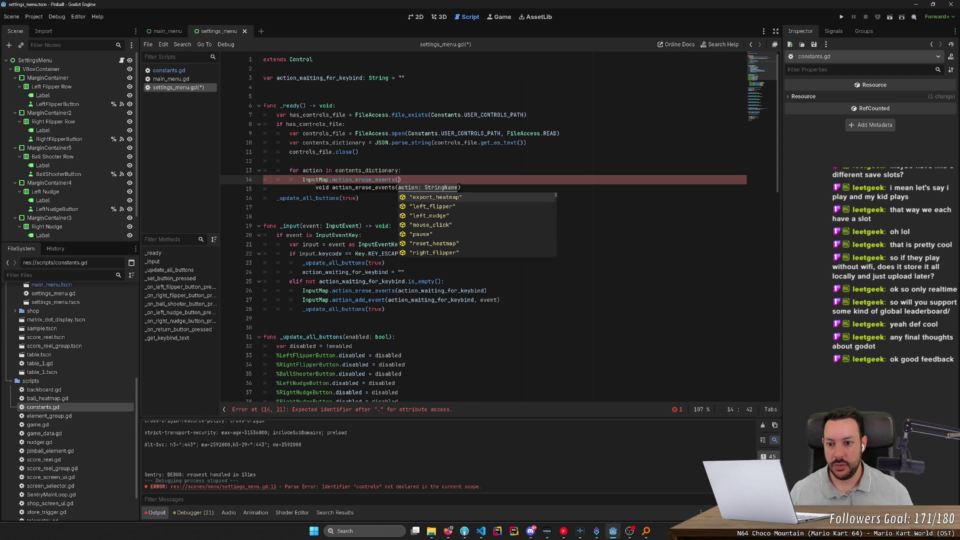
key("Return")
type("action")
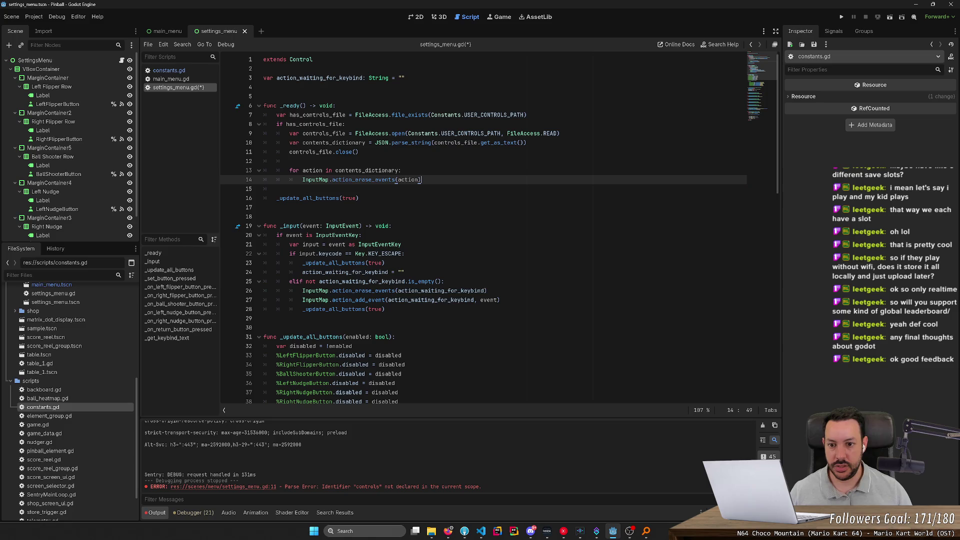
key("End")
key("Return")
type("Input.a")
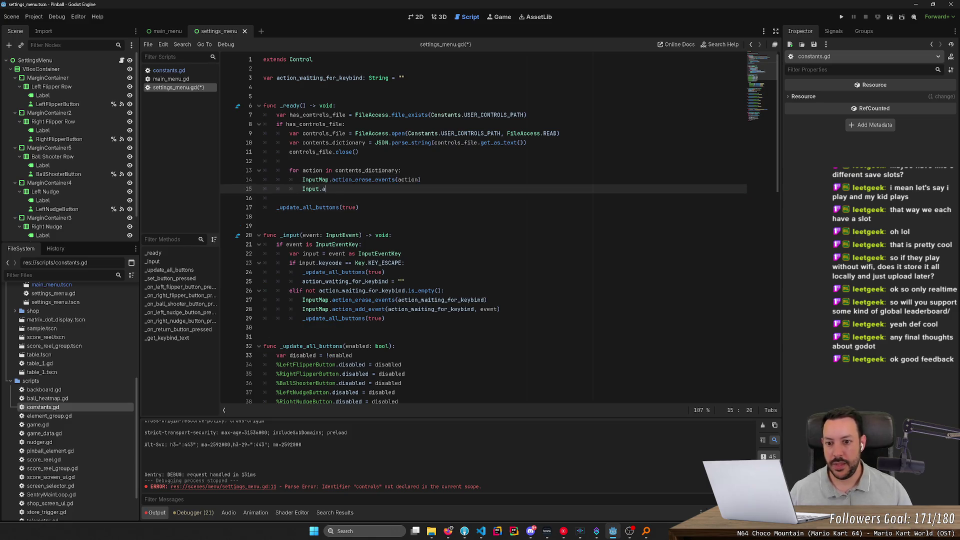
type("ction_add")
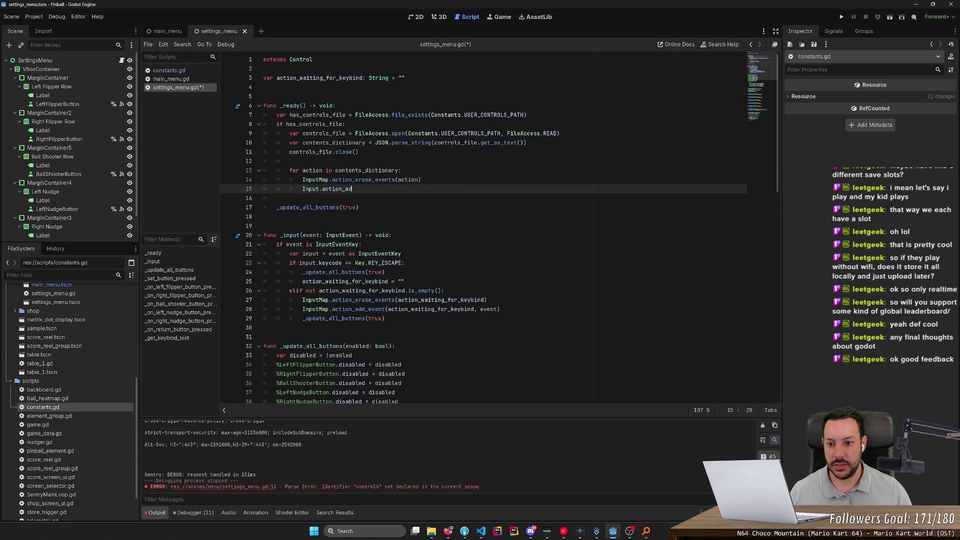
key("BackSpace")
key("BackSpace")
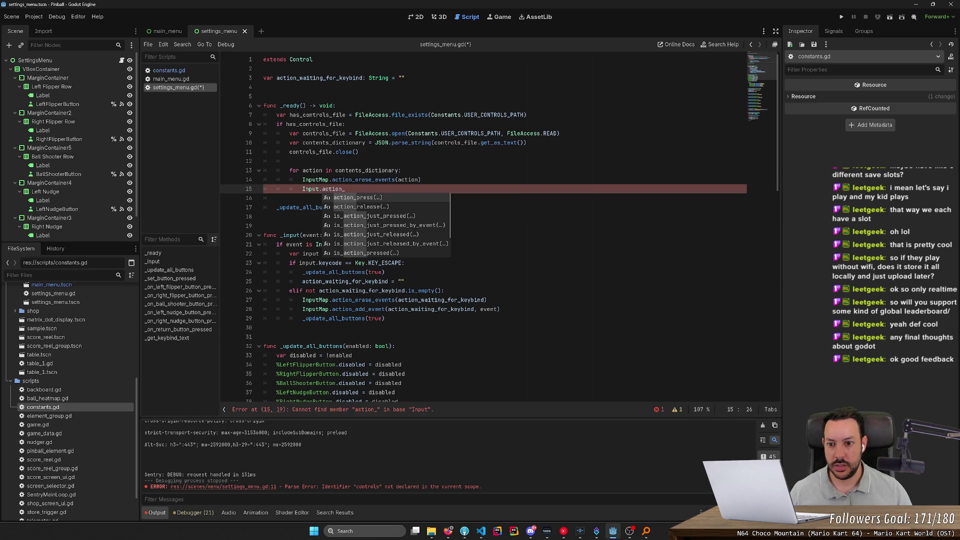
type("add")
key("BackSpace")
key("BackSpace")
key("BackSpace")
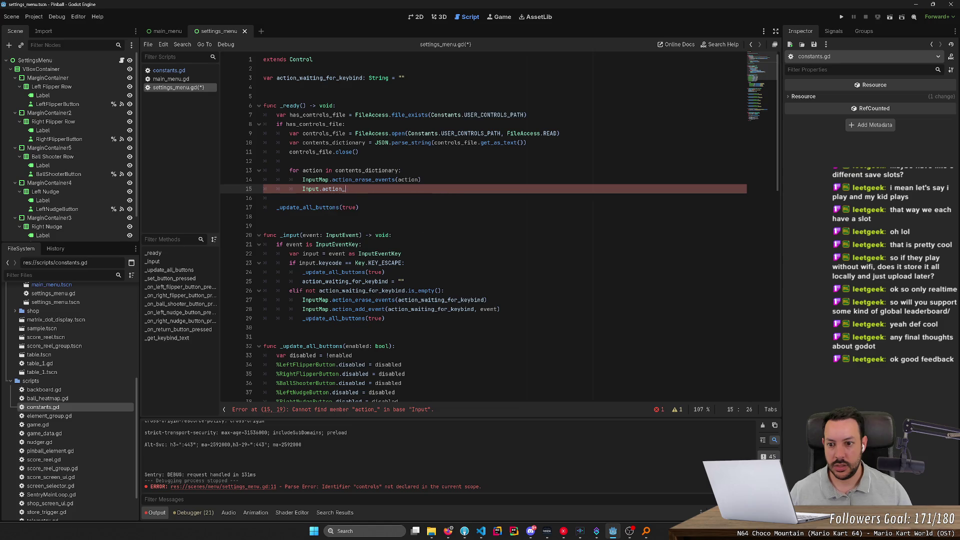
type("Map.")
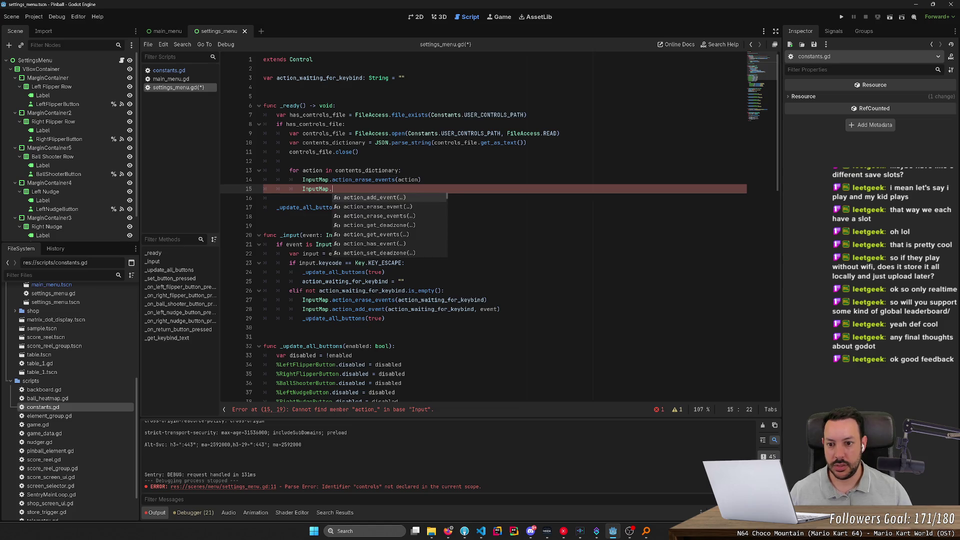
key("Return")
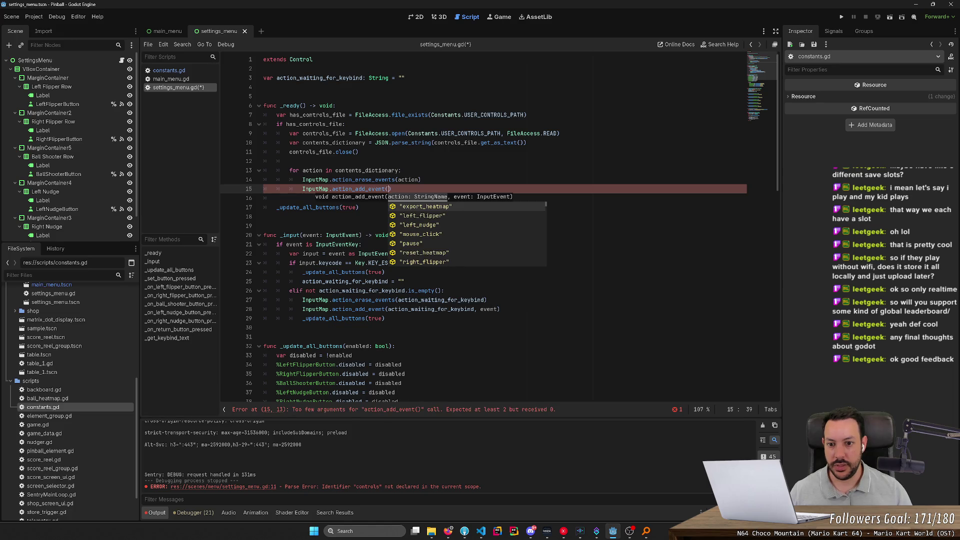
type("action, event")
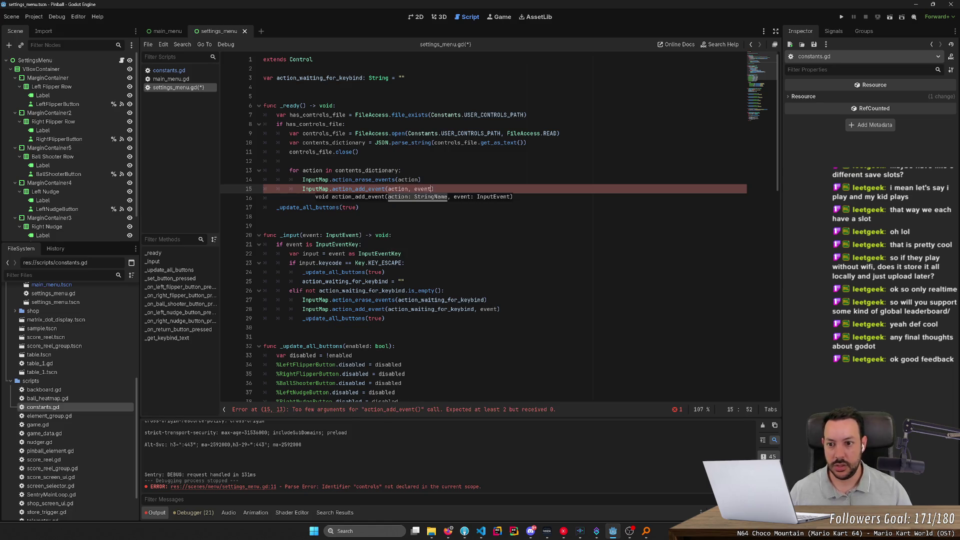
type(")")
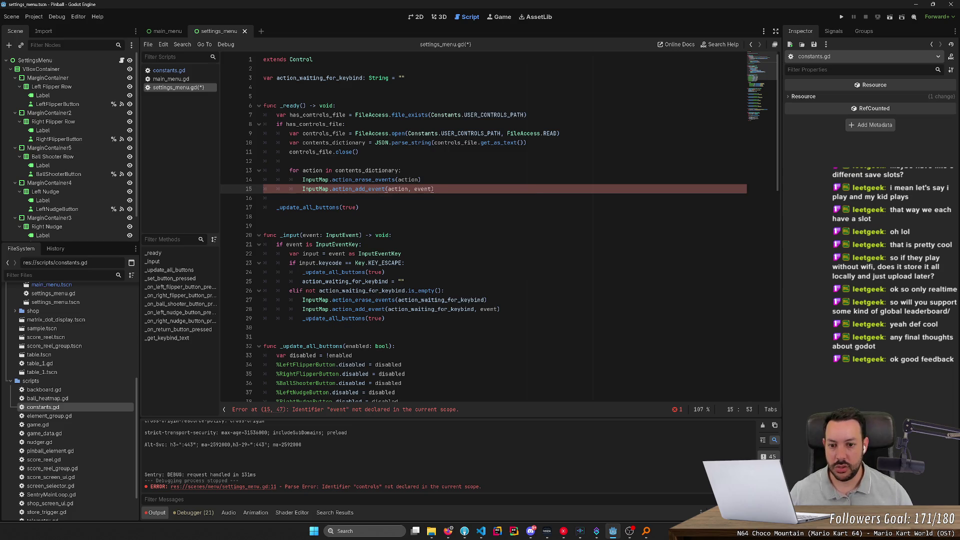
key("Return")
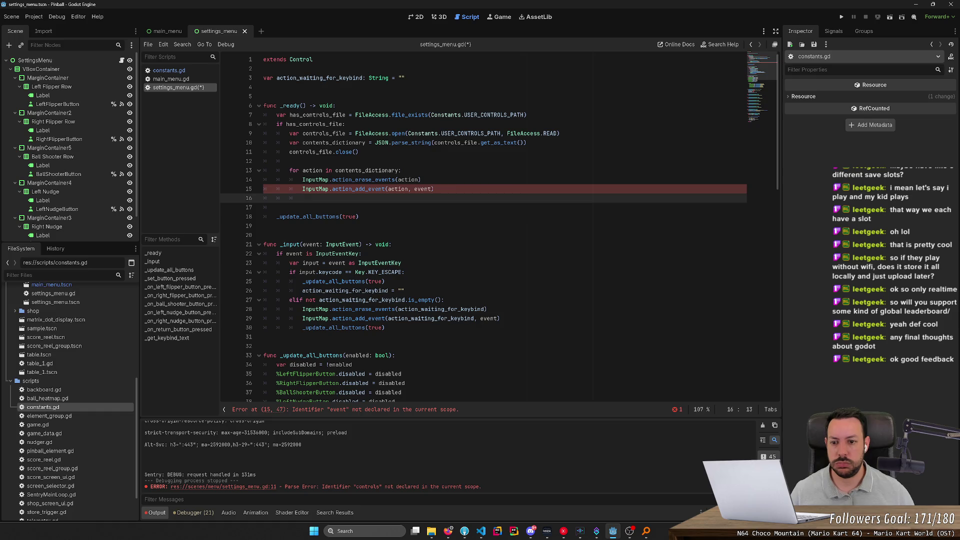
- Insert 'var event = contents_dictionary[action]' above the erase call and open the action_add_event reference
left_click(302, 179)
key("ctrl+shift+Return")
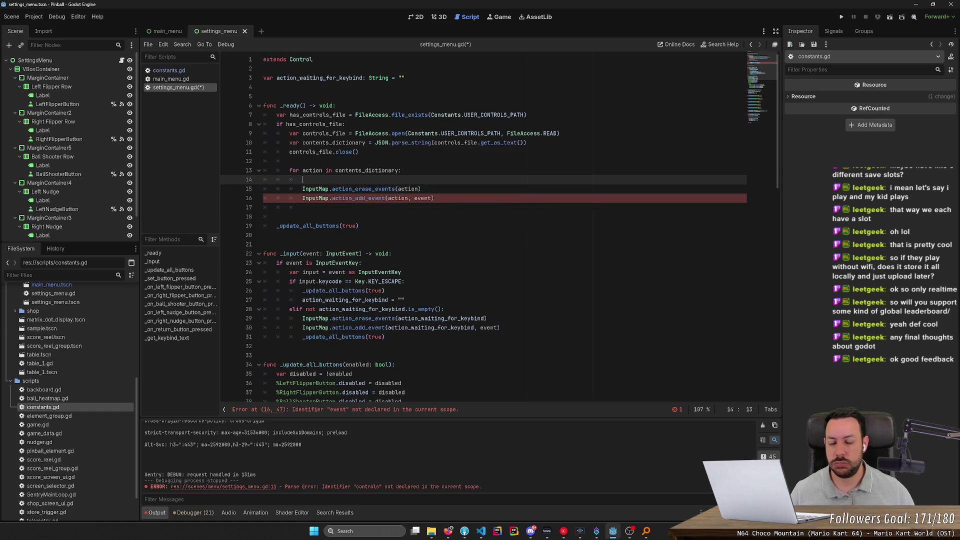
type("var event = con")
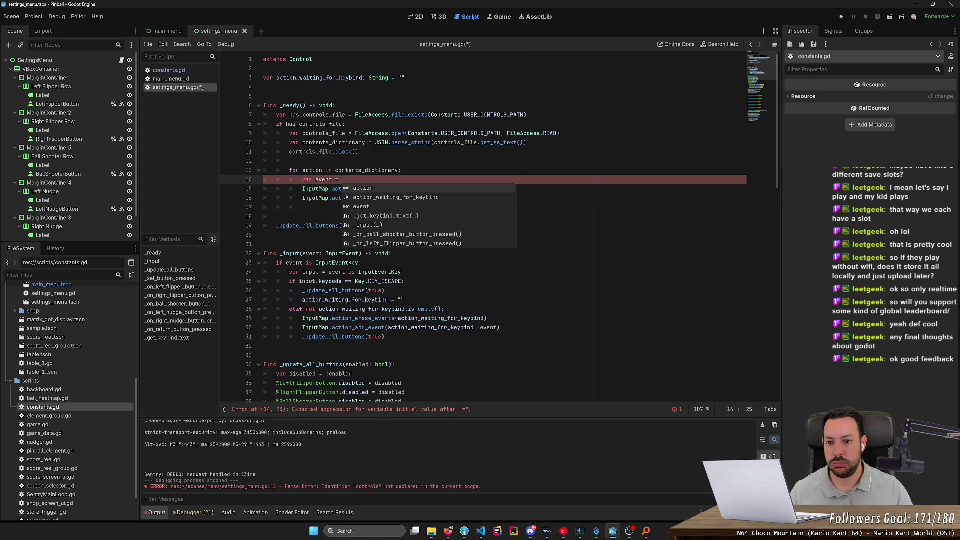
key("Return")
type("[action)")
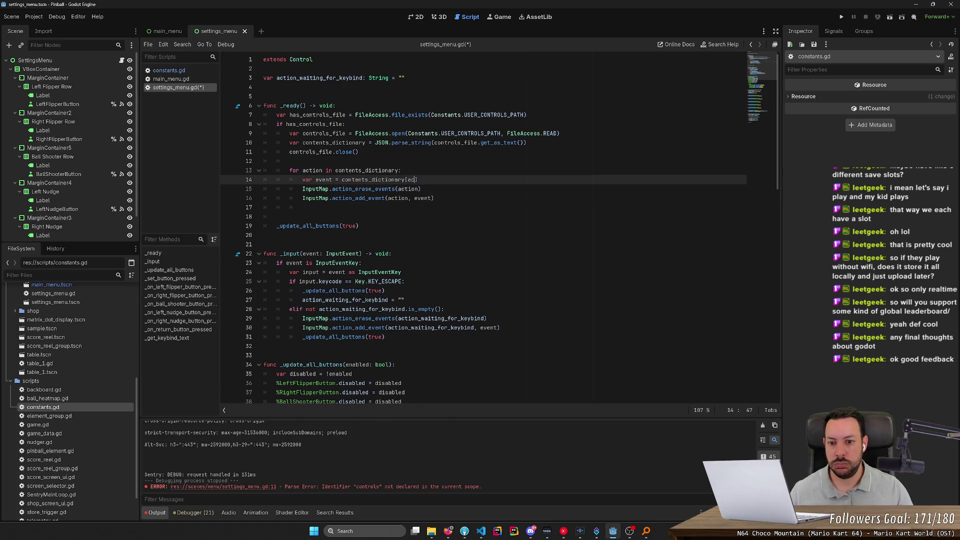
key("BackSpace")
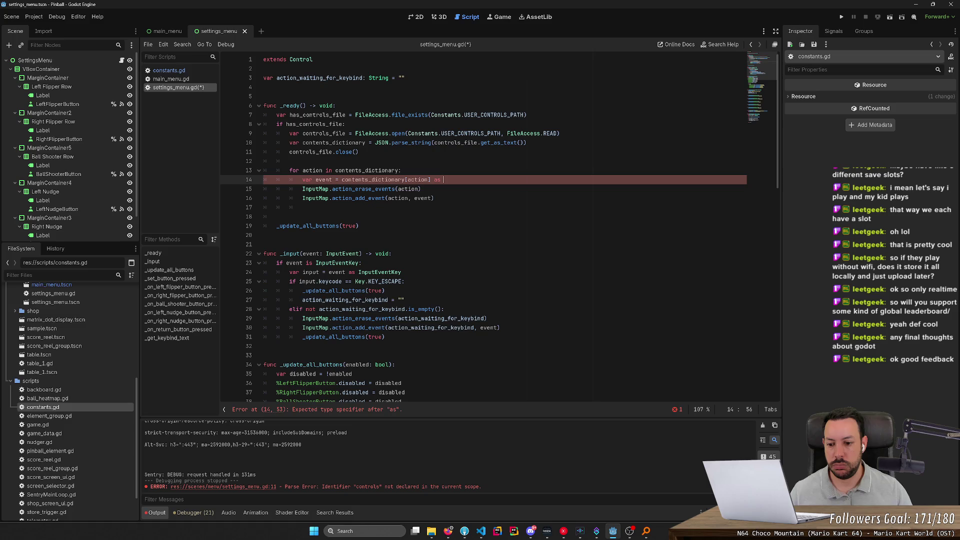
key("BackSpace")
key("BackSpace")
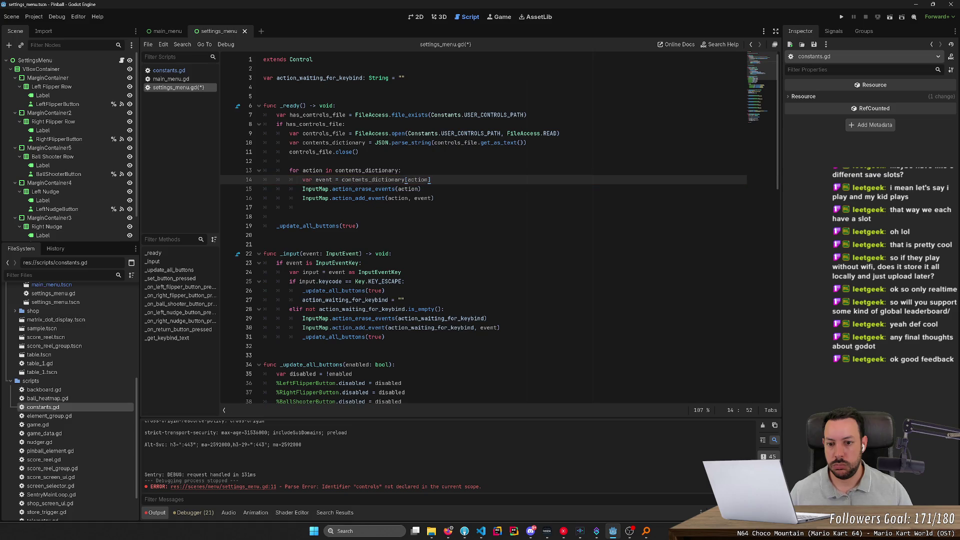
left_click(359, 195, "ctrl")
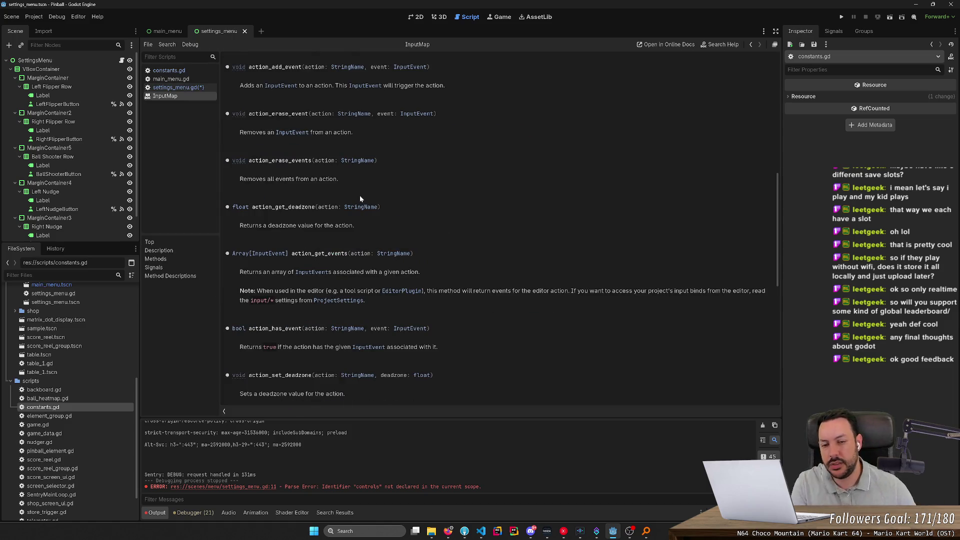
- Scroll through the InputEvent class reference methods, then go back to settings_menu.gd
left_click(408, 67)
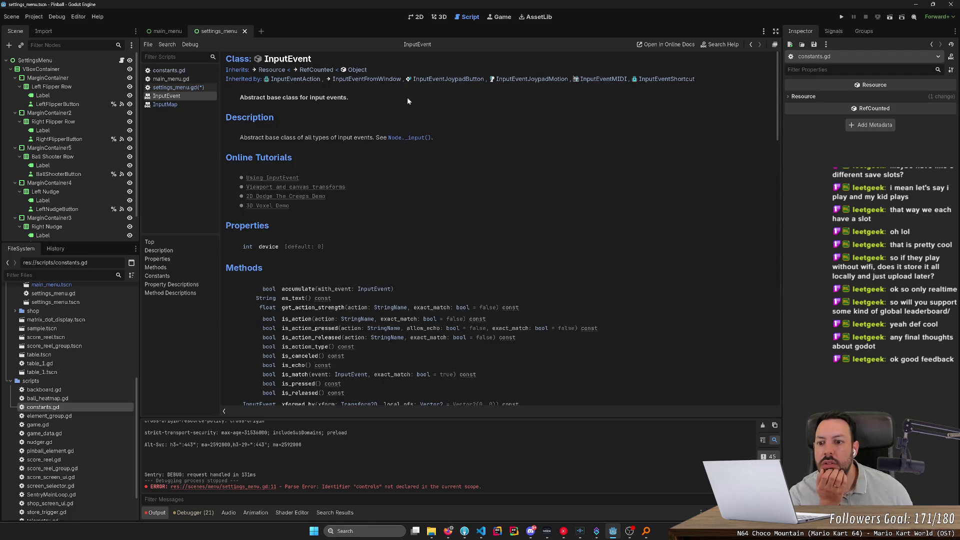
scroll(405, 120, "down", 3)
scroll(405, 122, "down", 5)
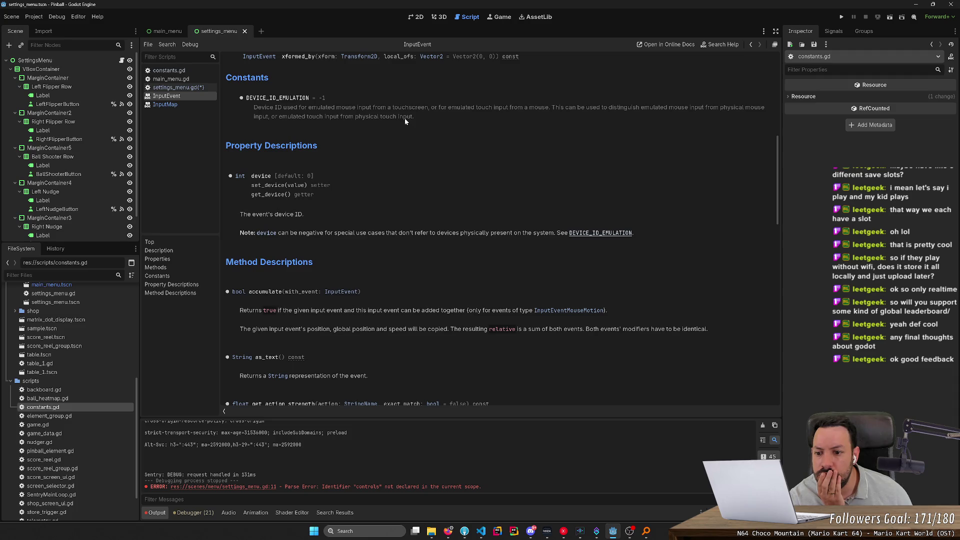
scroll(405, 122, "up", 6)
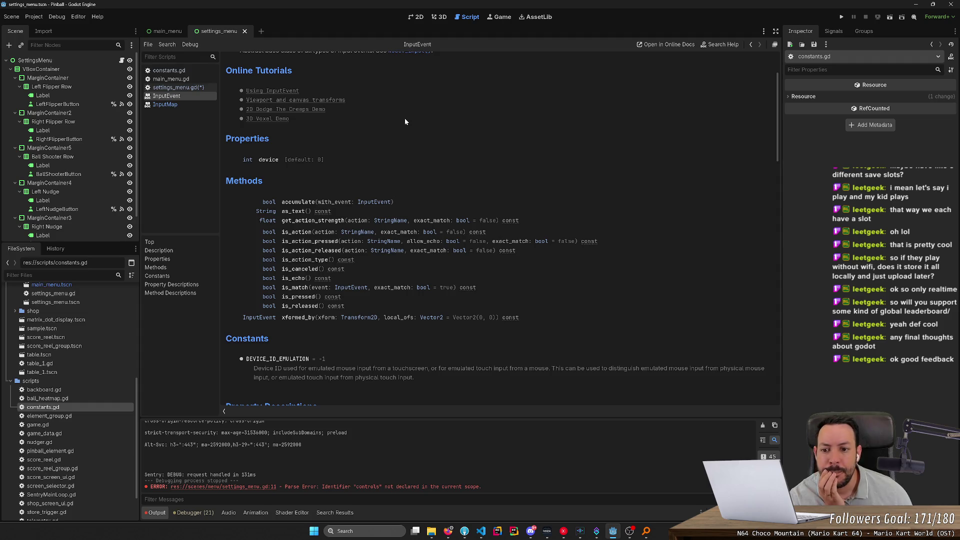
scroll(405, 122, "up", 3)
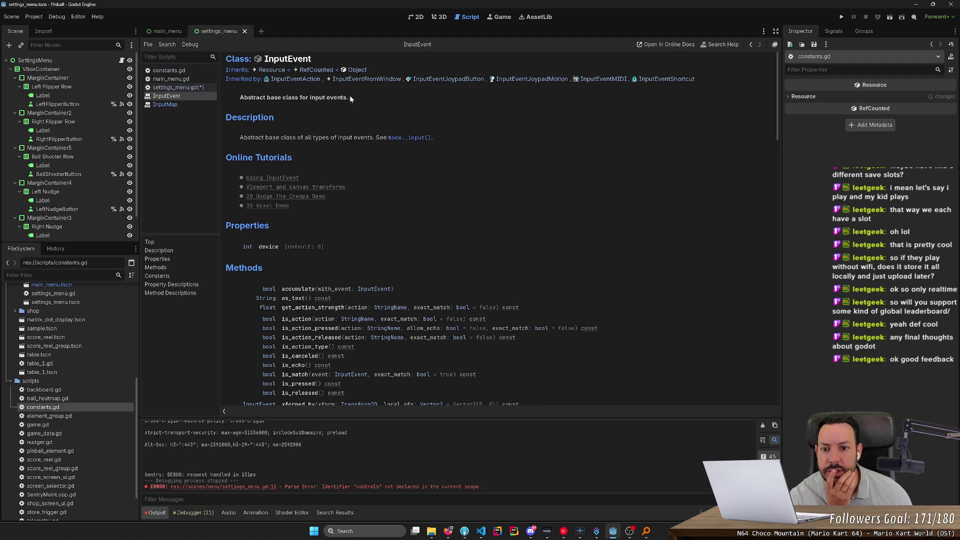
key("alt+Left")
key("alt+Left")
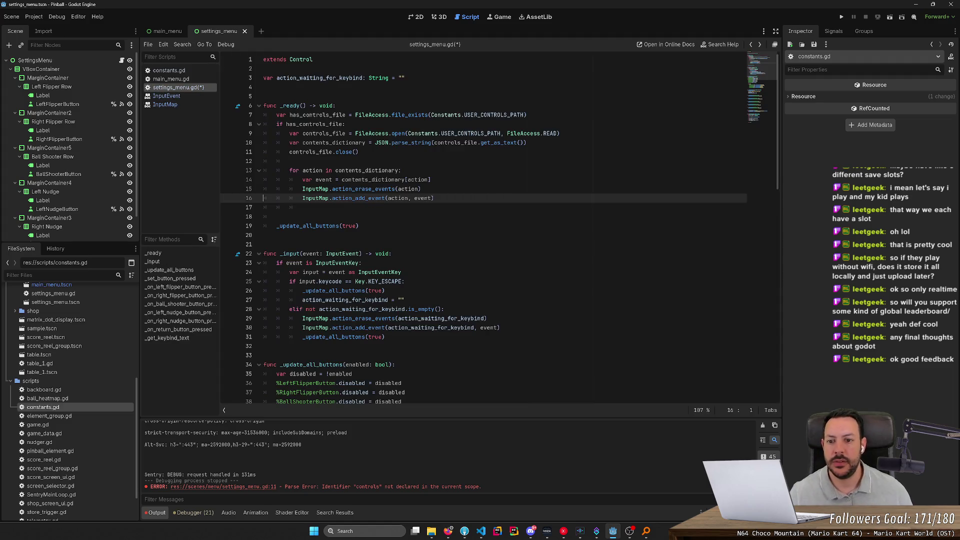
- Add 'var key_event = InputEventKey.new()' below the dictionary lookup and save the script
left_click(431, 179)
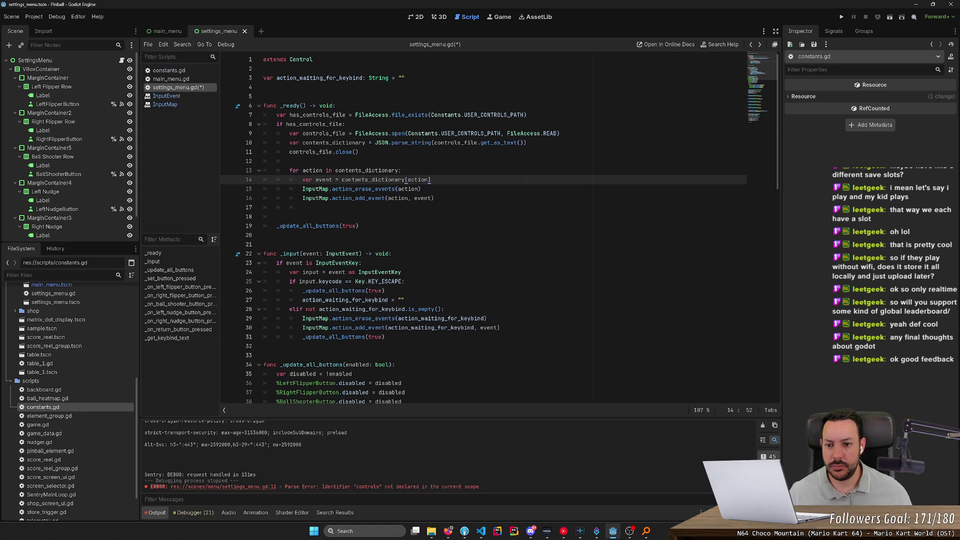
left_click_drag(431, 179, 341, 180)
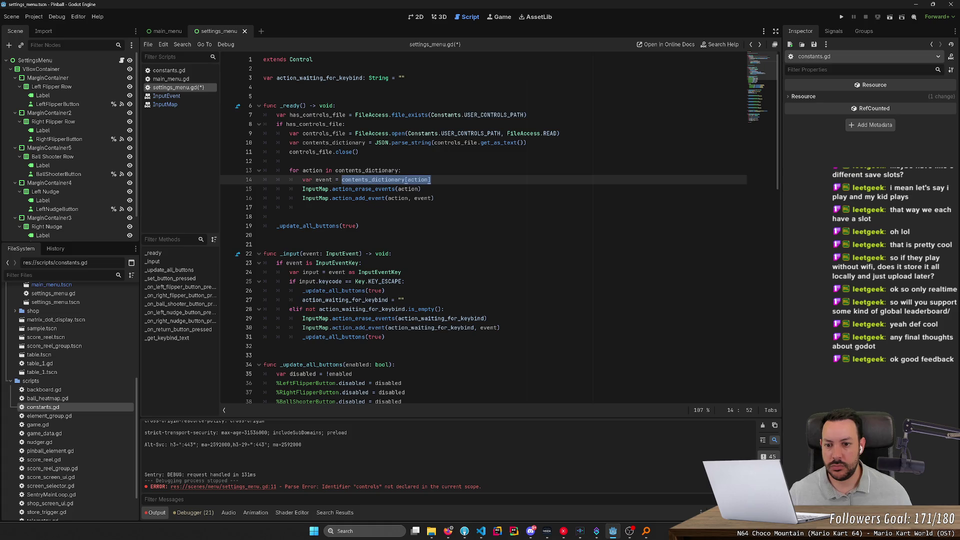
key("End")
key("Return")
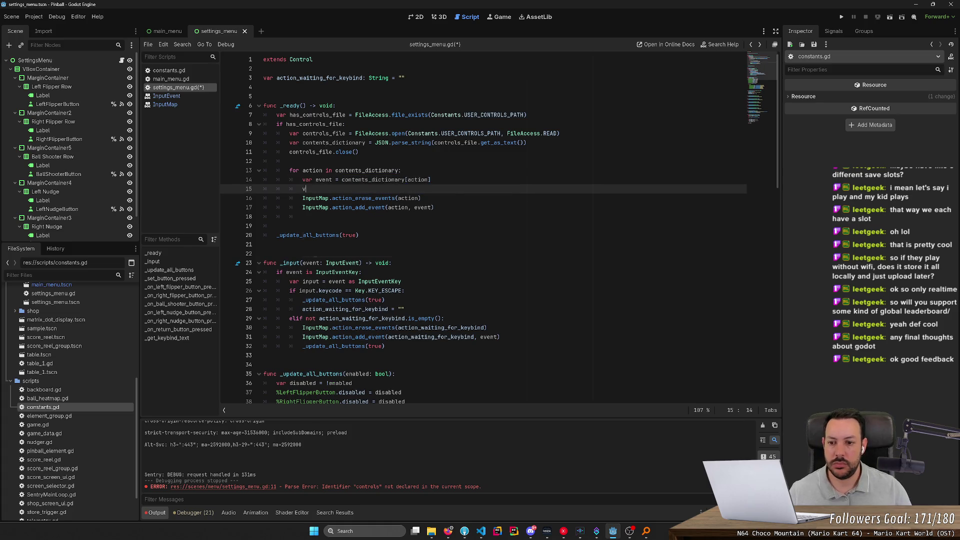
type("var key_event = ")
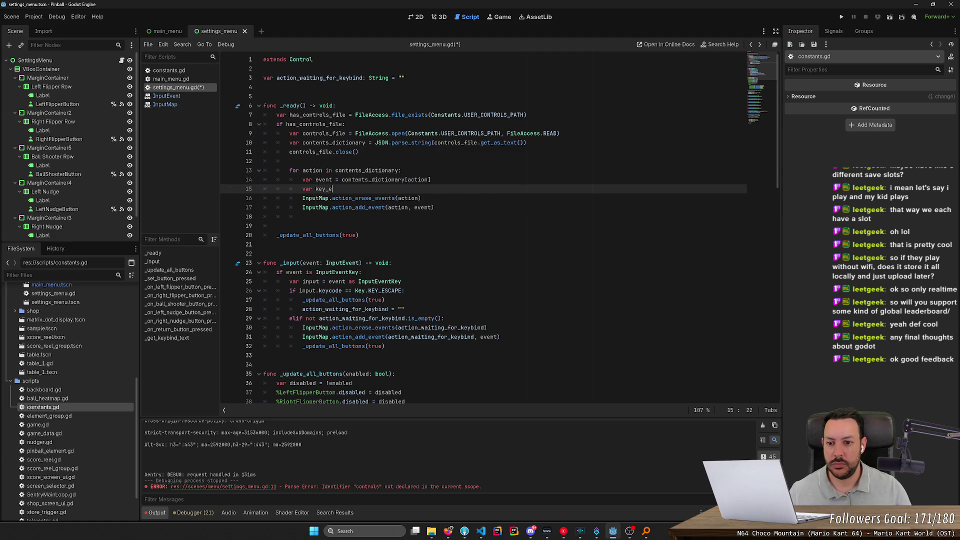
type("Input")
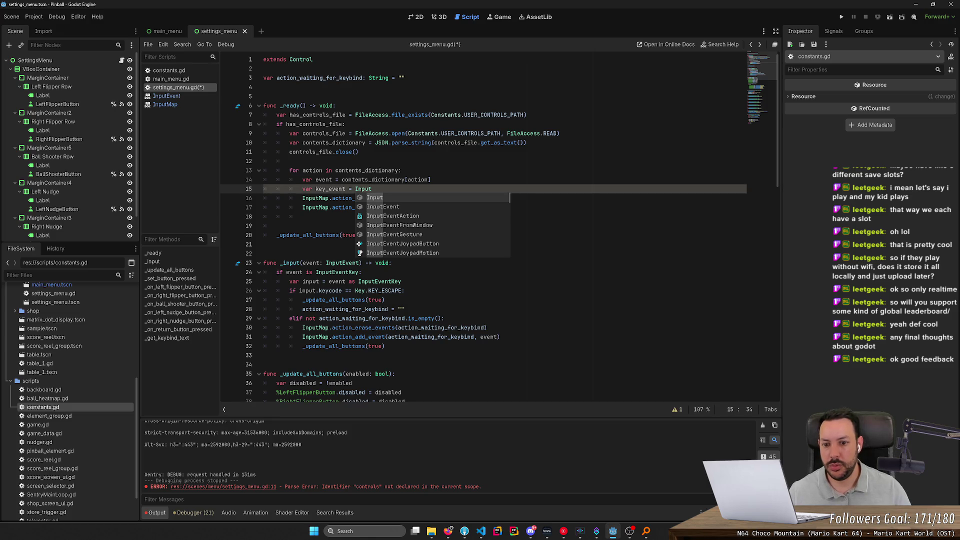
type("EventKey.")
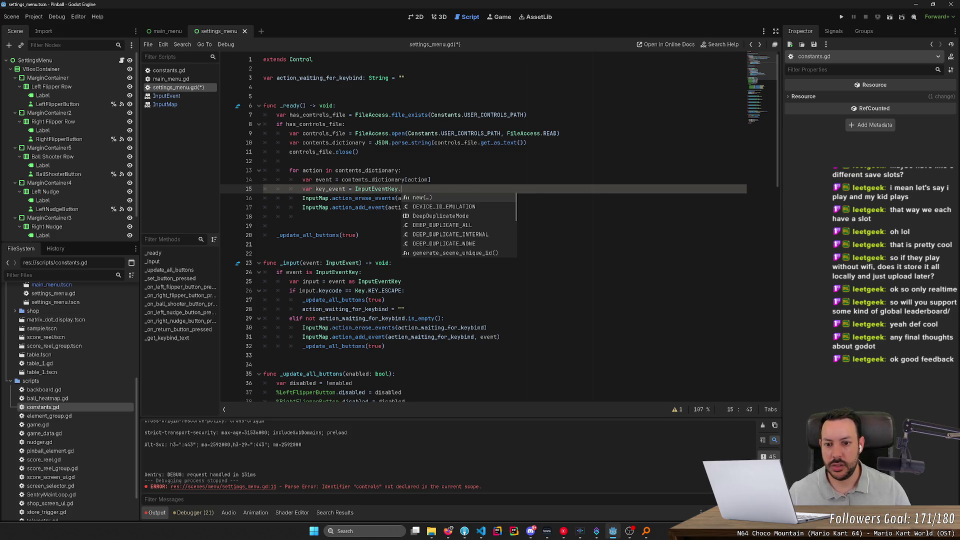
key("Return")
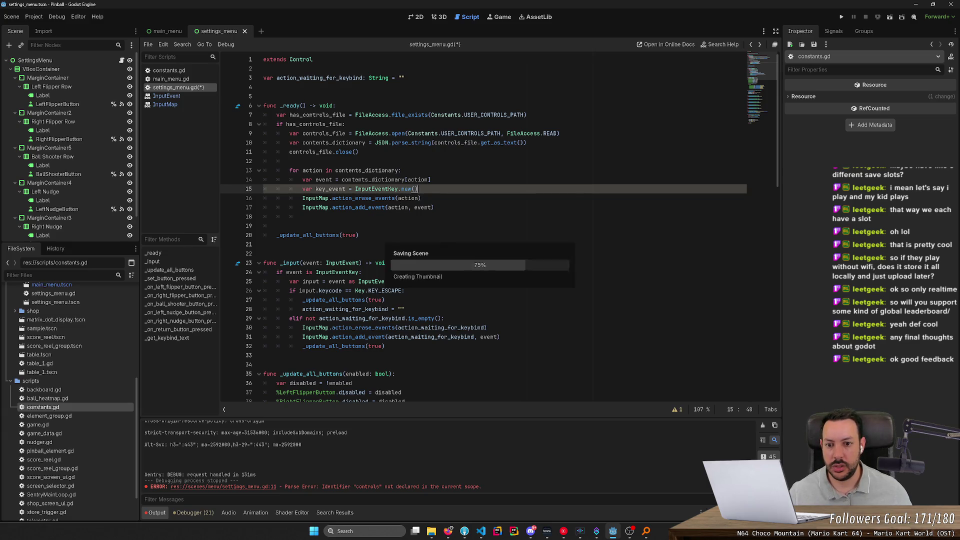
left_click(421, 198)
key("ctrl+s")
- Clear the output log, inspect the key_event variable, and run the pinball project
left_click(406, 207)
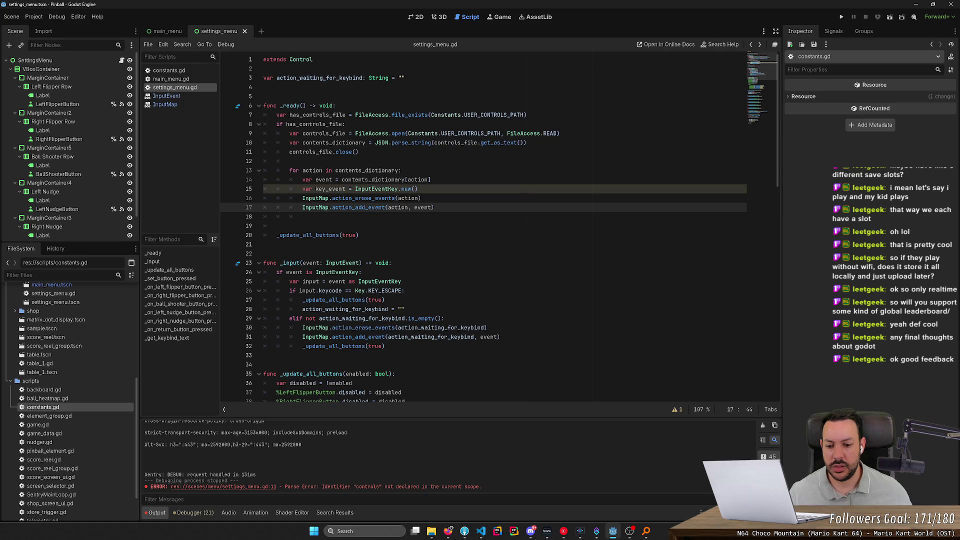
left_click(762, 426)
left_click(430, 244)
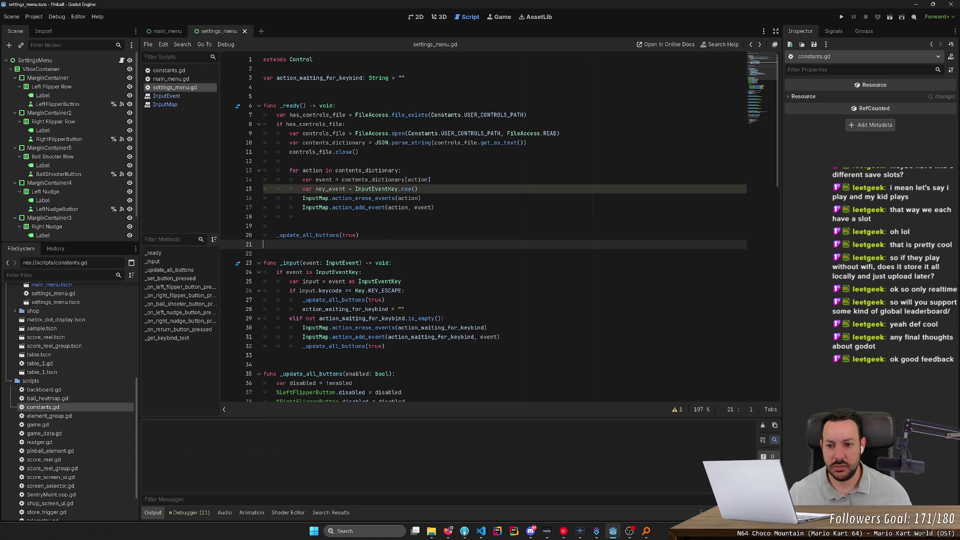
double_click(330, 189)
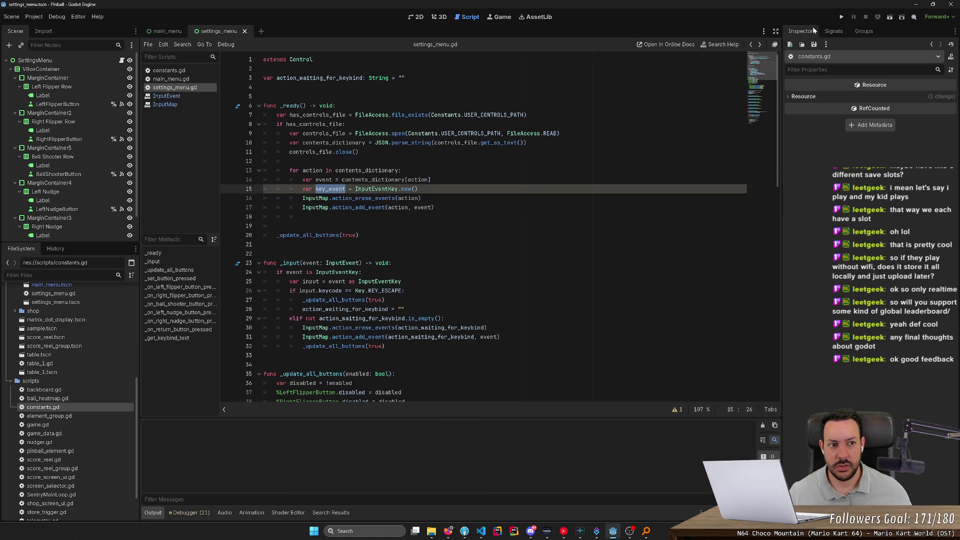
left_click(842, 16)
scroll(500, 225, "down", 20)
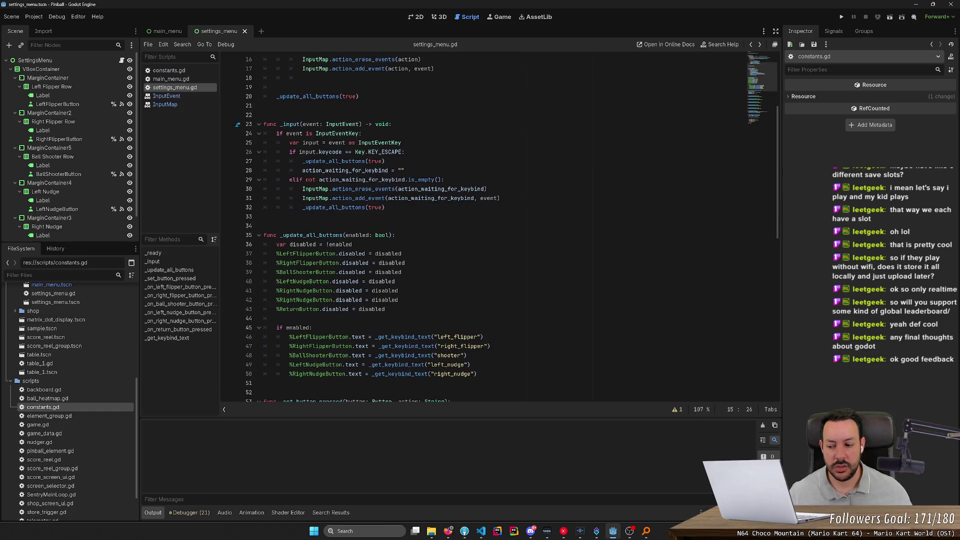
- In the return handler, add 'var controls_file = FileAccess.open(Constants.USER_CONTROLS_PATH, FileAccess.WRITE)'
scroll(500, 225, "down", 1)
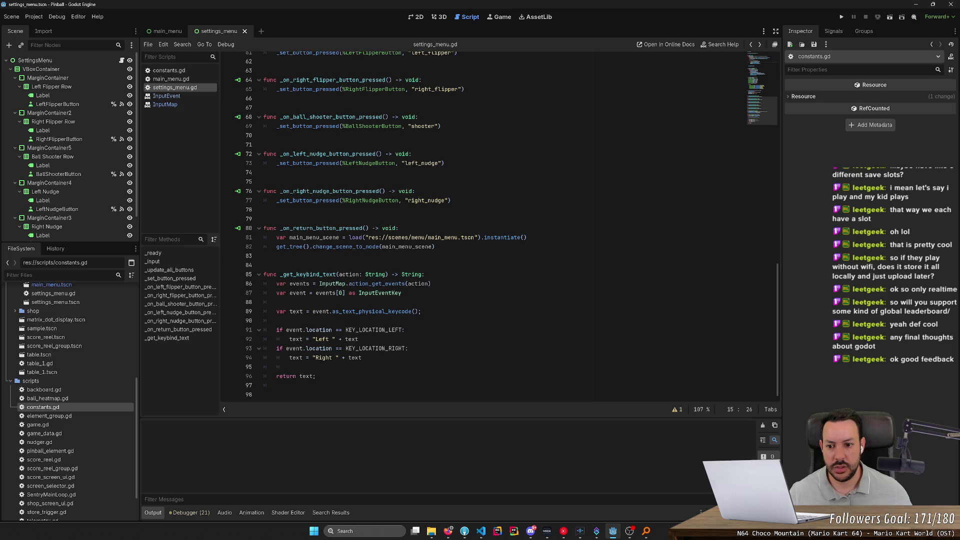
left_click(398, 228)
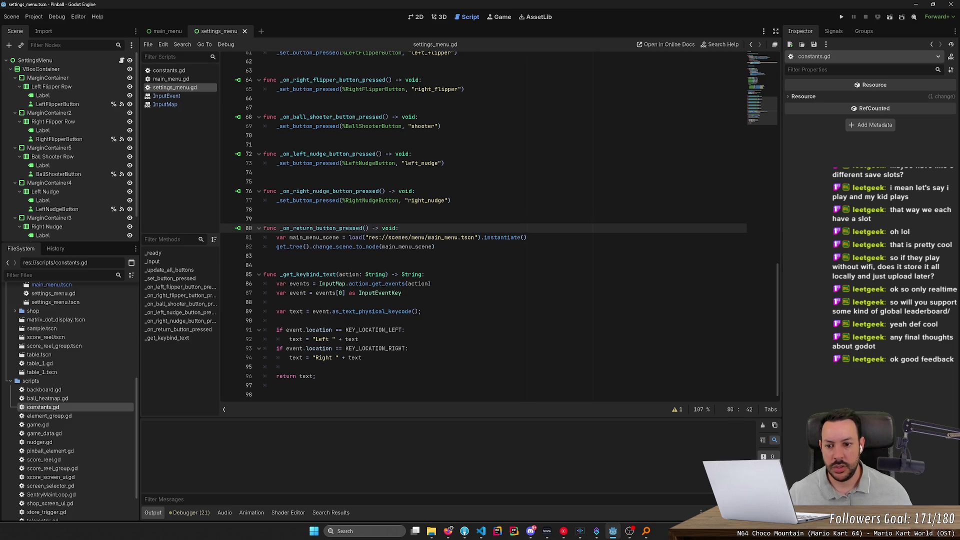
key("Return")
key("Return")
key("Up")
scroll(499, 225, "up", 3)
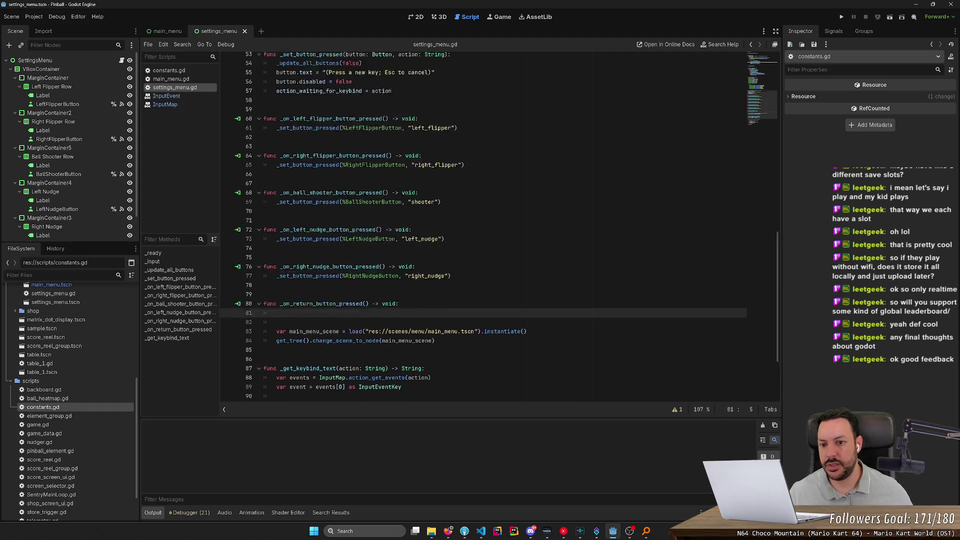
scroll(500, 225, "up", 10)
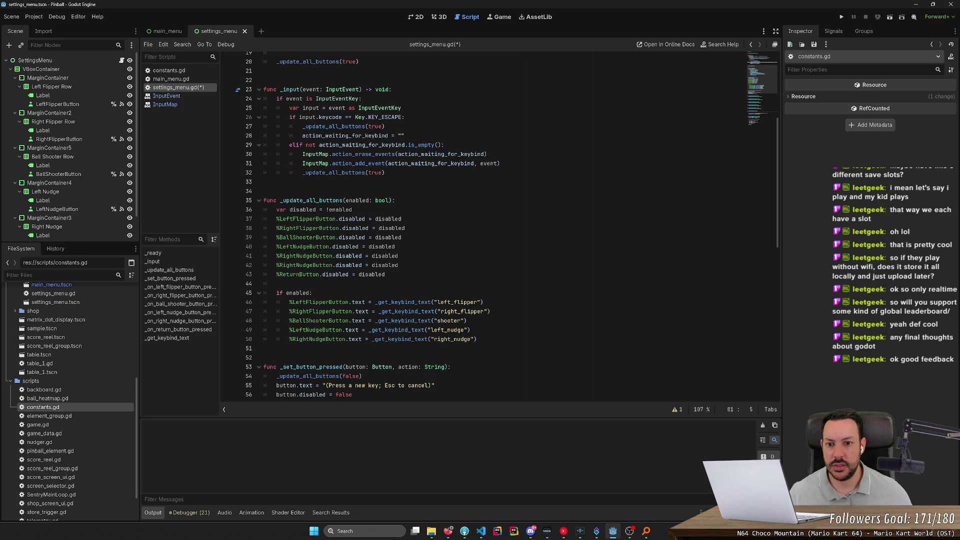
scroll(500, 225, "down", 12)
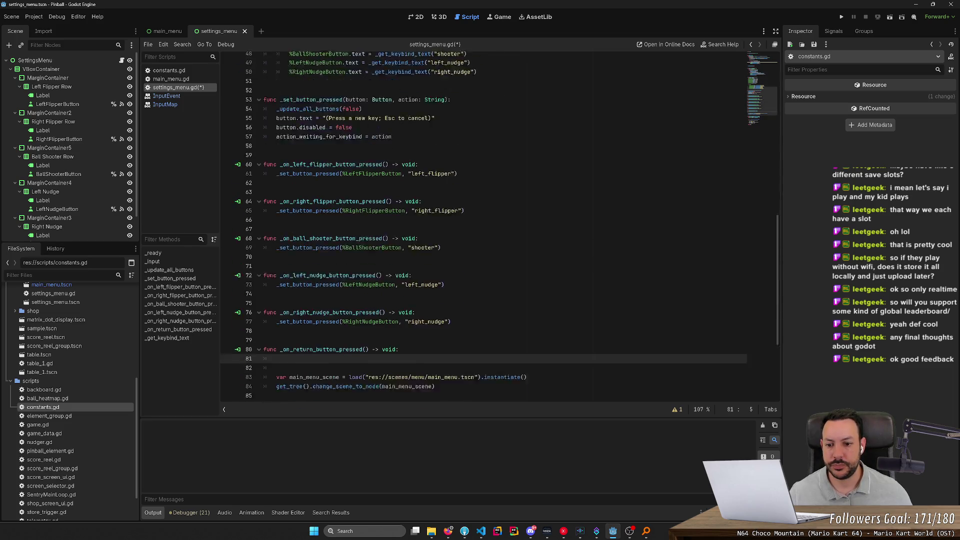
type("var ")
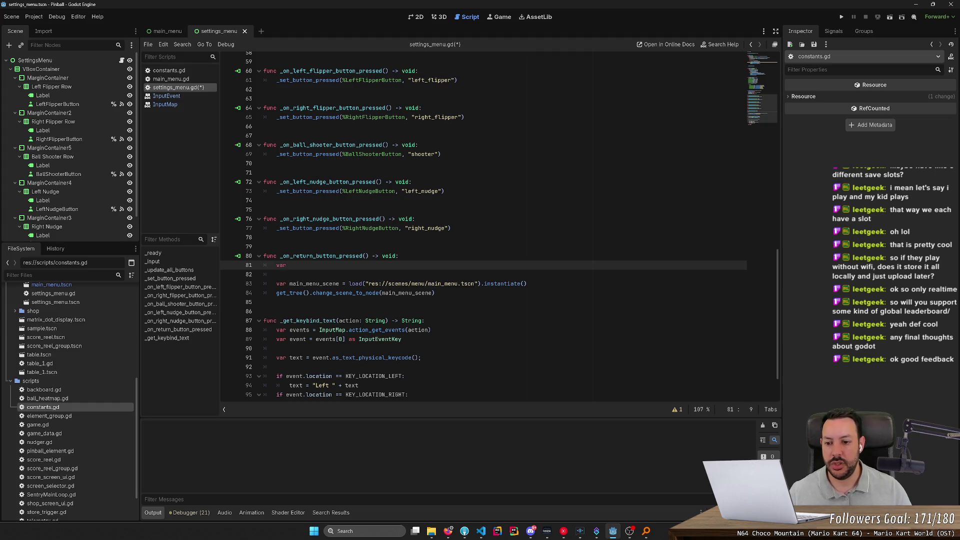
type("controls_")
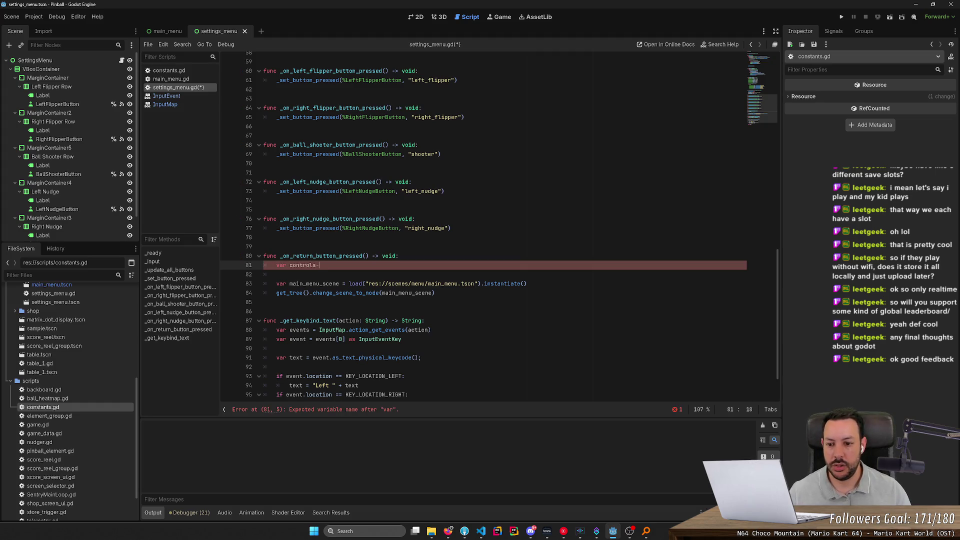
type("file = FileA")
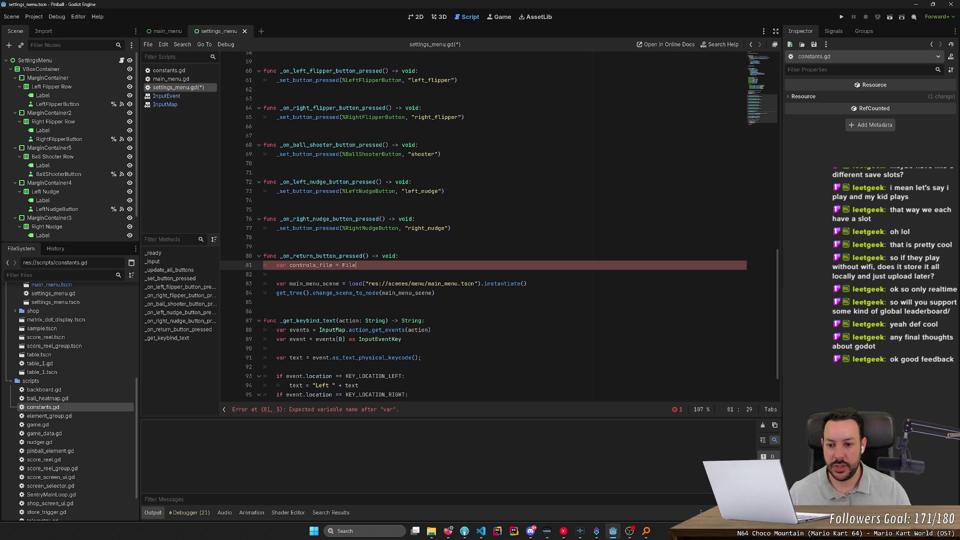
key("Return")
type(".op")
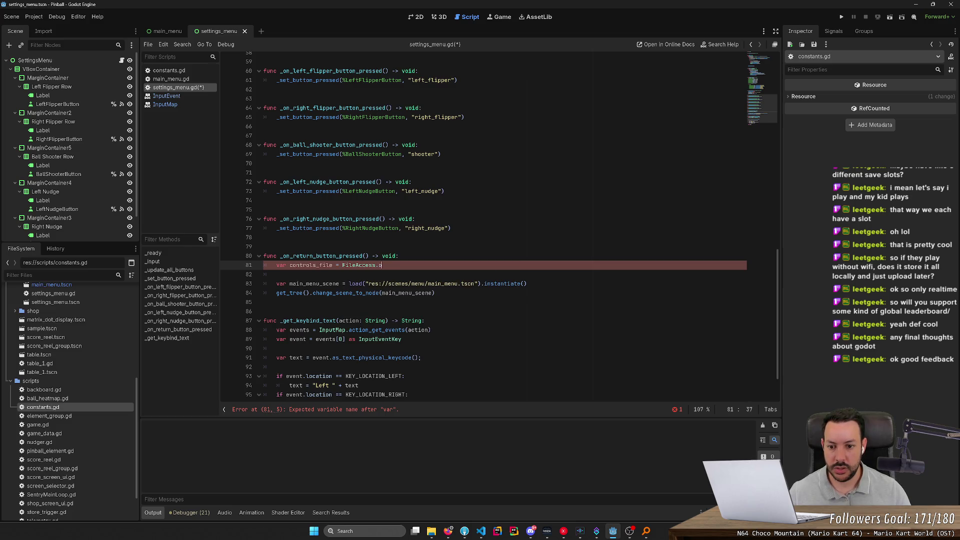
key("Return")
type("Con")
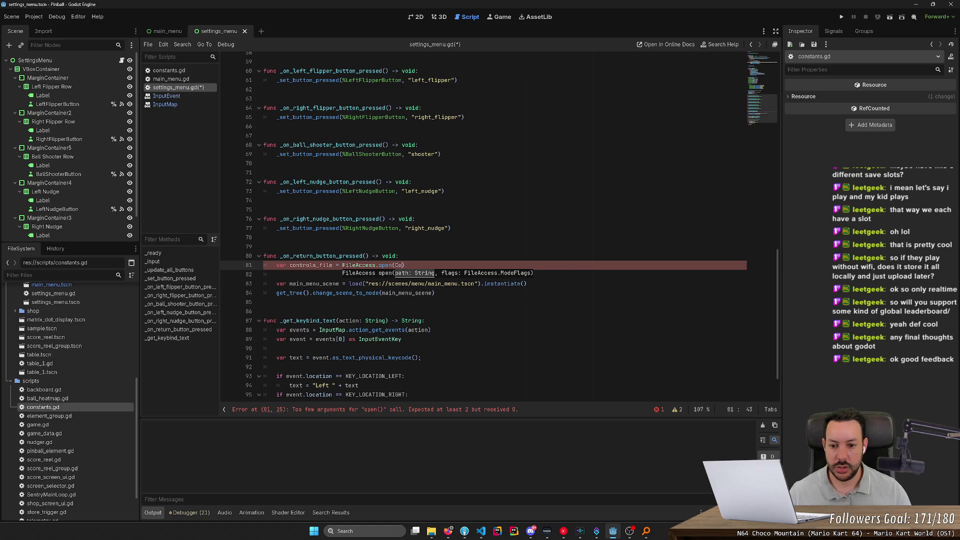
type("st")
key("Return")
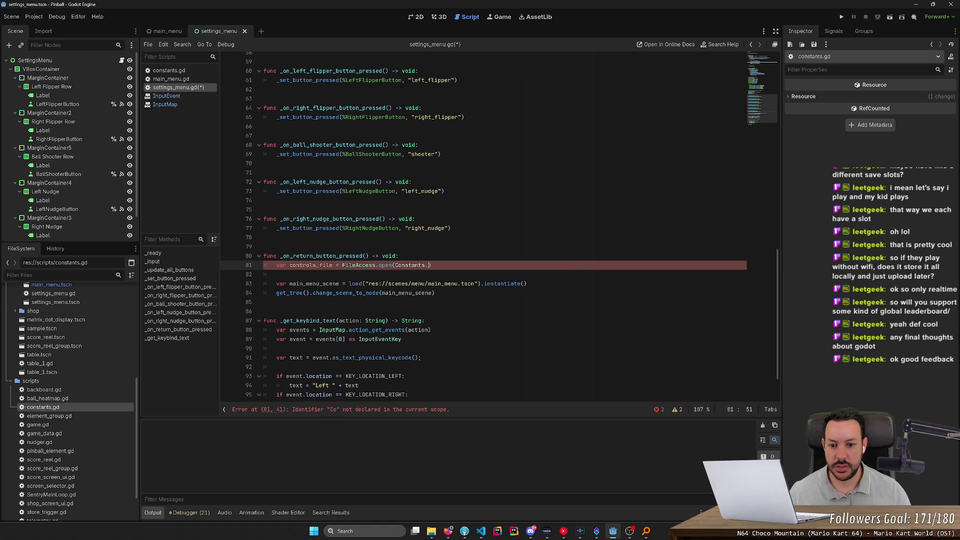
type(".co")
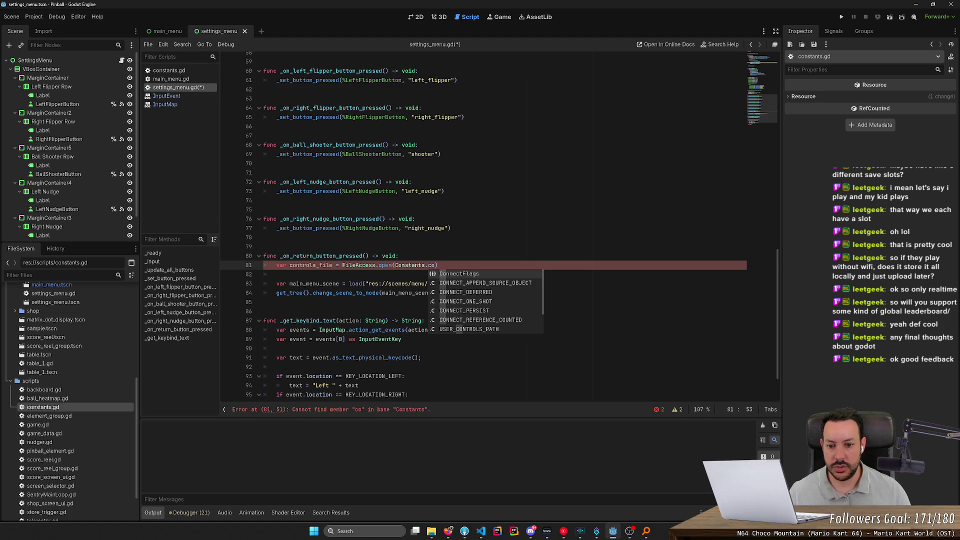
key("Return")
type(",")
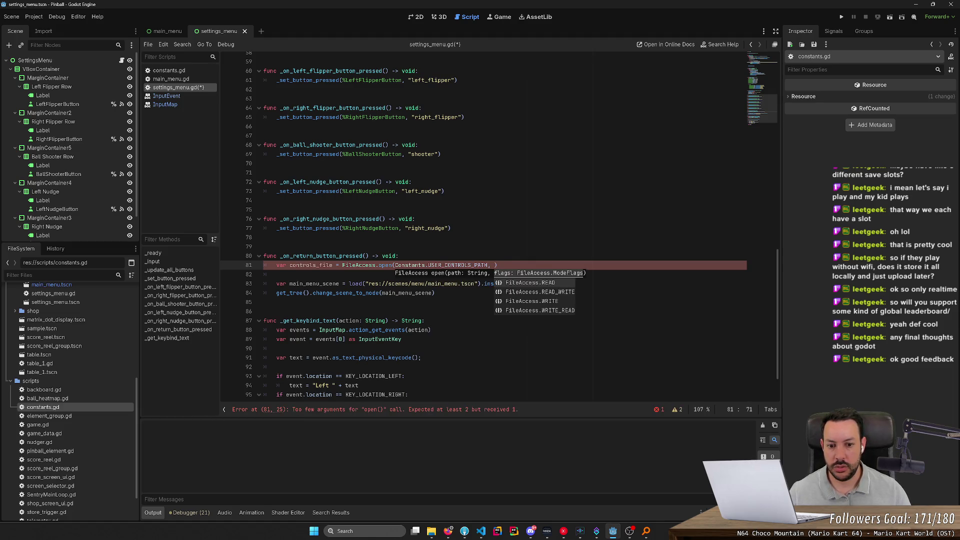
key("Down")
key("Down")
key("Return")
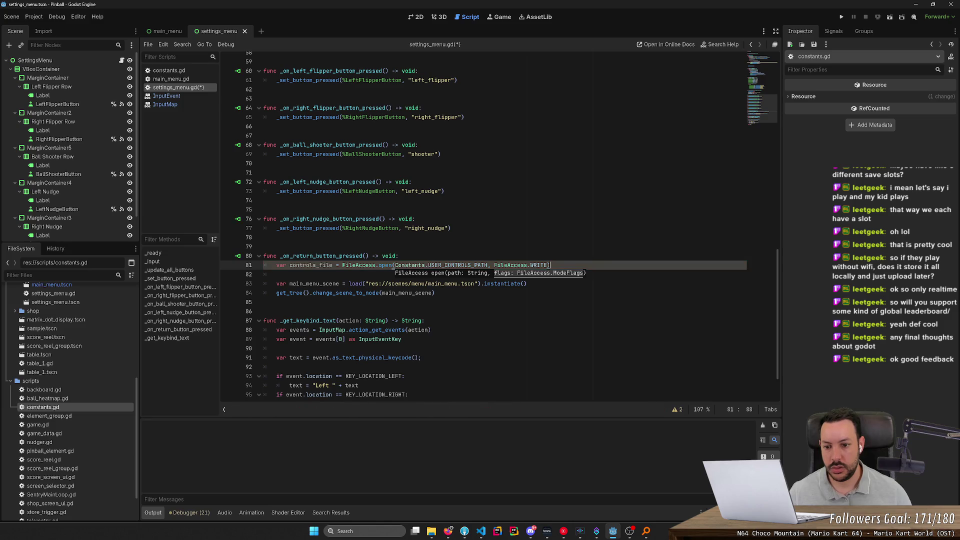
key("End")
key("Return")
- Add controls_file.close() and declare 'var dictionary = {}' above it
type("con")
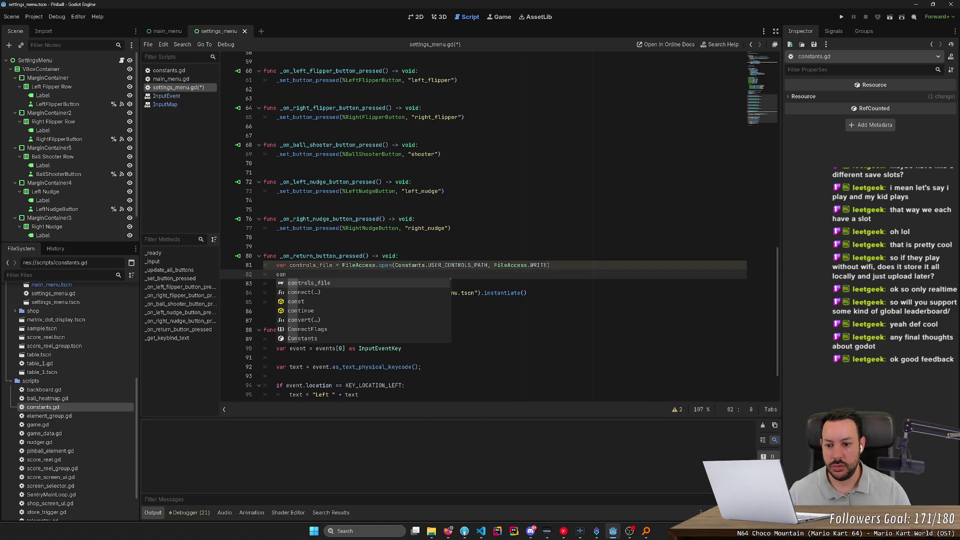
type("trols_file.cl")
key("Return")
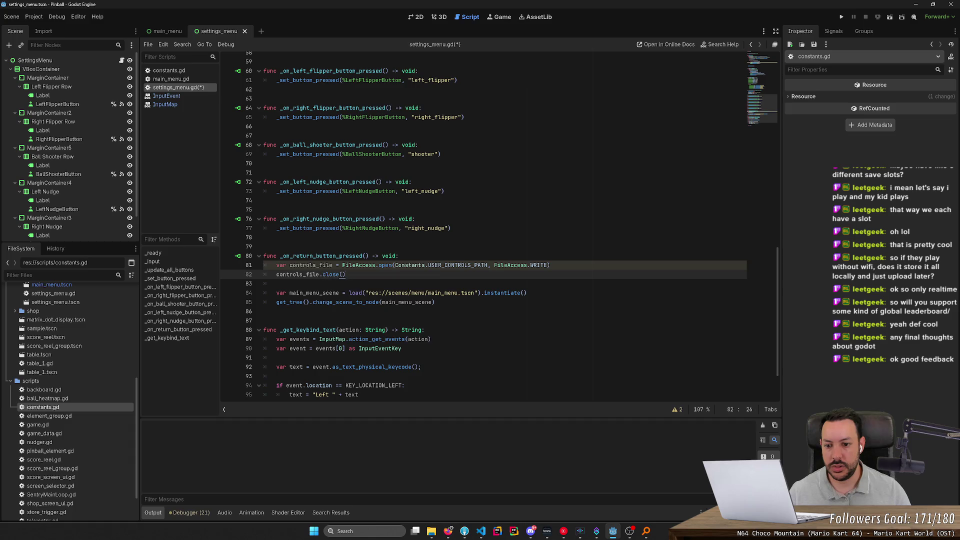
key("Home")
key("Return")
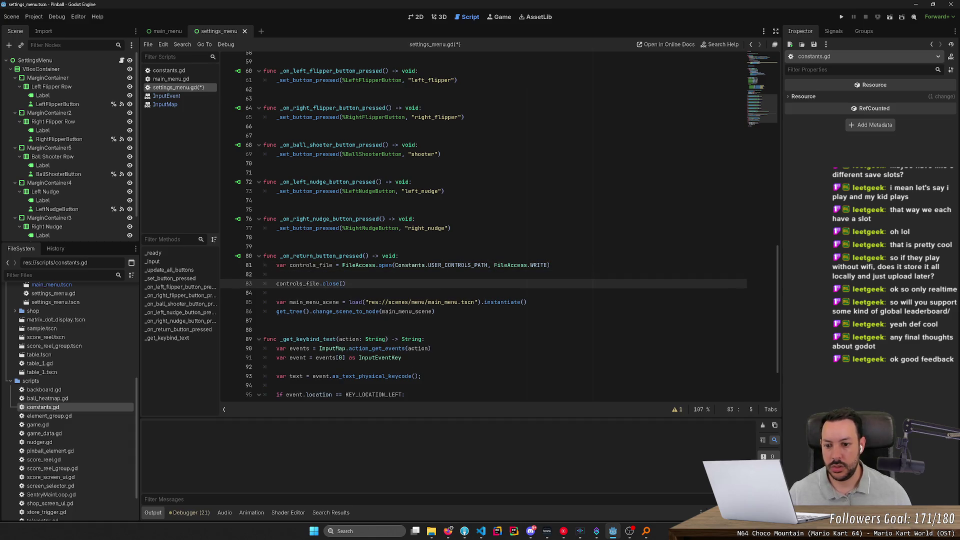
key("Up")
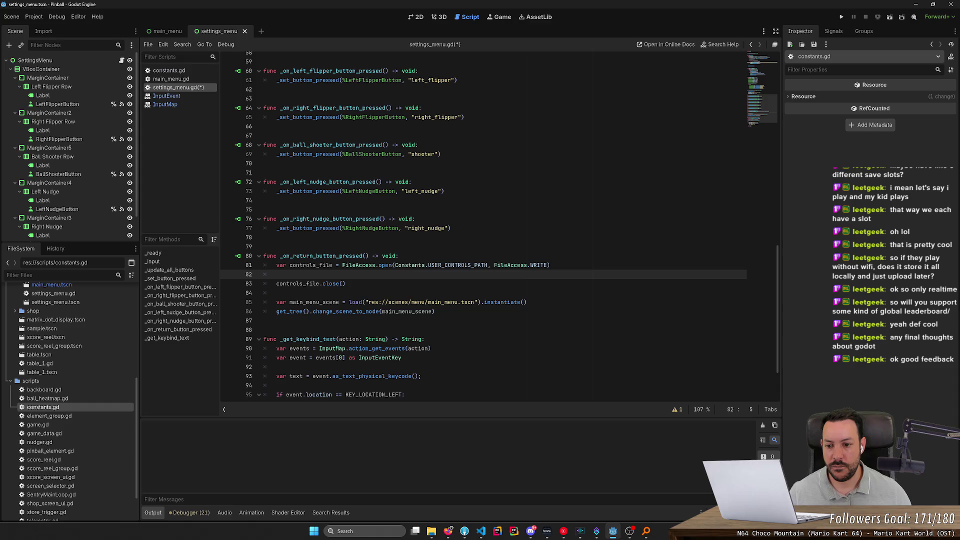
type("var dictionary = ")
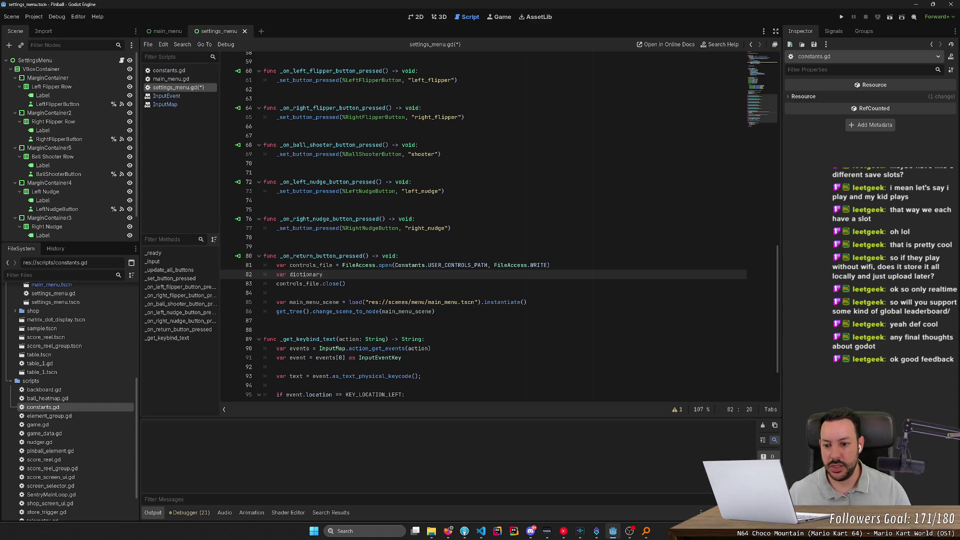
type("{}")
key("Return")
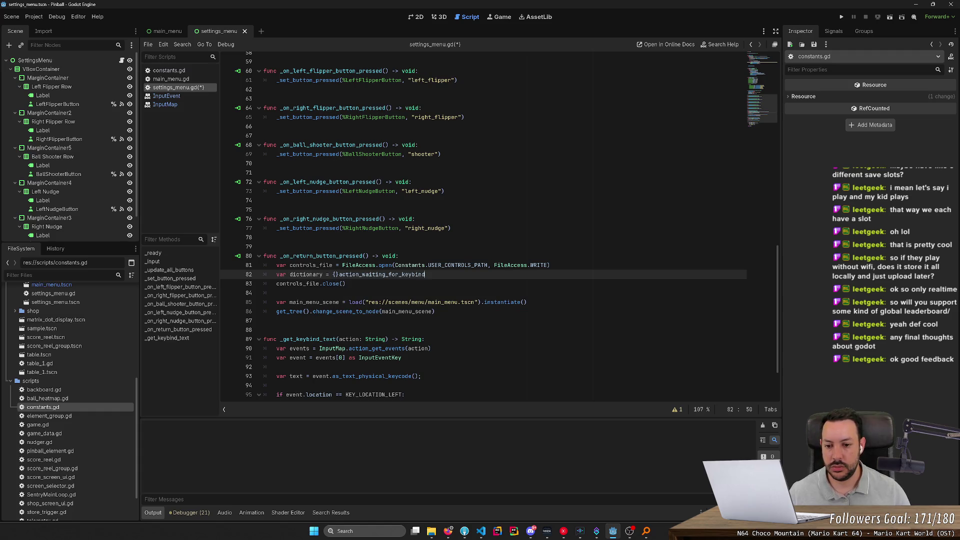
key("ctrl+BackSpace")
key("Return")
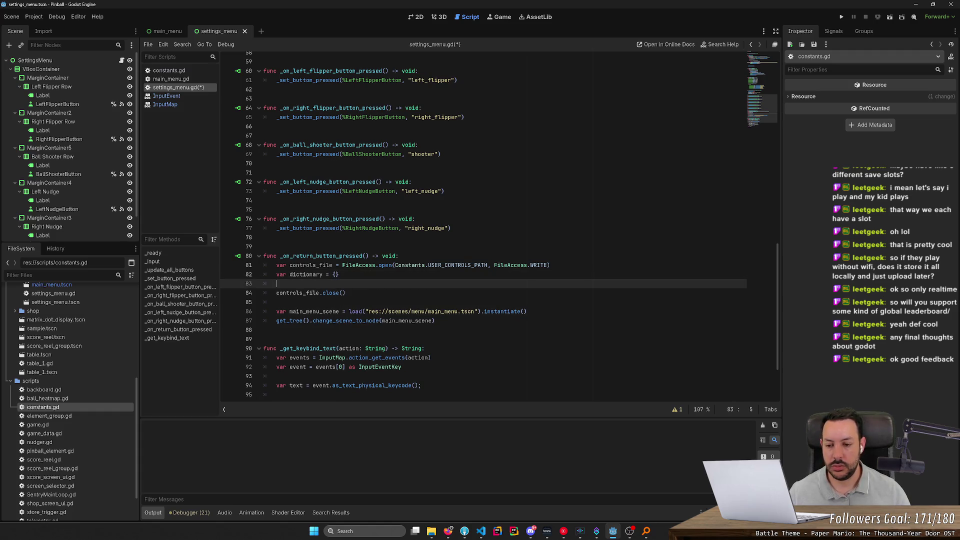
- Write dictionary["left_flipper"] = InputMap.action_get_events("left_flipper")[0]
type("dic")
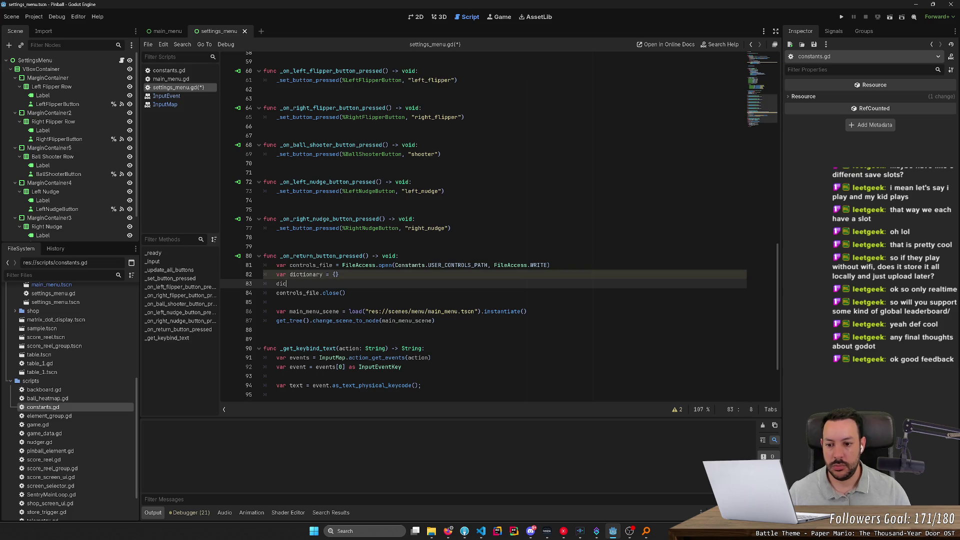
type("tionary[")
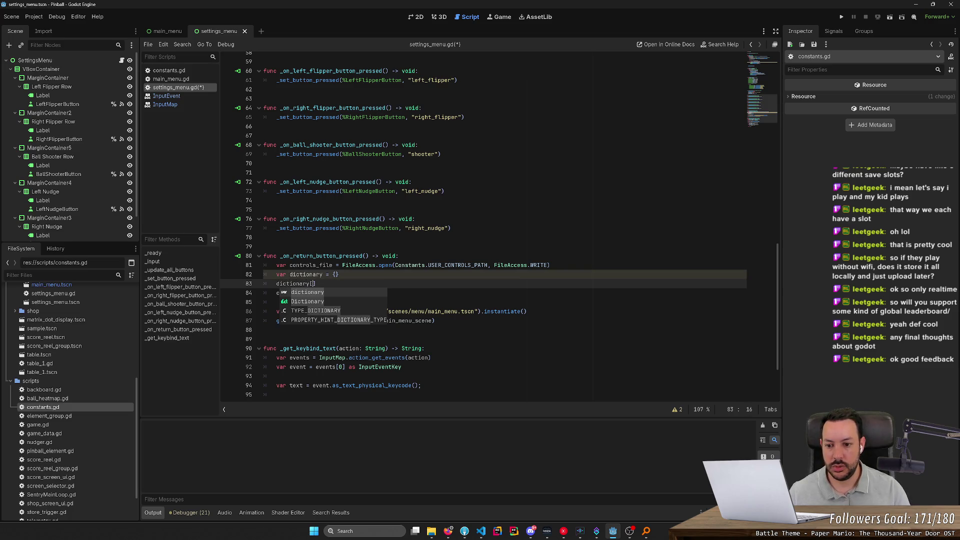
type("\"left_nu")
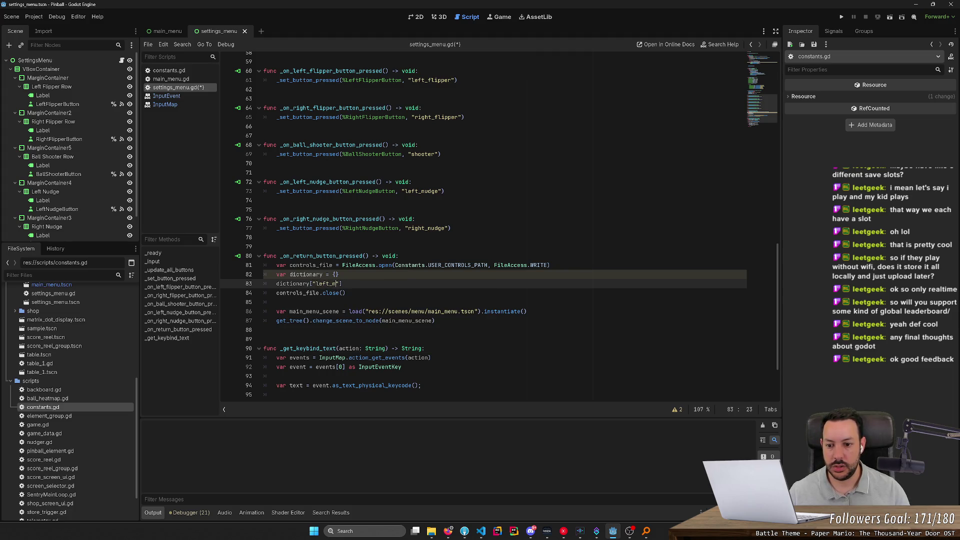
key("BackSpace")
key("BackSpace")
type("flipper")
key("End")
key("alt+space")
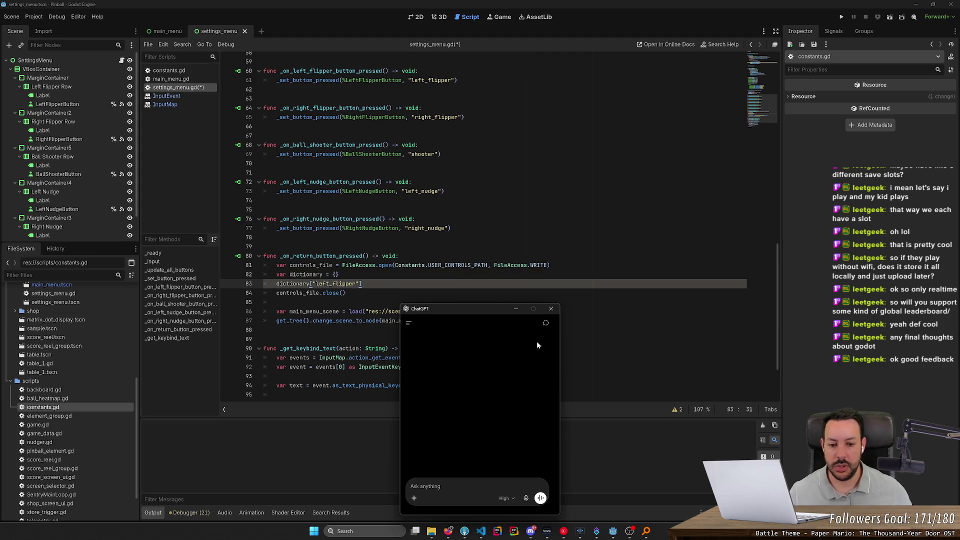
left_click(551, 308)
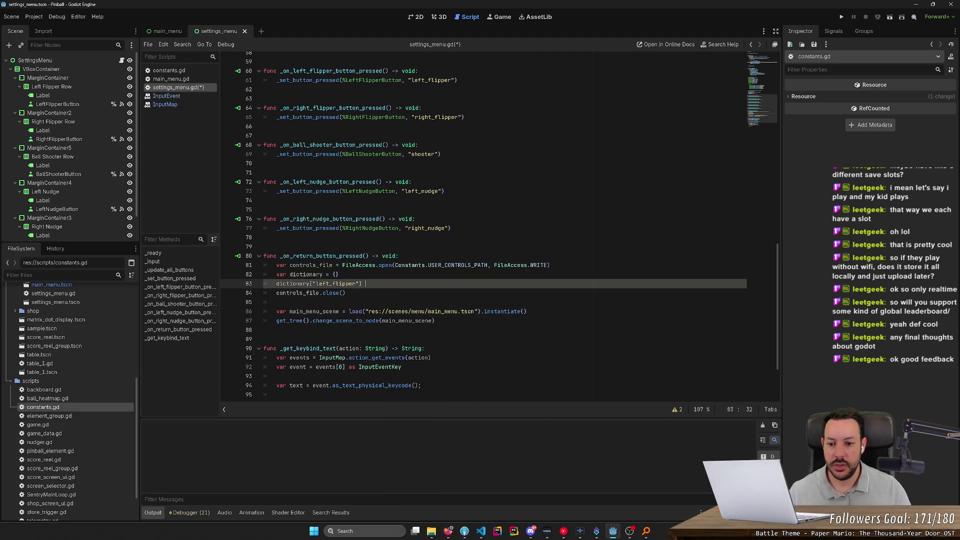
type("= iNPUTmAP.")
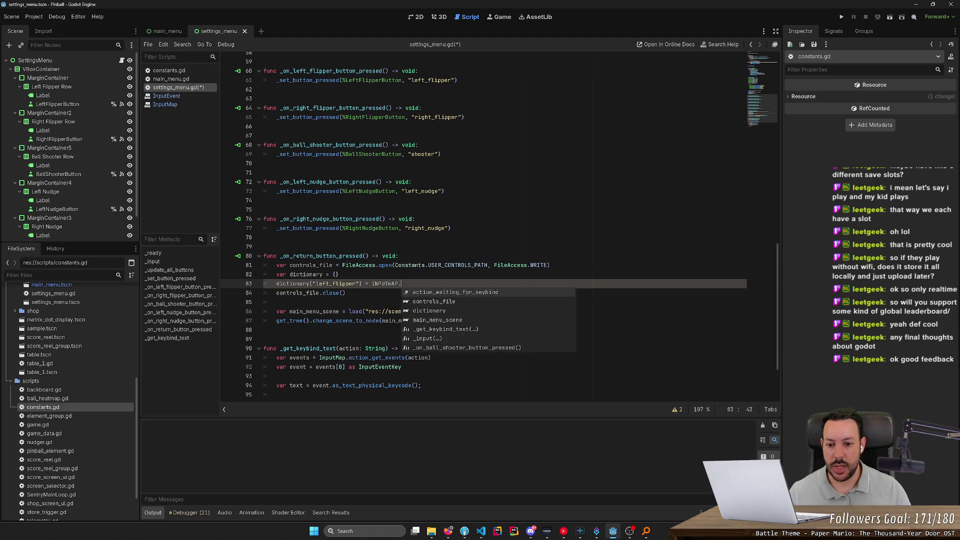
key("BackSpace")
key("BackSpace")
key("BackSpace")
type("I")
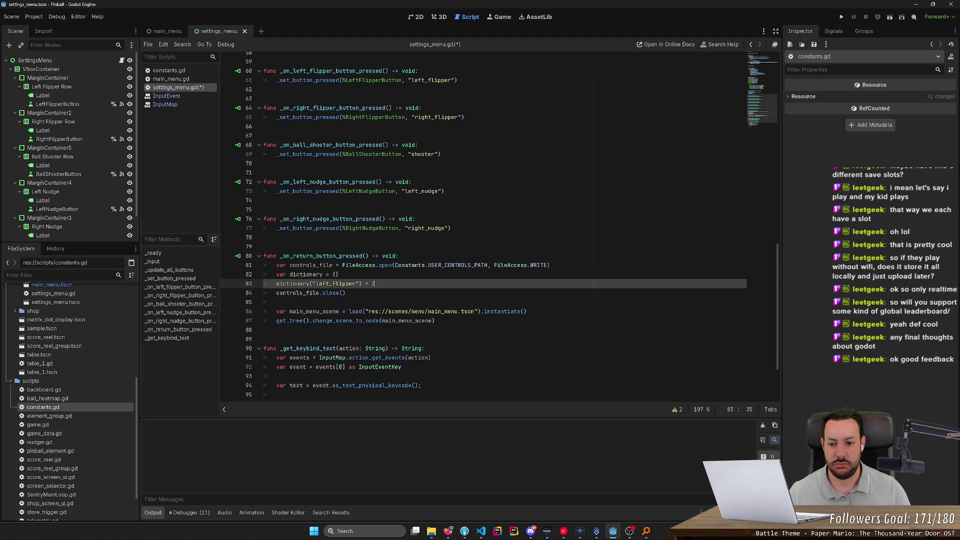
type("nputMap.")
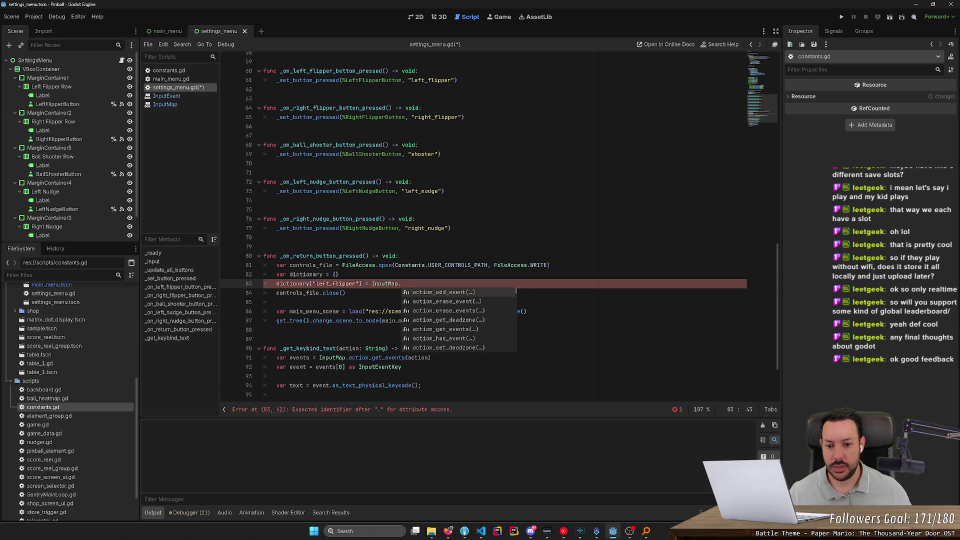
key("Down")
key("Down")
key("Down")
key("Return")
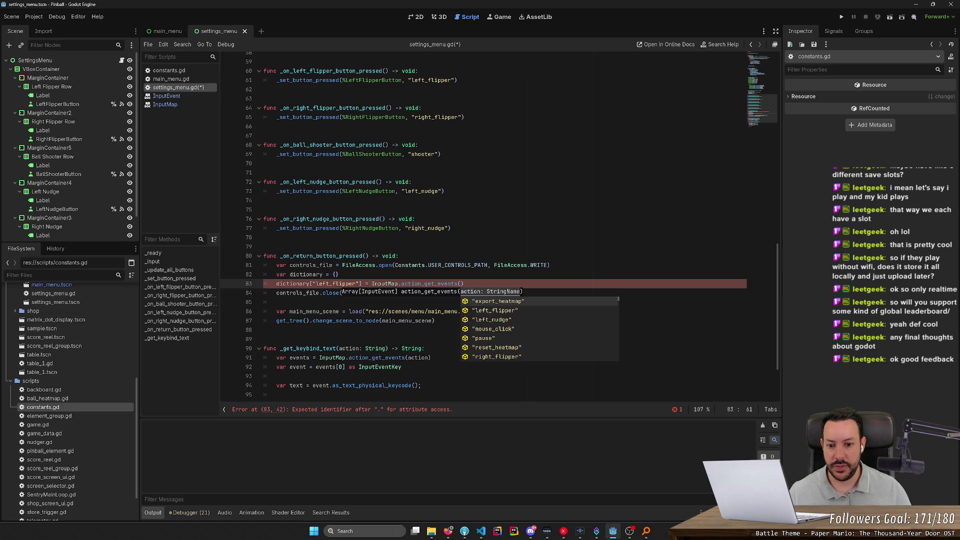
type("\"left_flipper")
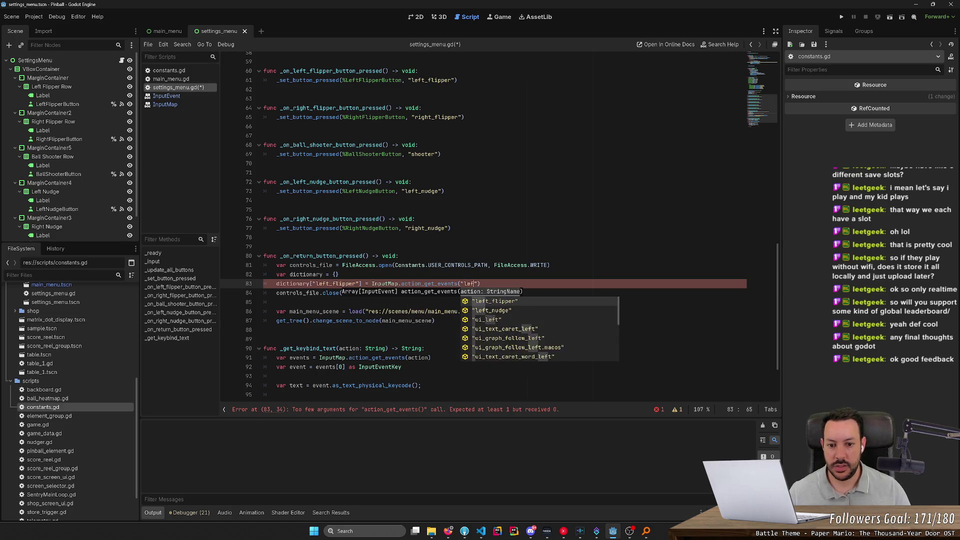
key("End")
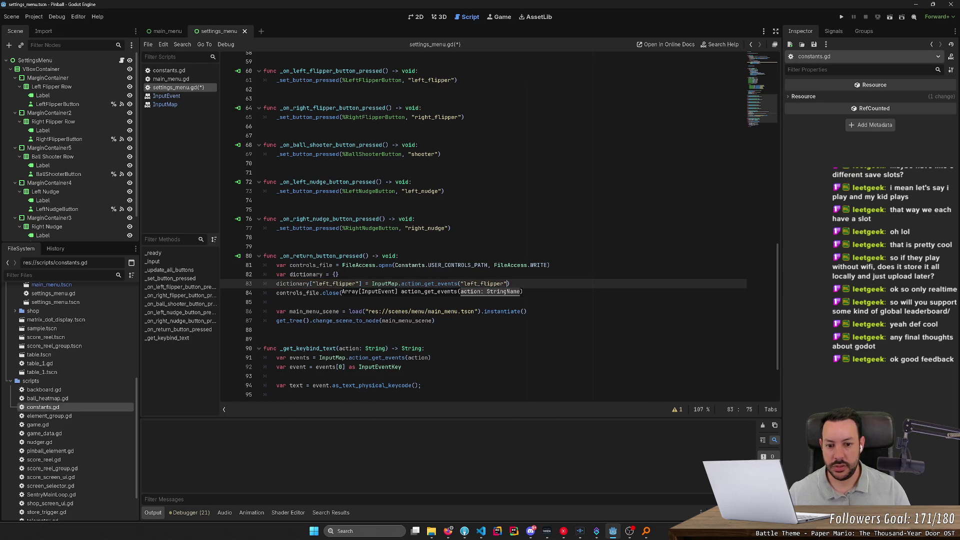
type("[0]")
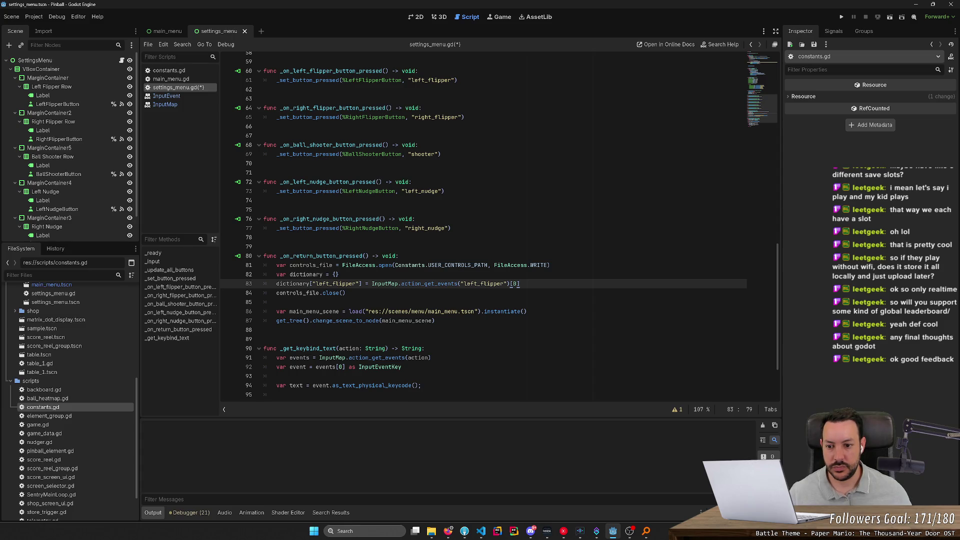
- Save settings_menu.gd and launch the project to test it
key("ctrl+s")
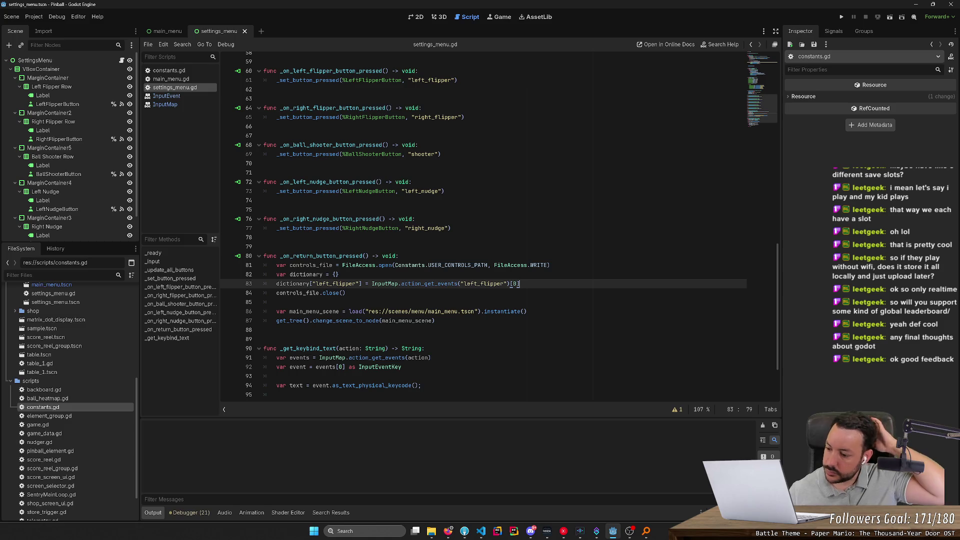
scroll(500, 225, "up", 15)
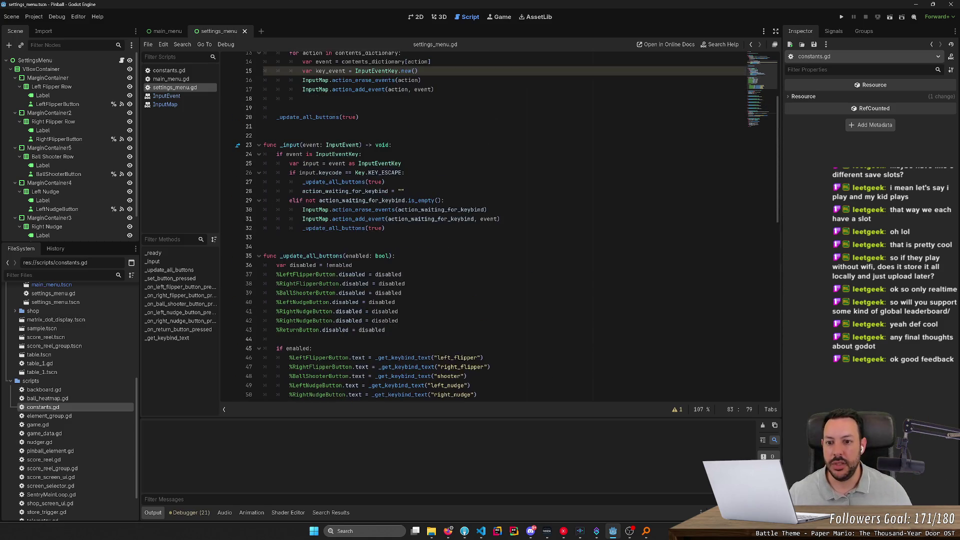
scroll(500, 225, "up", 2)
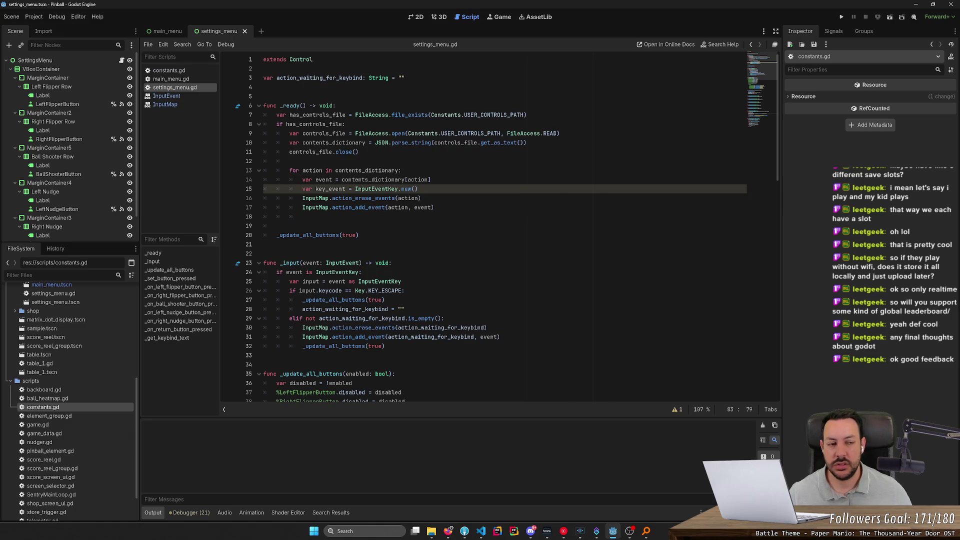
left_click(842, 16)
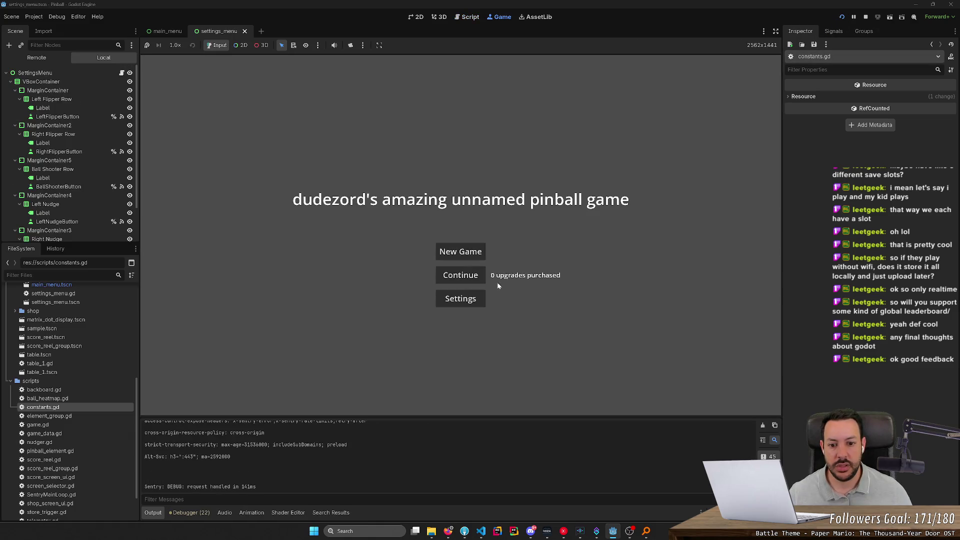
- In the game's Settings, rebind Left Flipper to Left Shift, return, and show the Pinball user folder
left_click(465, 300)
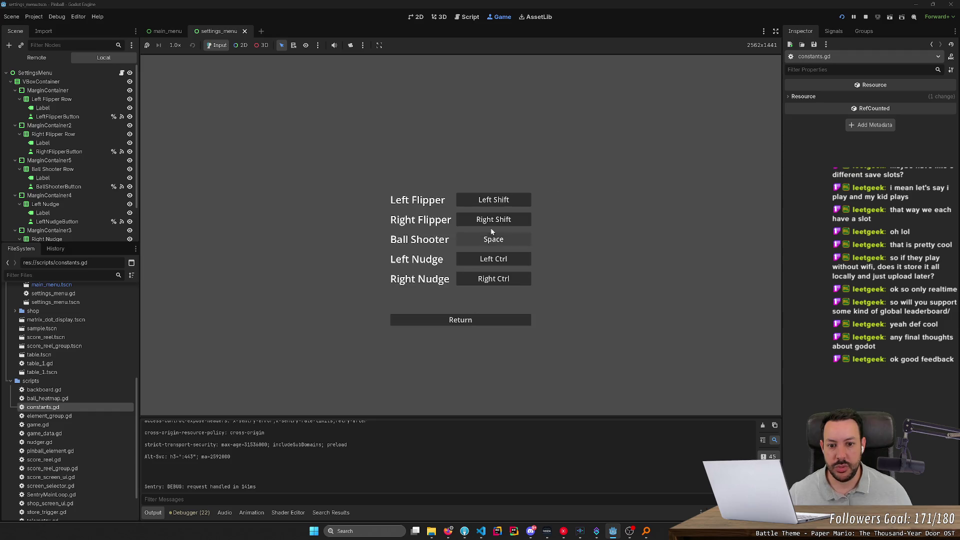
left_click(506, 199)
key("shift")
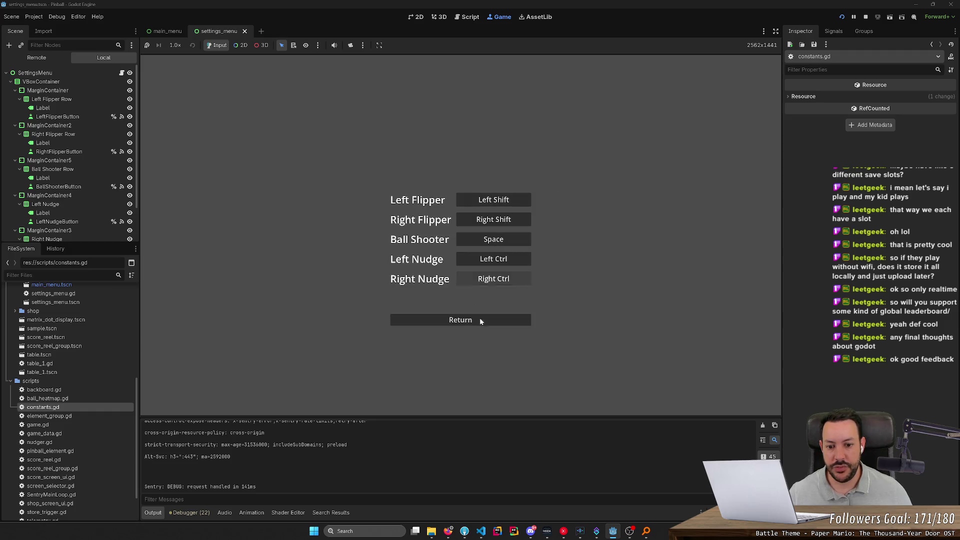
left_click(482, 323)
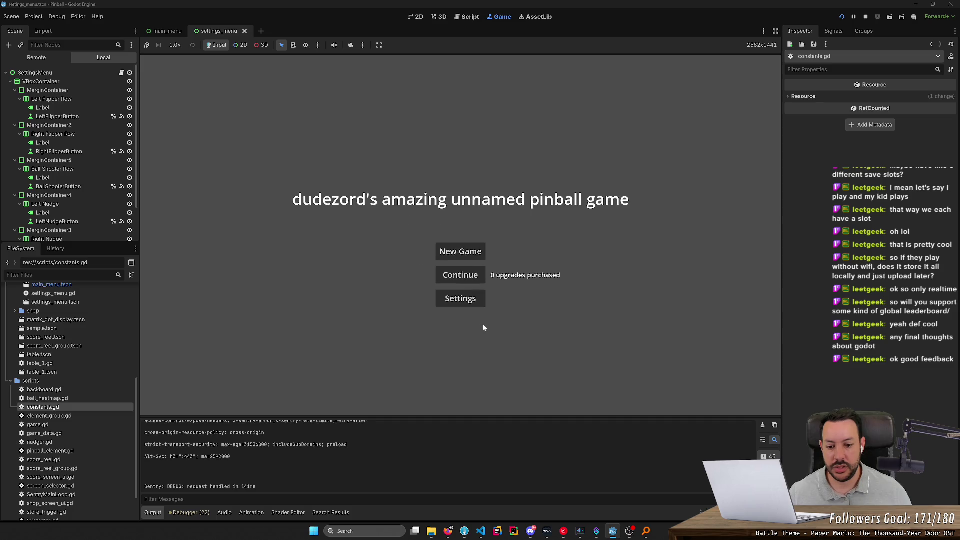
mouse_move(431, 531)
left_click(458, 492)
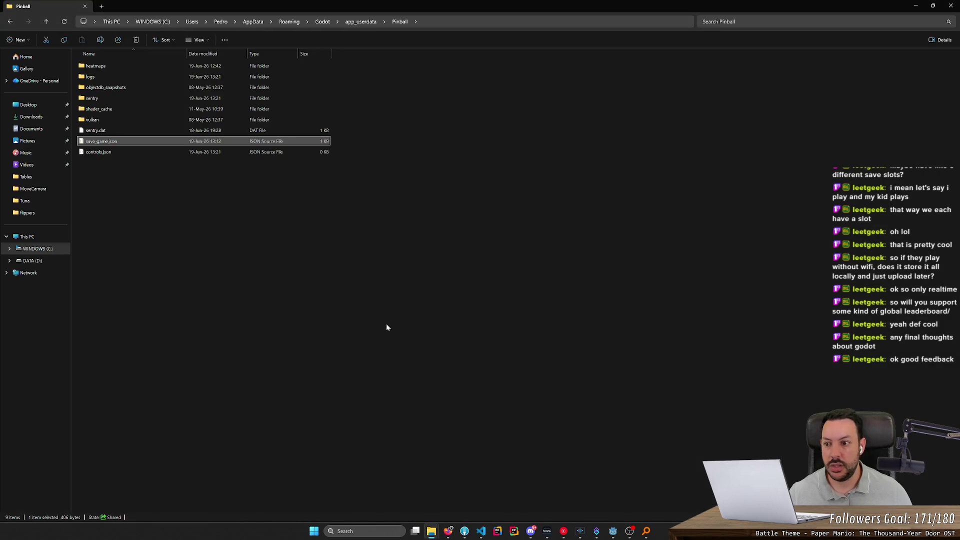
- Open the 0 KB controls.json to inspect it, then switch back to Godot's script editor
double_click(170, 152)
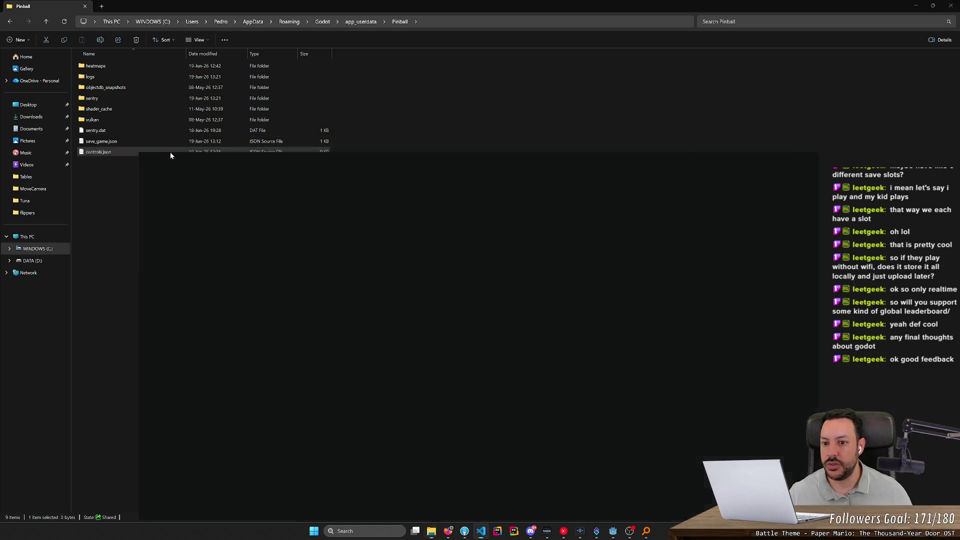
key("alt+Tab")
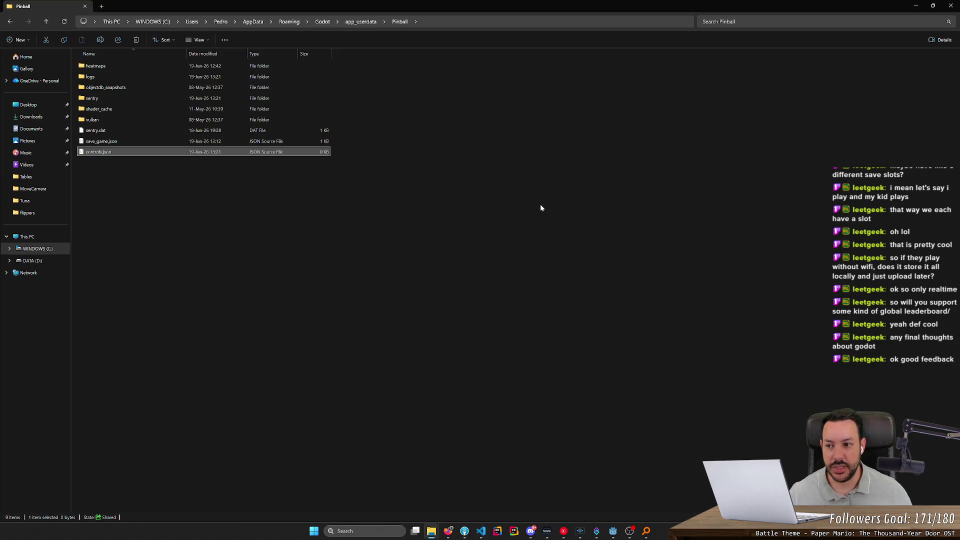
key("alt+Tab")
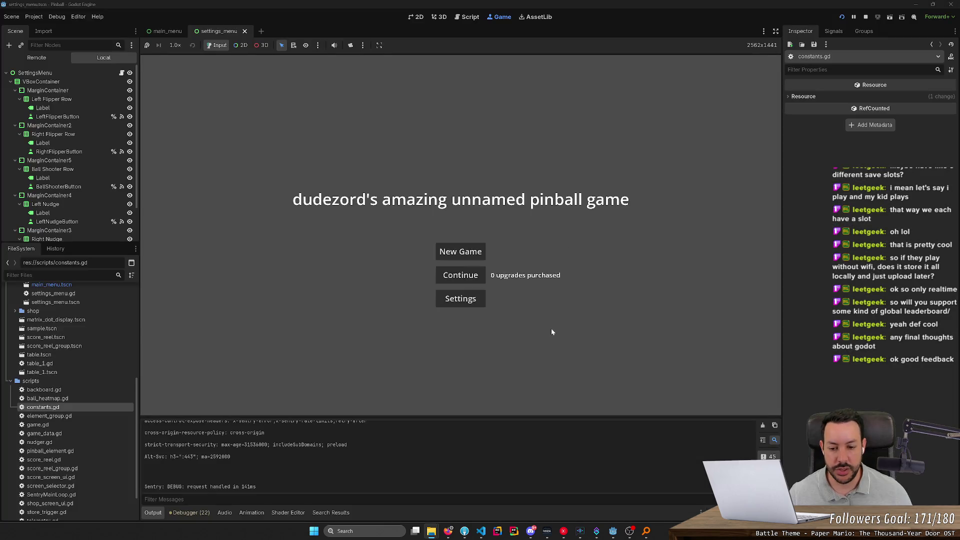
key("alt+Tab")
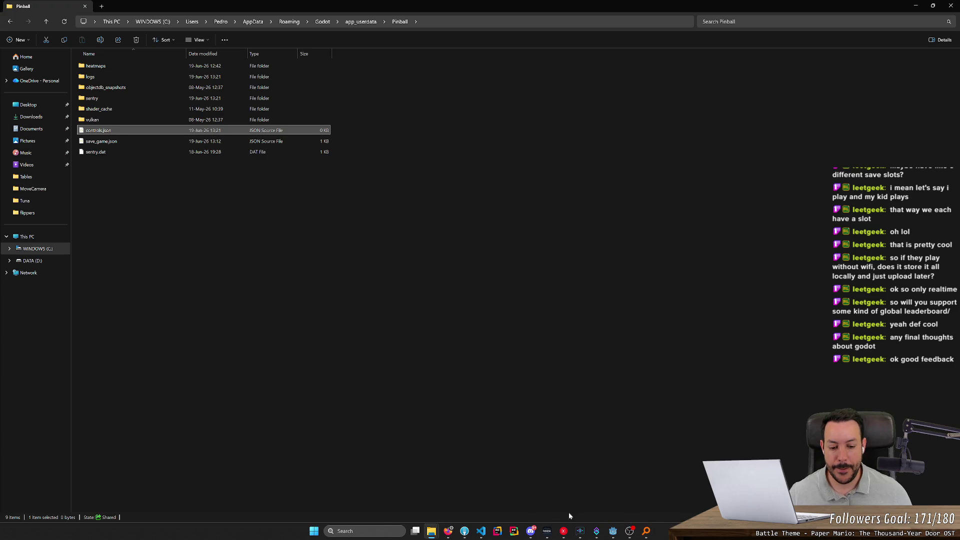
left_click(613, 531)
left_click(470, 17)
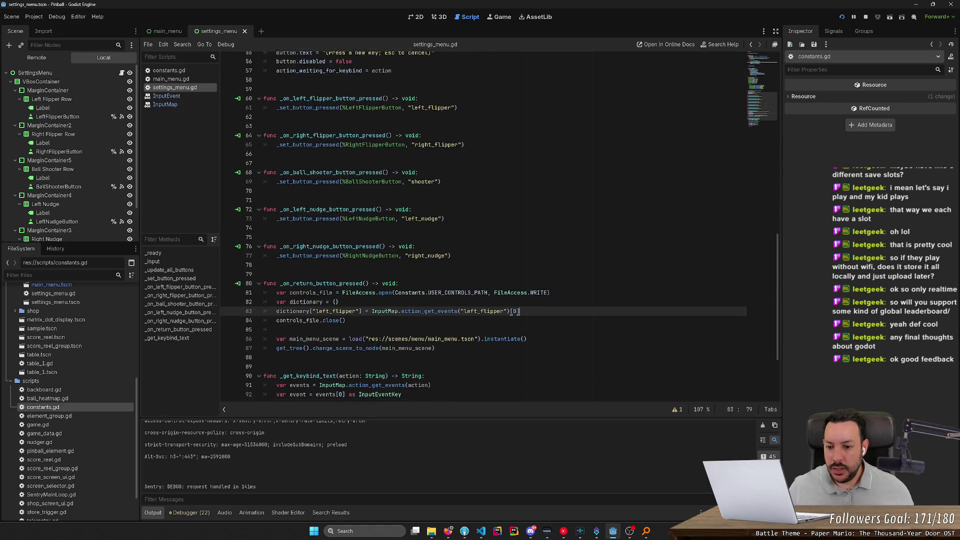
- Move the FileAccess.open line below the dictionary code in the return handler
scroll(400, 225, "up", 1)
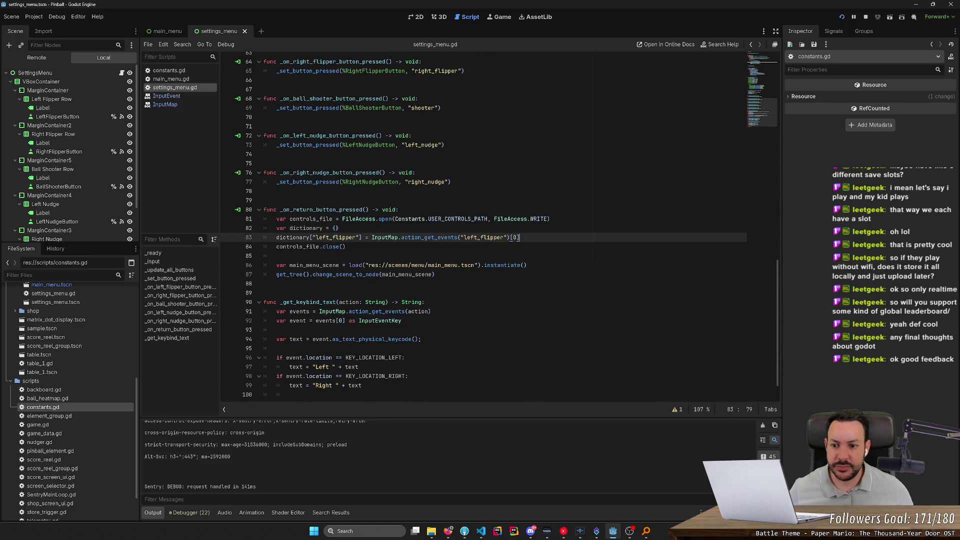
double_click(292, 238)
key("End")
key("Return")
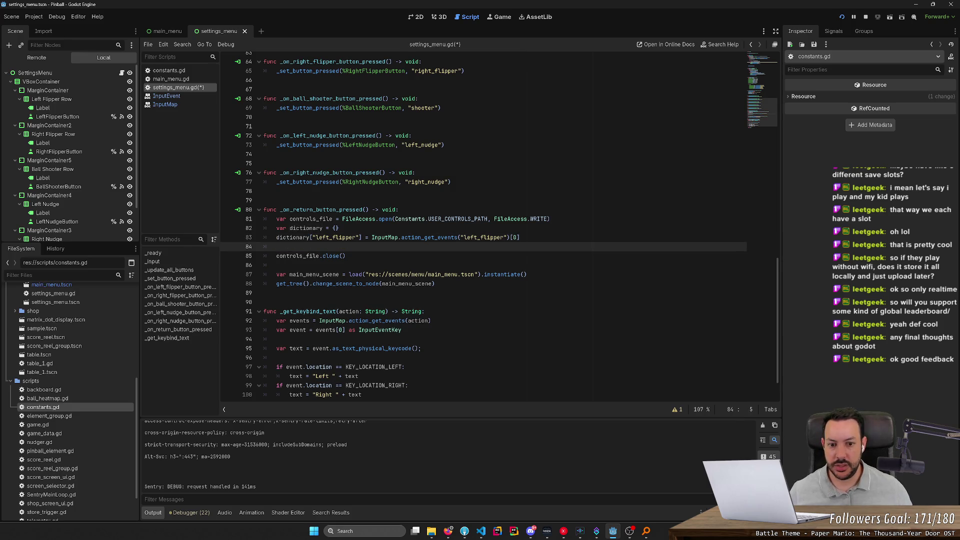
left_click(550, 219)
key("alt+Down")
key("alt+Down")
key("alt+Down")
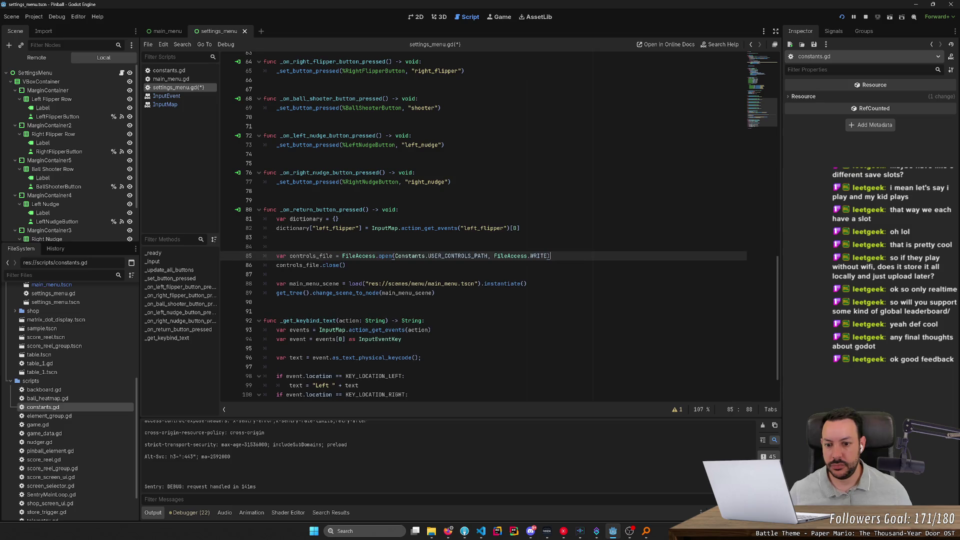
key("Return")
- Add controls_file.store_string(JSON.stringify(dictionary, indent)), save the script, and run the game
type("controls_file.tex")
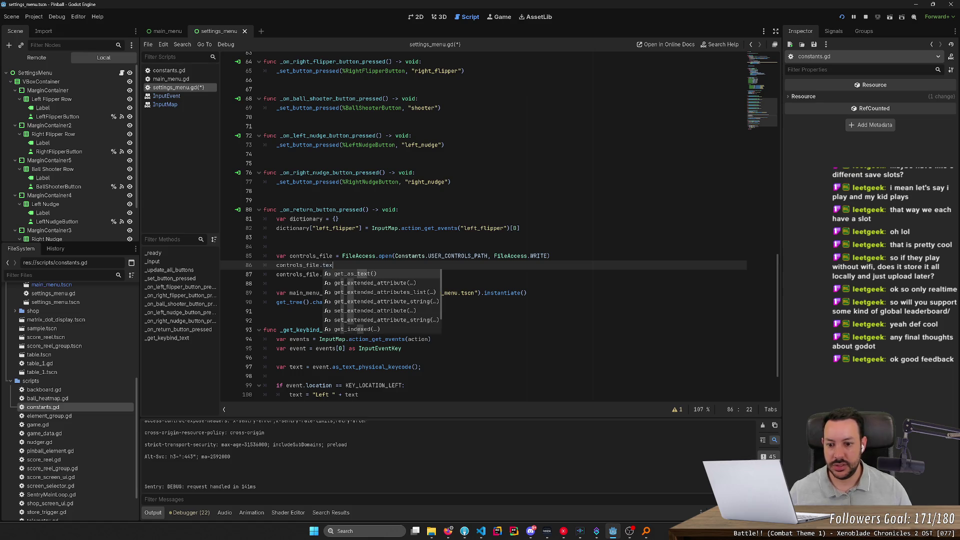
key("BackSpace")
key("BackSpace")
key("BackSpace")
type("string")
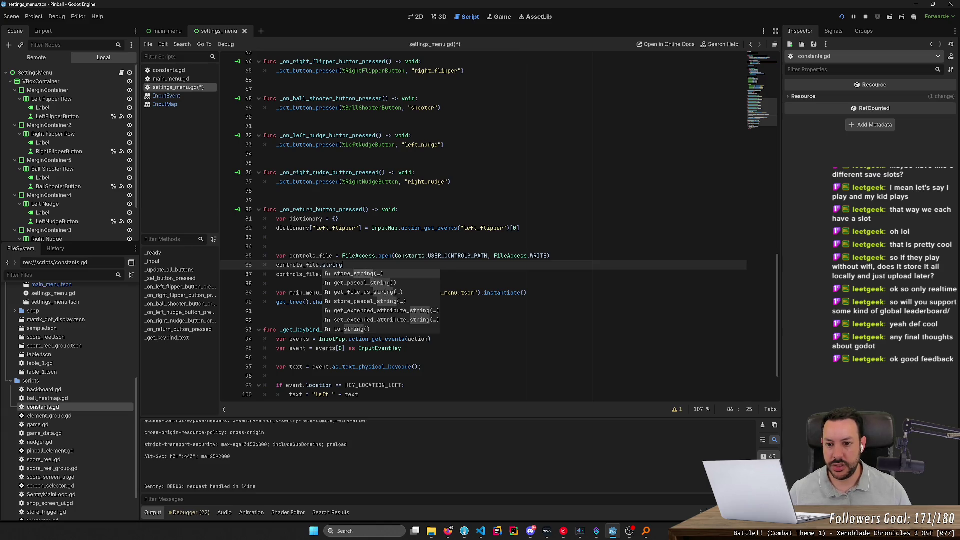
key("Return")
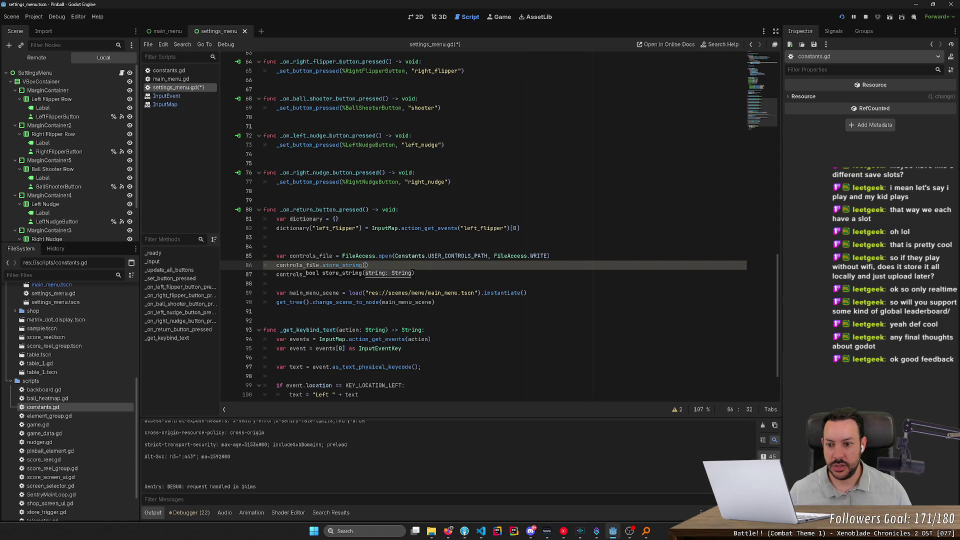
key("Escape")
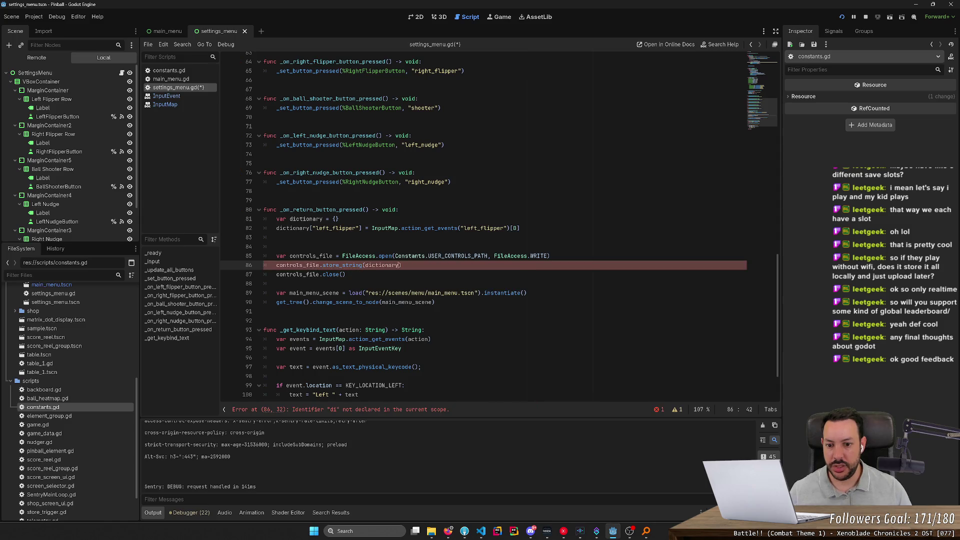
type("JSON")
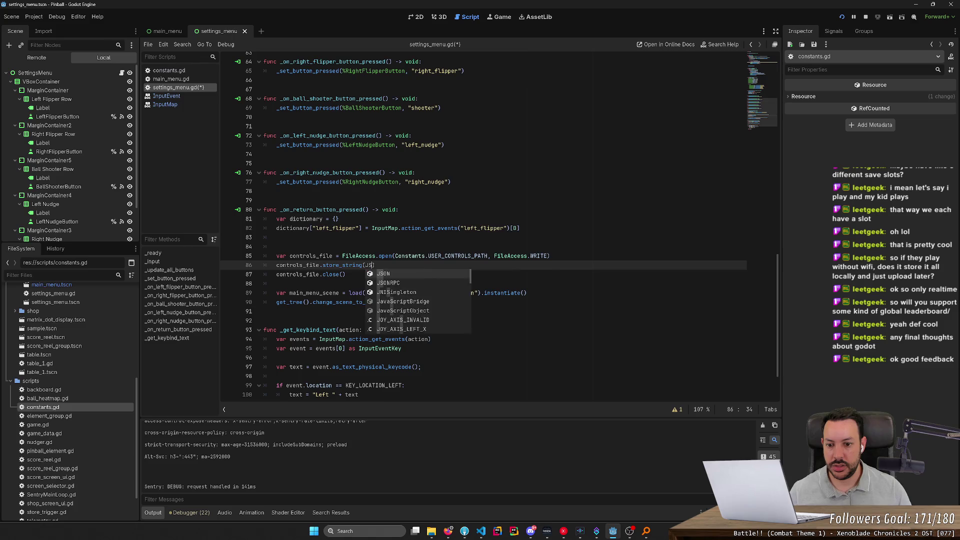
type(".")
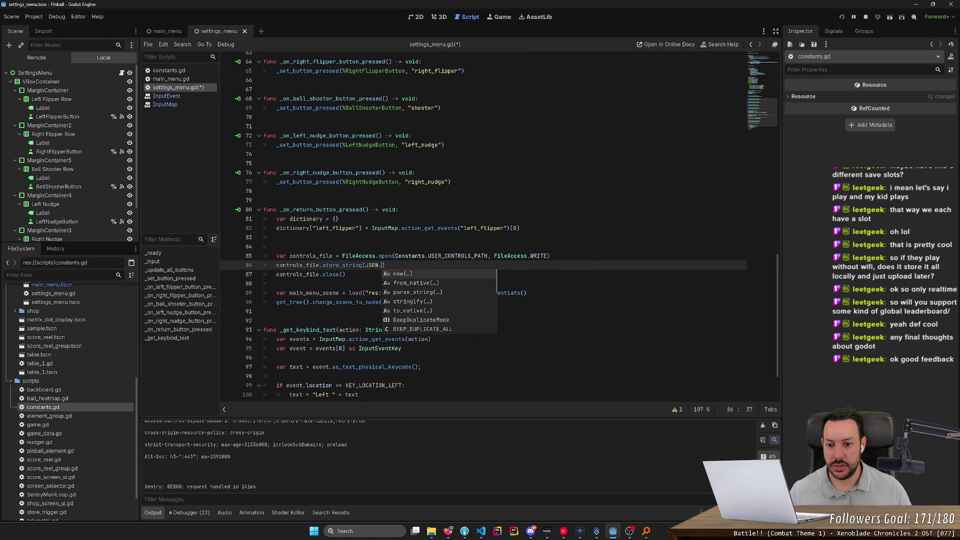
key("Down")
key("Down")
key("Down")
key("Return")
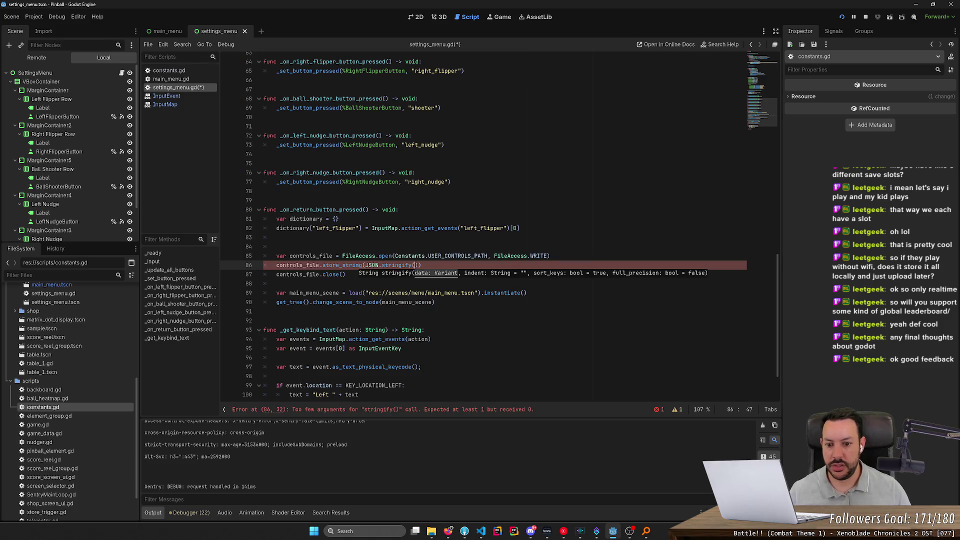
type("di")
key("Return")
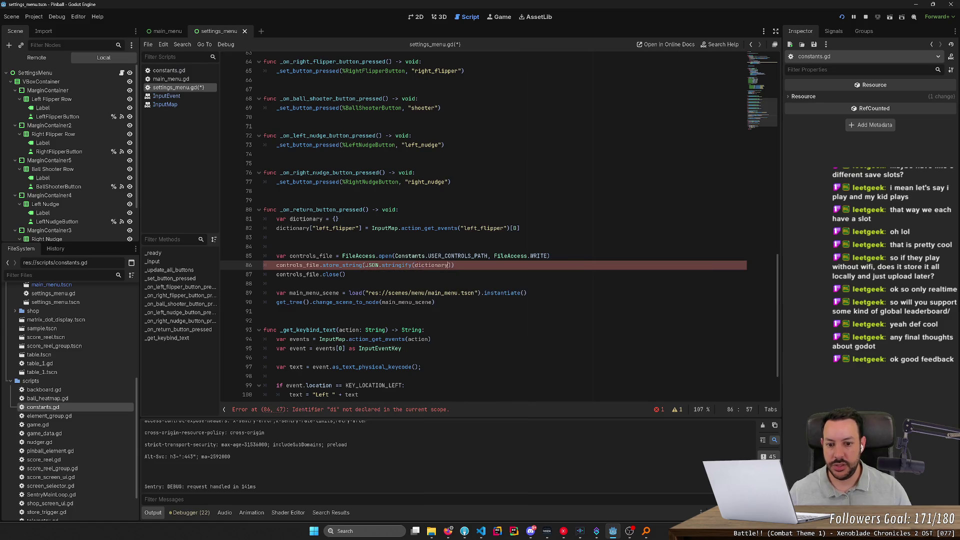
type(",")
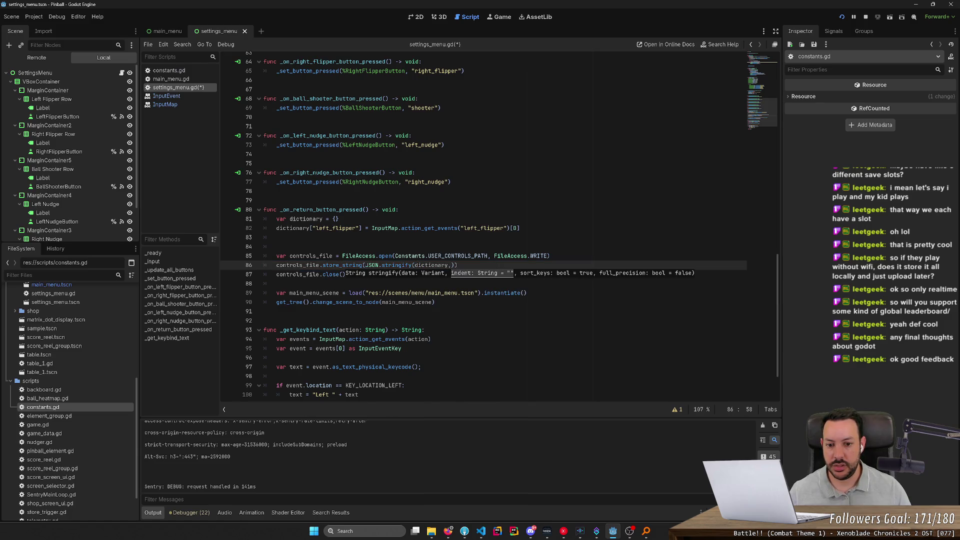
type(" \"")
key("ctrl+s")
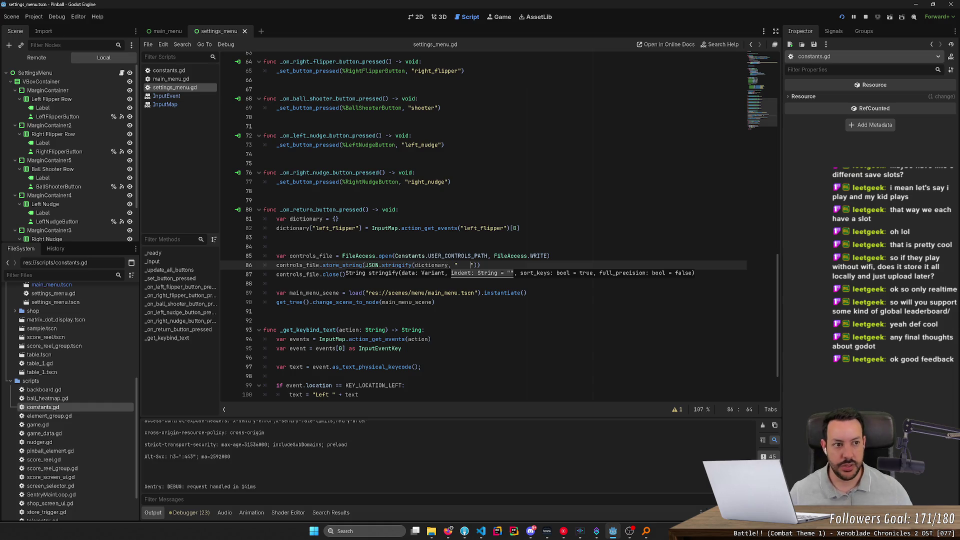
left_click(841, 17)
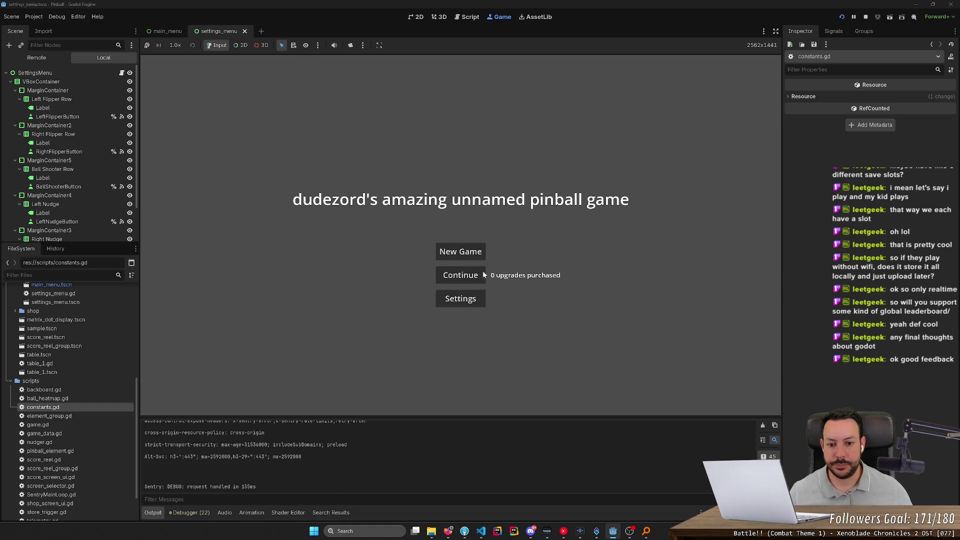
- Open the game's settings screen, then stop the crashed debug session
left_click(460, 298)
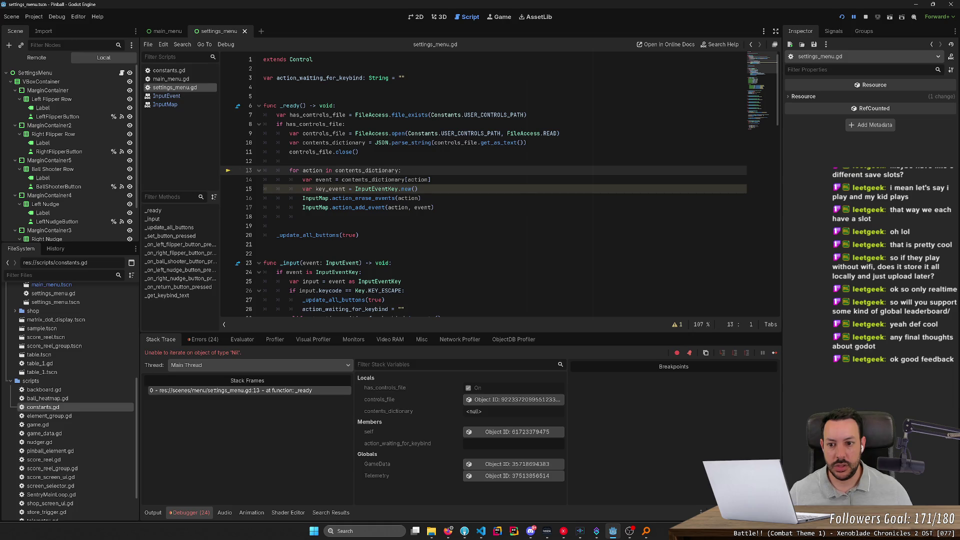
mouse_move(350, 170)
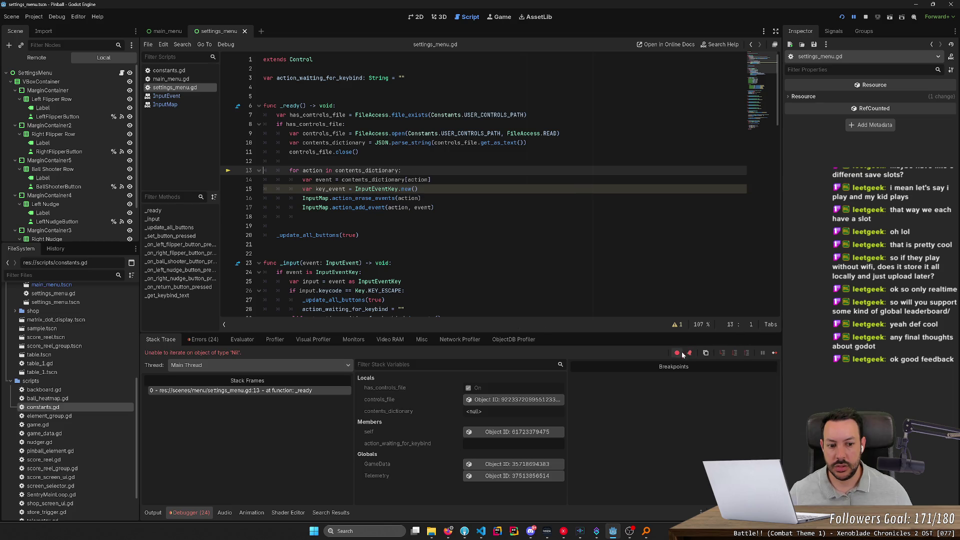
left_click(866, 16)
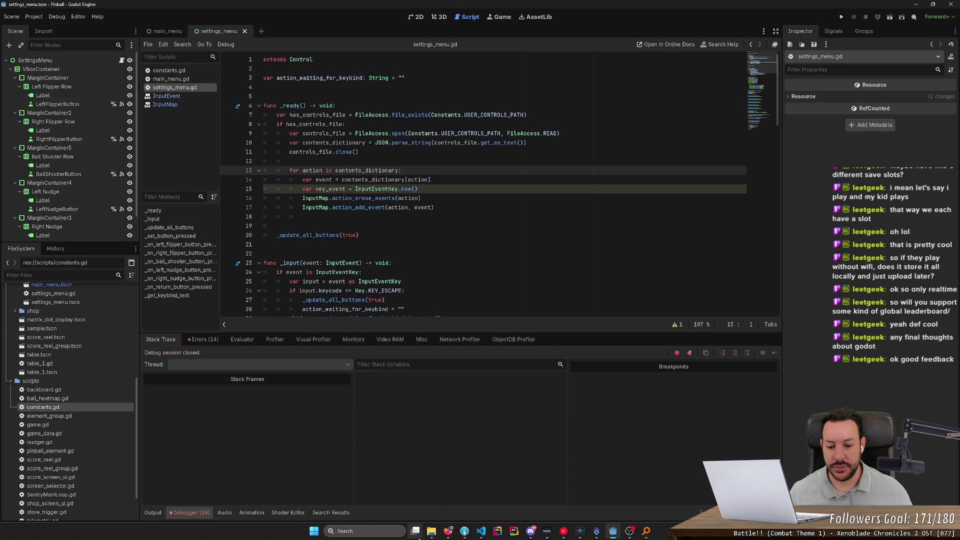
- Delete the stale controls.json from the Pinball user data folder
mouse_move(431, 531)
left_click(460, 487)
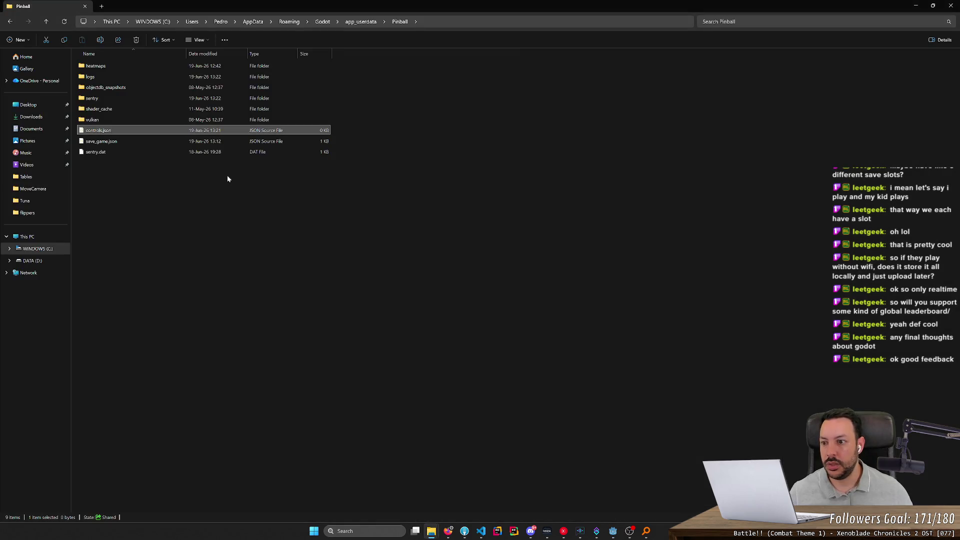
key("Delete")
key("alt+Tab")
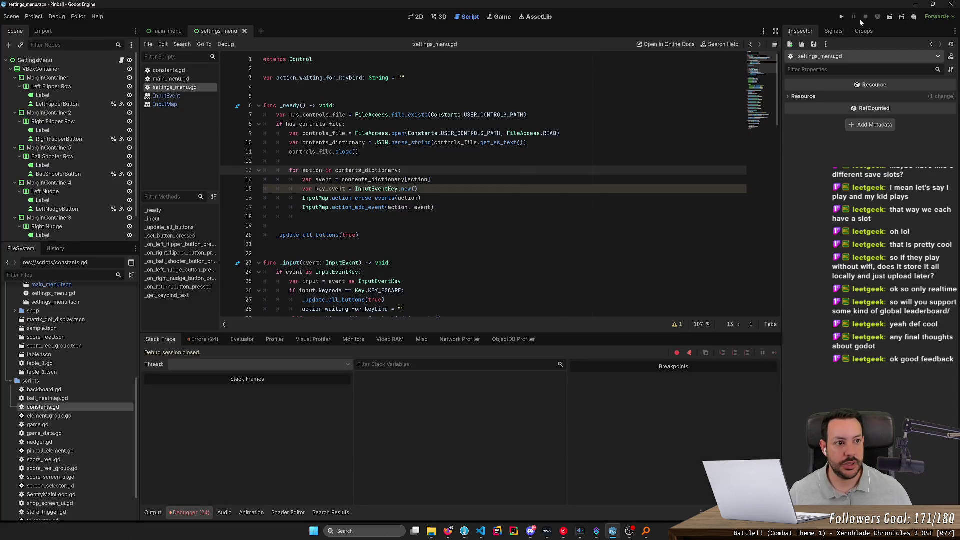
- Rerun the game and leave Settings to rewrite controls.json, then open the regenerated file
left_click(841, 16)
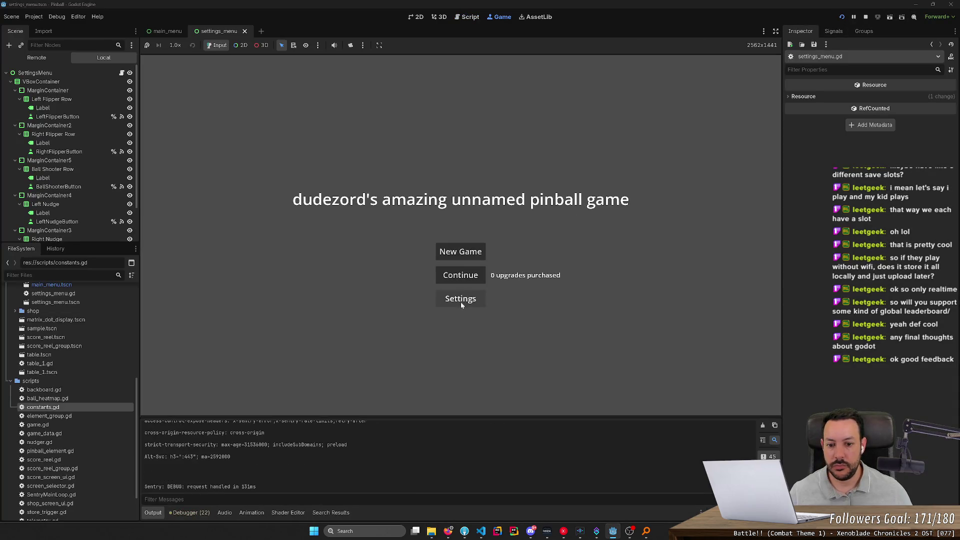
left_click(461, 299)
left_click(467, 319)
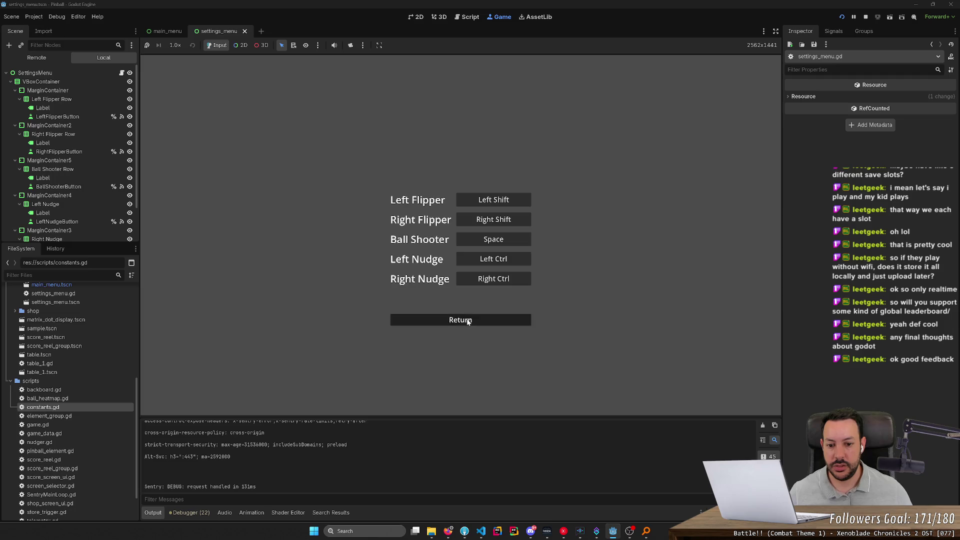
key("alt+Tab")
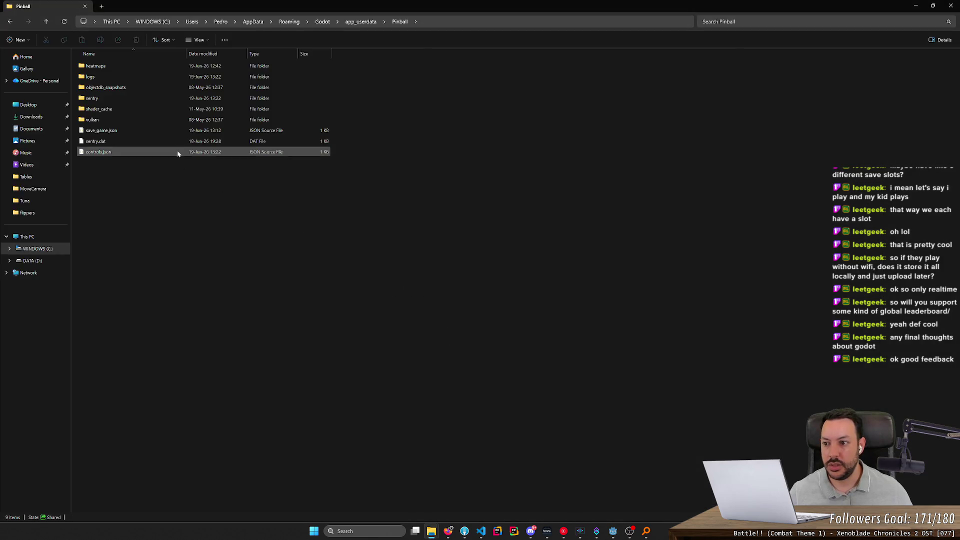
double_click(187, 151)
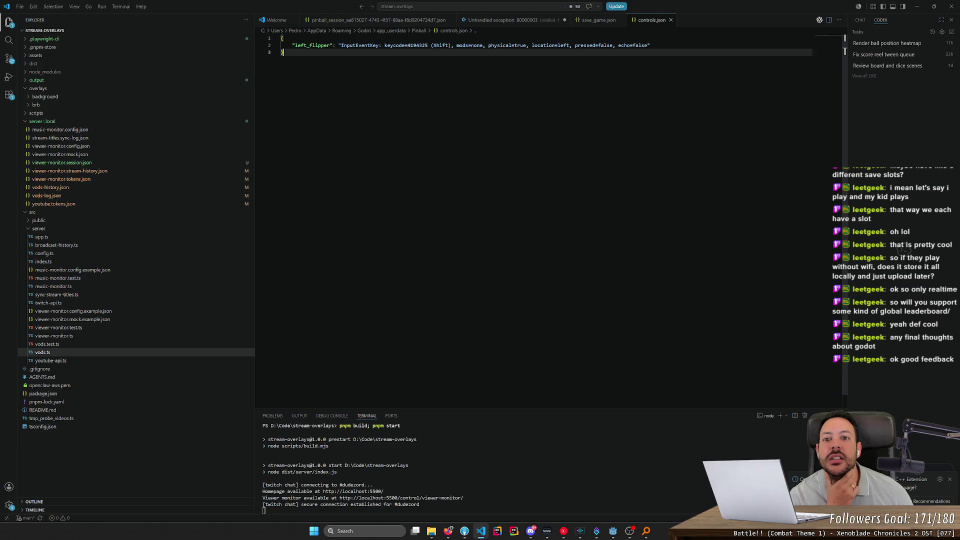
double_click(378, 46)
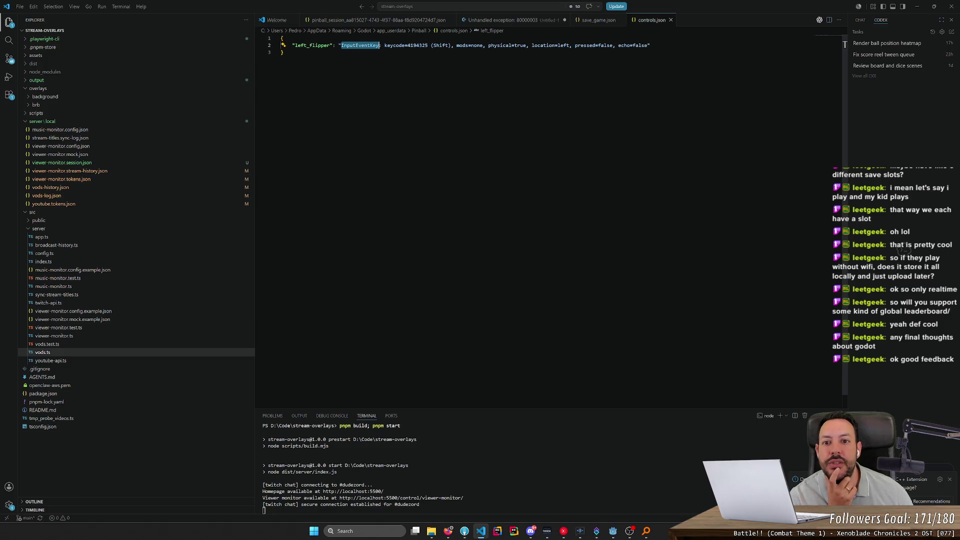
- Change location=left to location=right in the left_flipper entry and save controls.json
left_click_drag(379, 46, 633, 45)
left_click(639, 46)
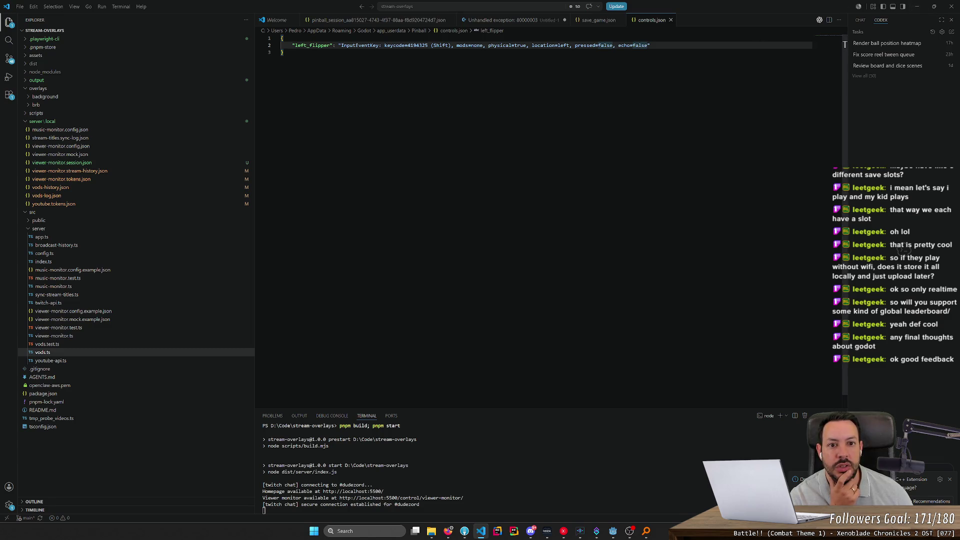
double_click(564, 45)
type("righ")
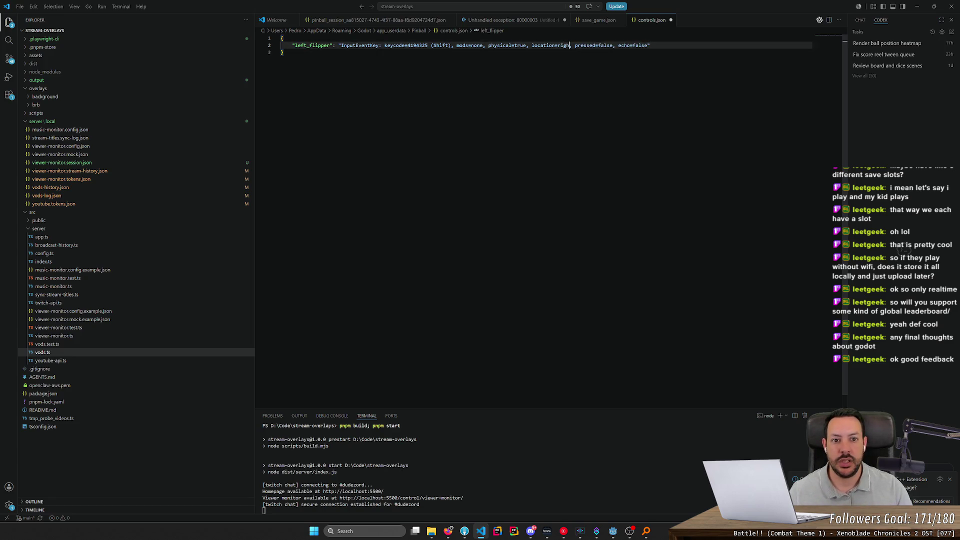
type("t")
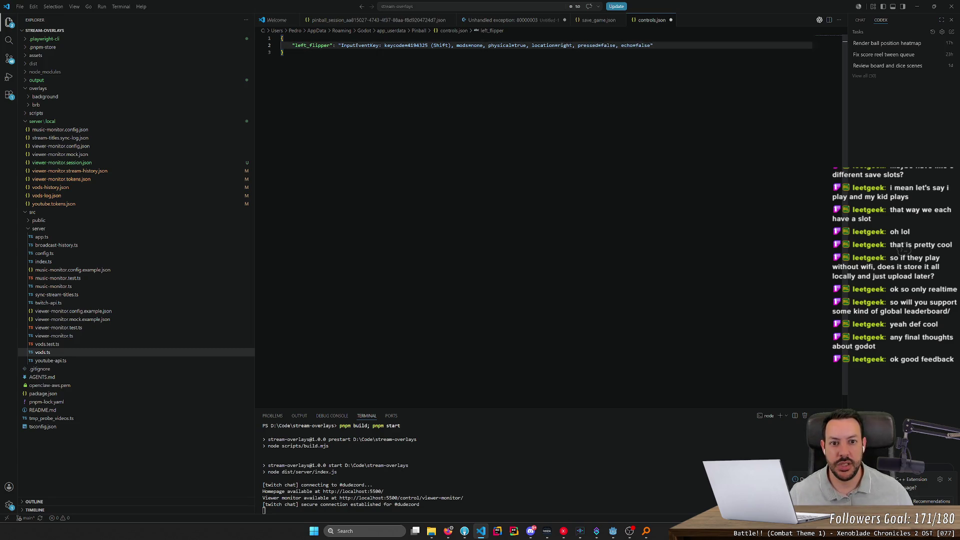
key("ctrl+s")
- Minimize Visual Studio Code and return to the Godot editor
left_click(917, 6)
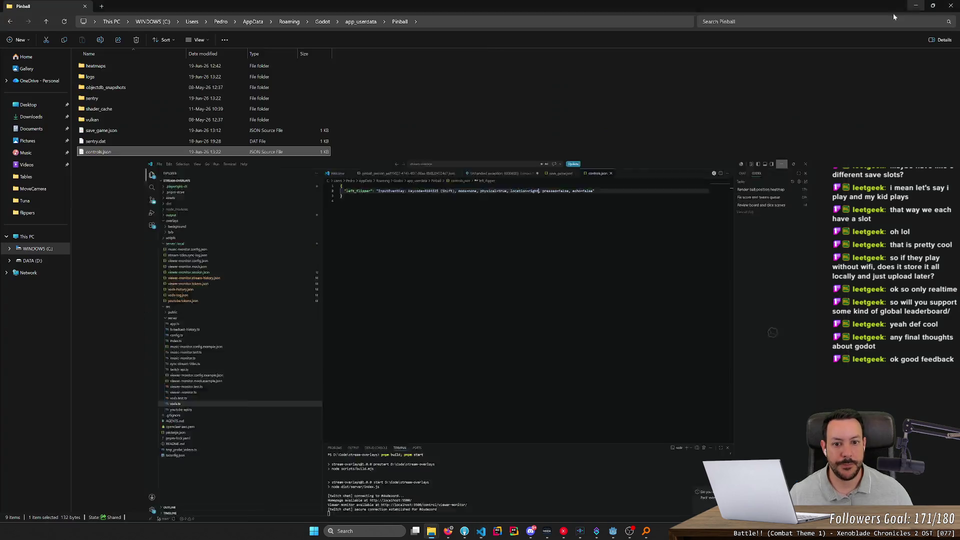
key("alt+Tab")
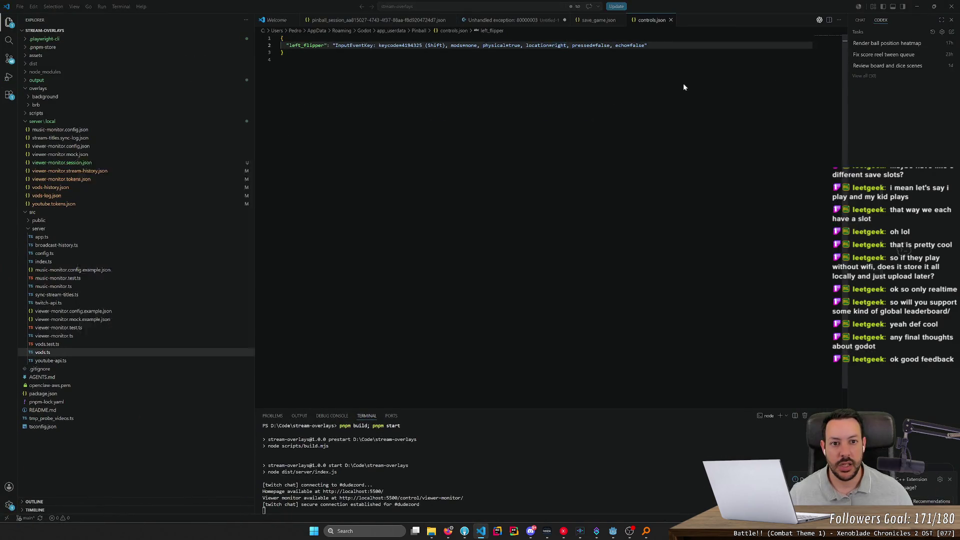
key("alt+Tab")
- Rerun the game into Settings, then delete the unused key_event line and add the closing parenthesis
left_click(841, 16)
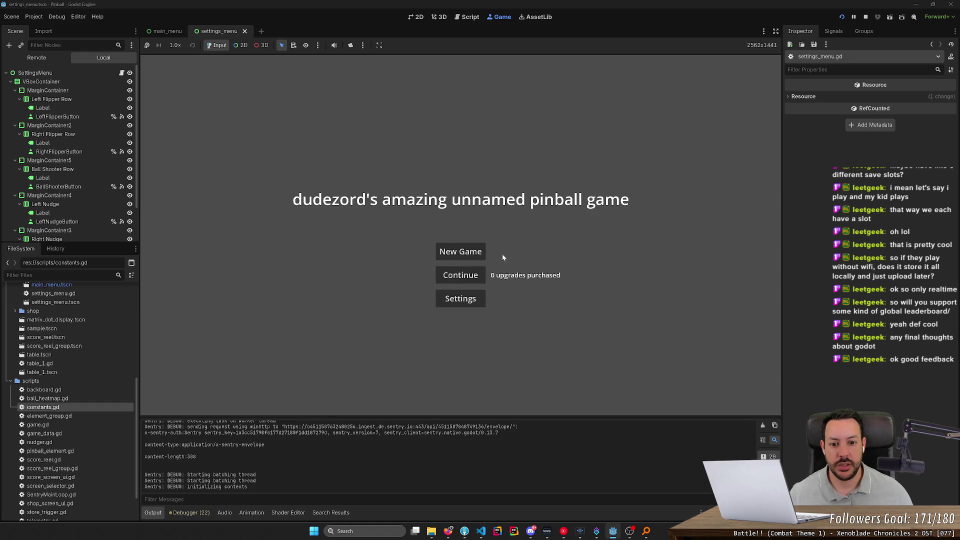
left_click(462, 298)
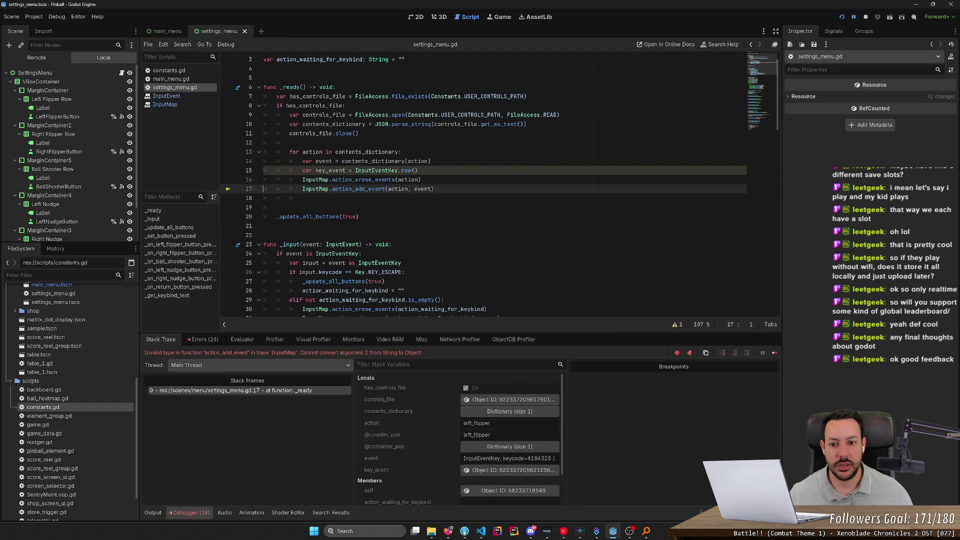
mouse_move(400, 189)
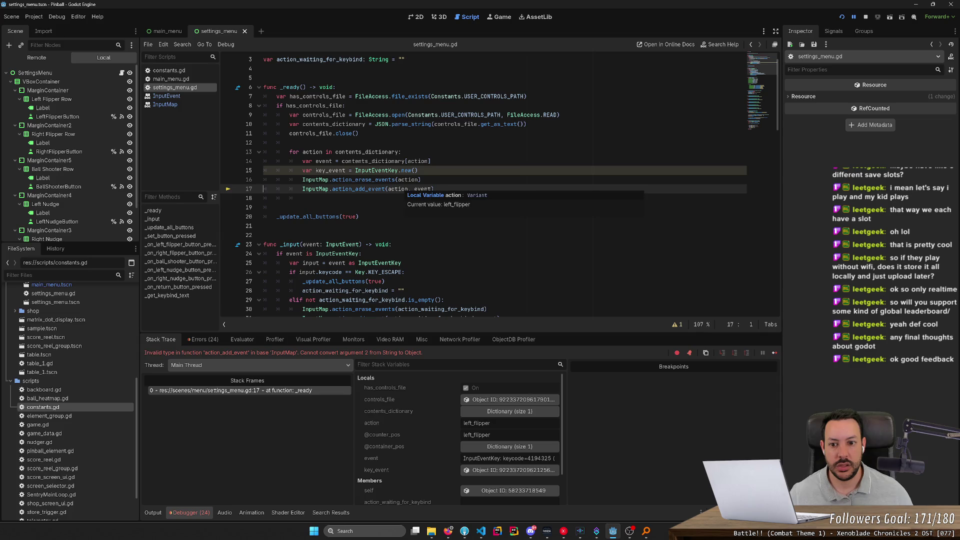
mouse_move(328, 171)
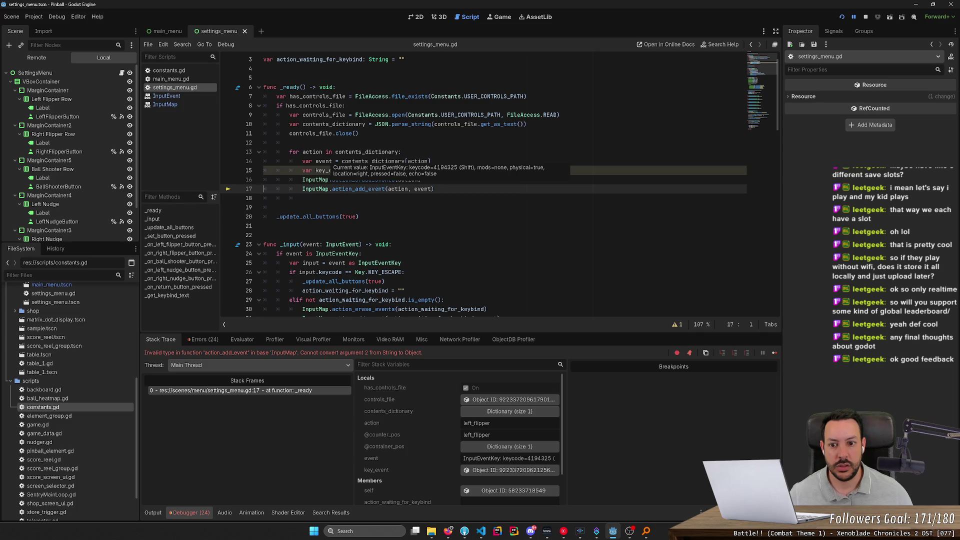
left_click(328, 161)
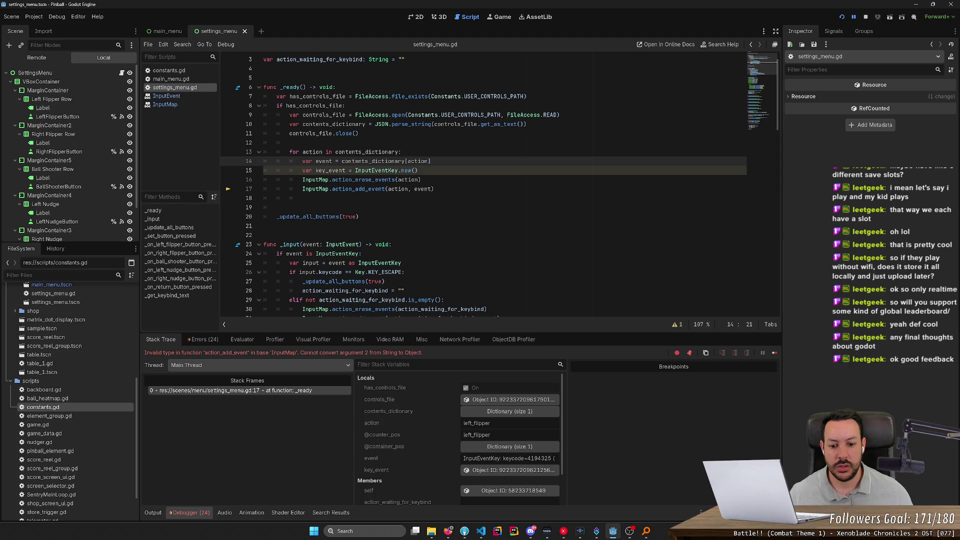
mouse_move(483, 459)
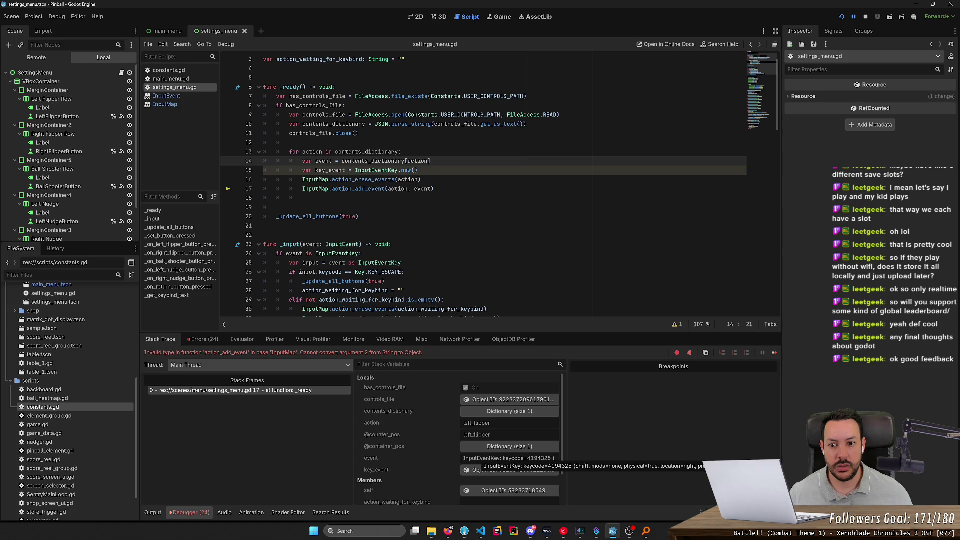
left_click(419, 170)
key("ctrl+shift+k")
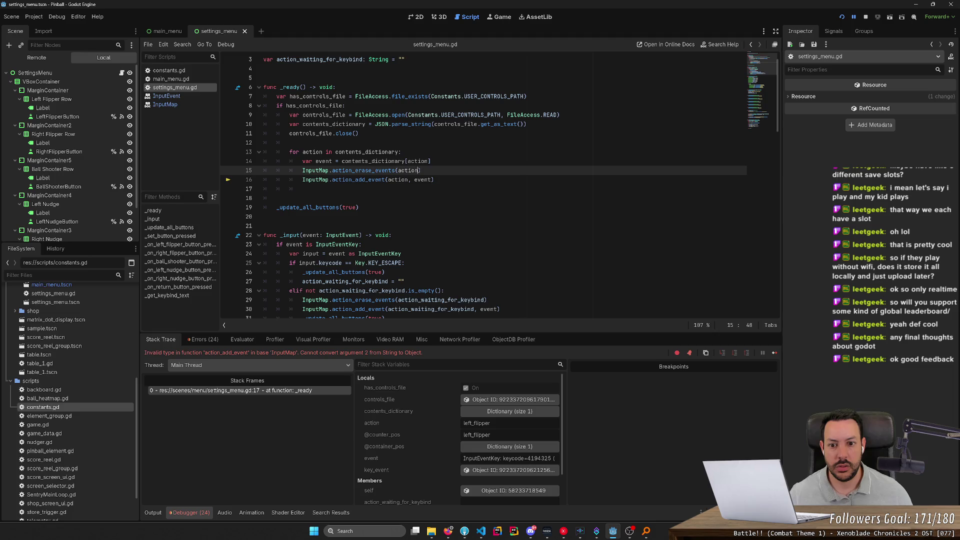
mouse_move(424, 180)
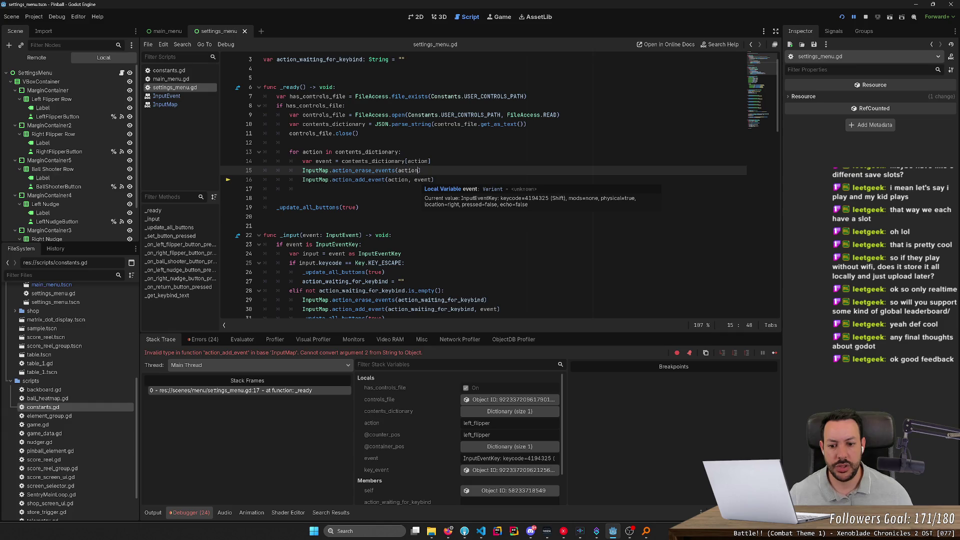
type(")")
- Append 'as InputEventKey' to line 14, set a breakpoint on line 15, and rerun
left_click(865, 17)
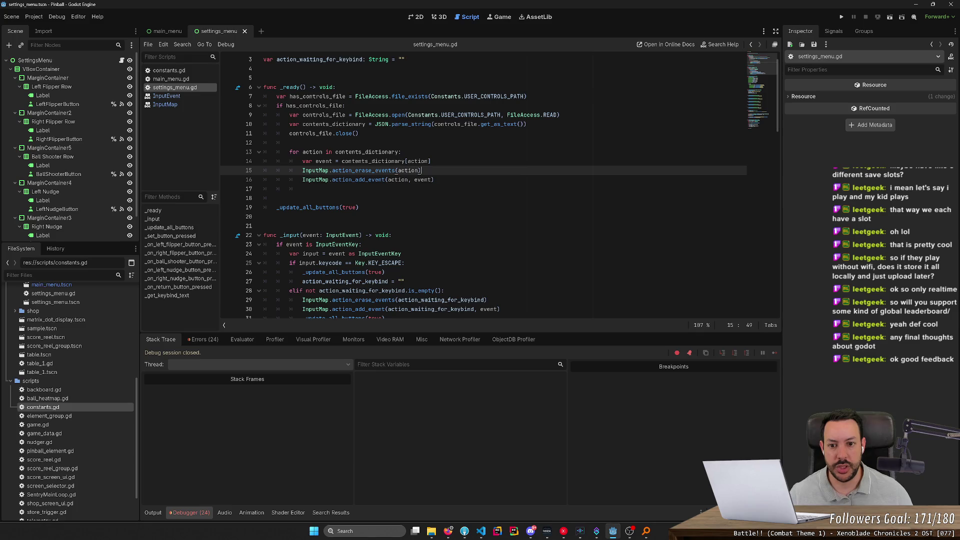
left_click(431, 161)
type("as ")
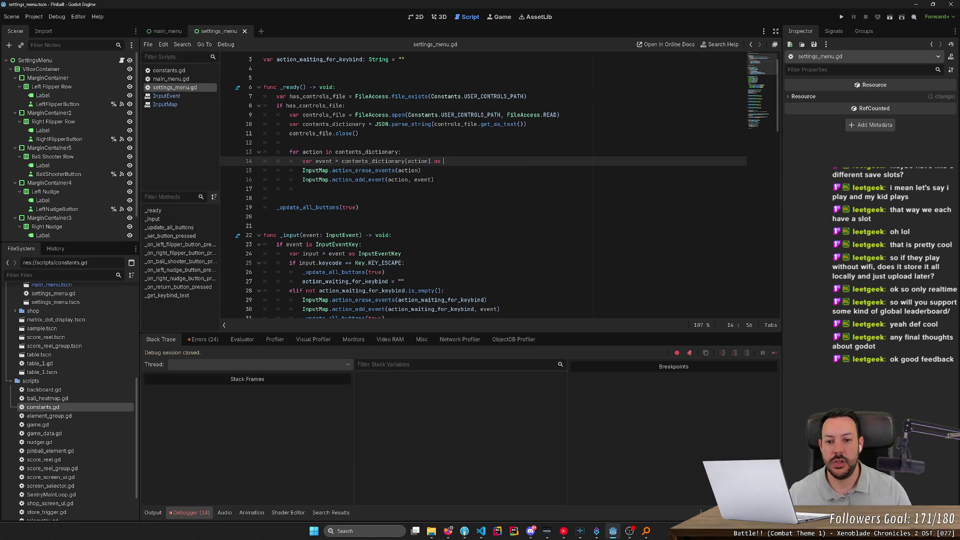
type("InputEventKe")
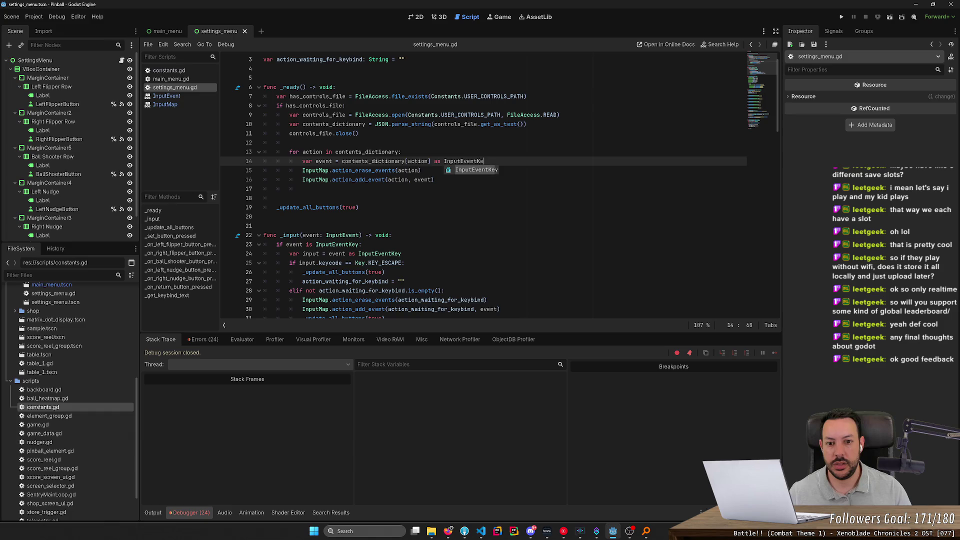
type("y")
left_click(228, 170)
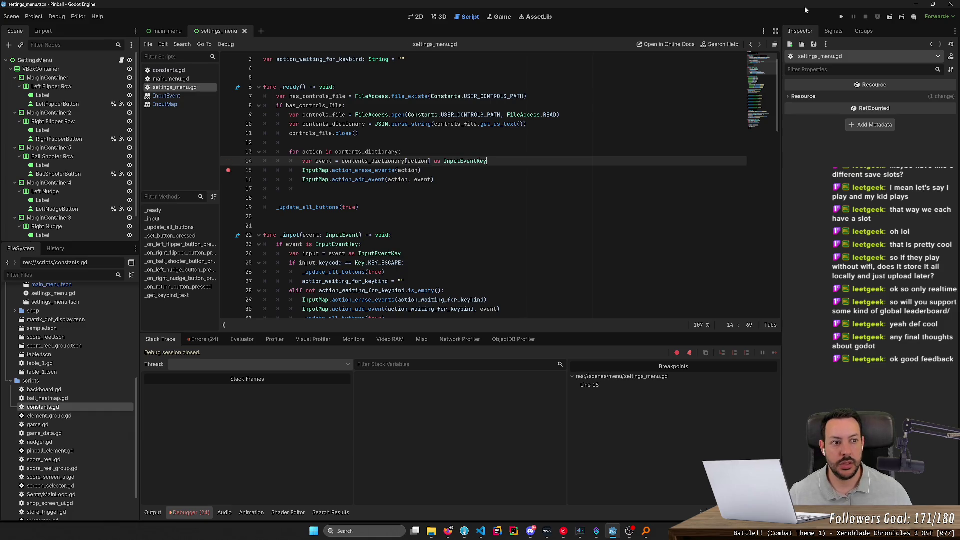
left_click(841, 17)
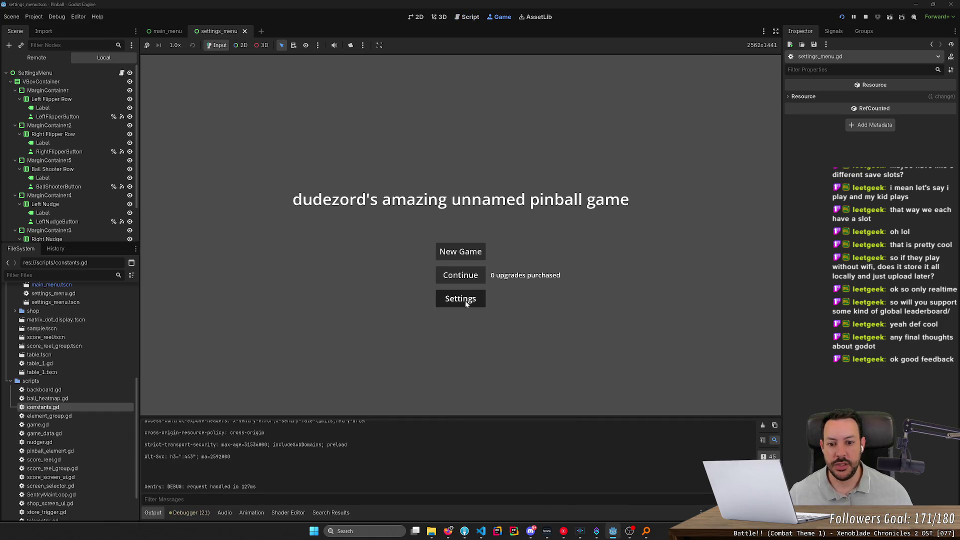
- After the cast error, move the cast onto a new line 'var event_key = event as InputEventKey'
left_click(460, 299)
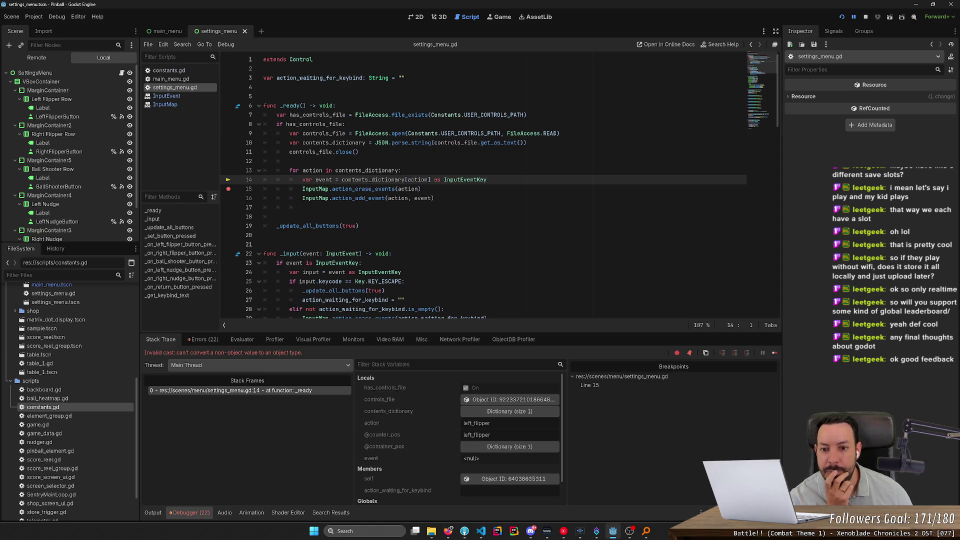
left_click(865, 16)
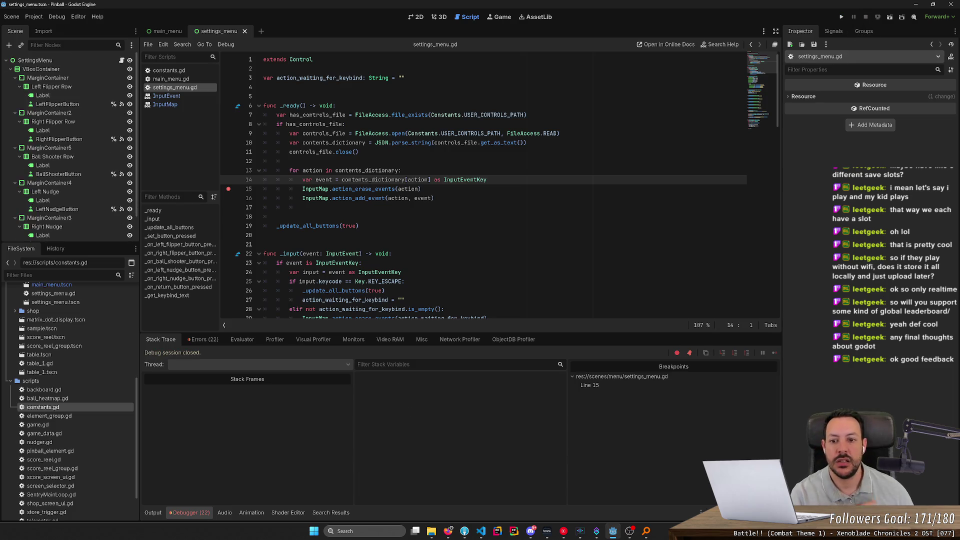
mouse_move(431, 179)
left_mouse_down()
mouse_move(302, 179)
mouse_move(487, 179)
left_mouse_up()
key("BackSpace")
key("Return")
type("var ")
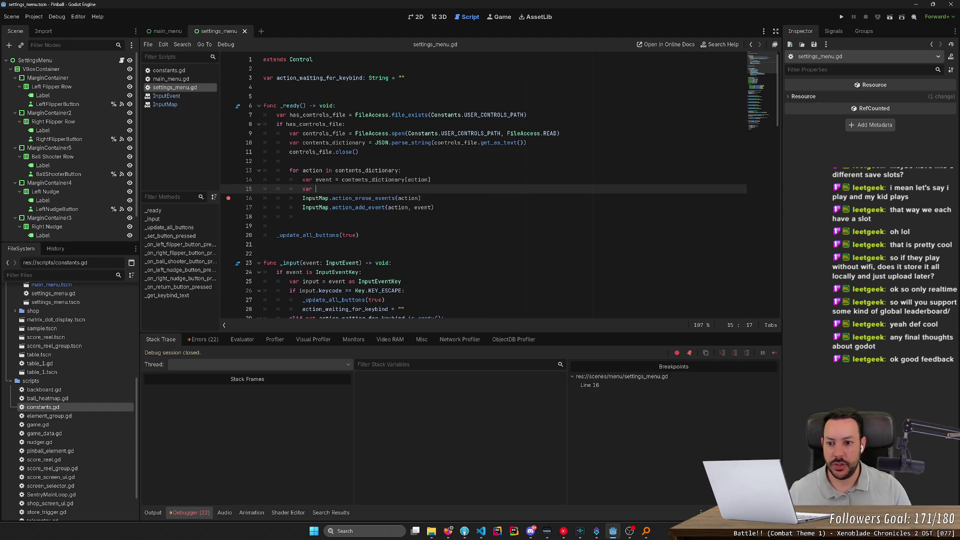
type("event_key = event as  as InputEventKey")
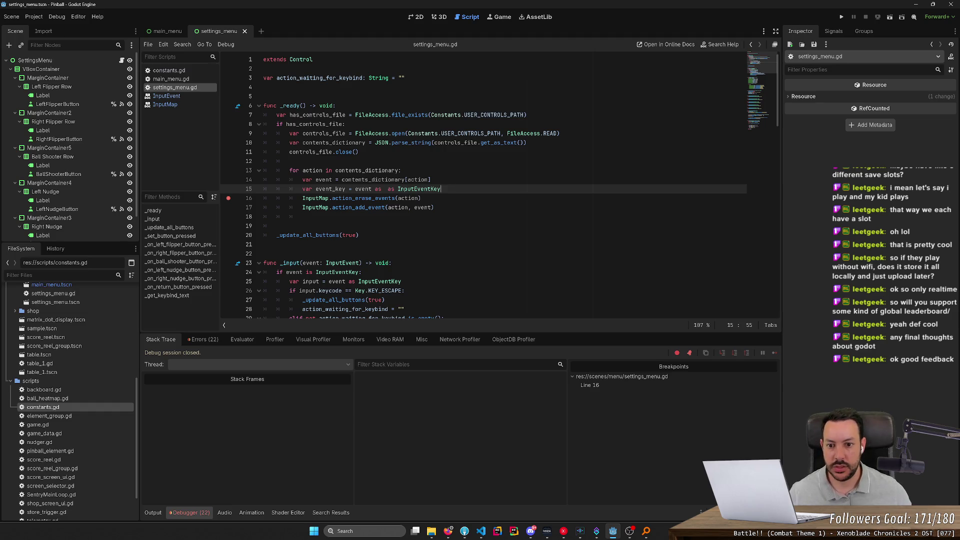
key("ctrl+Left")
key("BackSpace")
key("BackSpace")
key("BackSpace")
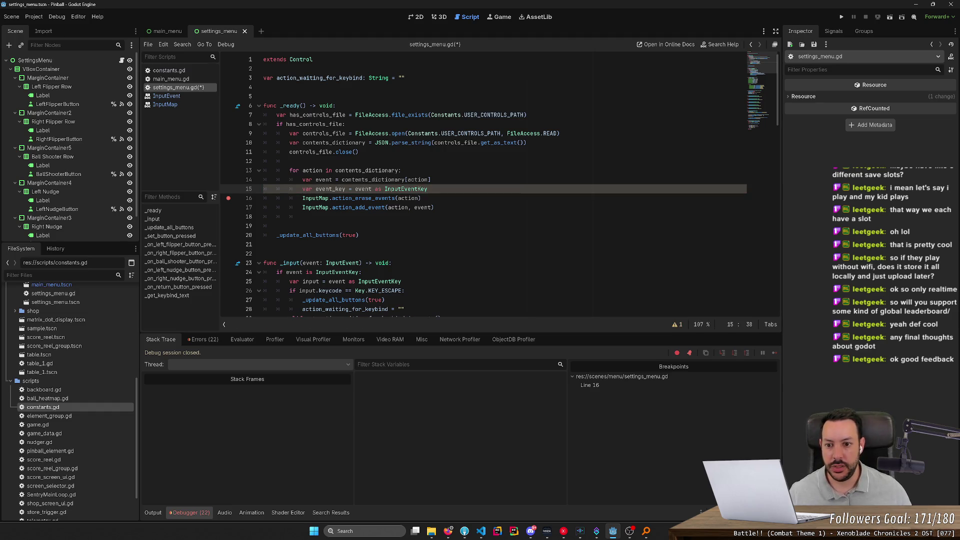
- Pass event_key instead of event to action_add_event and save the script
double_click(331, 188)
key("ctrl+c")
double_click(422, 207)
key("ctrl+v")
key("ctrl+s")
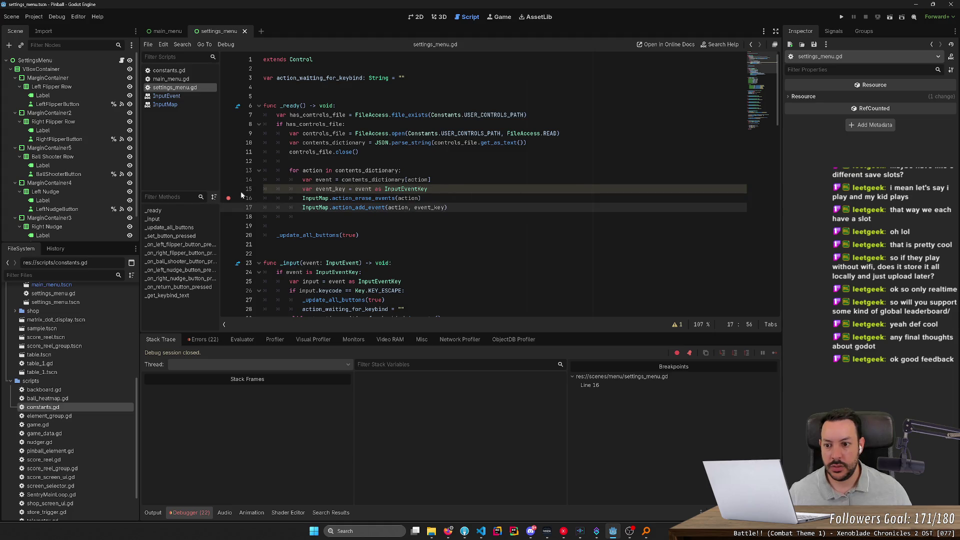
- Run into Settings, inspect the loaded event at the line-15 breakpoint, then stop the game
key("F5")
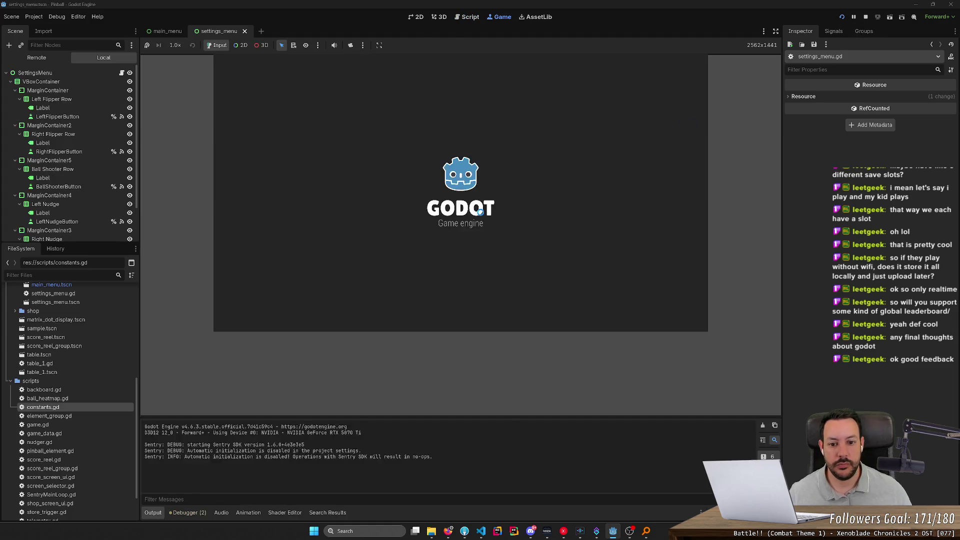
left_click(457, 298)
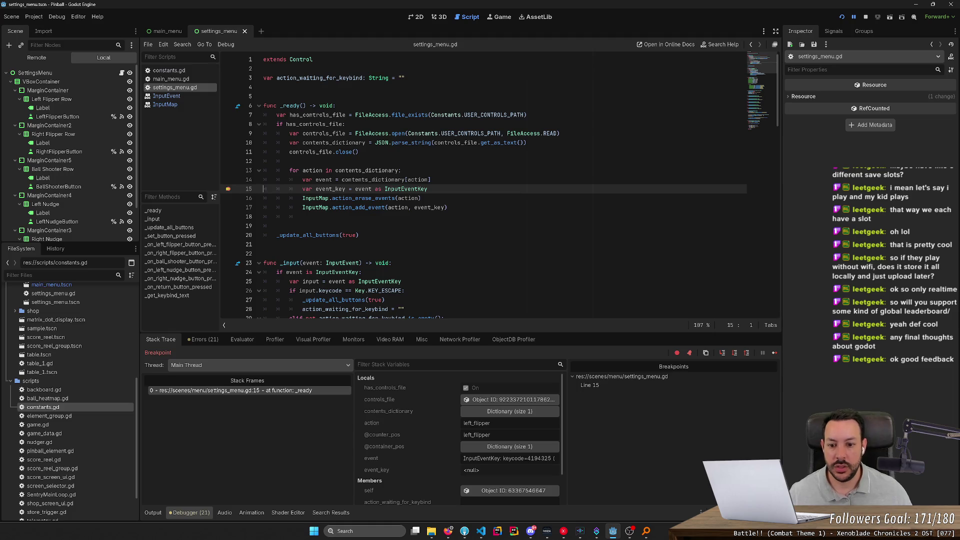
left_click_drag(490, 458, 556, 458)
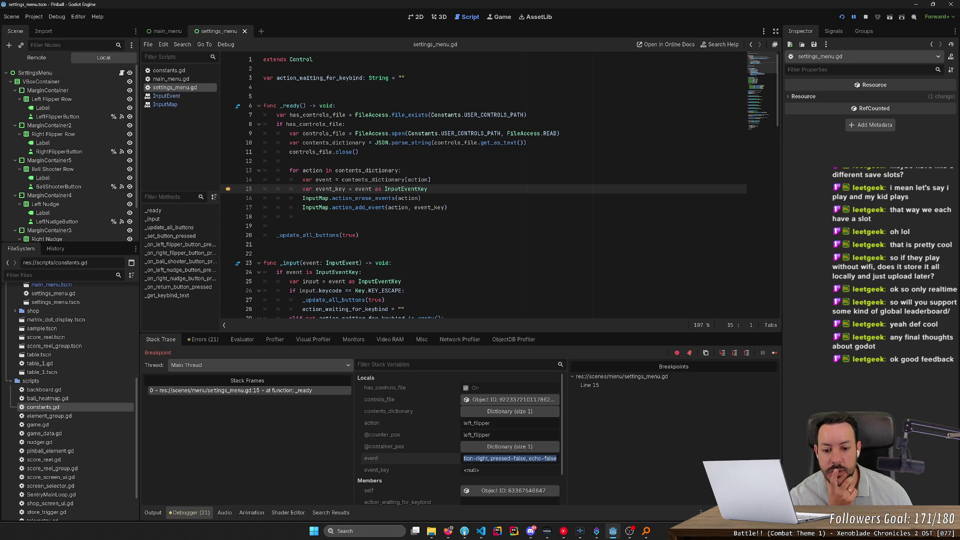
right_click(510, 458)
left_click(480, 398)
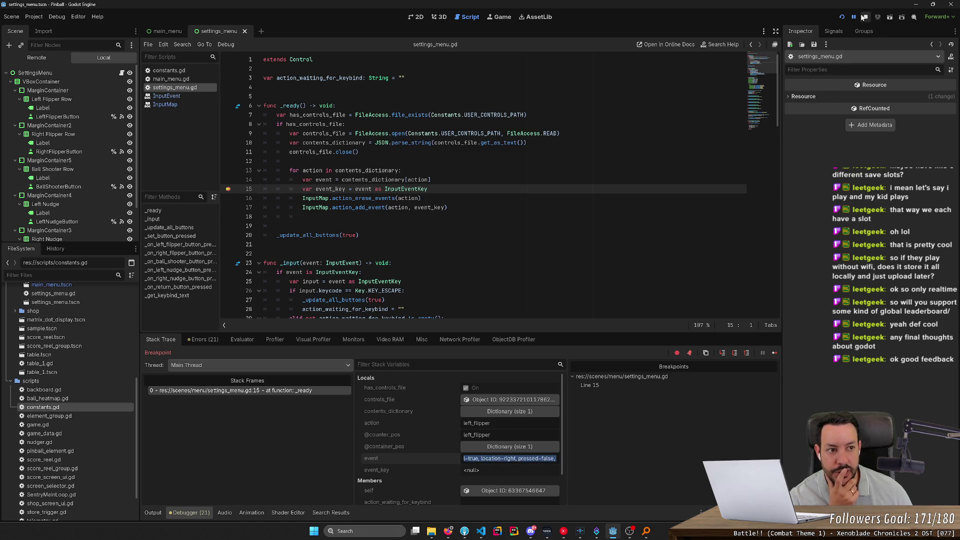
left_click(864, 17)
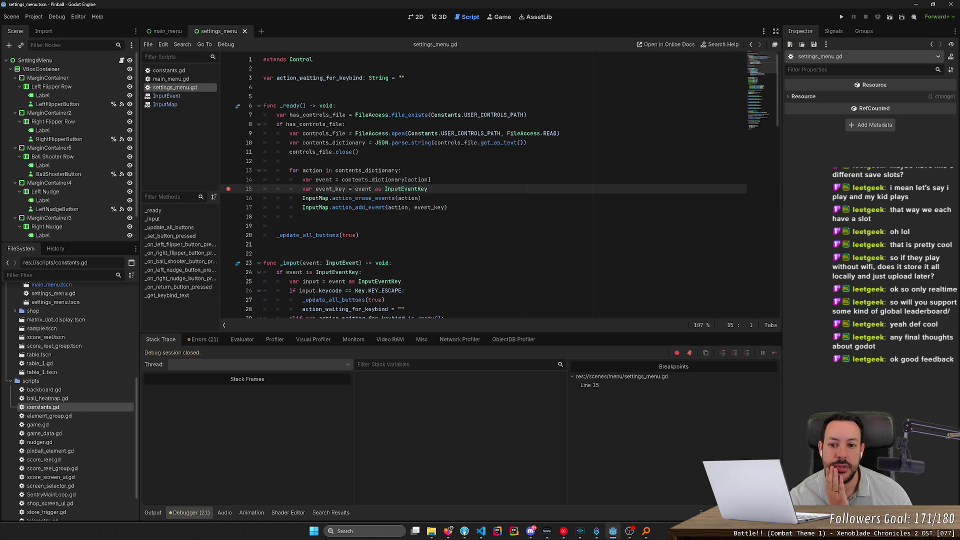
left_click(352, 207)
left_click(372, 208, "ctrl")
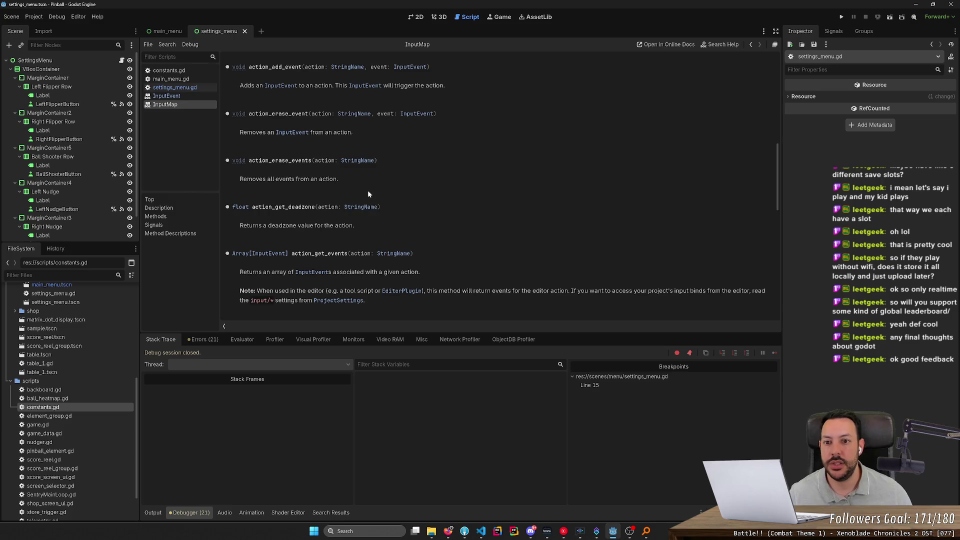
left_click(410, 66)
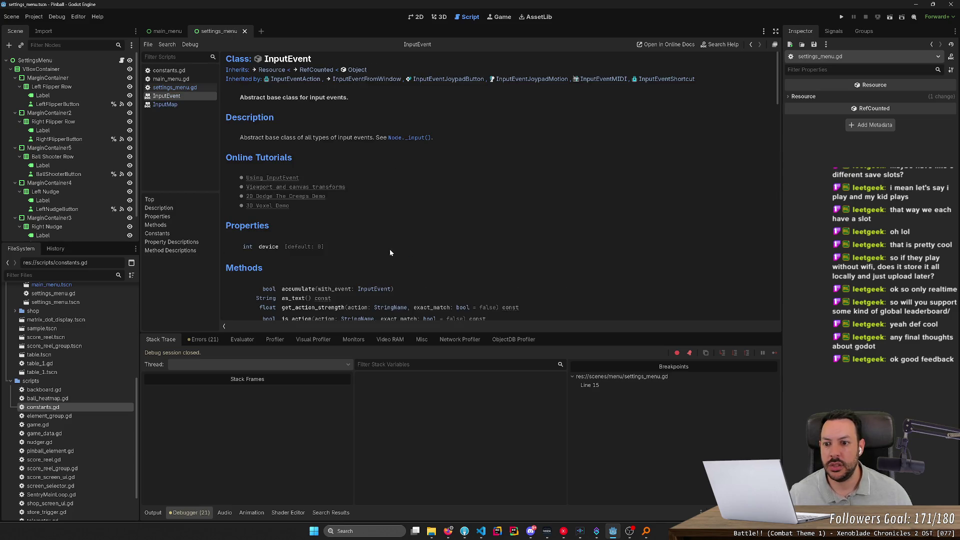
scroll(385, 239, "down", 3)
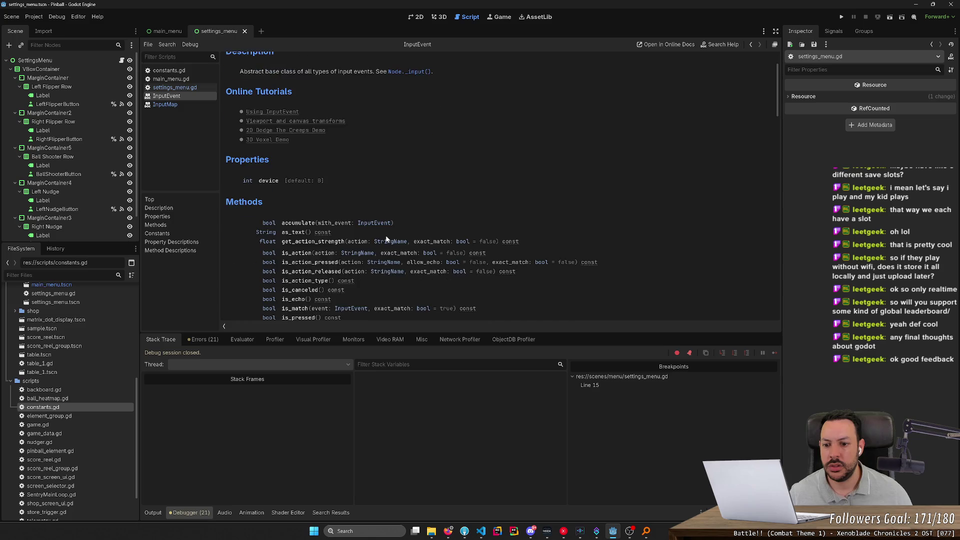
scroll(386, 266, "down", 3)
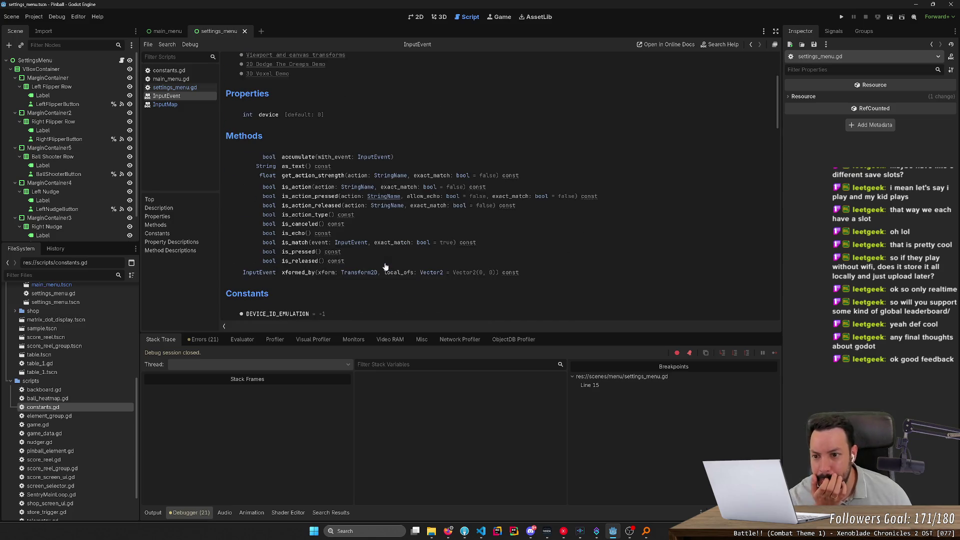
scroll(385, 266, "down", 3)
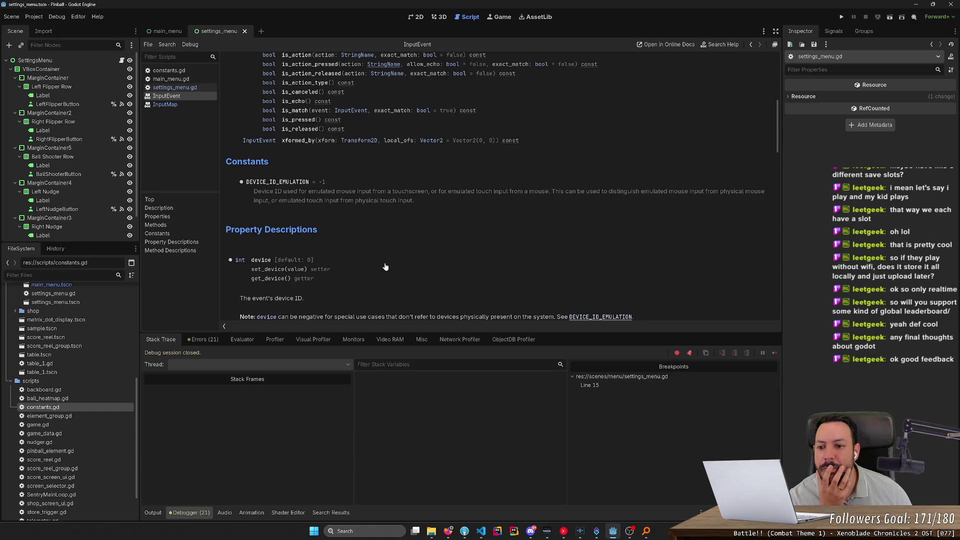
scroll(385, 266, "down", 4)
scroll(384, 266, "up", 7)
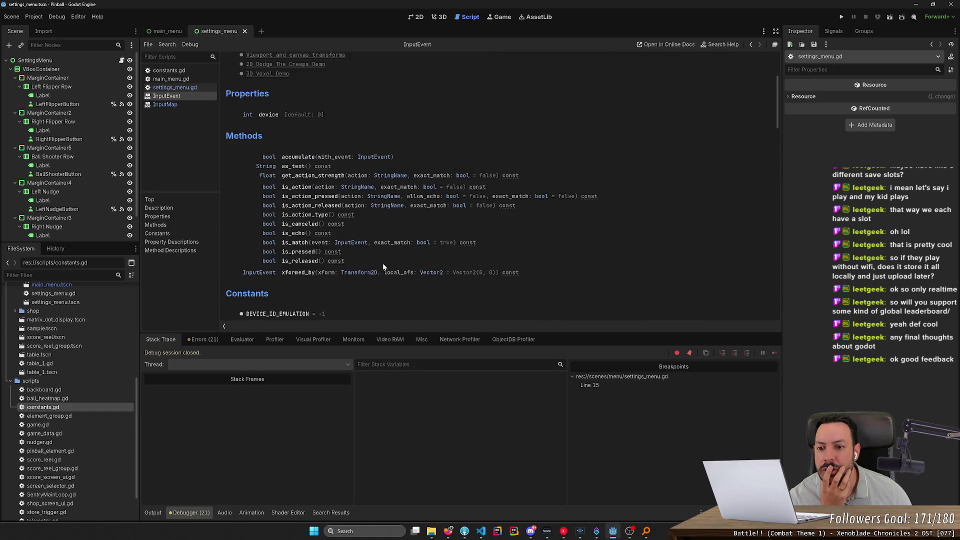
scroll(383, 263, "up", 2)
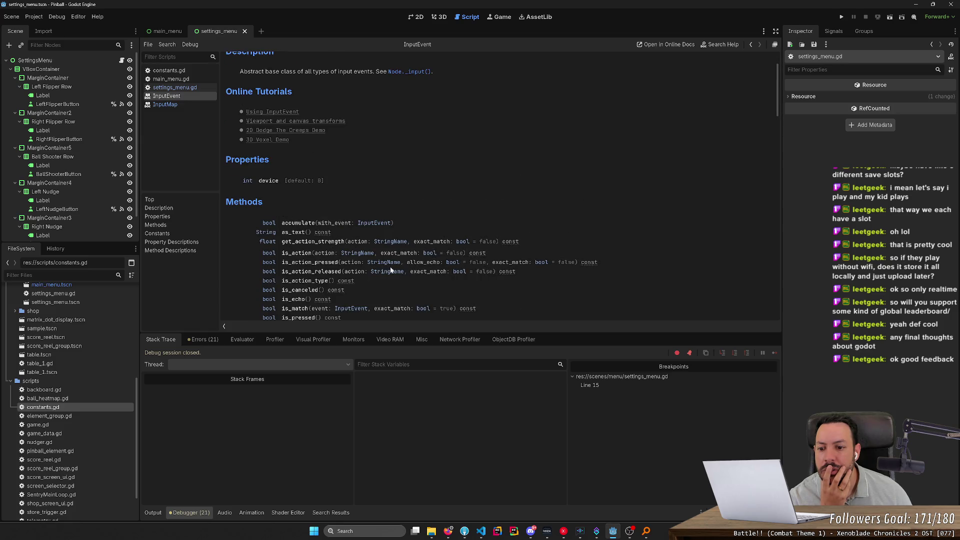
key("alt+Left")
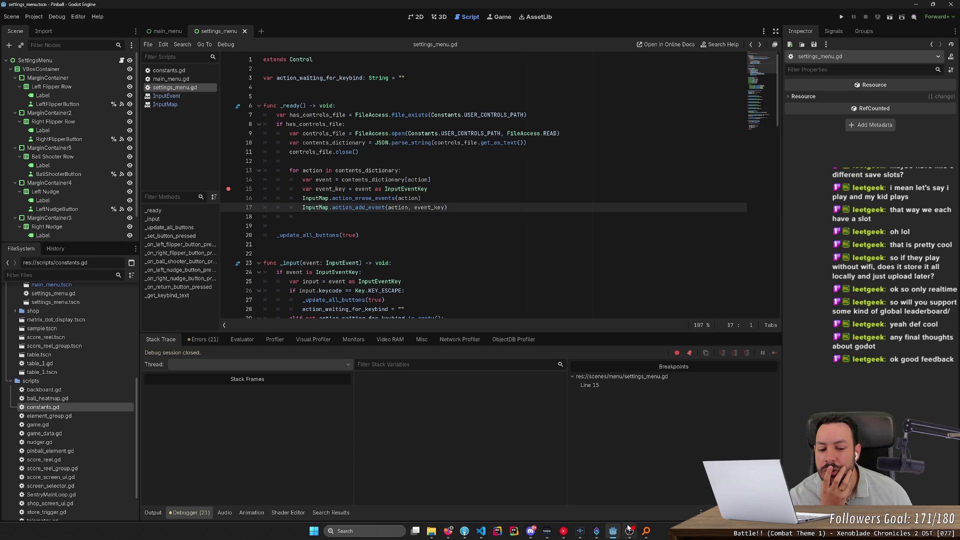
- Open controls.json from the Pinball app_userdata folder in VS Code at its left_flipper entry
mouse_move(649, 532)
mouse_move(431, 532)
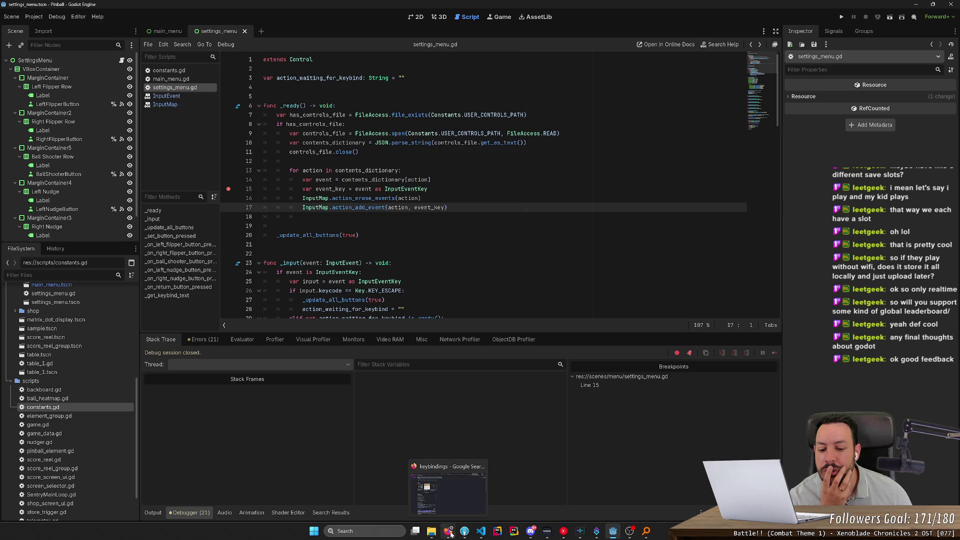
left_click(451, 496)
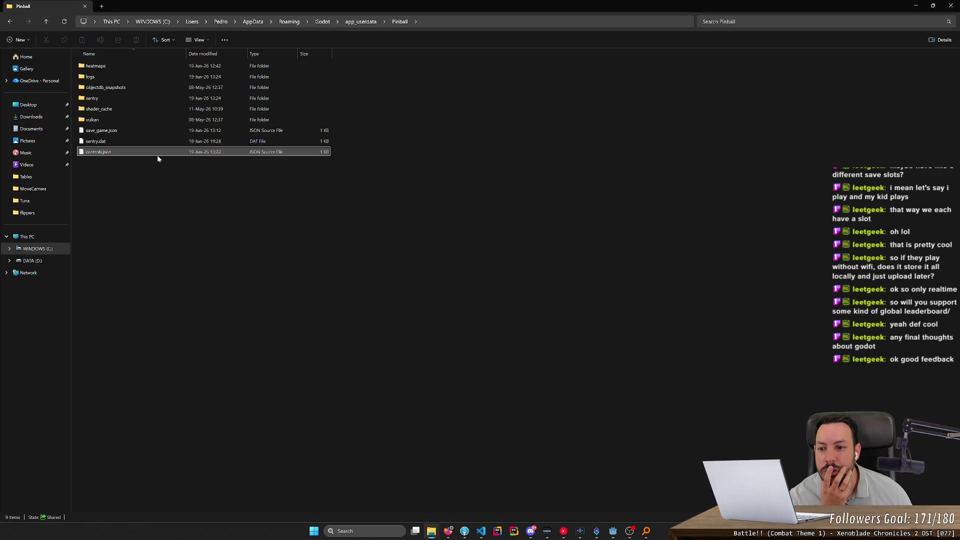
double_click(157, 155)
left_click(567, 45)
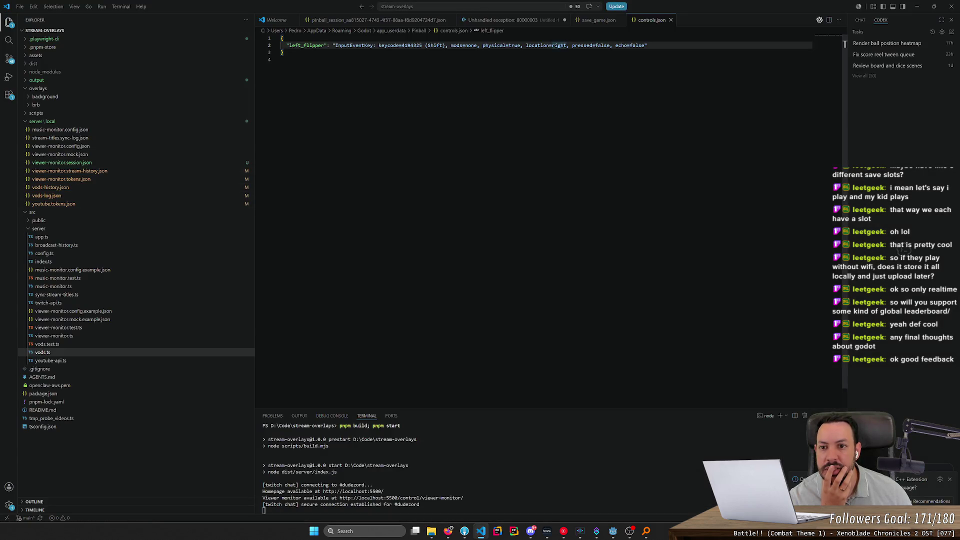
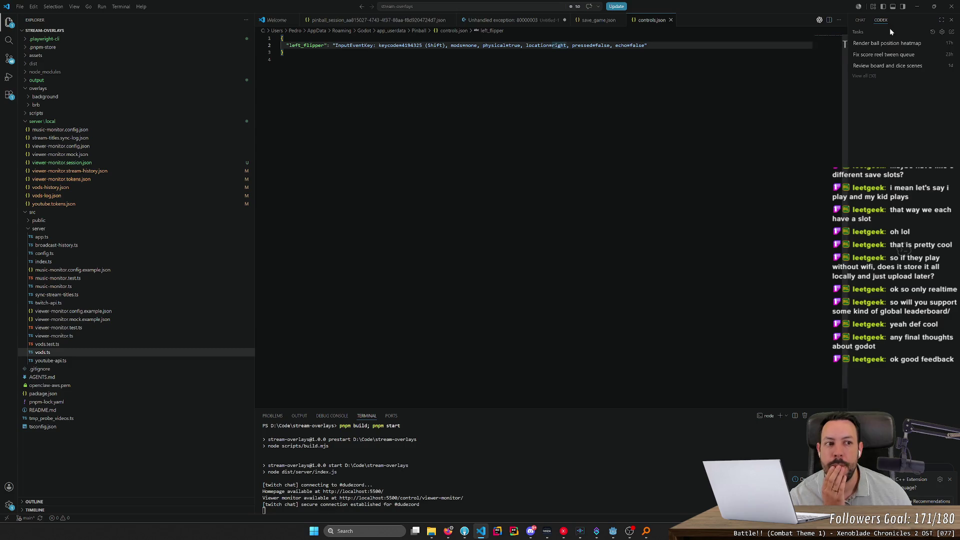
- Look over the Pinball user-data folder and controls.json, then return to settings_menu.gd in Godot
left_click(913, 5)
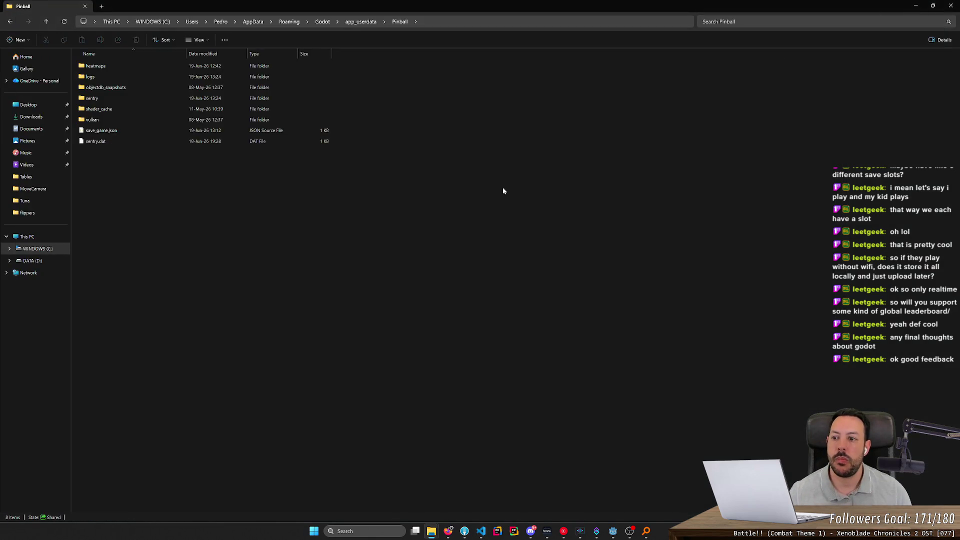
key("alt+Tab")
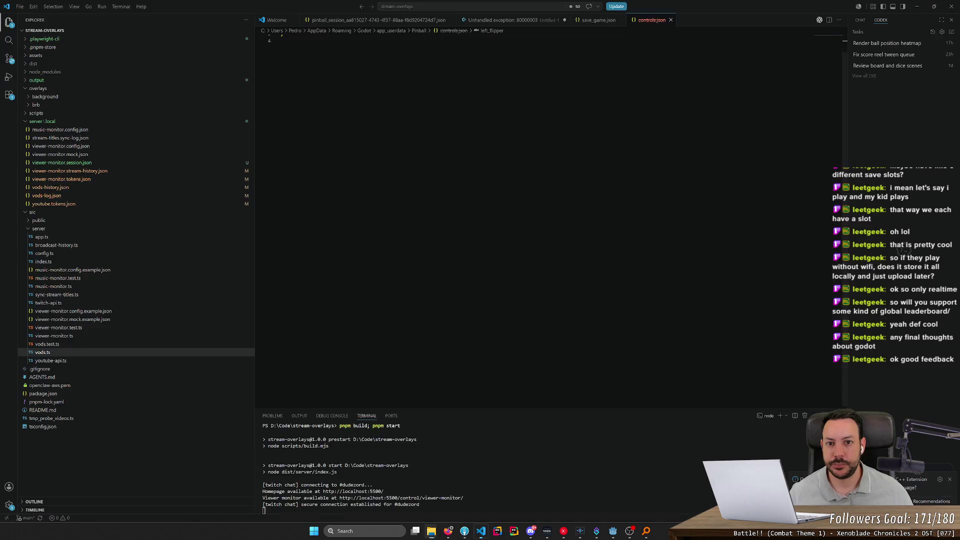
left_click(613, 531)
scroll(549, 199, "down", 5)
scroll(772, 319, "down", 5)
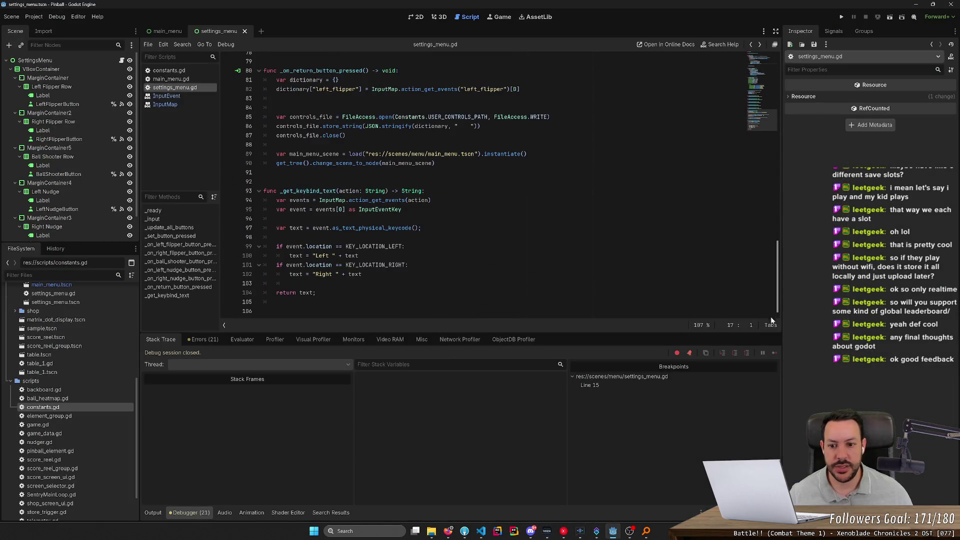
scroll(506, 187, "up", 3)
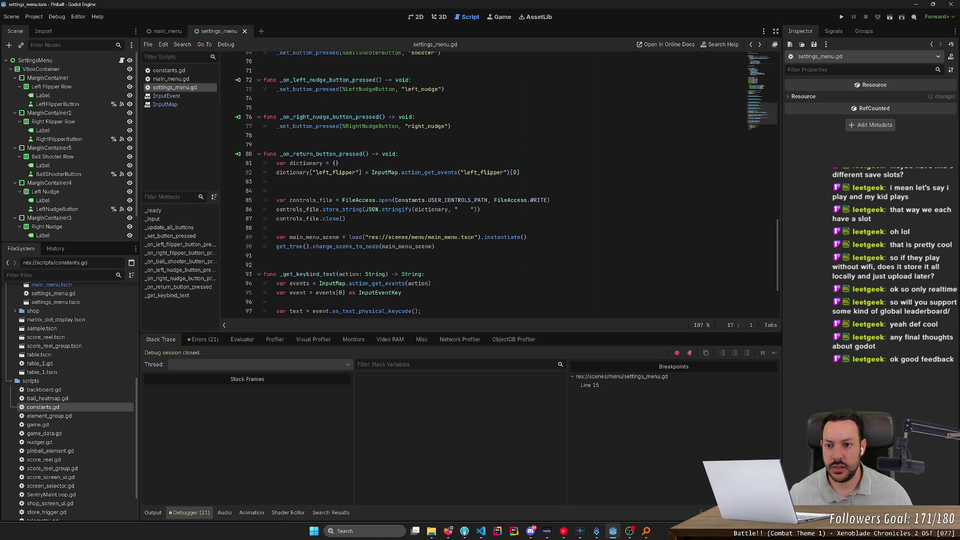
mouse_move(340, 210)
mouse_move(429, 172)
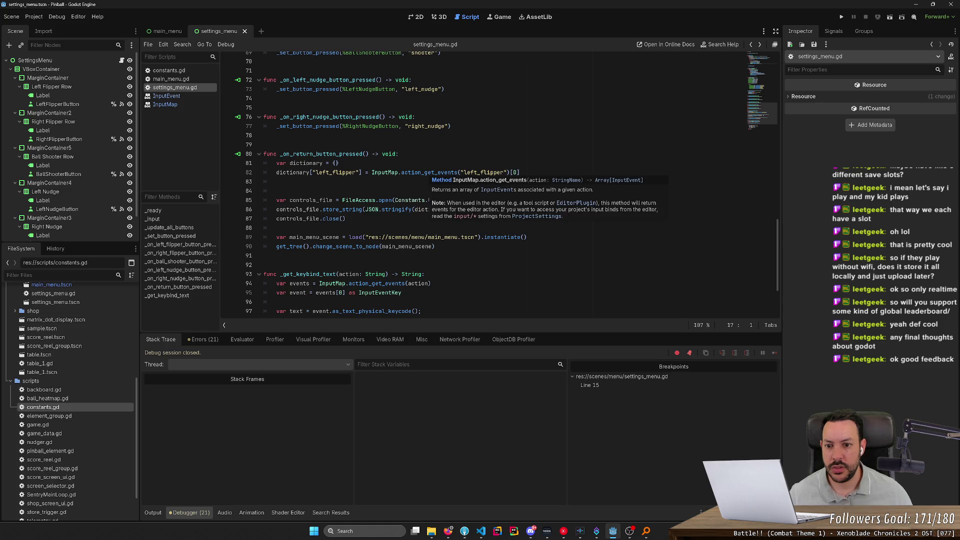
left_click(371, 172)
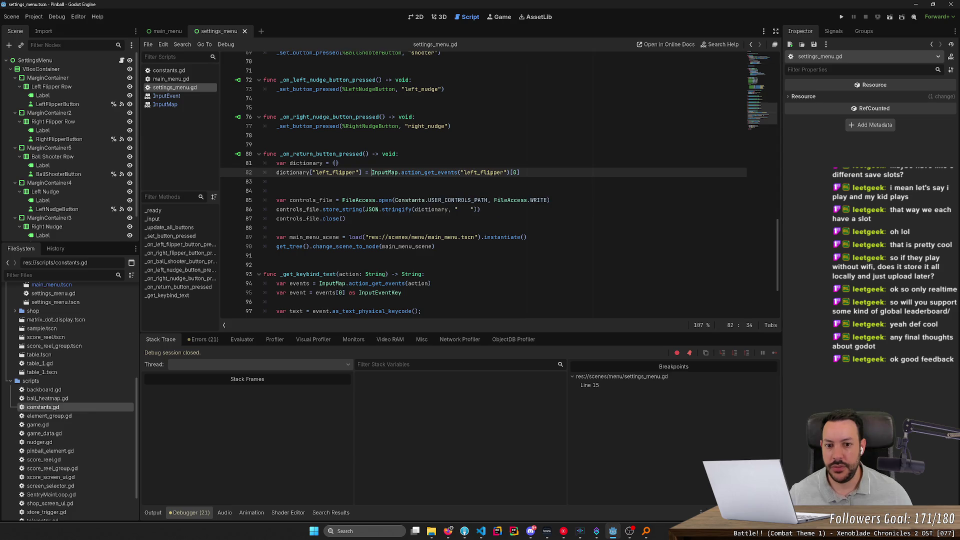
mouse_move(440, 172)
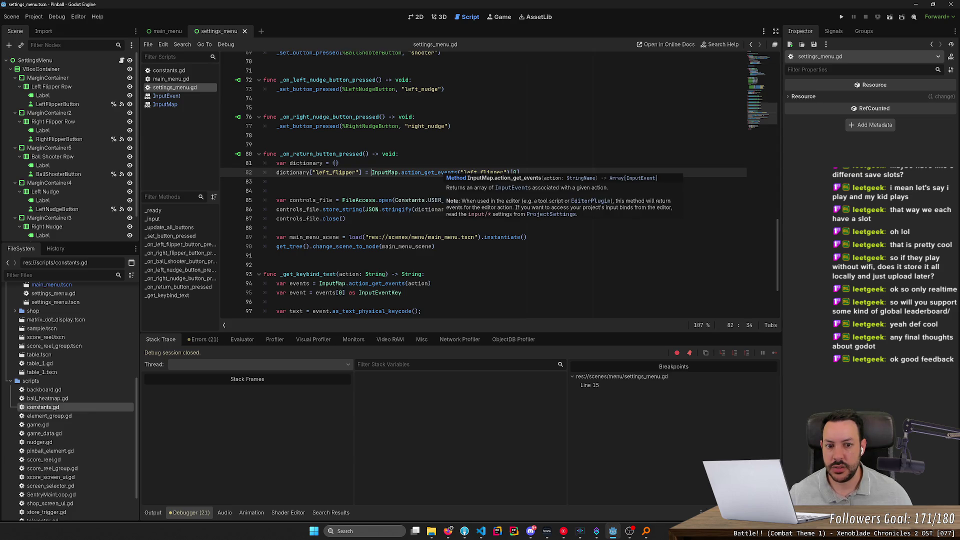
left_click(438, 172)
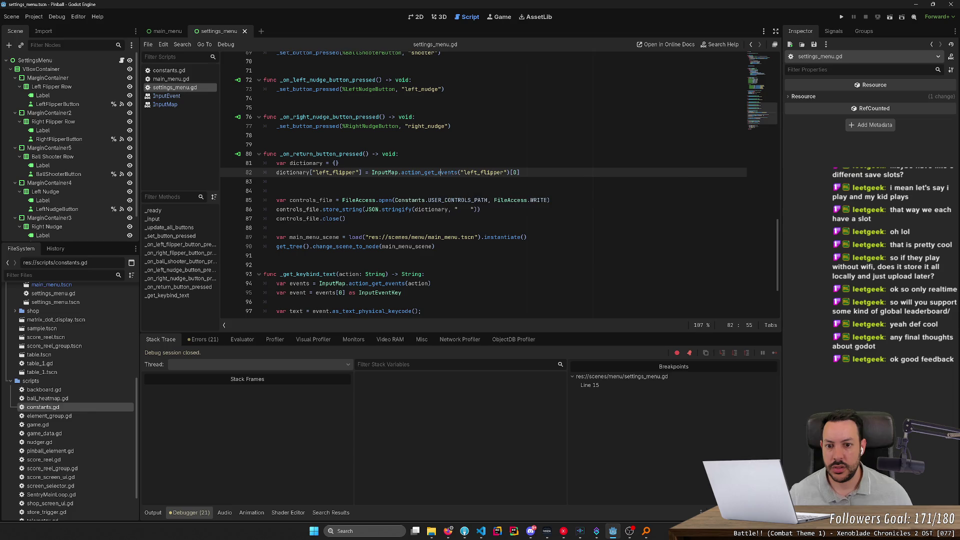
mouse_move(438, 172)
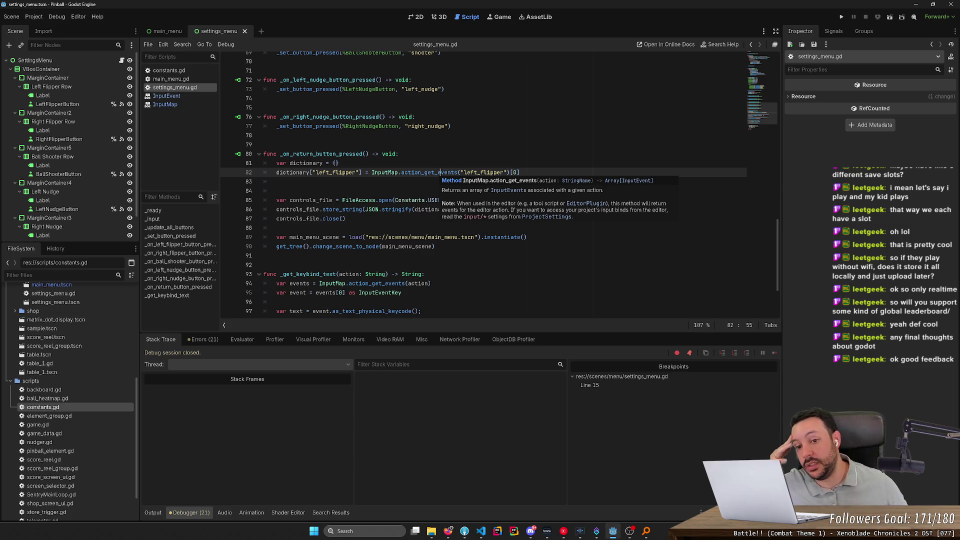
mouse_move(384, 173)
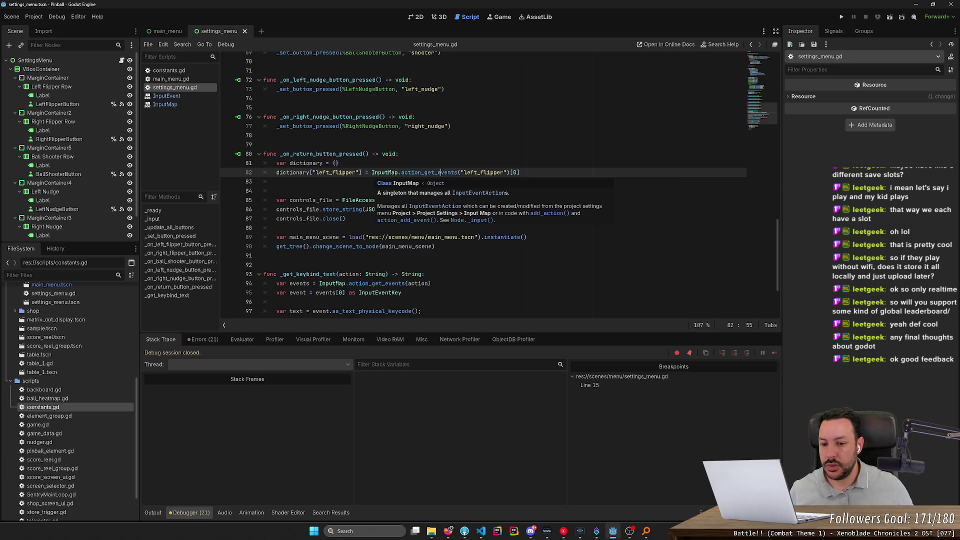
left_click(371, 172)
key("shift+End")
- Cut the InputMap expression and add a 'var keybind = {}' line below the dictionary declaration
key("Delete")
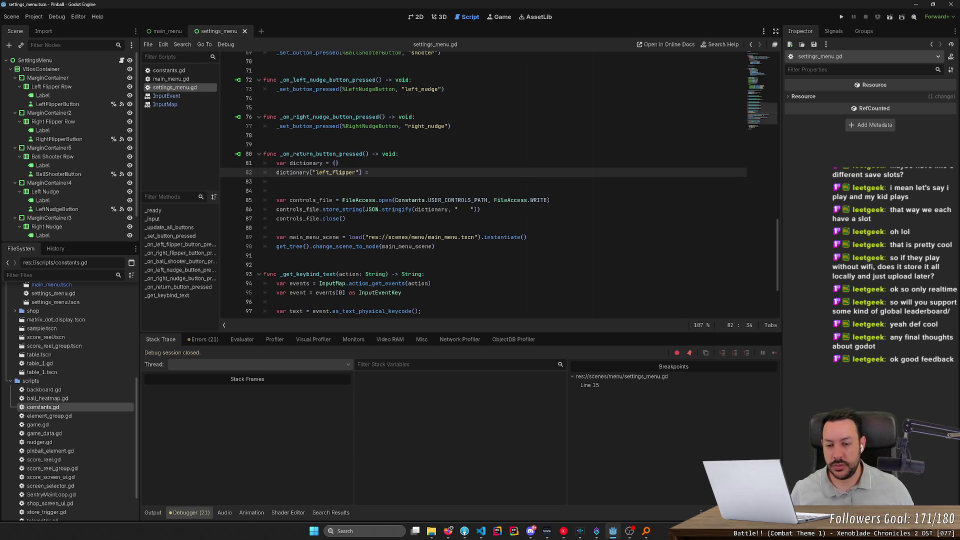
type("key")
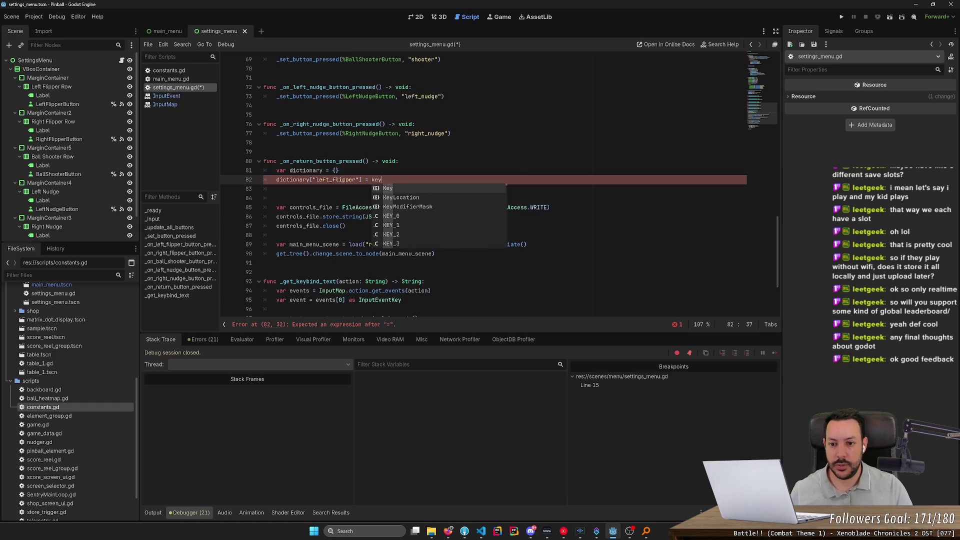
type("bind")
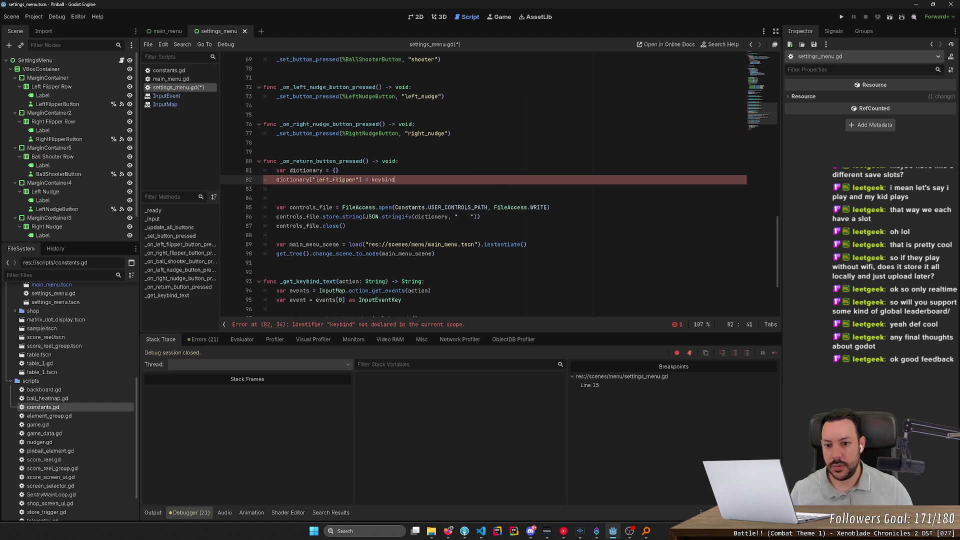
left_click(339, 171)
key("Return")
key("Return")
key("BackSpace")
key("BackSpace")
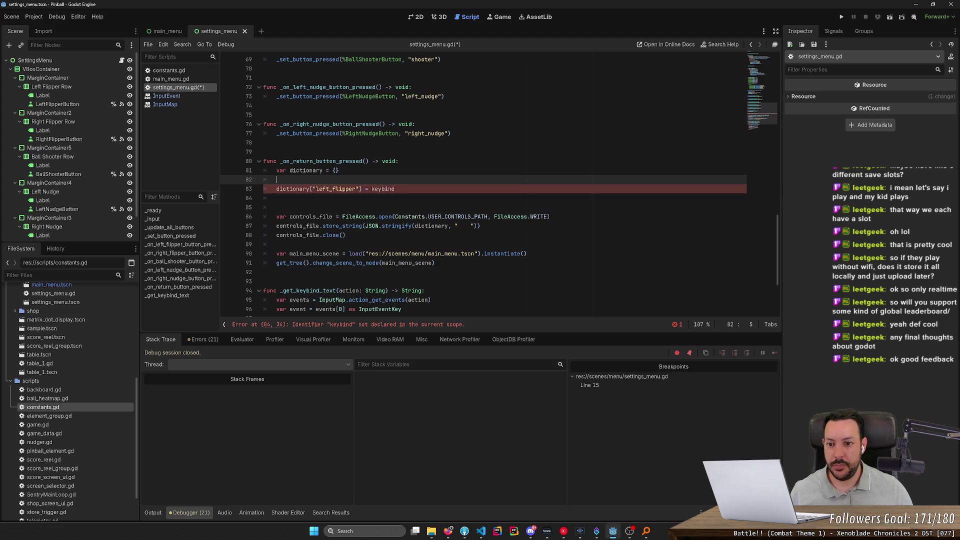
key("BackSpace")
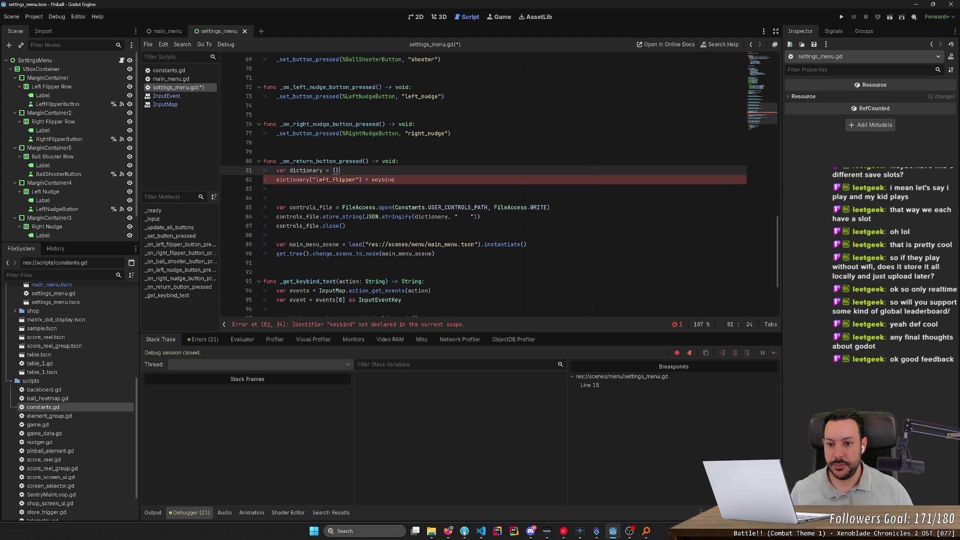
key("Return")
key("Return")
type("var keybind")
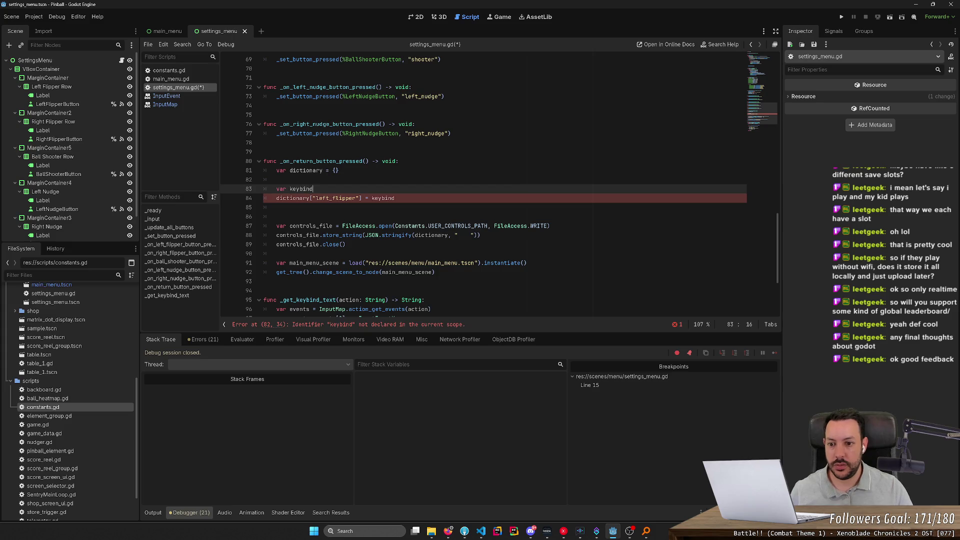
type(" = {}")
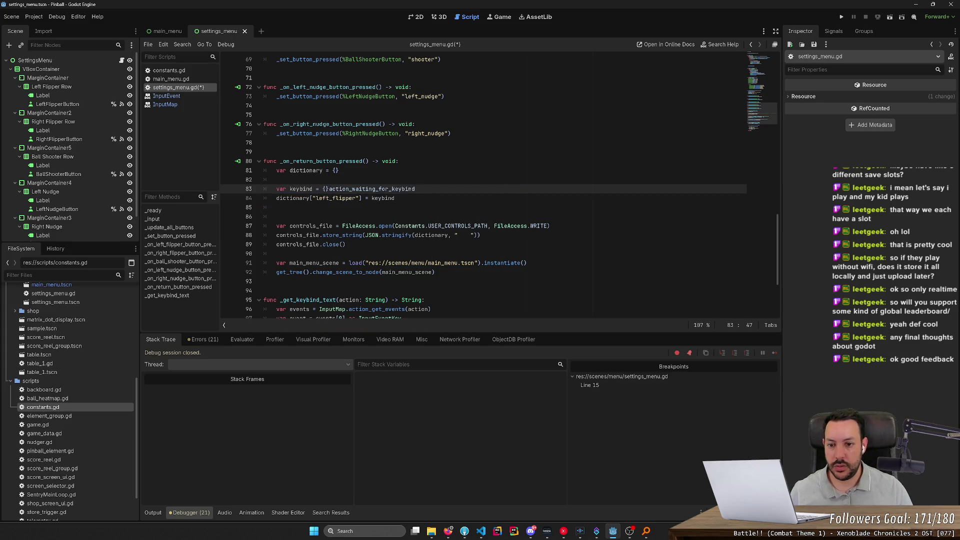
- Declare var event = InputMap.action_get_events("left_flipper")[0] on one line above the keybind declaration
key("Return")
type("InputMap.action_get_events(\"left_flipper\")[0]")
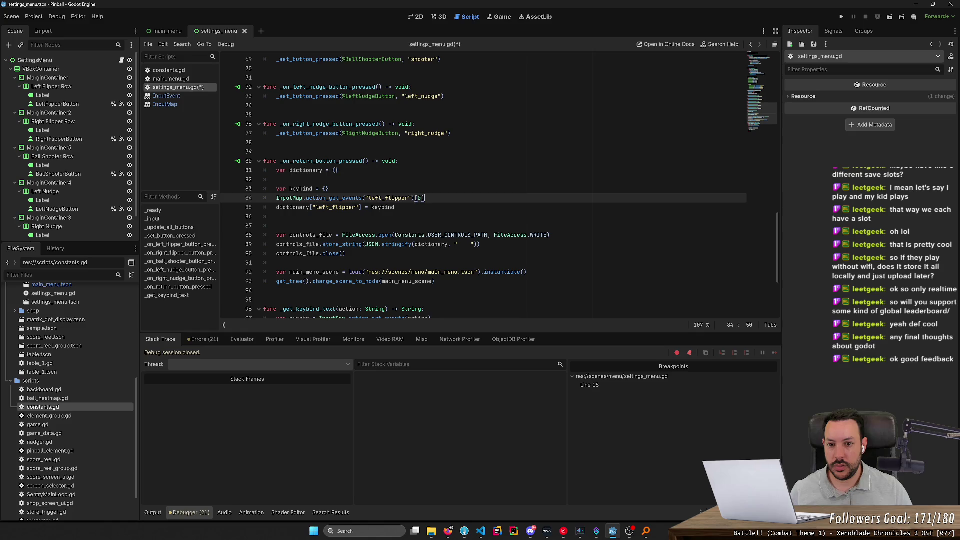
key("ctrl+x")
key("ctrl+shift+Return")
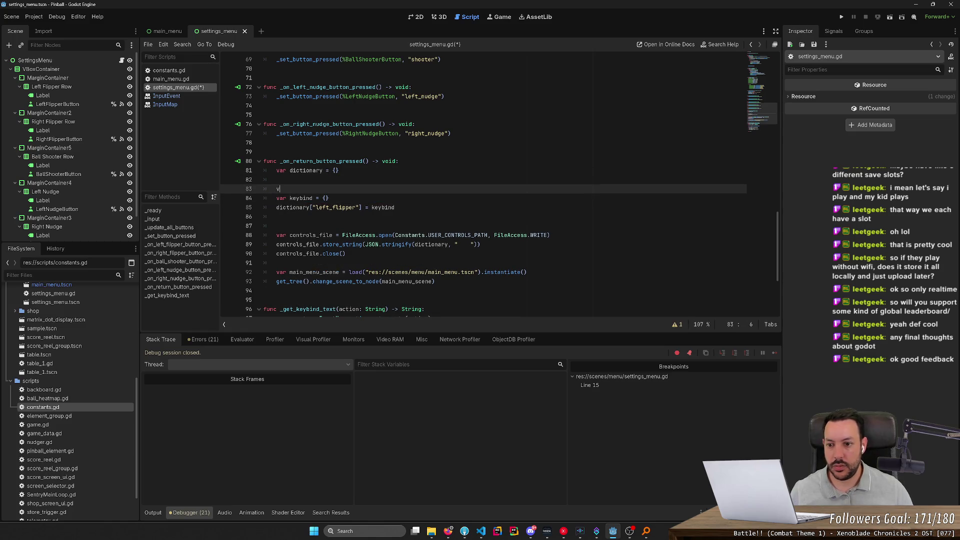
type("var event =")
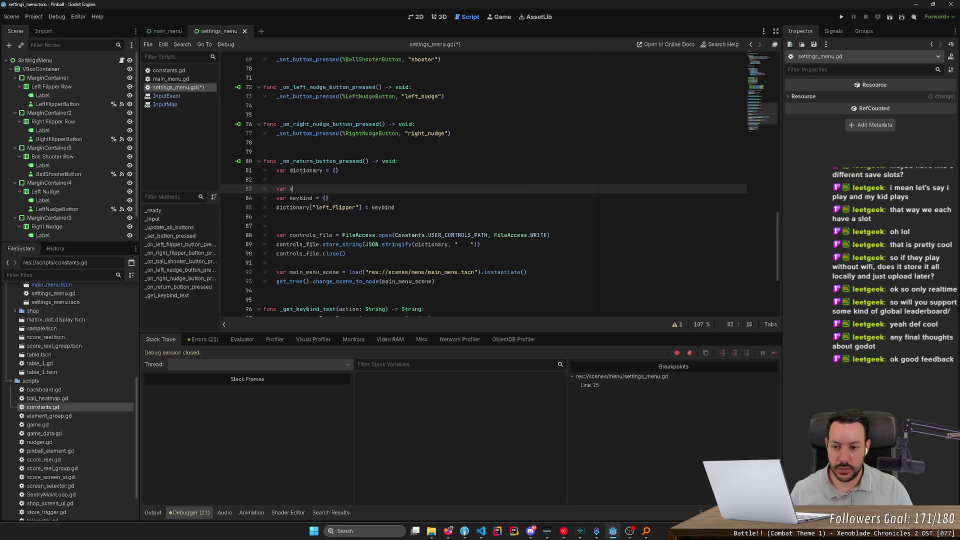
key("ctrl+v")
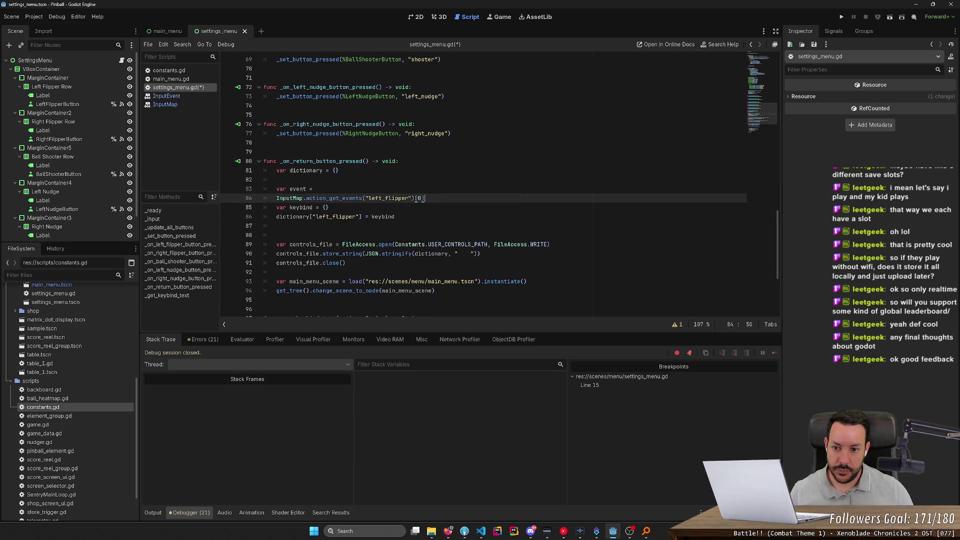
left_click(277, 198)
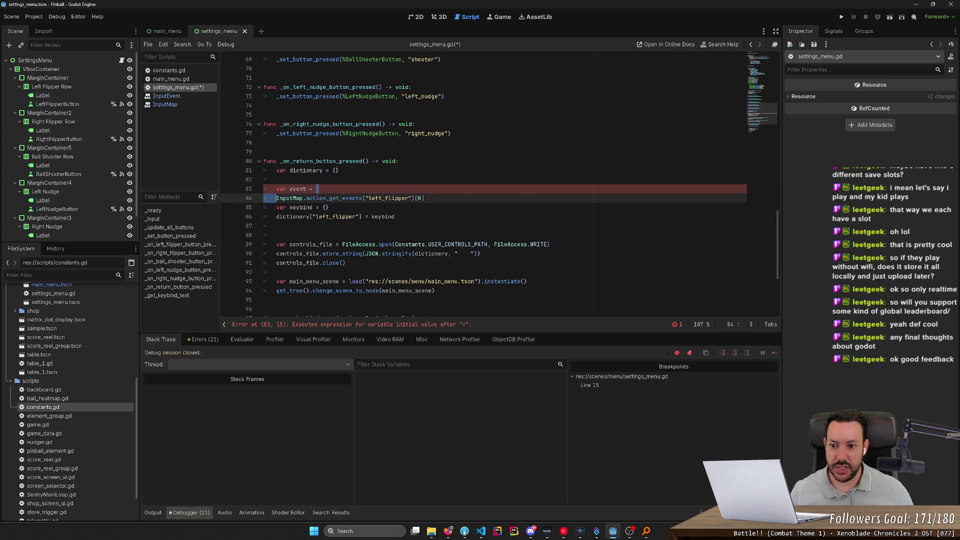
key("BackSpace")
key("BackSpace")
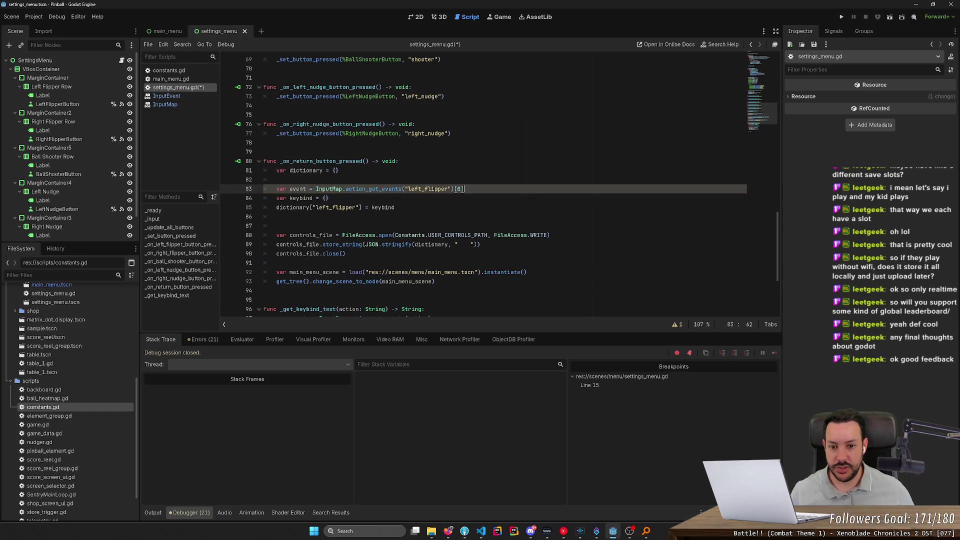
key("Return")
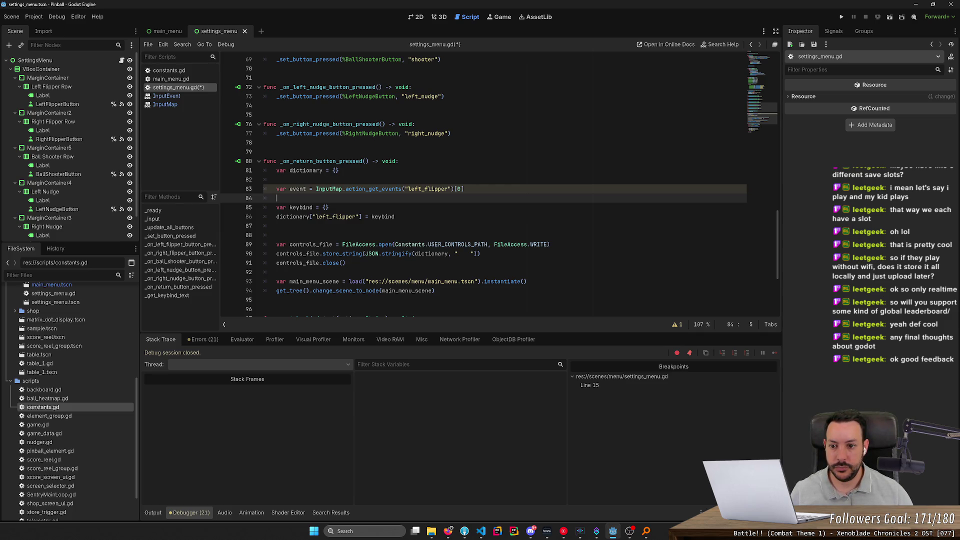
- Cast the lookup 'as InputEventKey' and rename the variable to event_key on line 83
left_click(465, 188)
type("a")
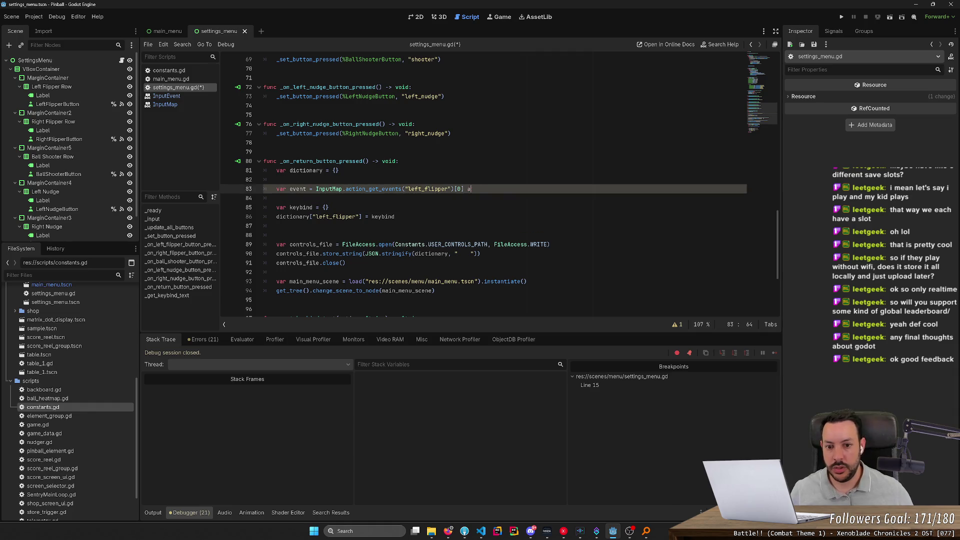
type("s InputKey")
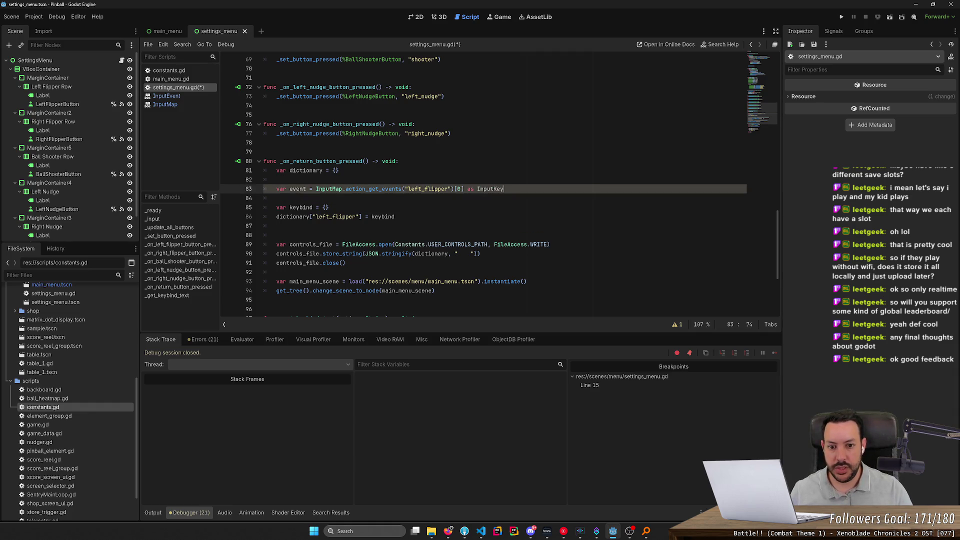
key("Return")
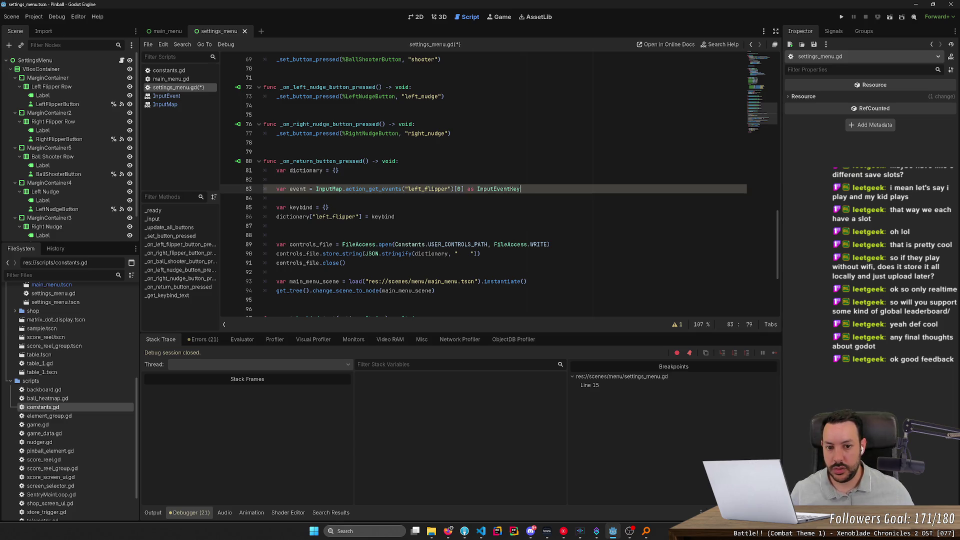
left_click(306, 188)
type("_key")
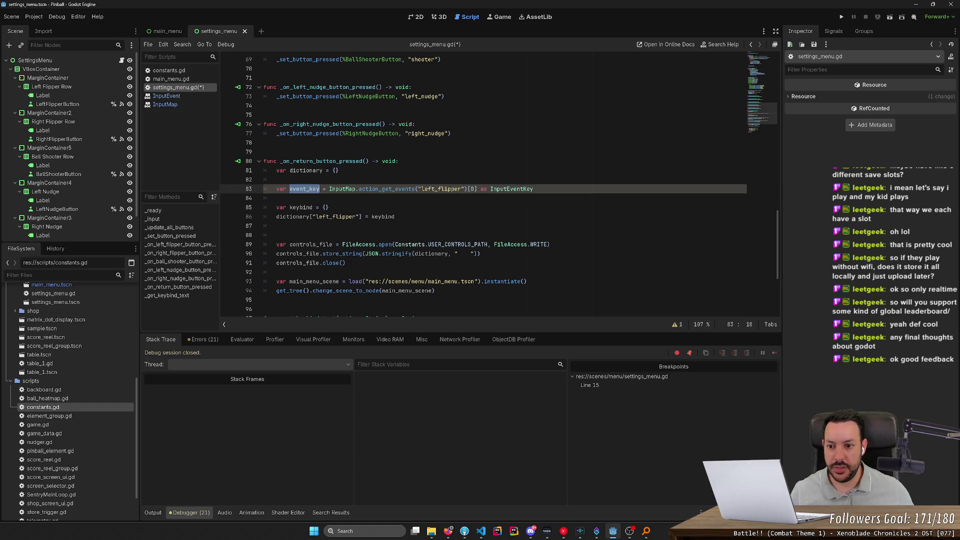
- Add an event_key.keycode line on line 84 and open the InputEventKey reference
left_click(276, 198)
type("event_key.")
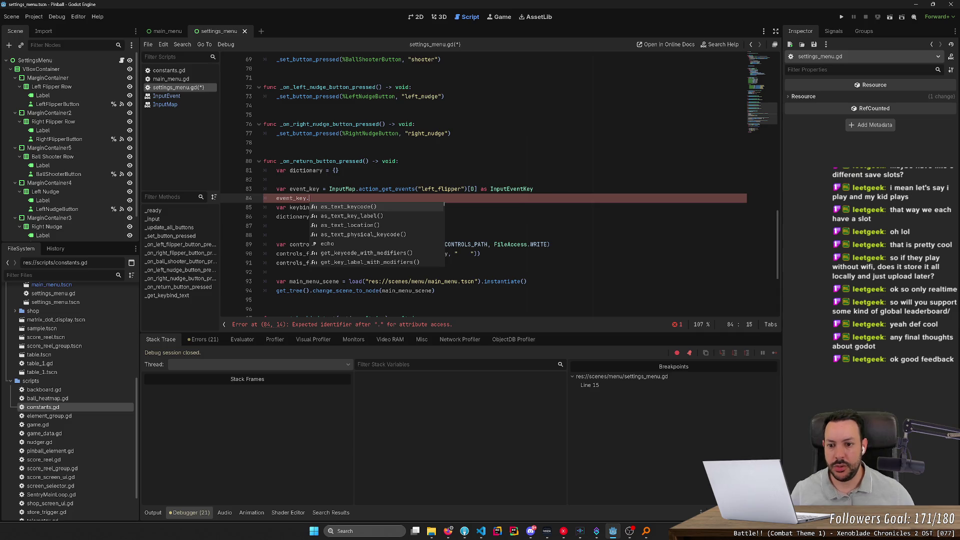
key("Down")
key("Down")
key("Down")
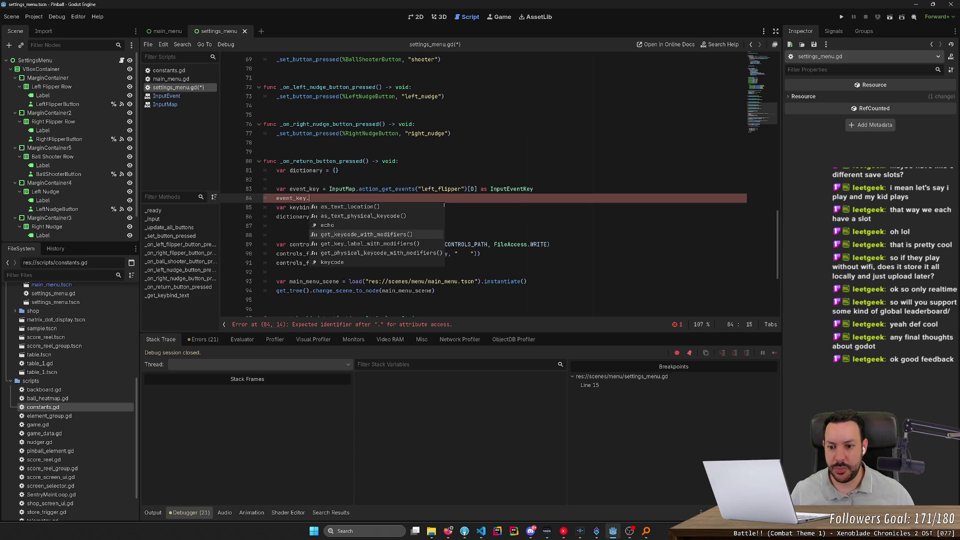
key("Down")
key("Down")
key("Down")
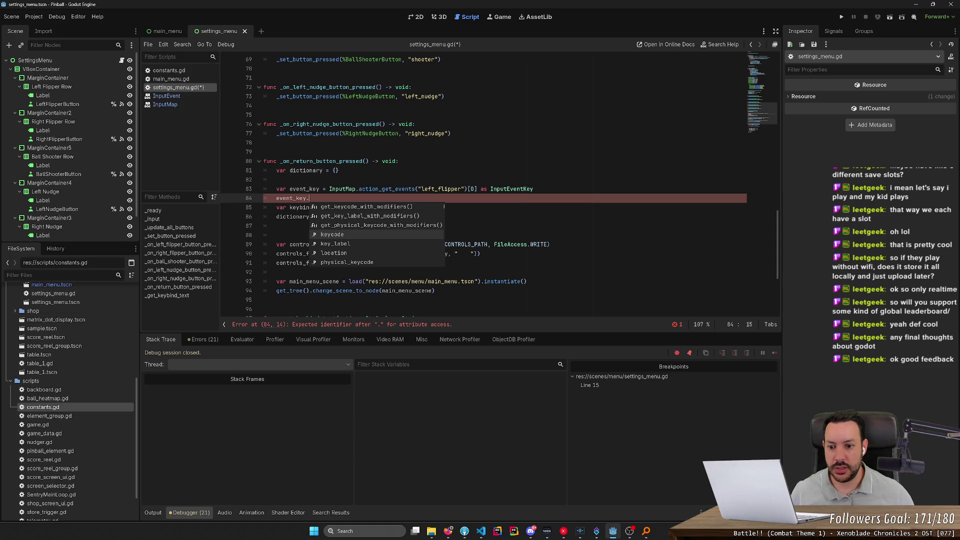
key("Down")
key("Down")
key("Down")
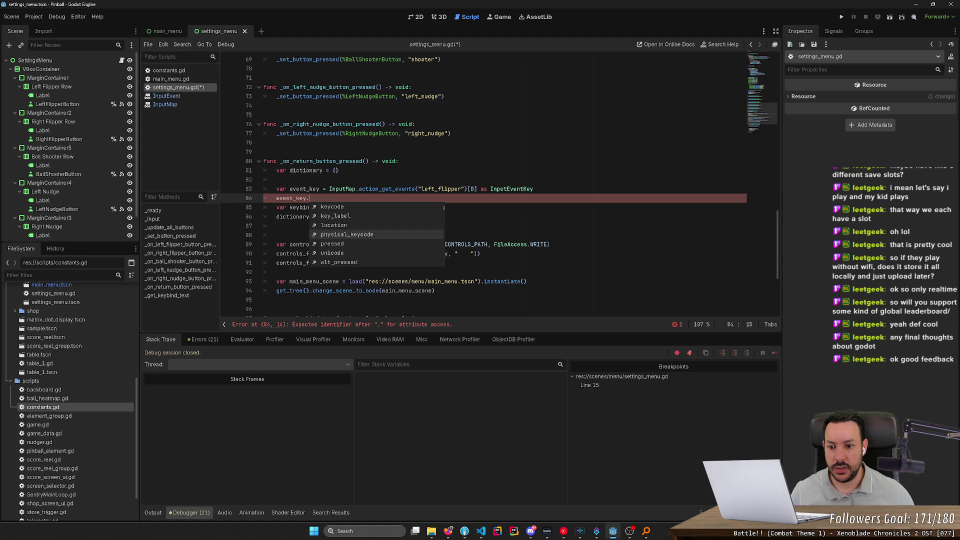
key("Down")
key("Down")
key("Down")
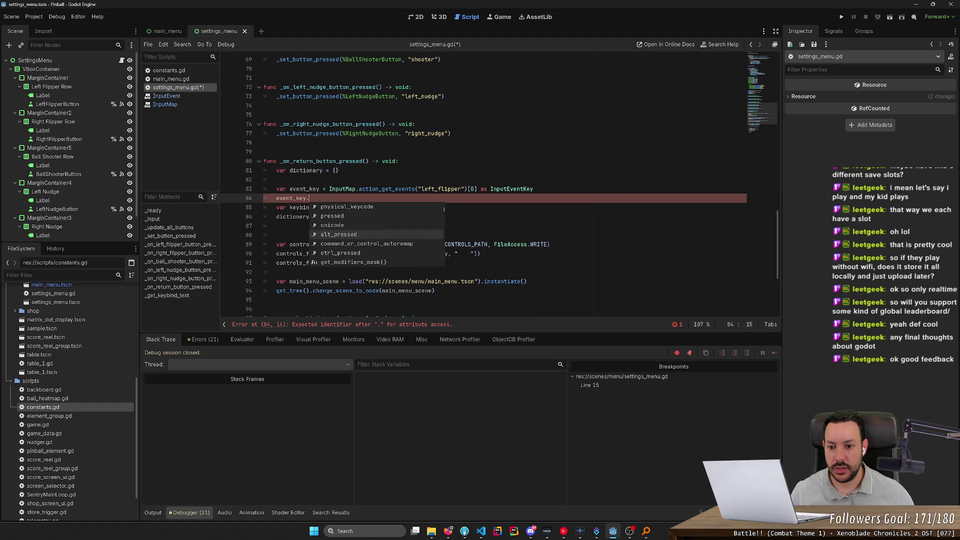
key("Down")
key("Down")
key("Down")
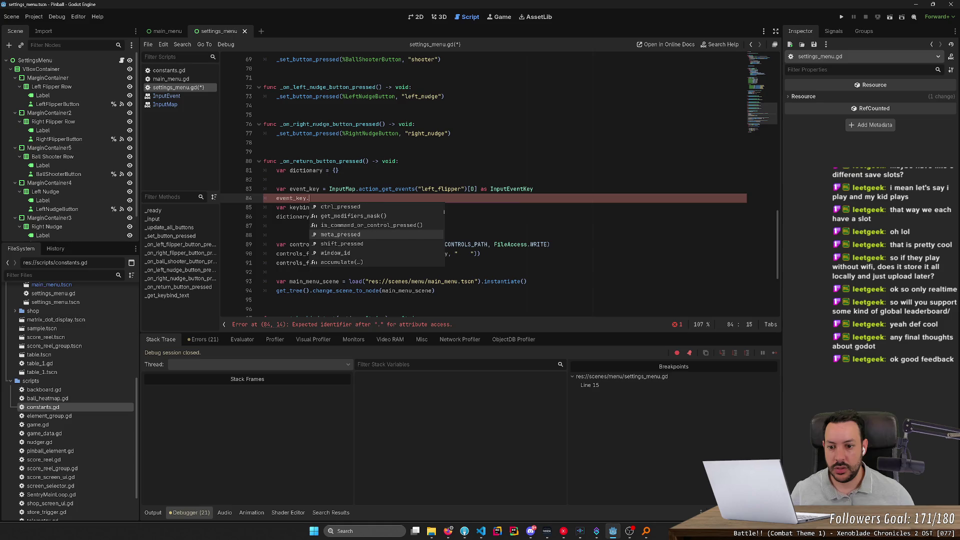
key("Down")
key("Down")
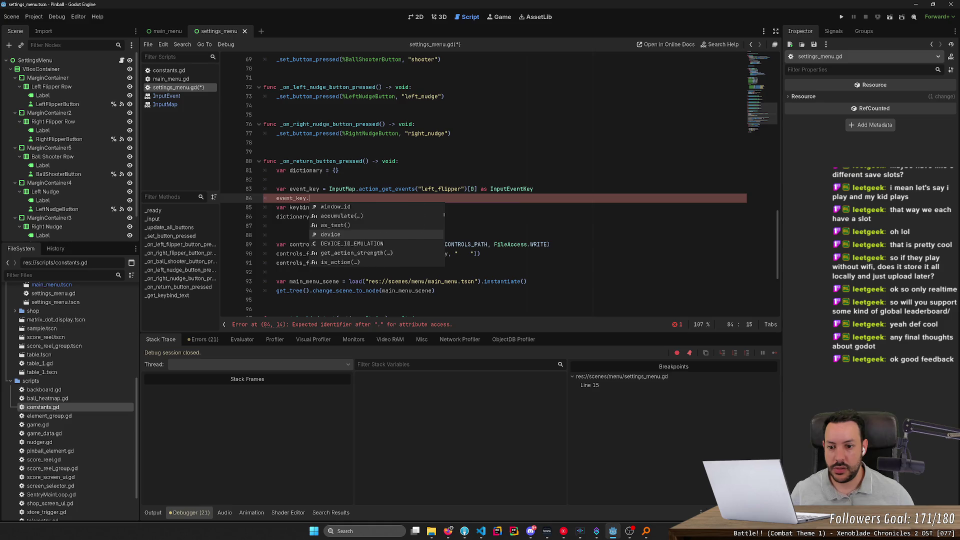
key("Up")
key("Up")
key("Up")
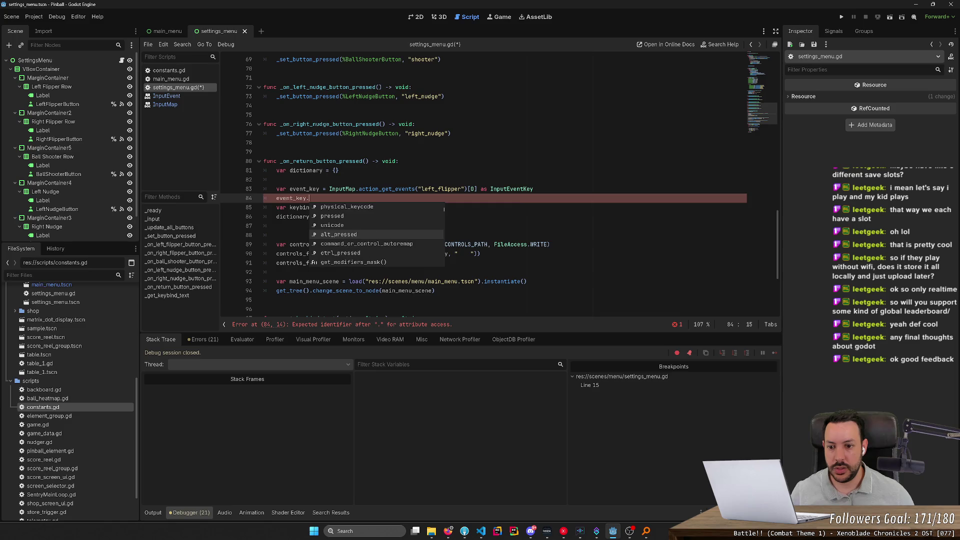
key("Up")
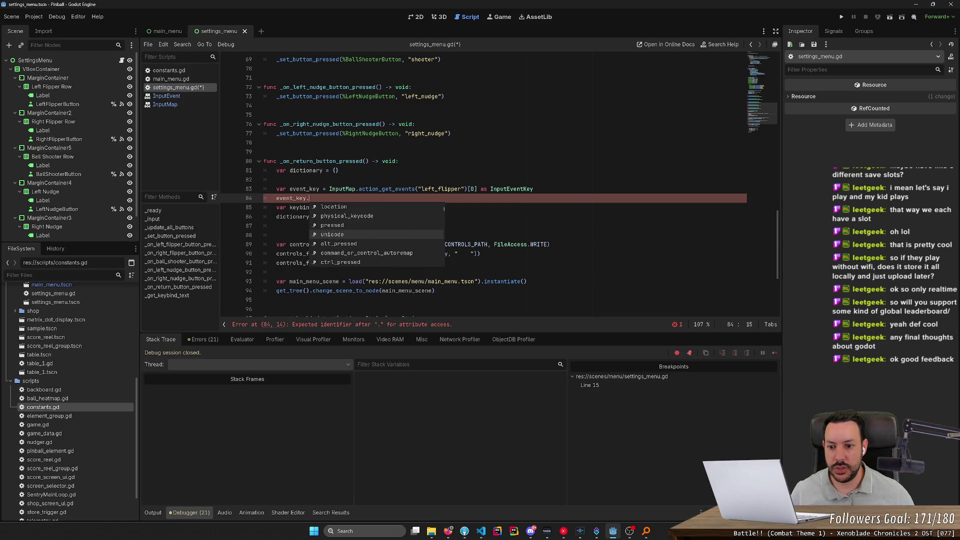
key("Up")
key("Up")
key("Up")
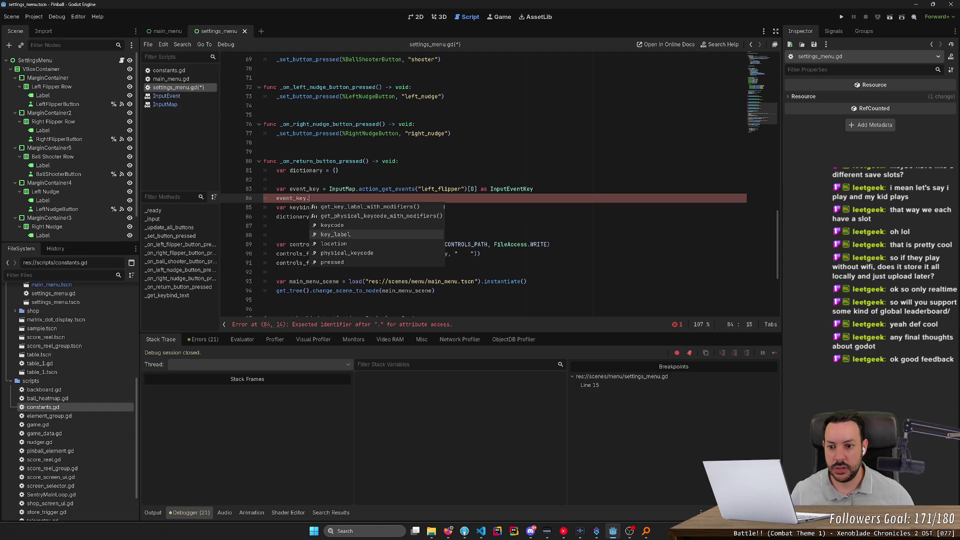
key("Up")
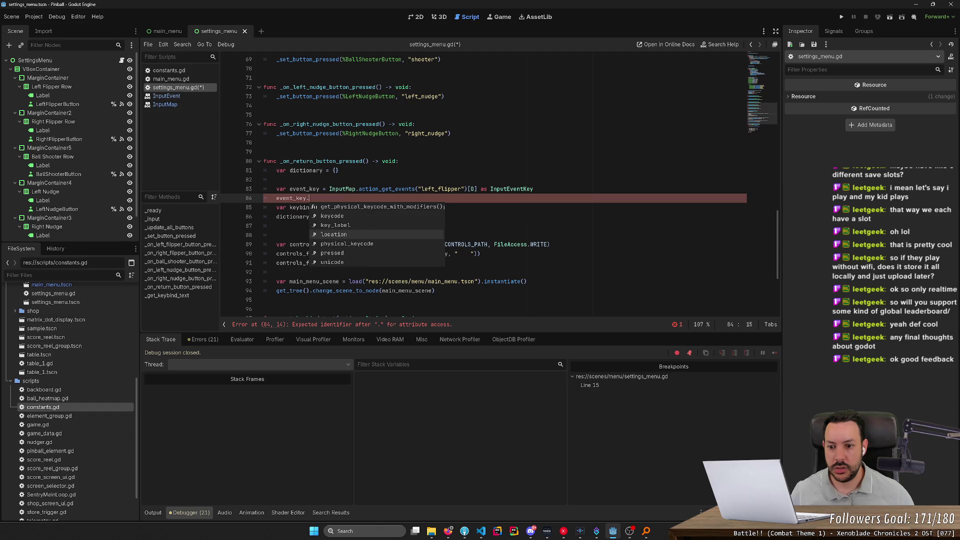
key("Return")
left_click(310, 198, "ctrl")
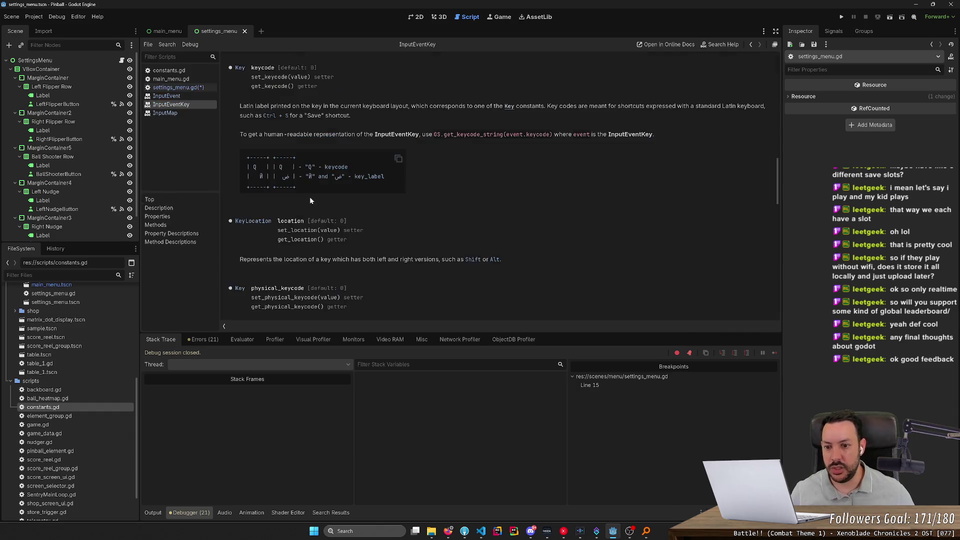
- Read the InputEventKey keycode and physical_keycode descriptions down to the func _input example
left_click_drag(243, 107, 388, 108)
left_click(388, 108)
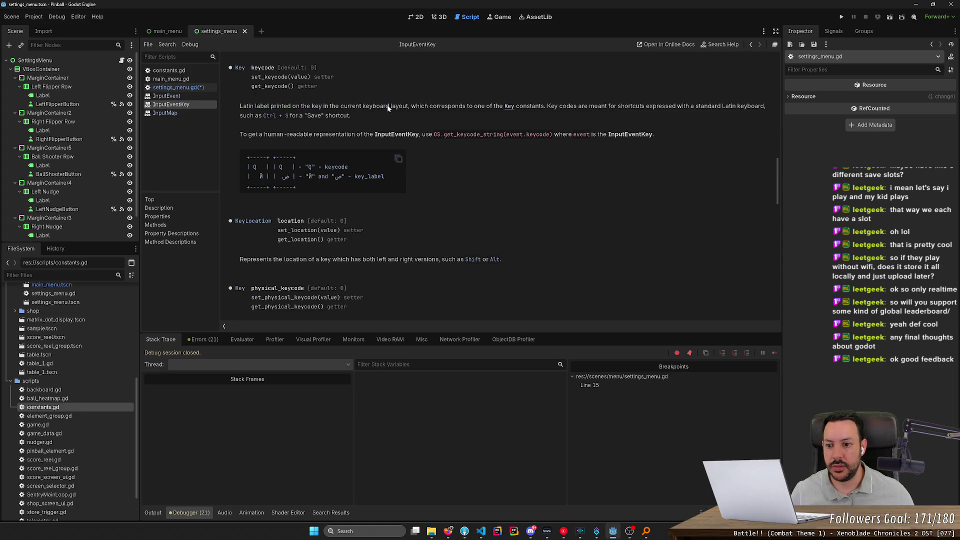
scroll(373, 130, "down", 3)
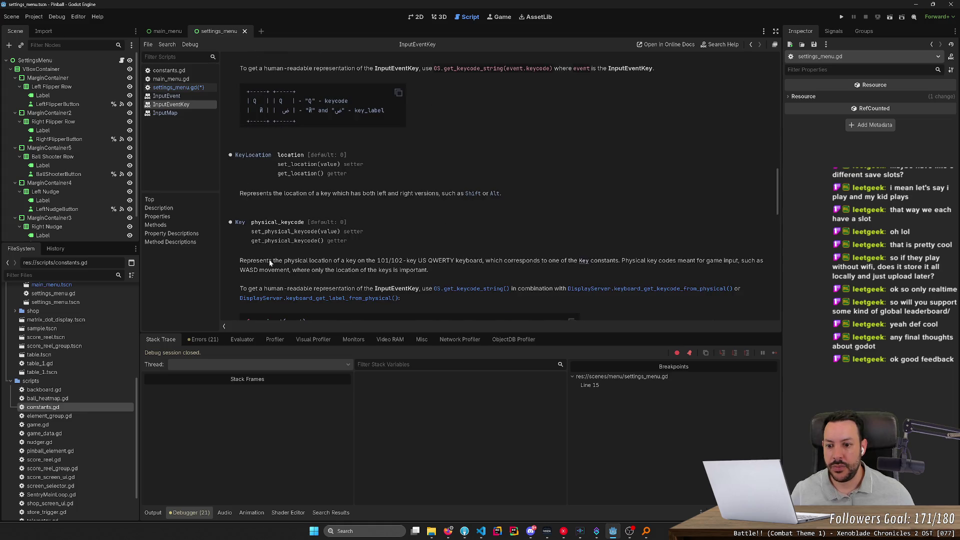
left_click_drag(268, 260, 377, 260)
left_click(378, 260)
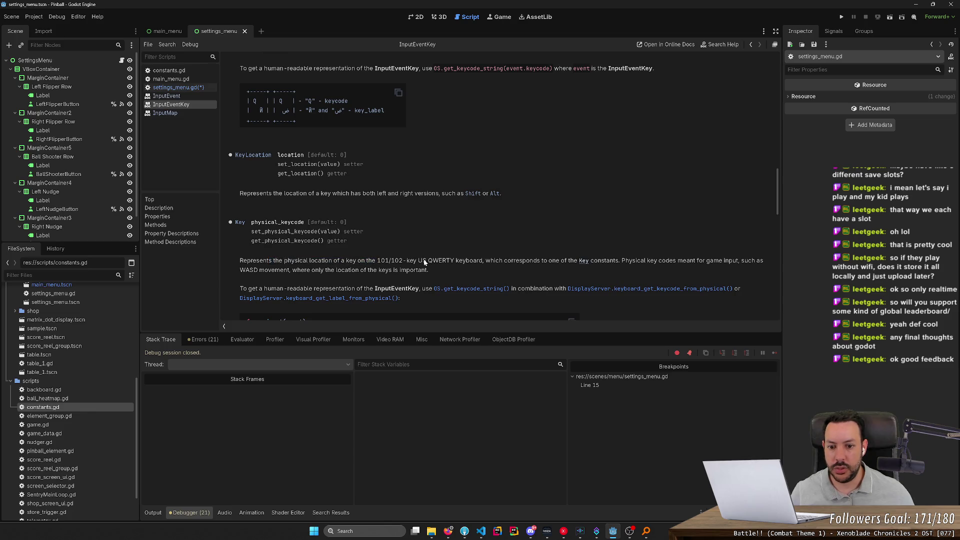
left_click_drag(423, 261, 477, 260)
left_click(519, 264)
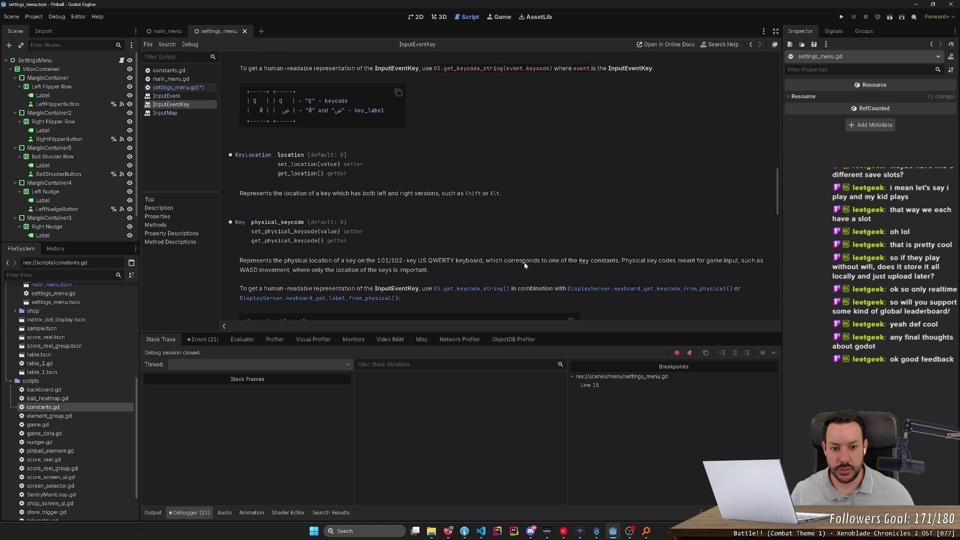
left_click_drag(641, 261, 699, 260)
left_click(697, 264)
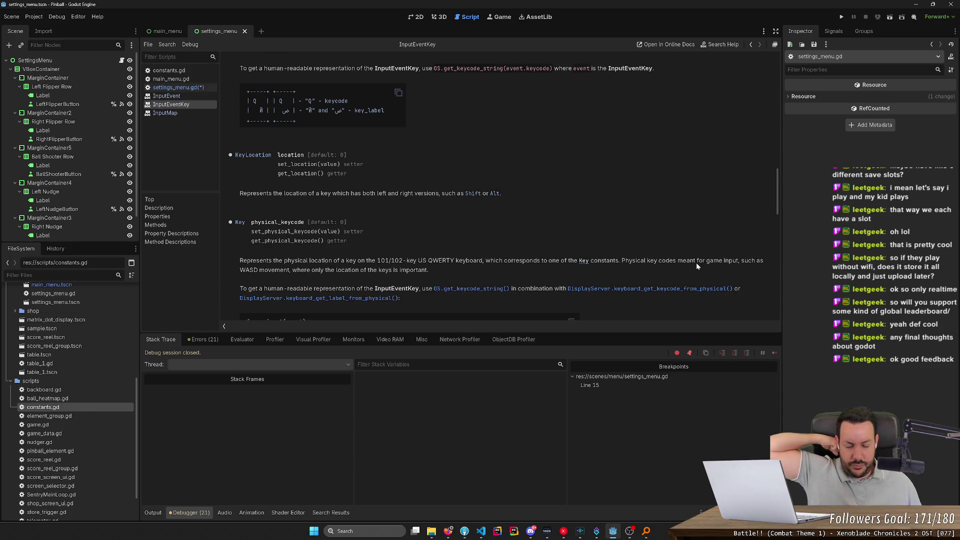
scroll(696, 263, "down", 3)
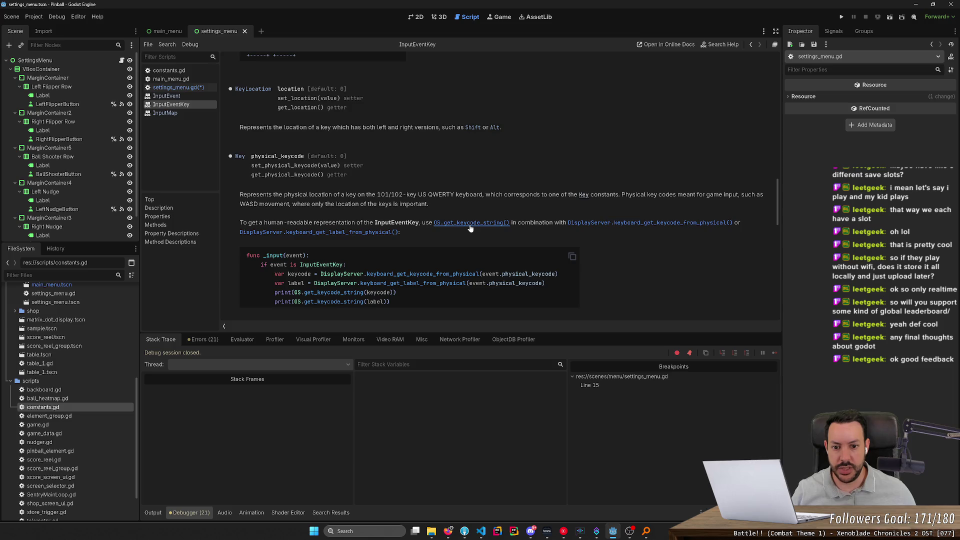
key("alt+Tab")
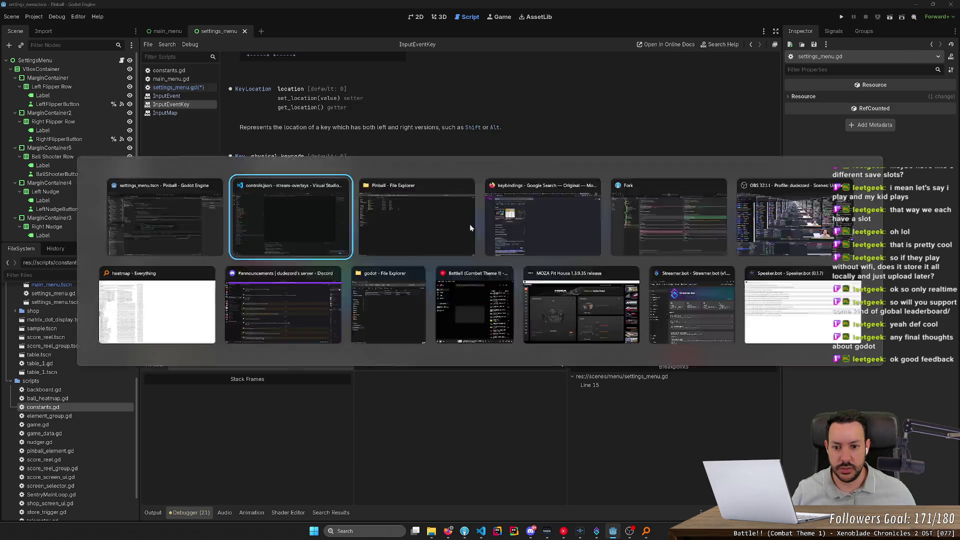
- View the OS.get_keycode_string and DisplayServer.keyboard_get_keycode_from_physical help, then switch to the 'keybindings' search
key("alt+Tab")
left_click(470, 223)
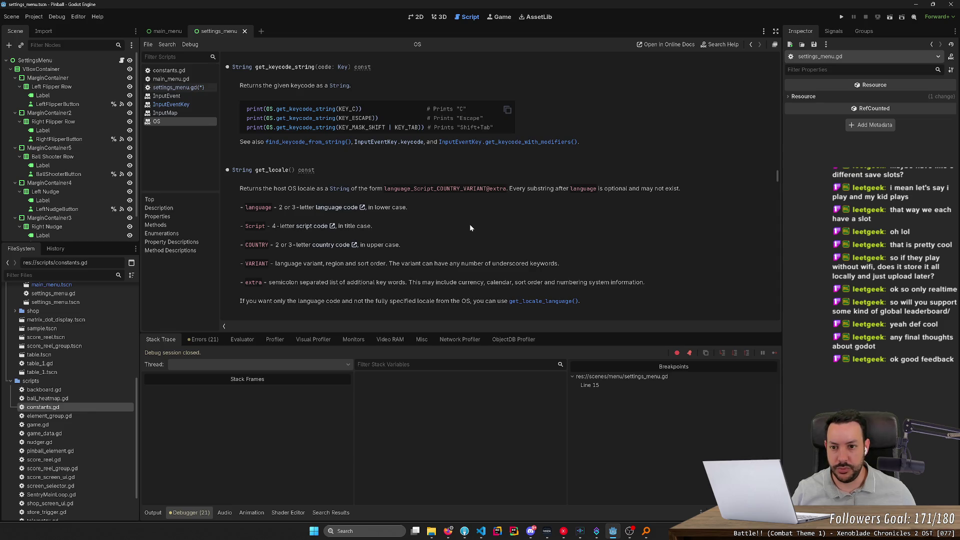
key("alt+Left")
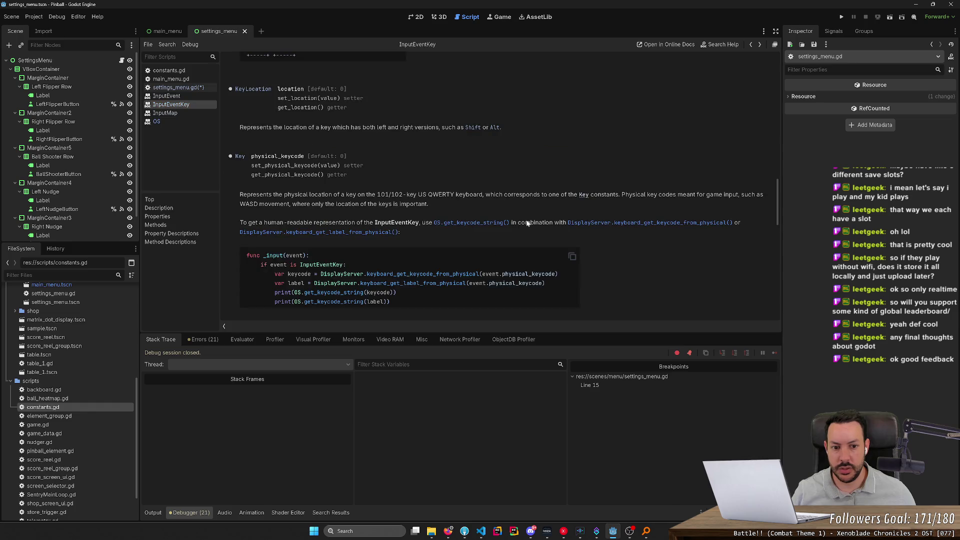
left_click(592, 223)
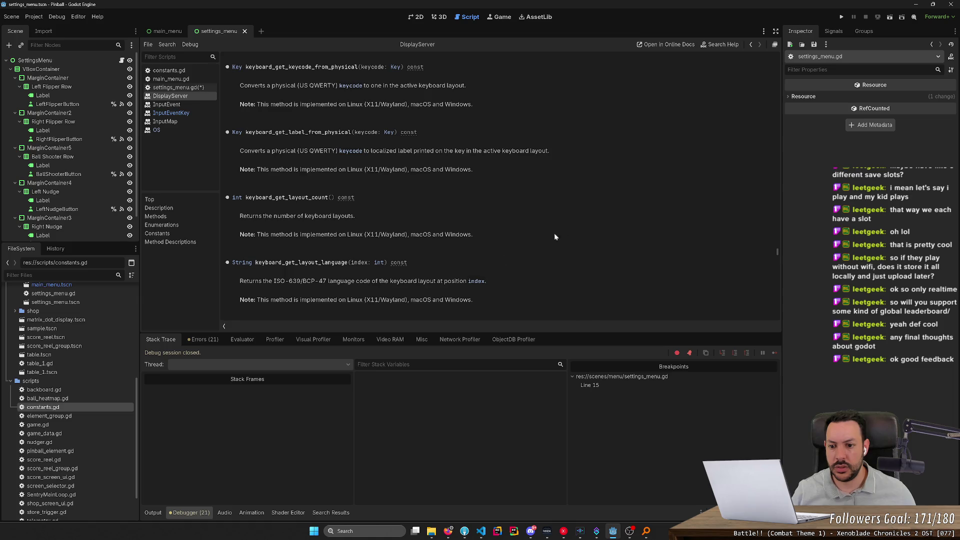
left_click_drag(273, 280, 370, 281)
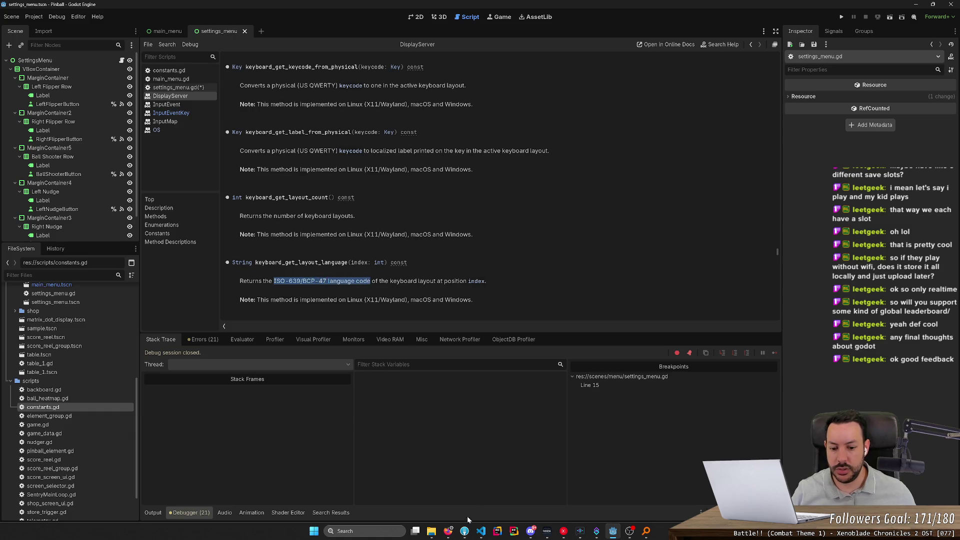
mouse_move(448, 531)
left_click(436, 475)
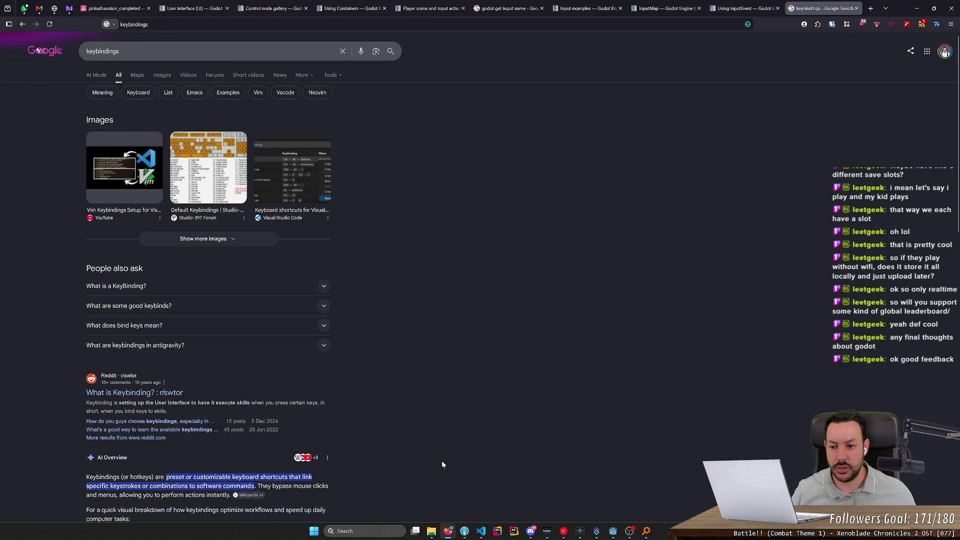
- Revisit the keyboard_get_keycode_from_physical entry and InputEventKey keycode sections, then switch to controls.json
key("alt+Tab")
key("alt+Left")
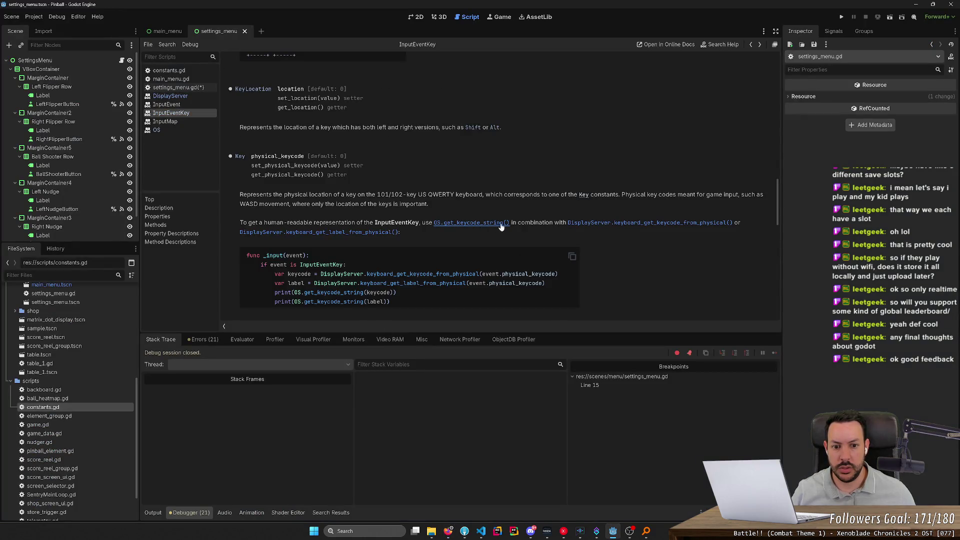
left_click(596, 226)
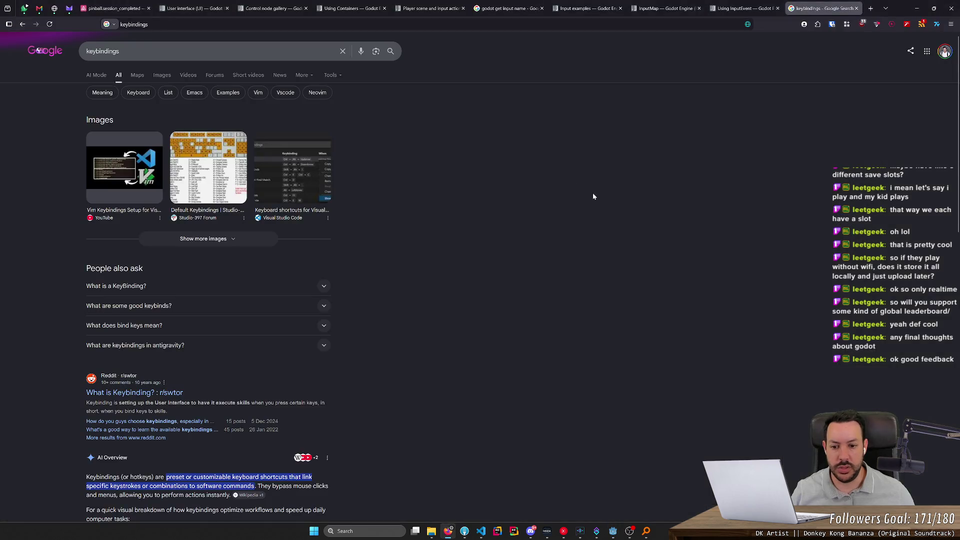
key("alt+Left")
scroll(560, 200, "down", 3)
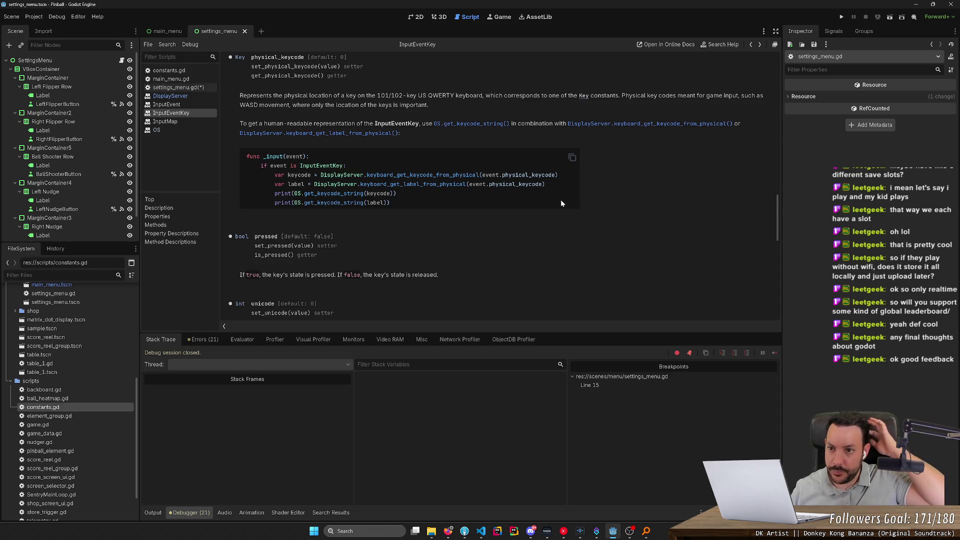
scroll(561, 203, "up", 5)
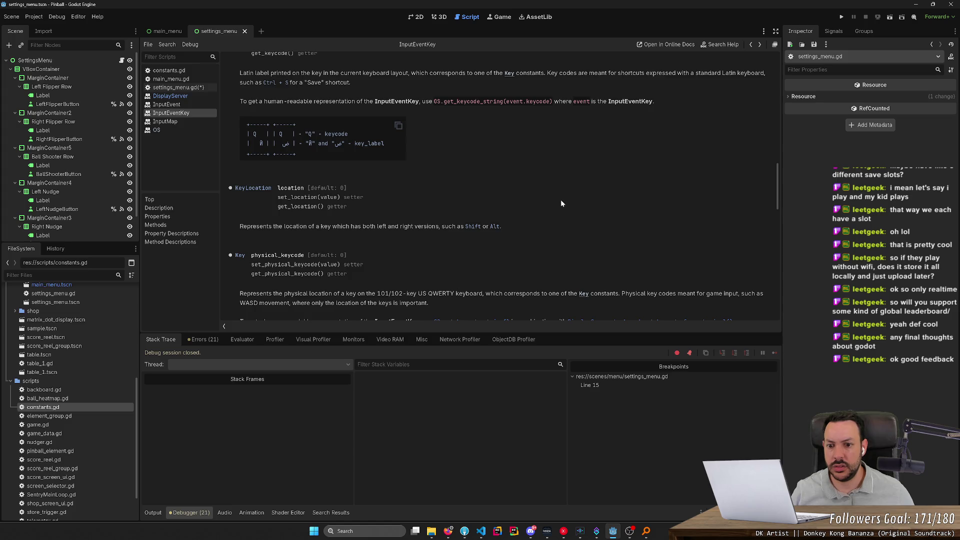
scroll(561, 203, "up", 2)
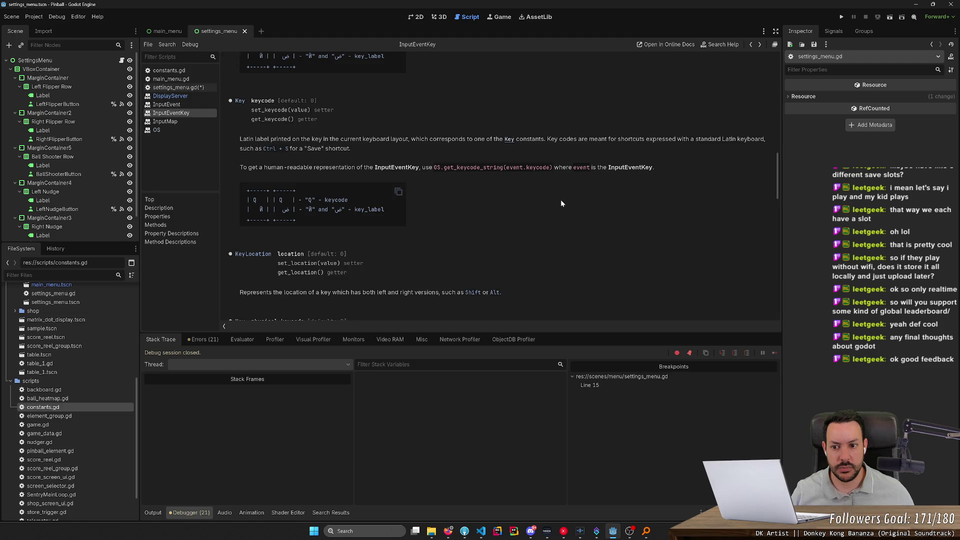
scroll(560, 199, "down", 5)
key("alt+Tab")
key("alt+Tab")
key("alt+Tab")
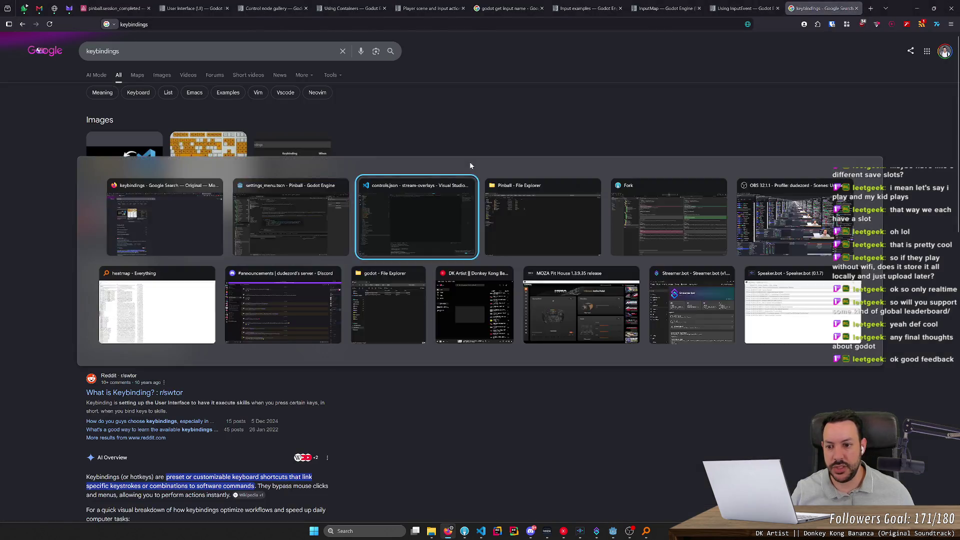
- Replace keycode with physical_keycode on line 84 and add an event_key.location line beneath
left_click(597, 530)
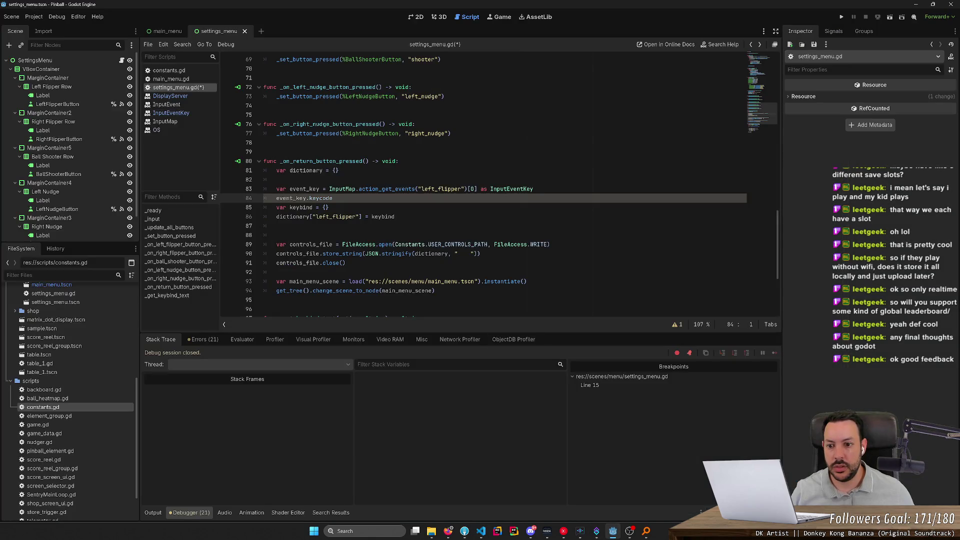
double_click(320, 198)
type("phy")
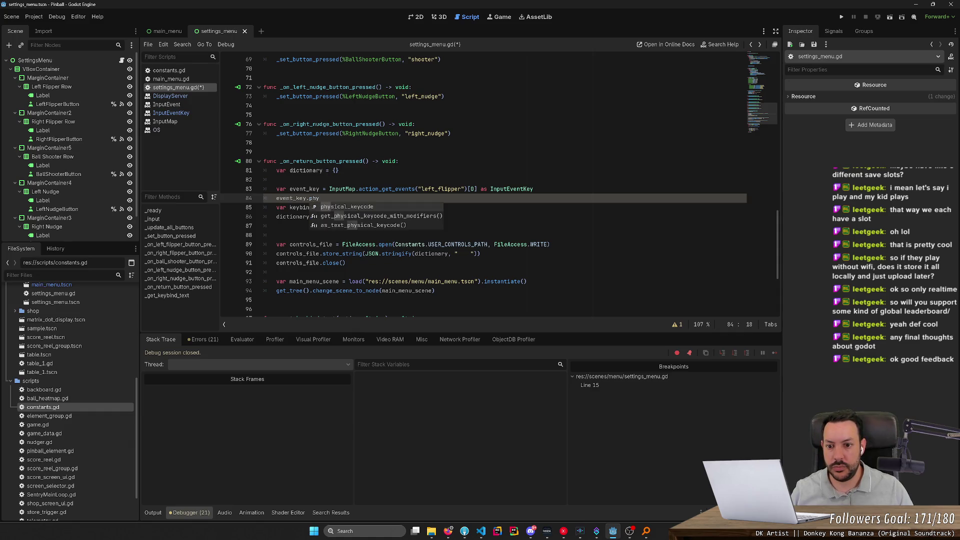
key("Return")
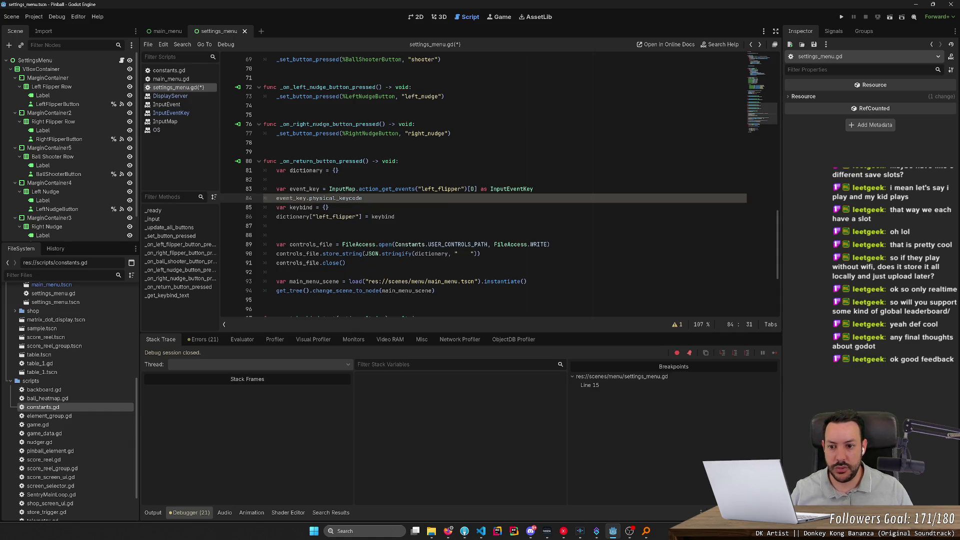
key("Return")
type("eve")
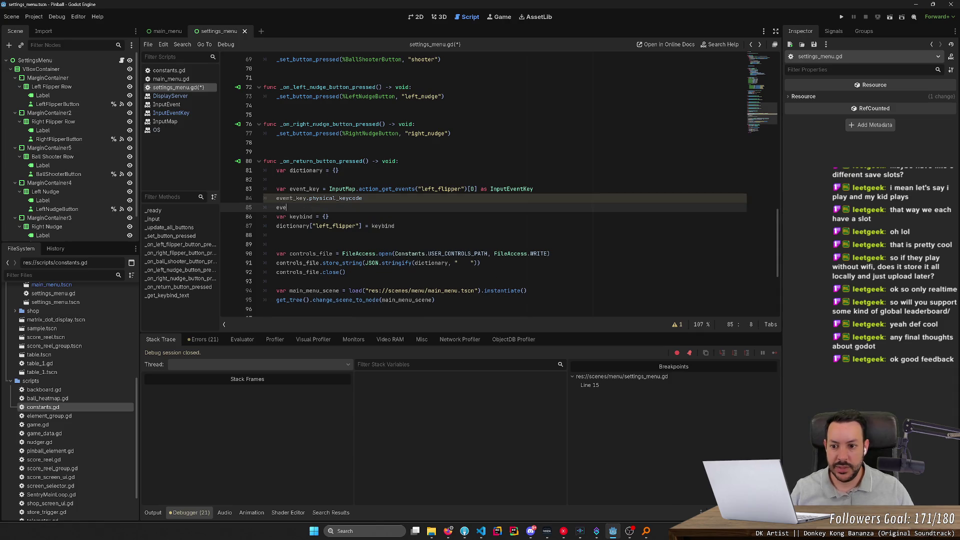
type("nt_key.lo")
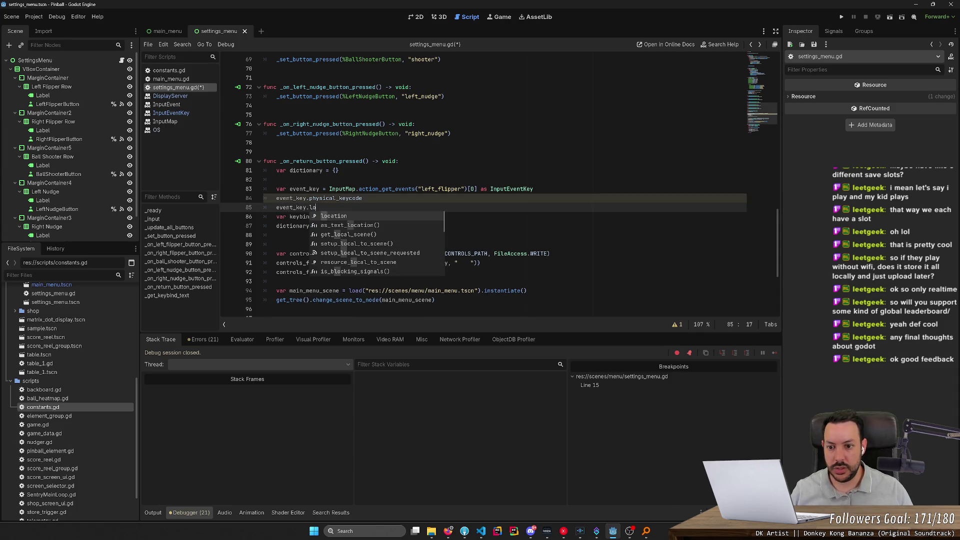
key("Return")
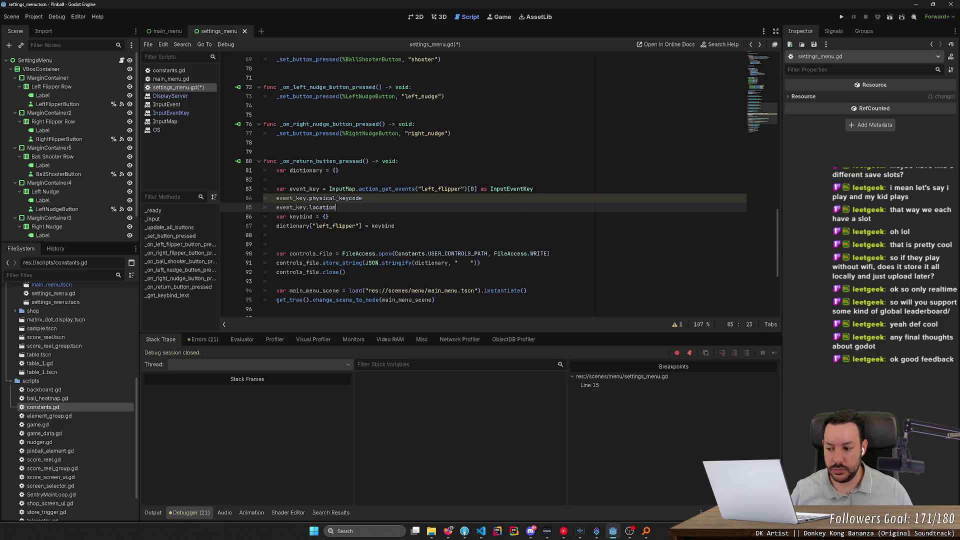